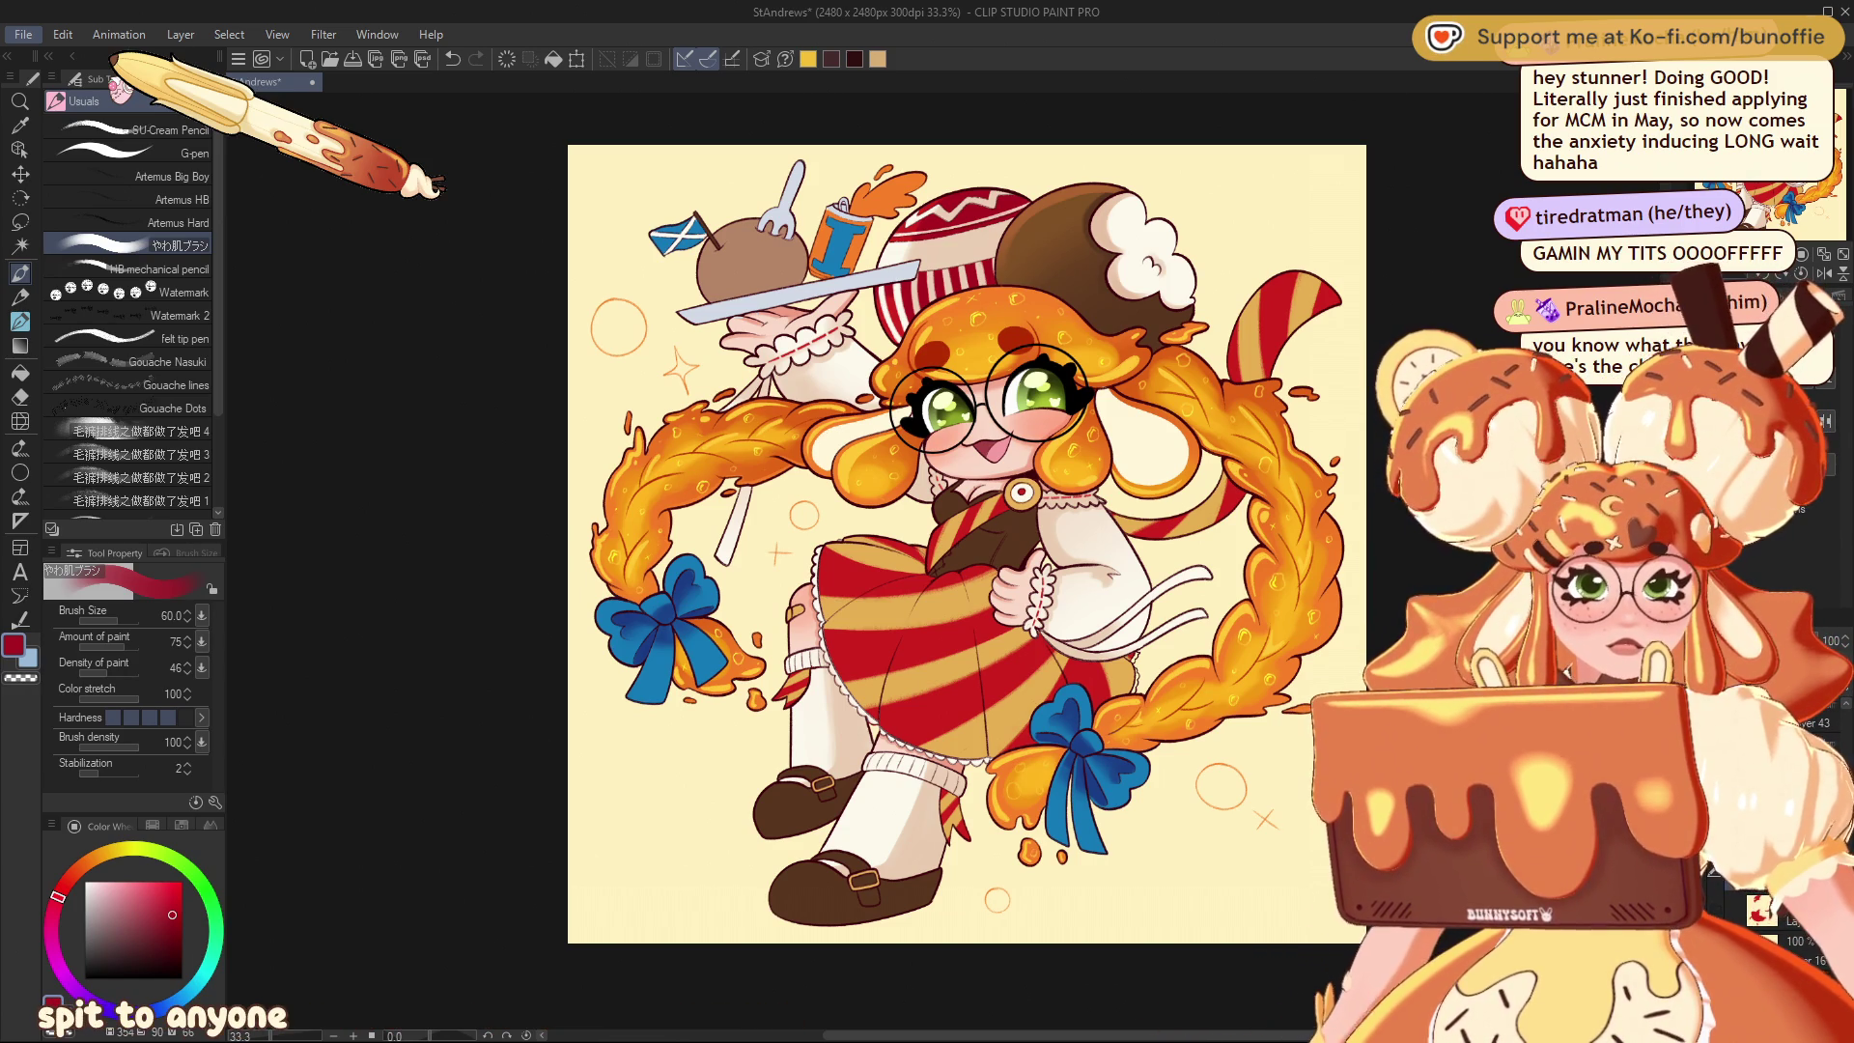
Switch to the Illustration merch mockup tab and zoom in on the hoodie, T-shirt and mug designs
{"action": "left_click", "coordinate": [352, 81]}
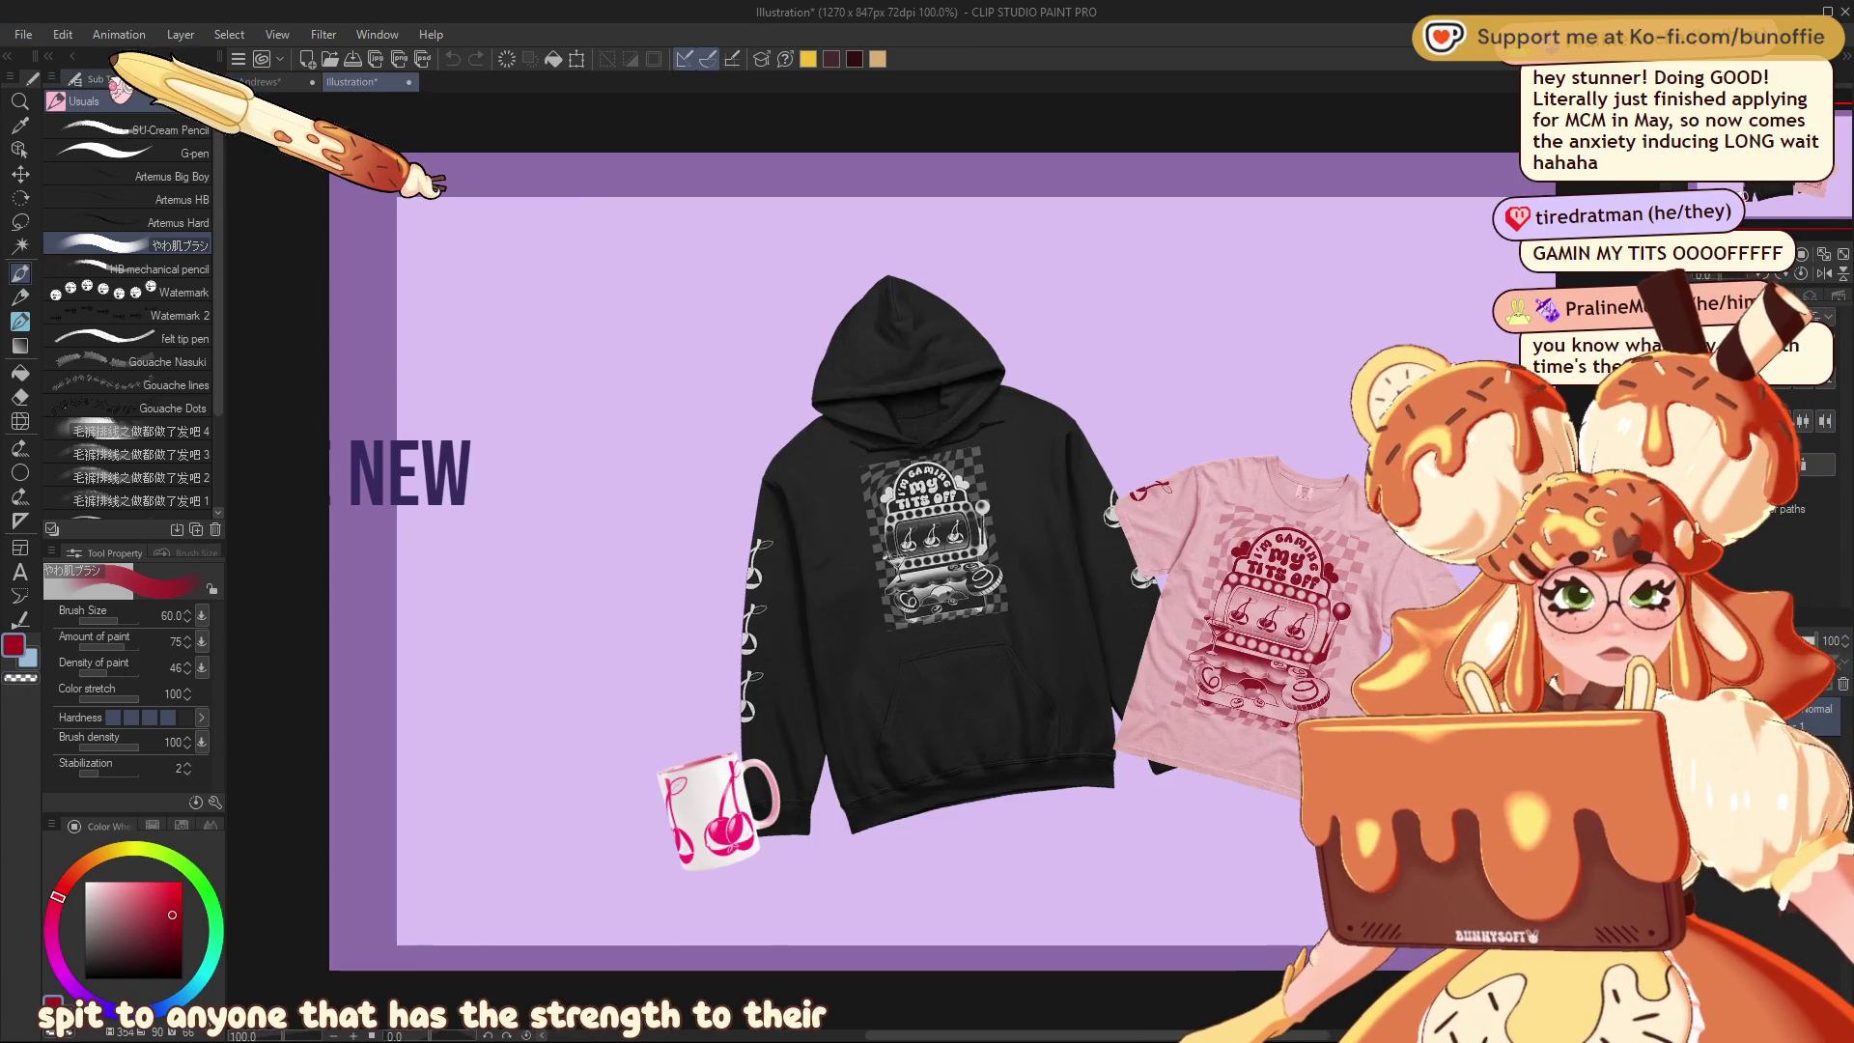
{"action": "scroll", "coordinate": [1236, 620], "scroll_direction": "up", "scroll_amount": 1}
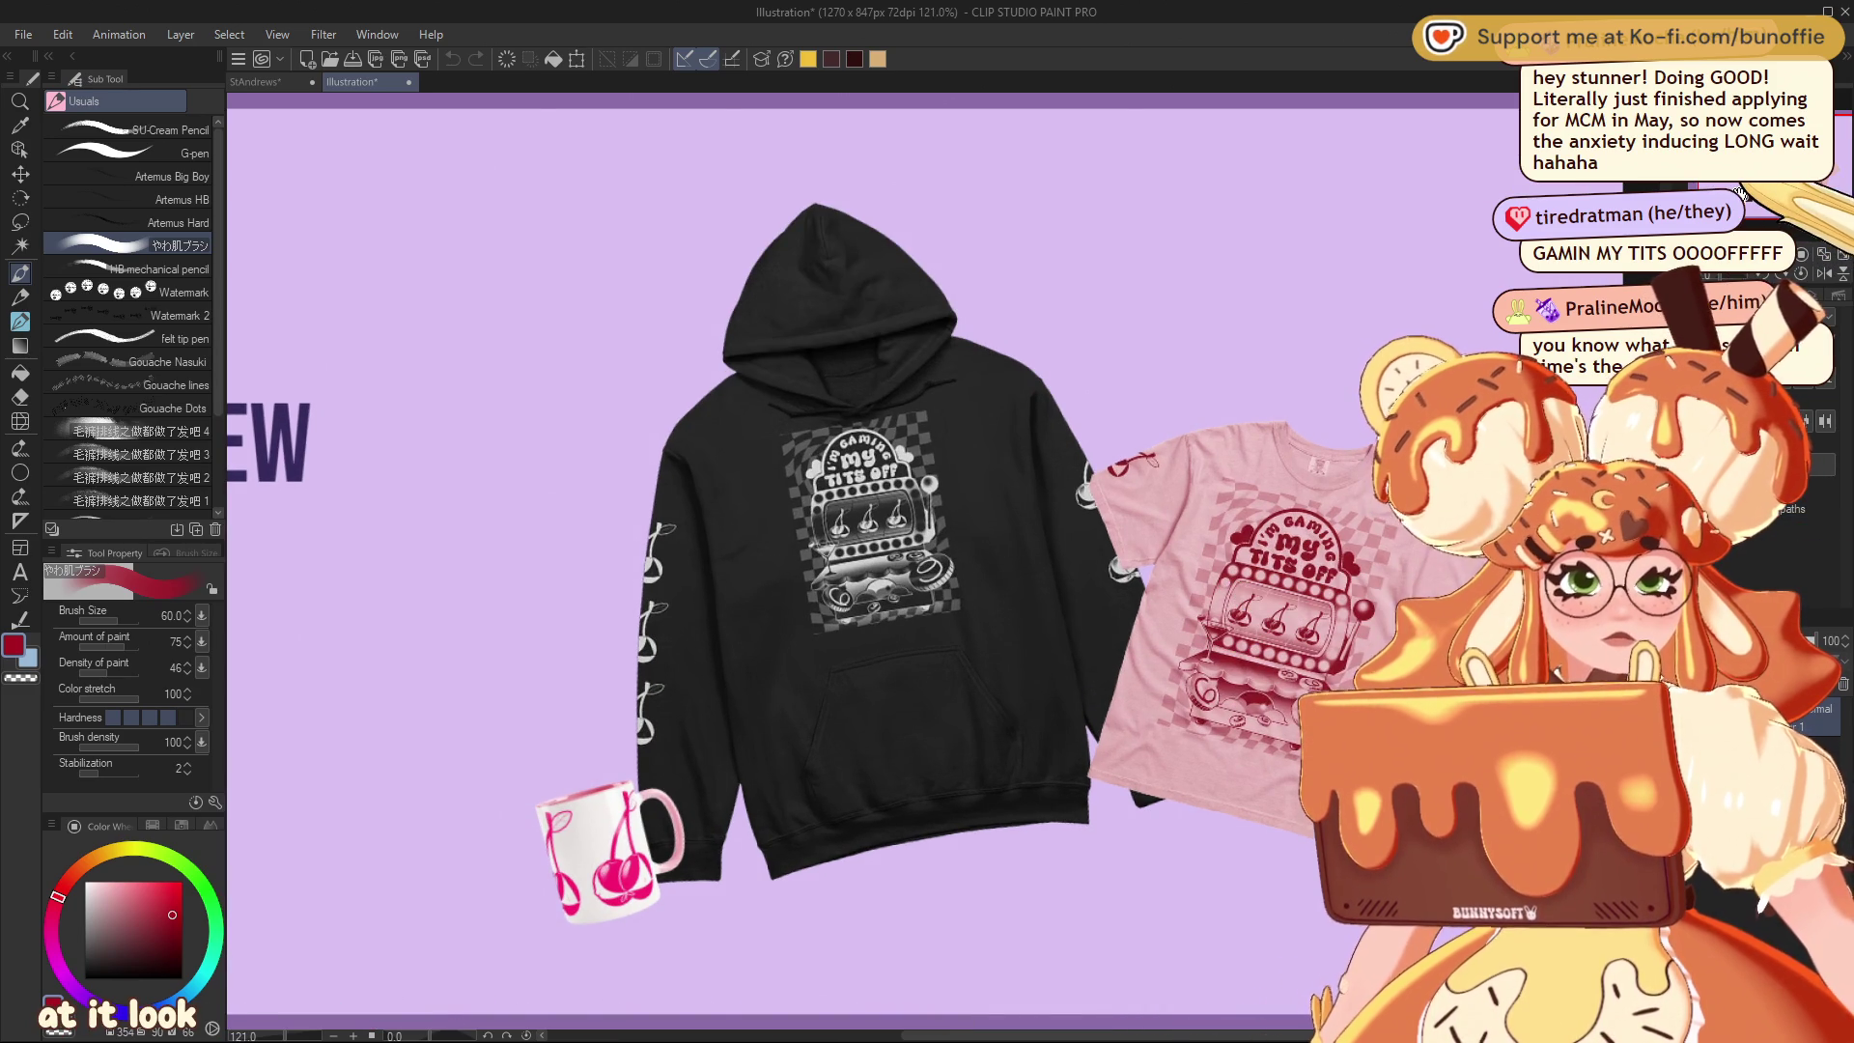
{"action": "left_click_drag", "start_coordinate": [870, 521], "coordinate": [861, 514]}
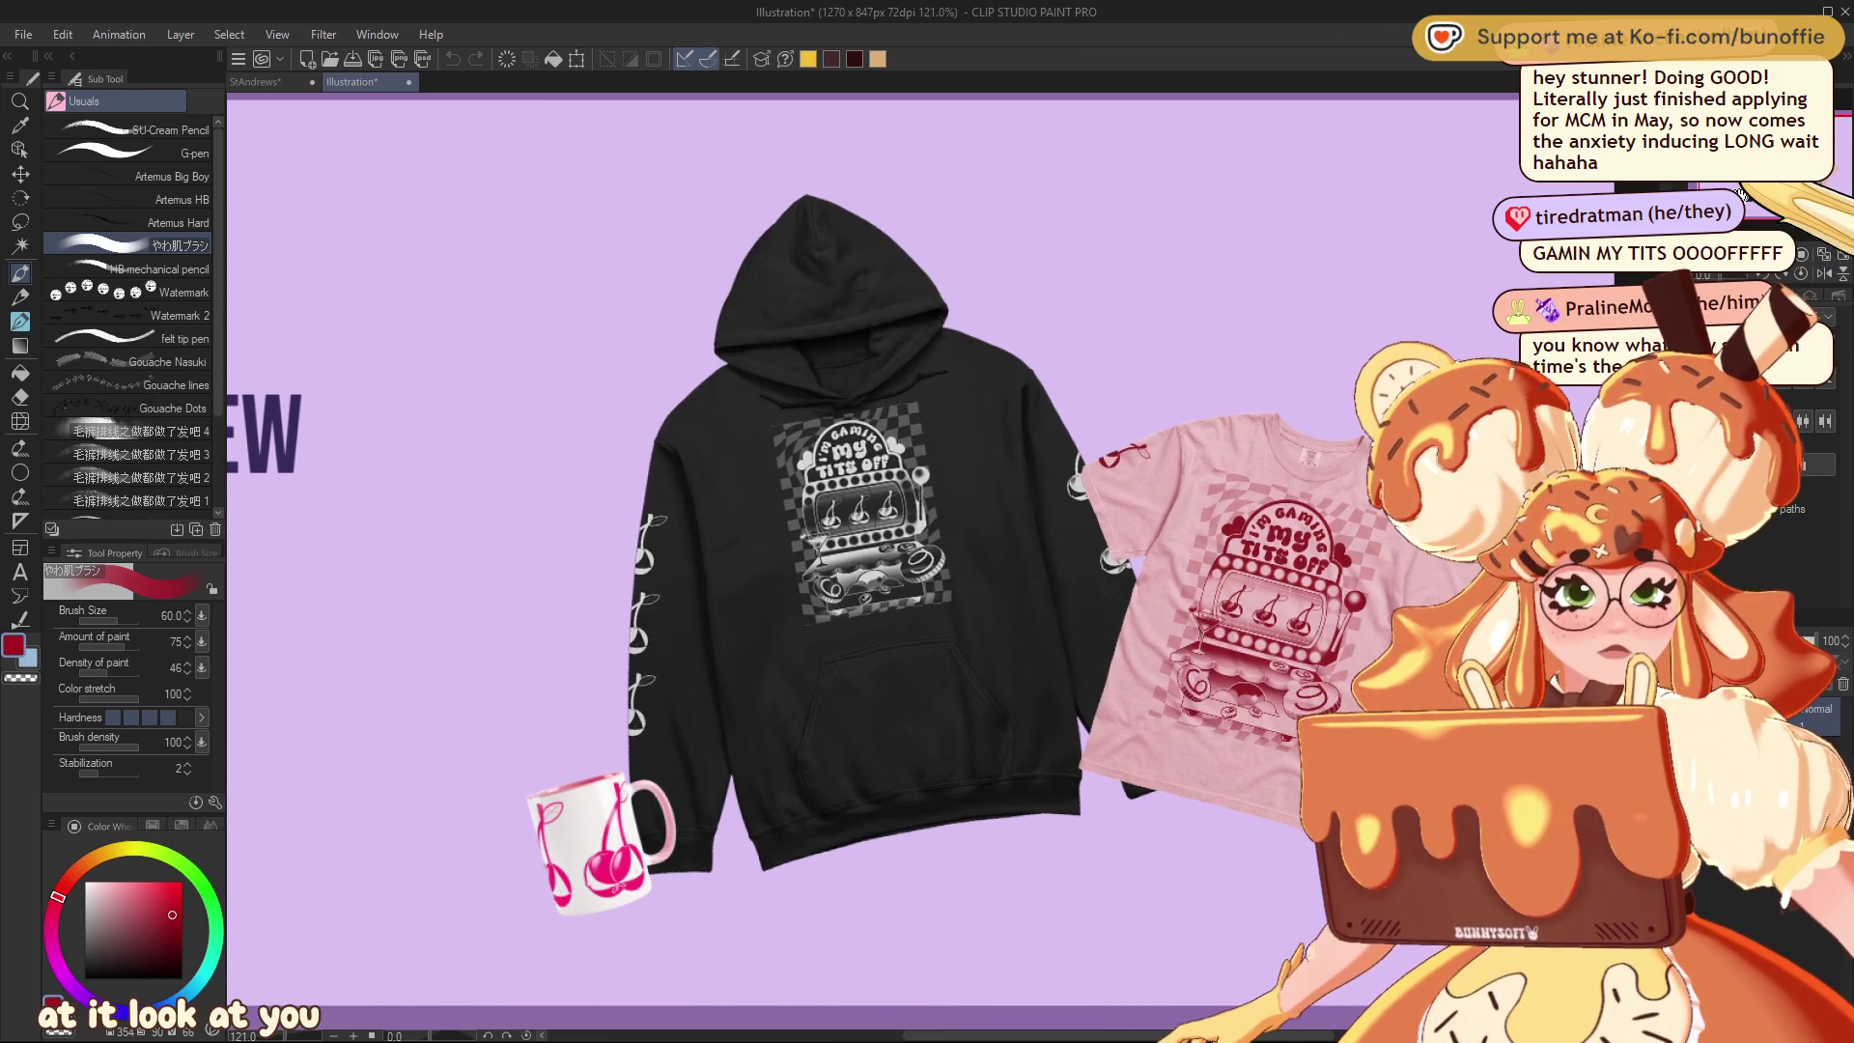
Pan the TitsOff_Pattern canvas to bring its right and bottom edges into view
{"action": "mouse_move", "coordinate": [870, 521]}
{"action": "left_mouse_down"}
{"action": "mouse_move", "coordinate": [676, 406]}
{"action": "mouse_move", "coordinate": [599, 415]}
{"action": "mouse_move", "coordinate": [652, 454]}
{"action": "left_mouse_up"}
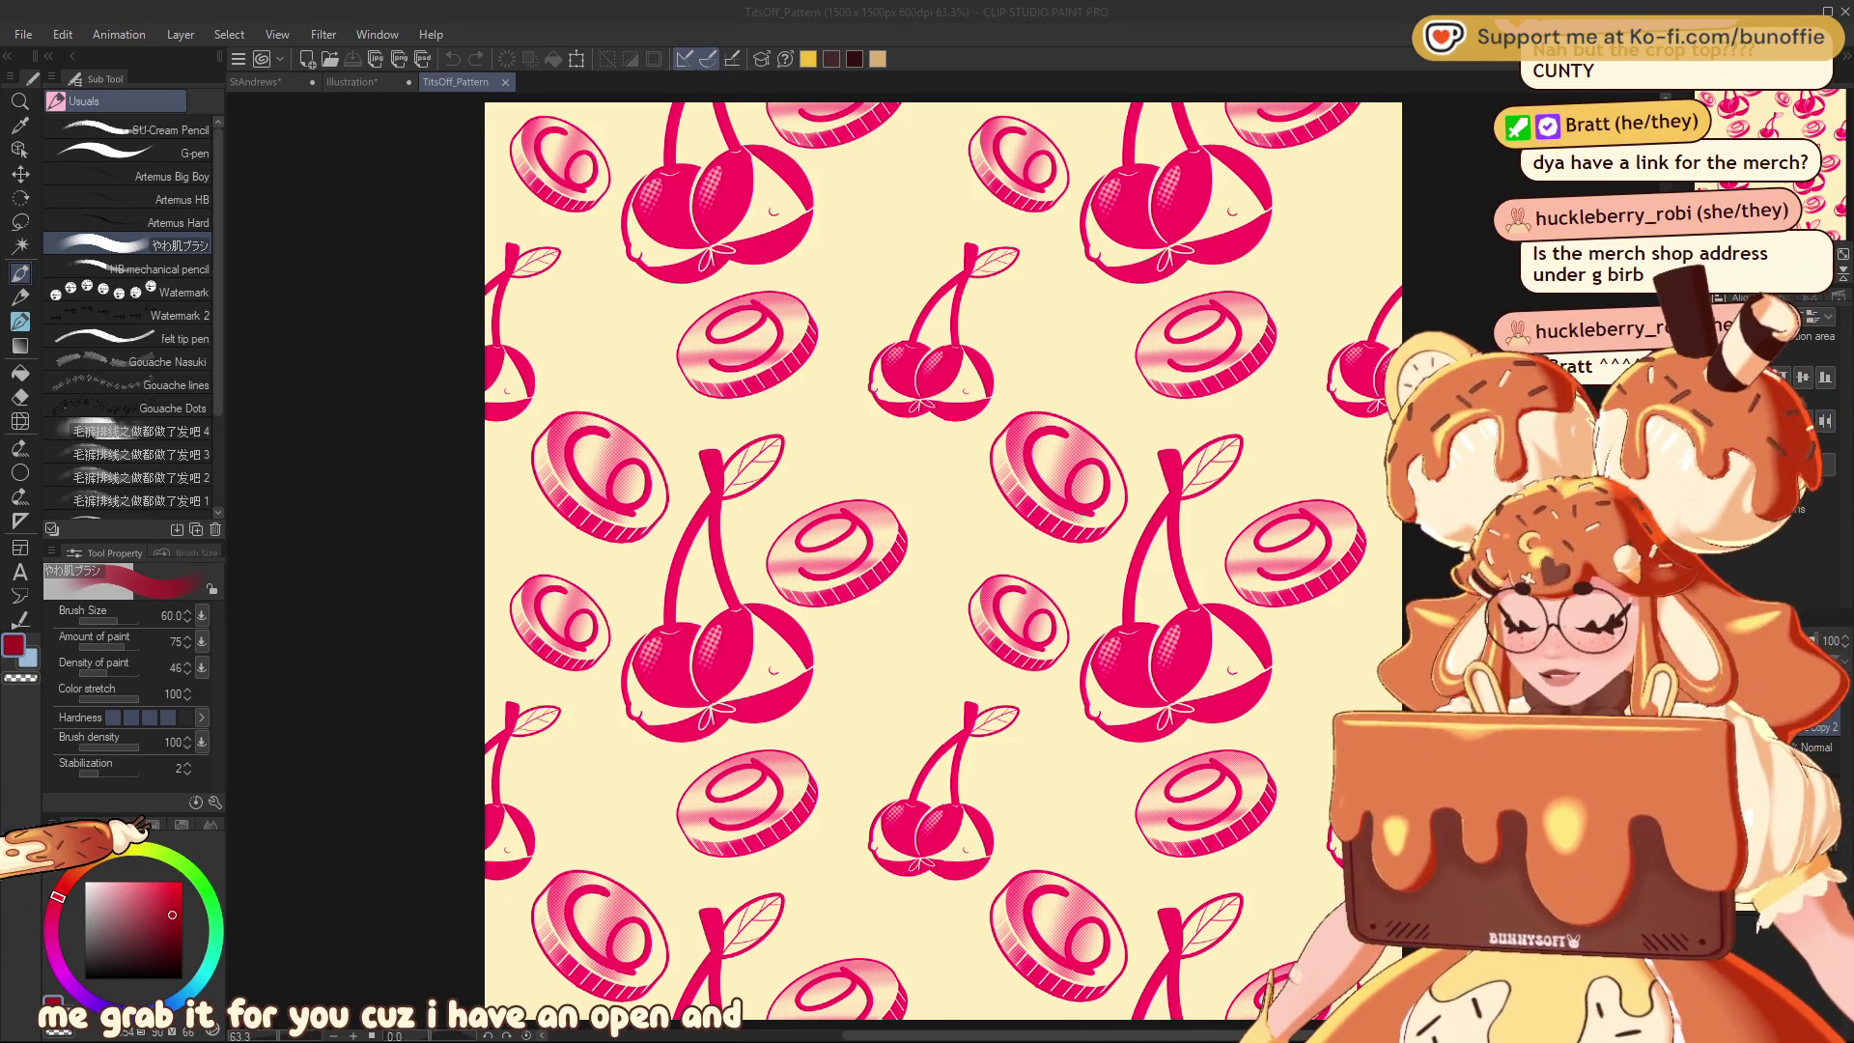
Zoom out on TitsOff_Pattern, save it with Ctrl+S, and close its tab
{"action": "key", "text": "o"}
{"action": "key", "text": "ctrl+minus"}
{"action": "key", "text": "ctrl+minus"}
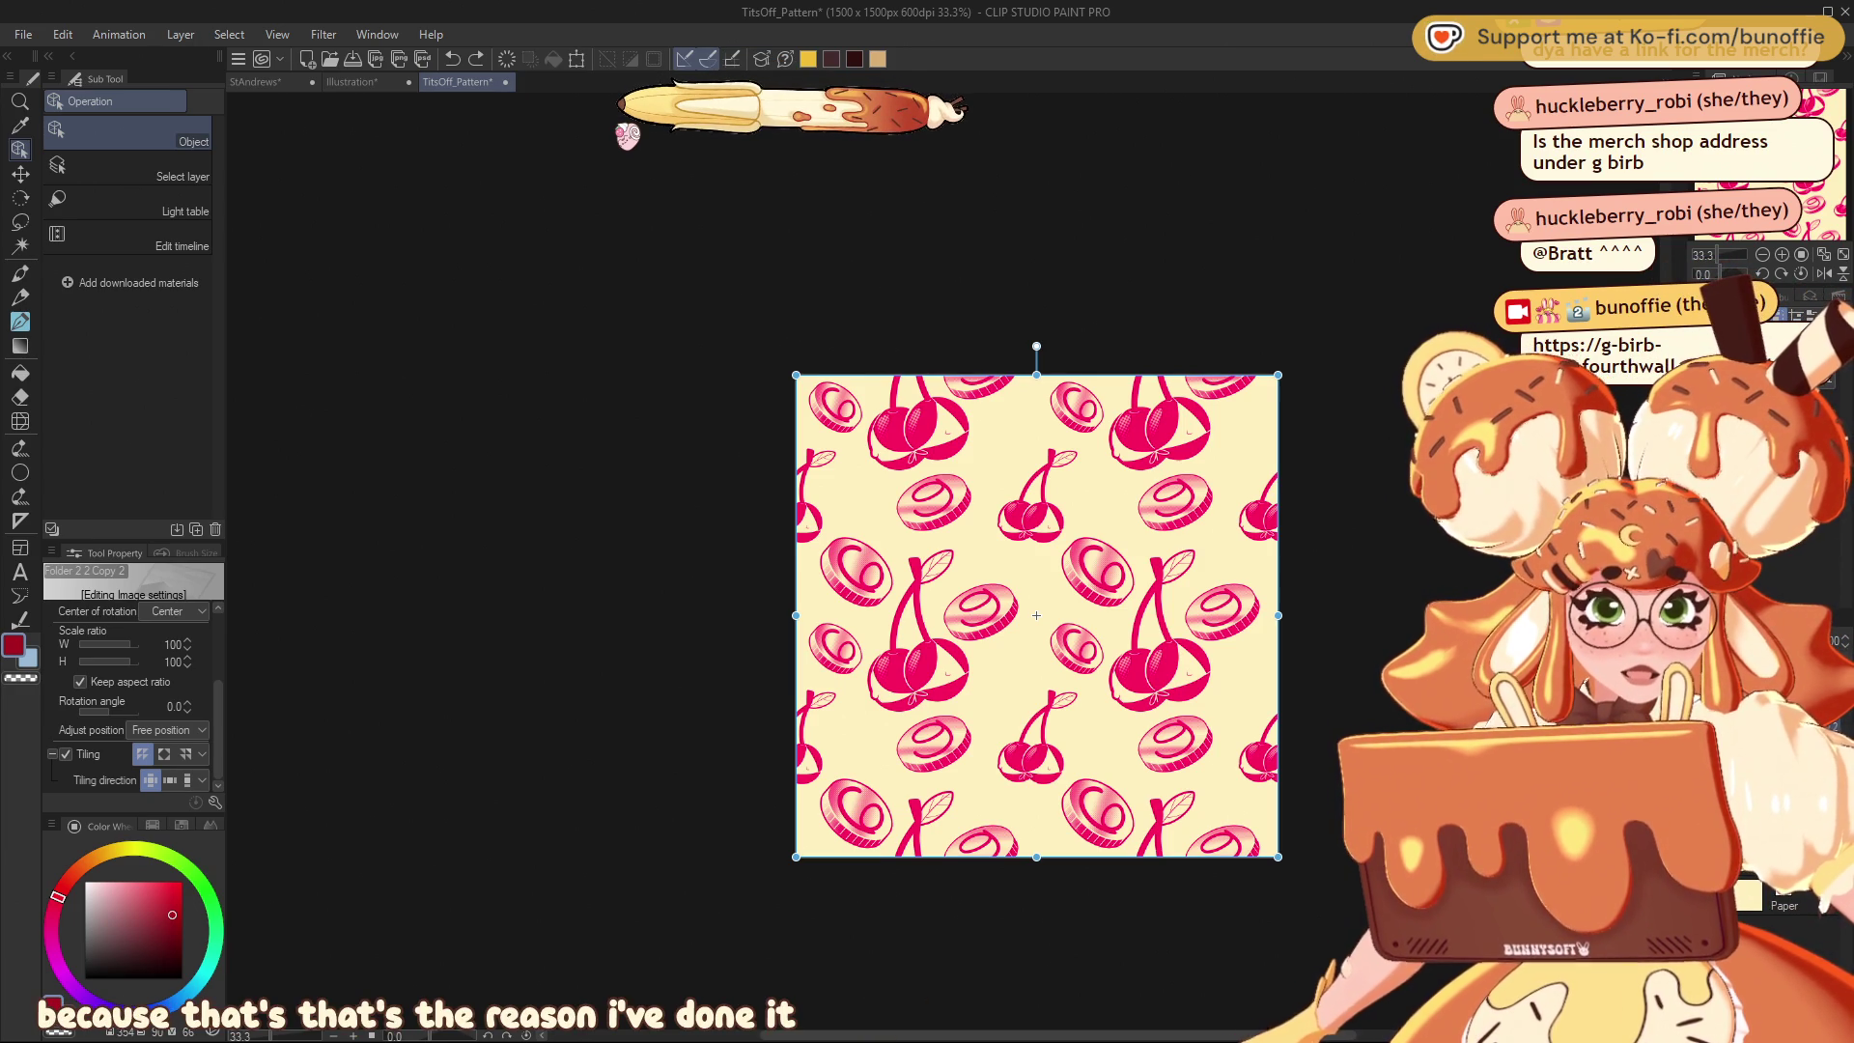
{"action": "key", "text": "ctrl+s"}
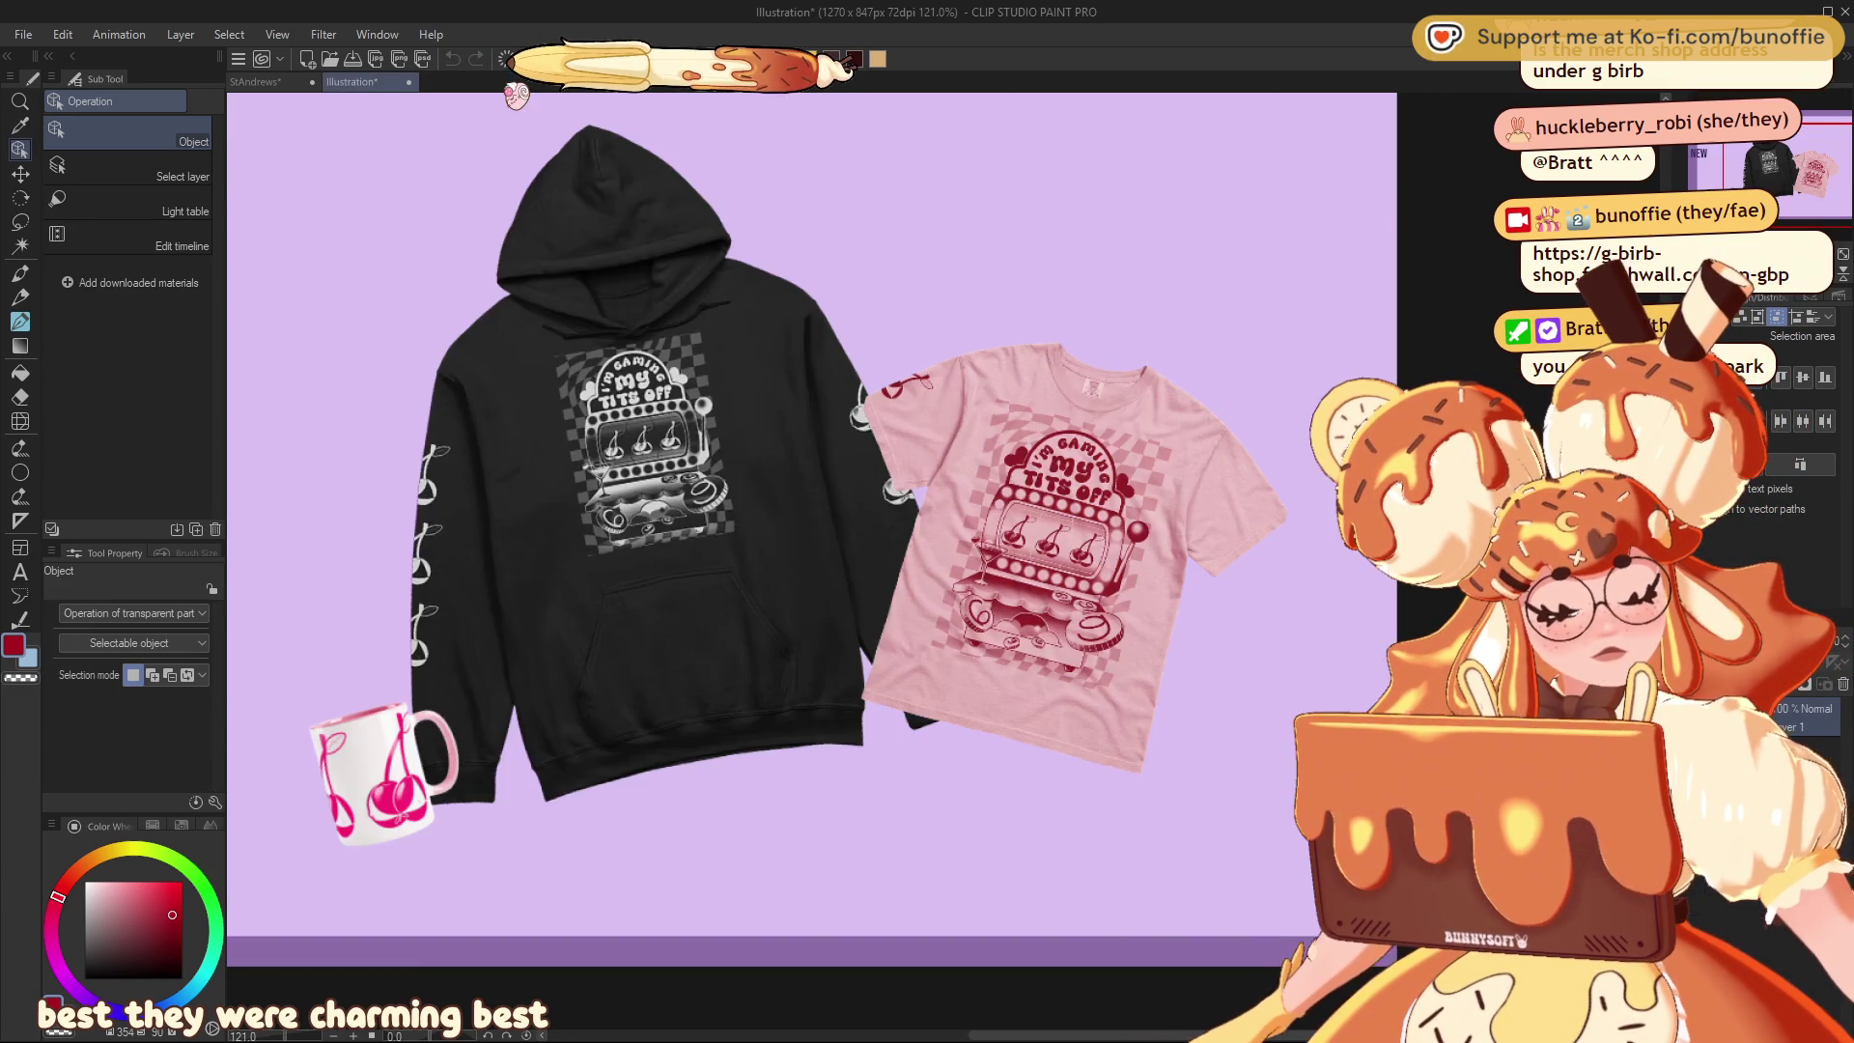
{"action": "left_click", "coordinate": [506, 81]}
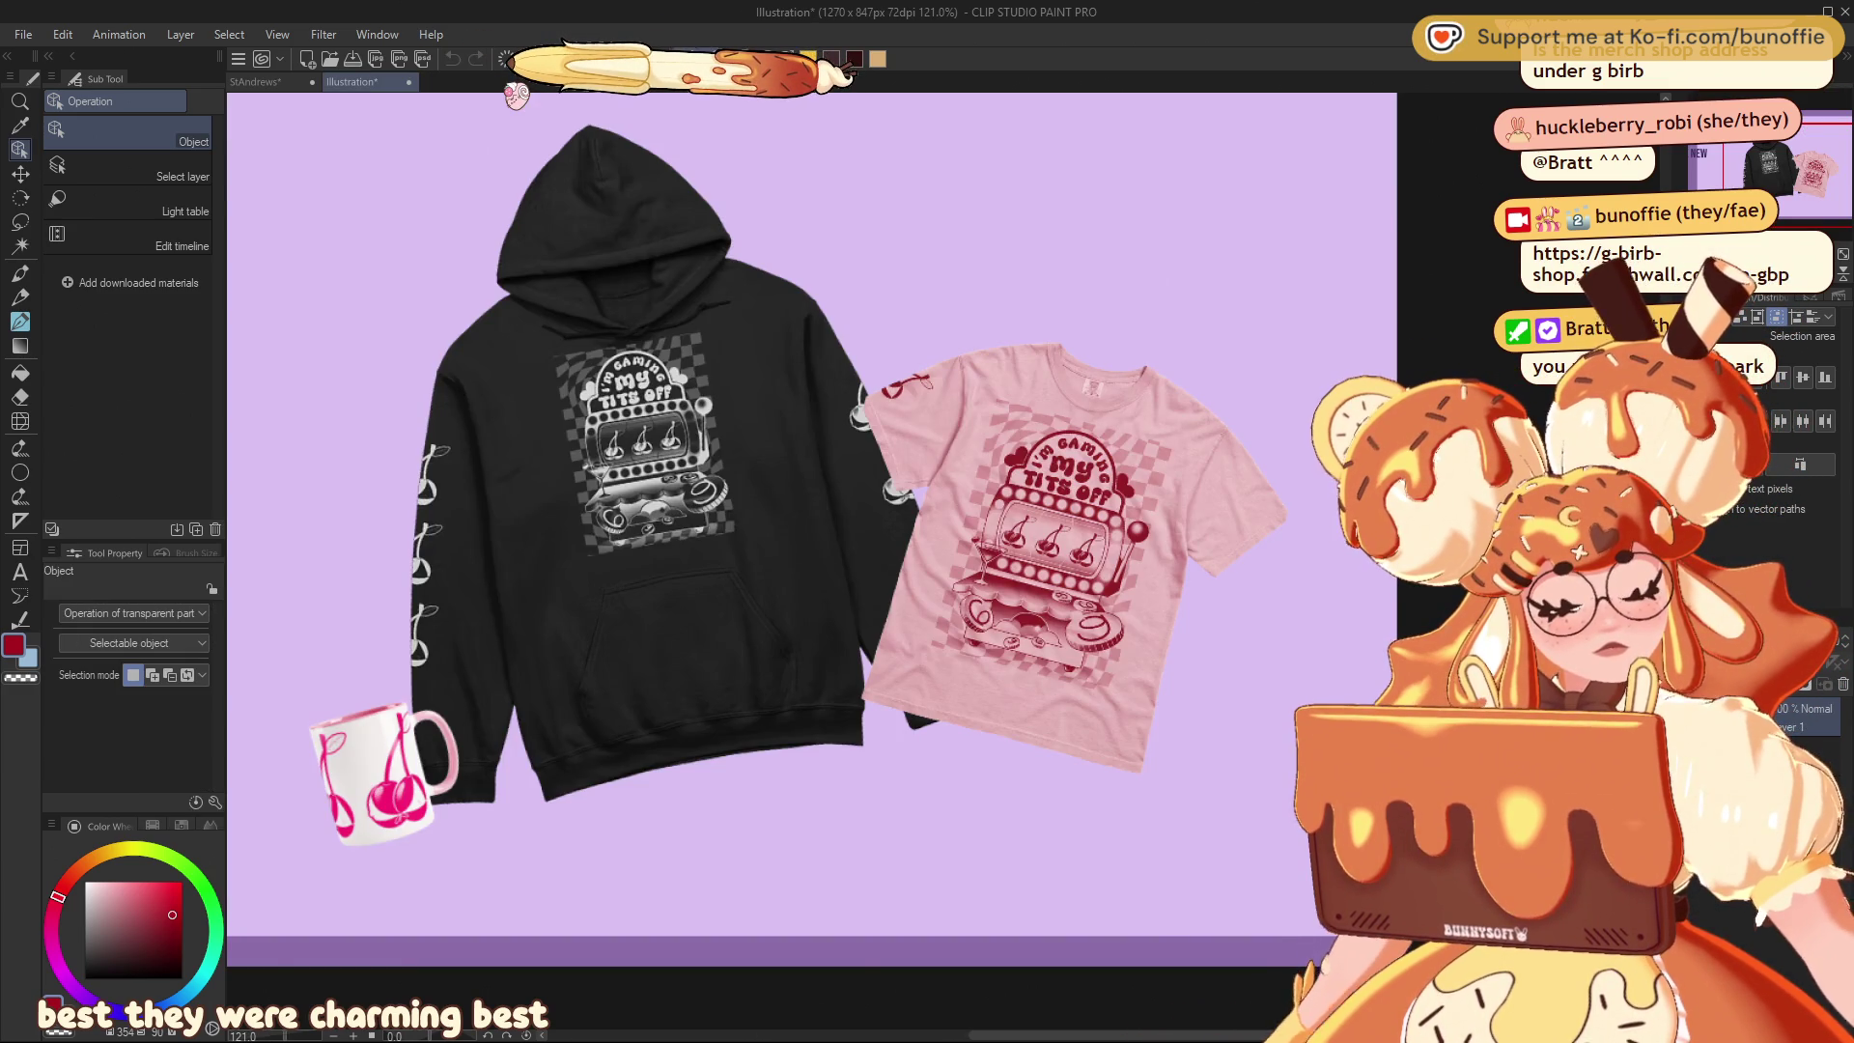
Pan the merch mockup slightly, then close the Illustration document with Ctrl+W
{"action": "left_click_drag", "start_coordinate": [1799, 168], "coordinate": [1782, 162]}
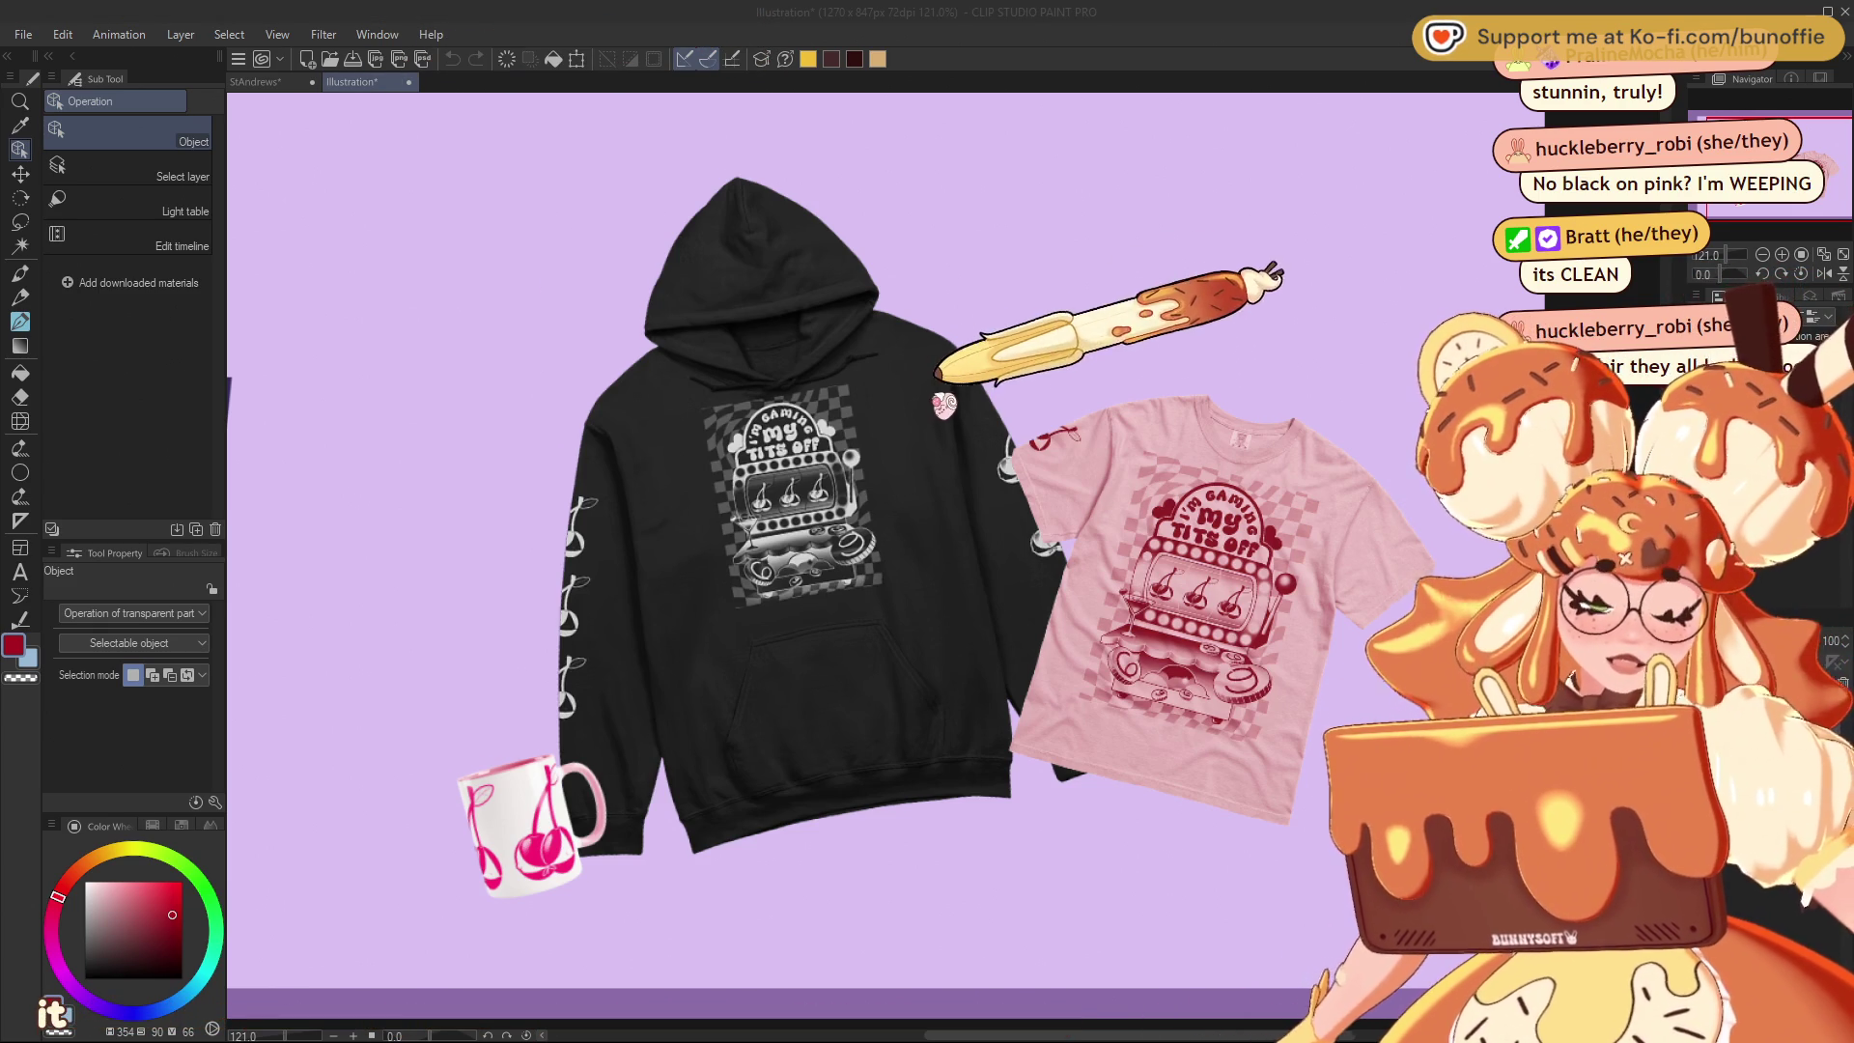
{"action": "key", "text": "ctrl+w"}
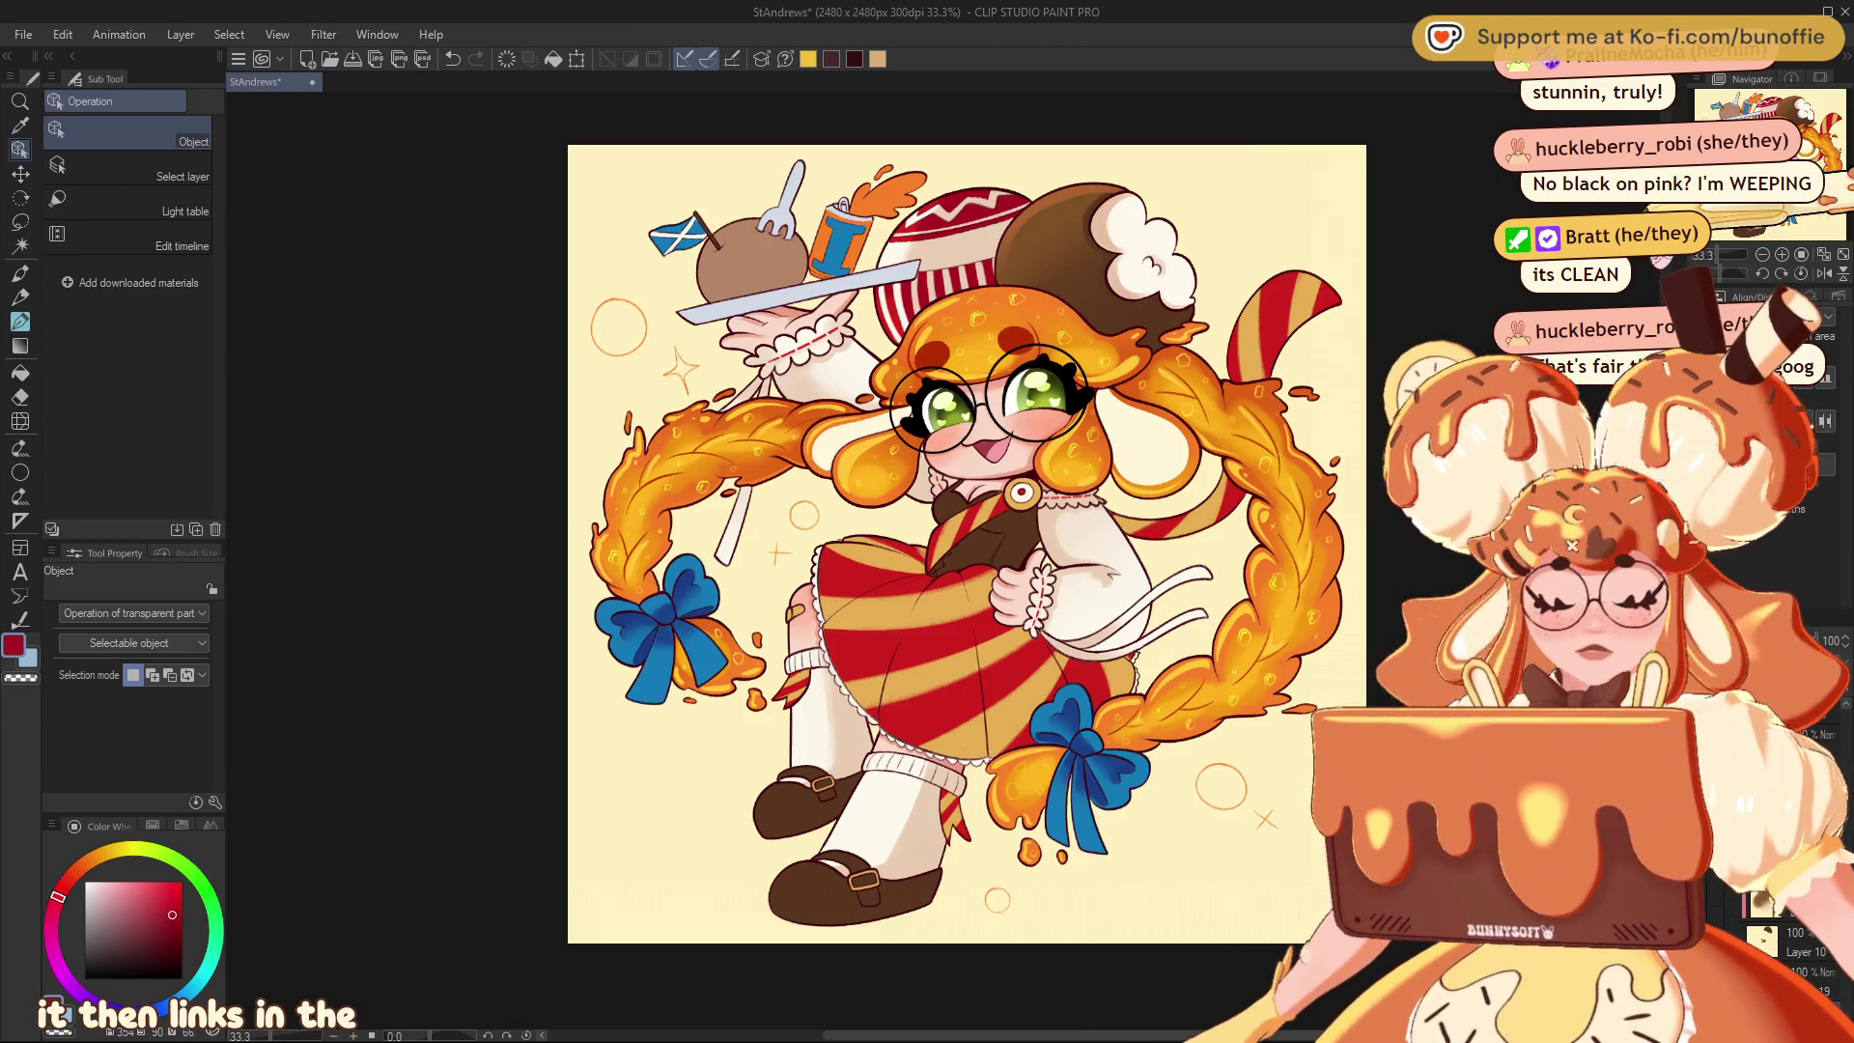
Shift the view of the StAndrews chibi illustration slightly right and down
{"action": "mouse_move", "coordinate": [1777, 164]}
{"action": "left_mouse_down"}
{"action": "mouse_move", "coordinate": [1766, 146]}
{"action": "mouse_move", "coordinate": [1765, 162]}
{"action": "left_mouse_up"}
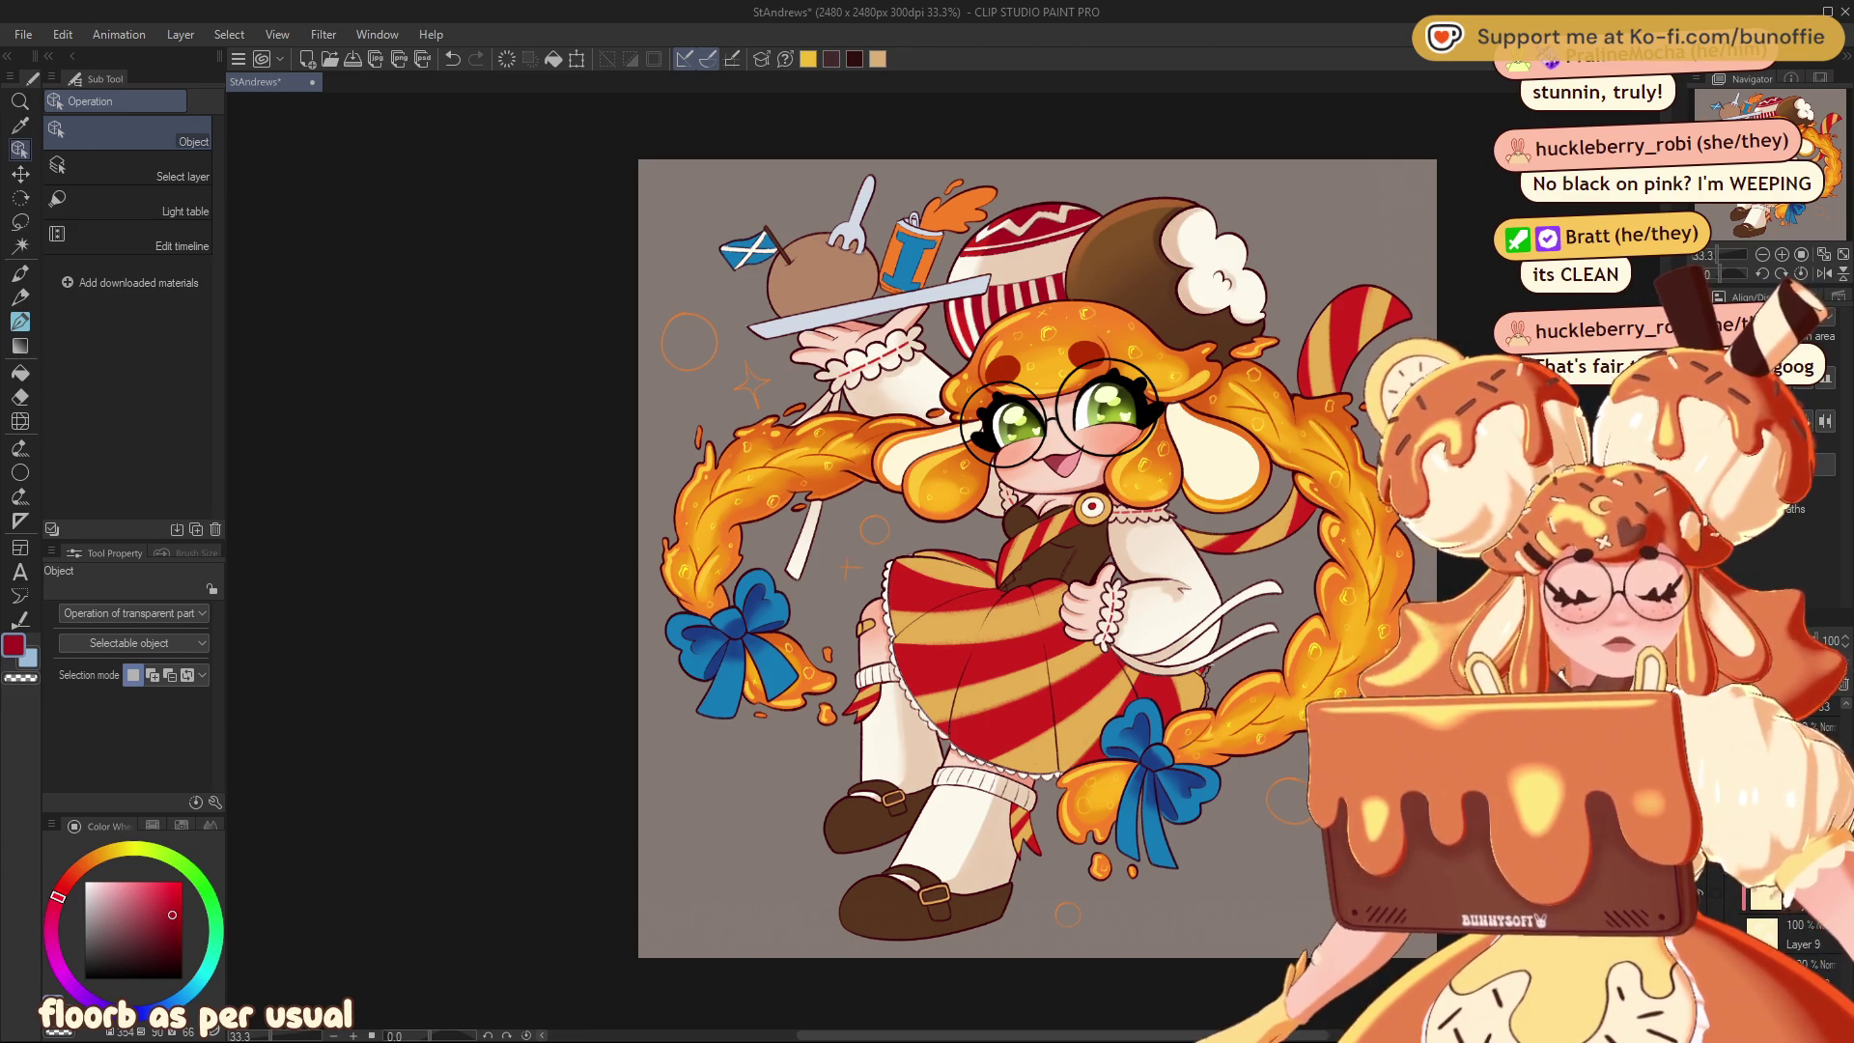
{"action": "left_click", "coordinate": [19, 274]}
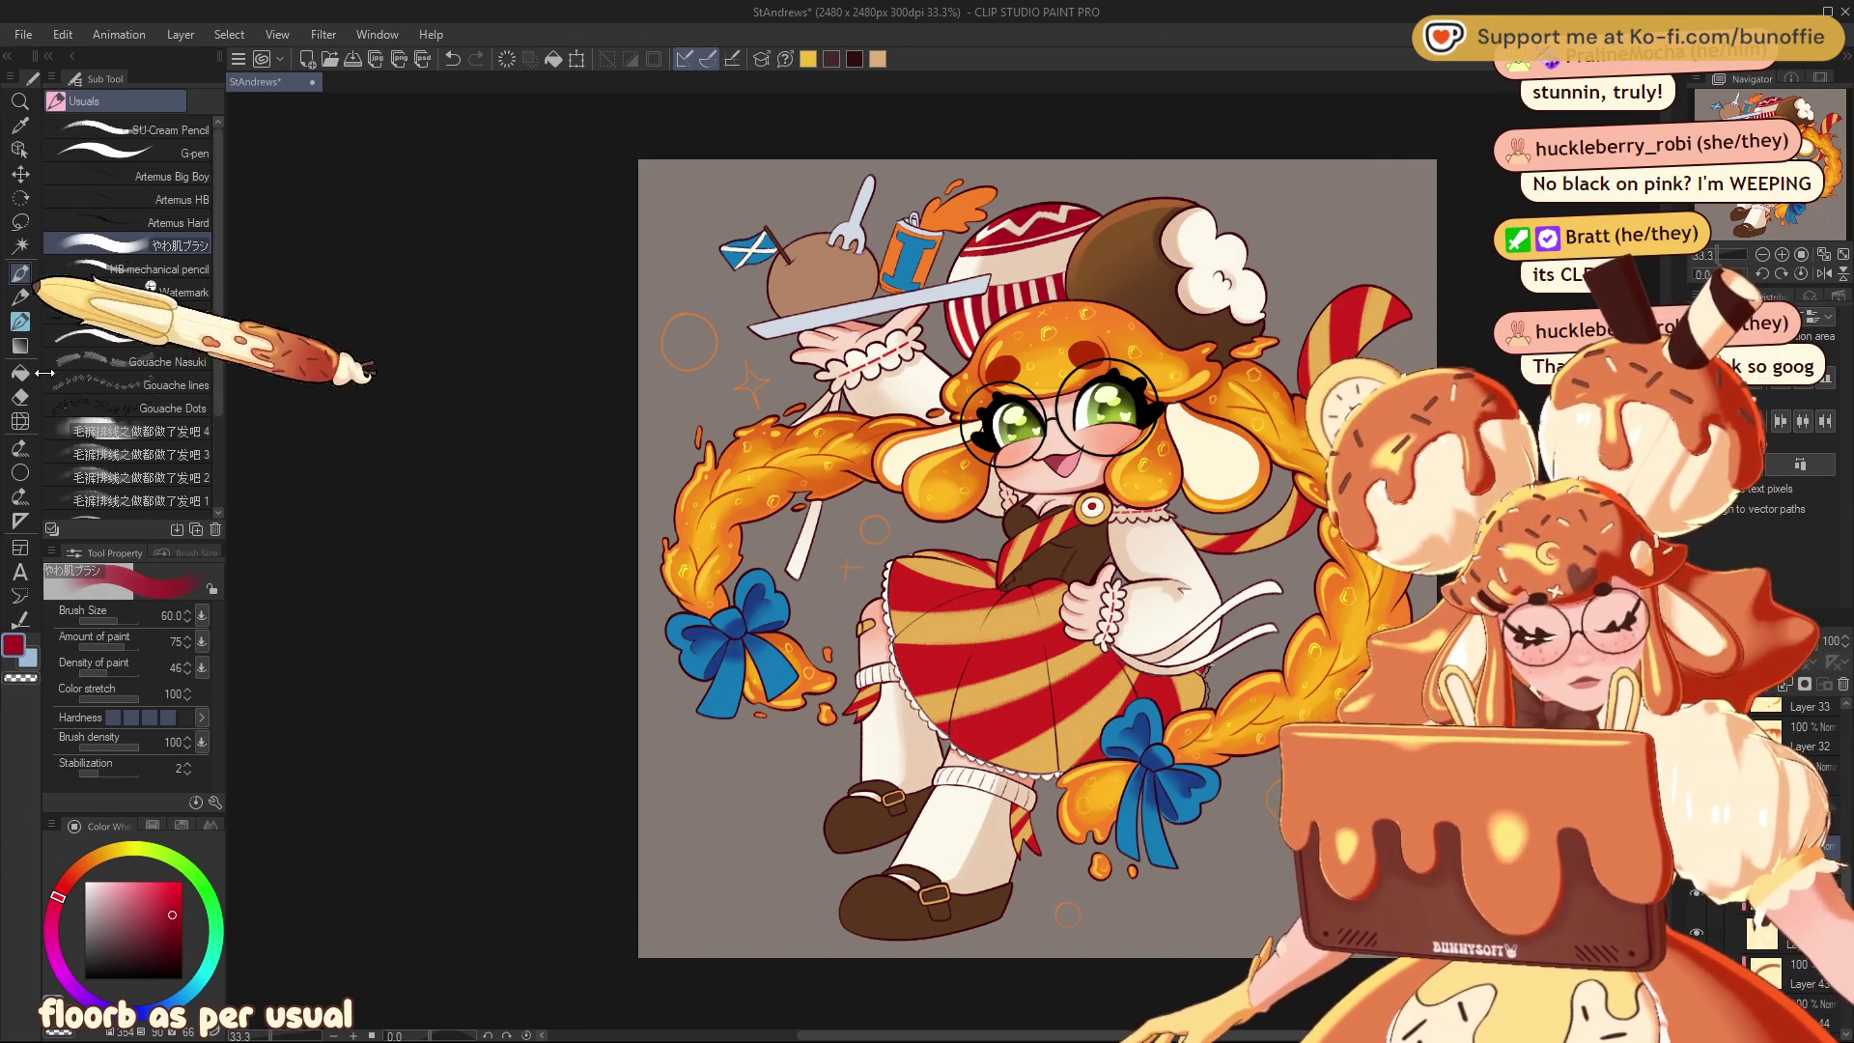
{"action": "left_click", "coordinate": [918, 357], "text": "alt"}
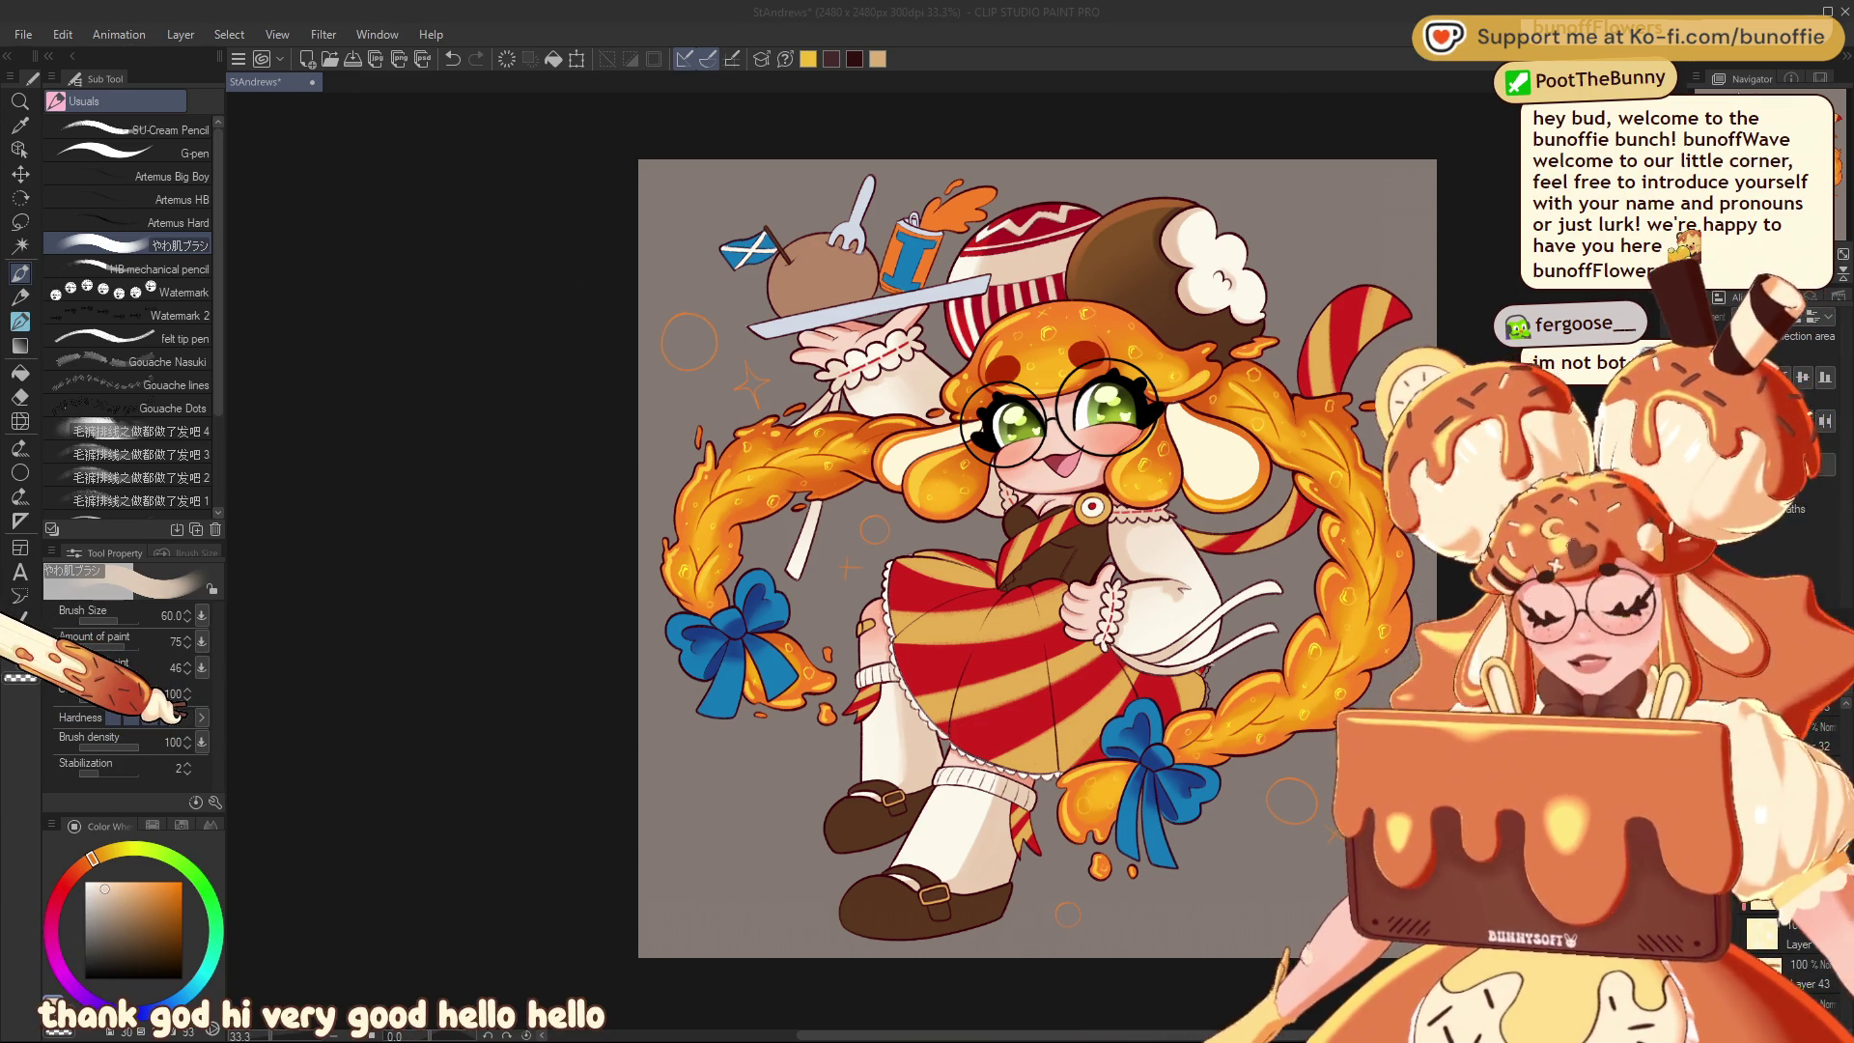
{"action": "key", "text": "alt+Tab"}
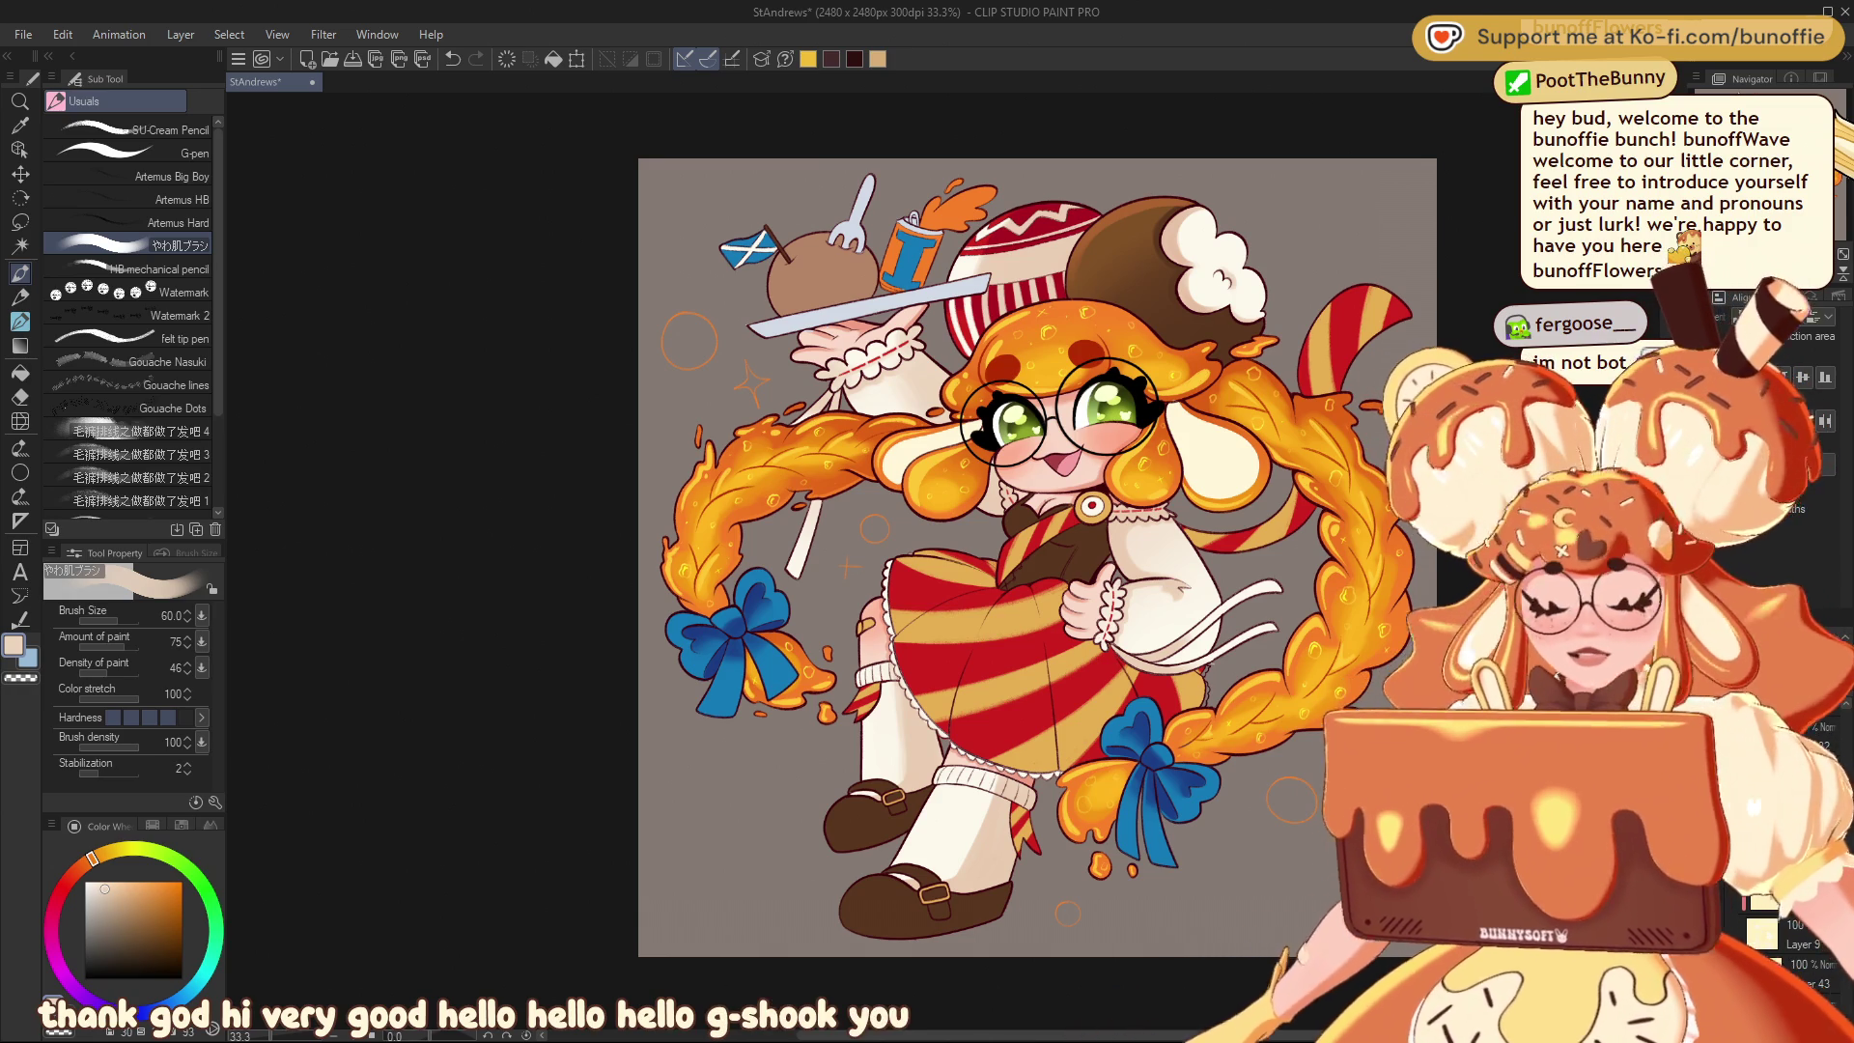
{"action": "left_click_drag", "start_coordinate": [1037, 557], "coordinate": [993, 563]}
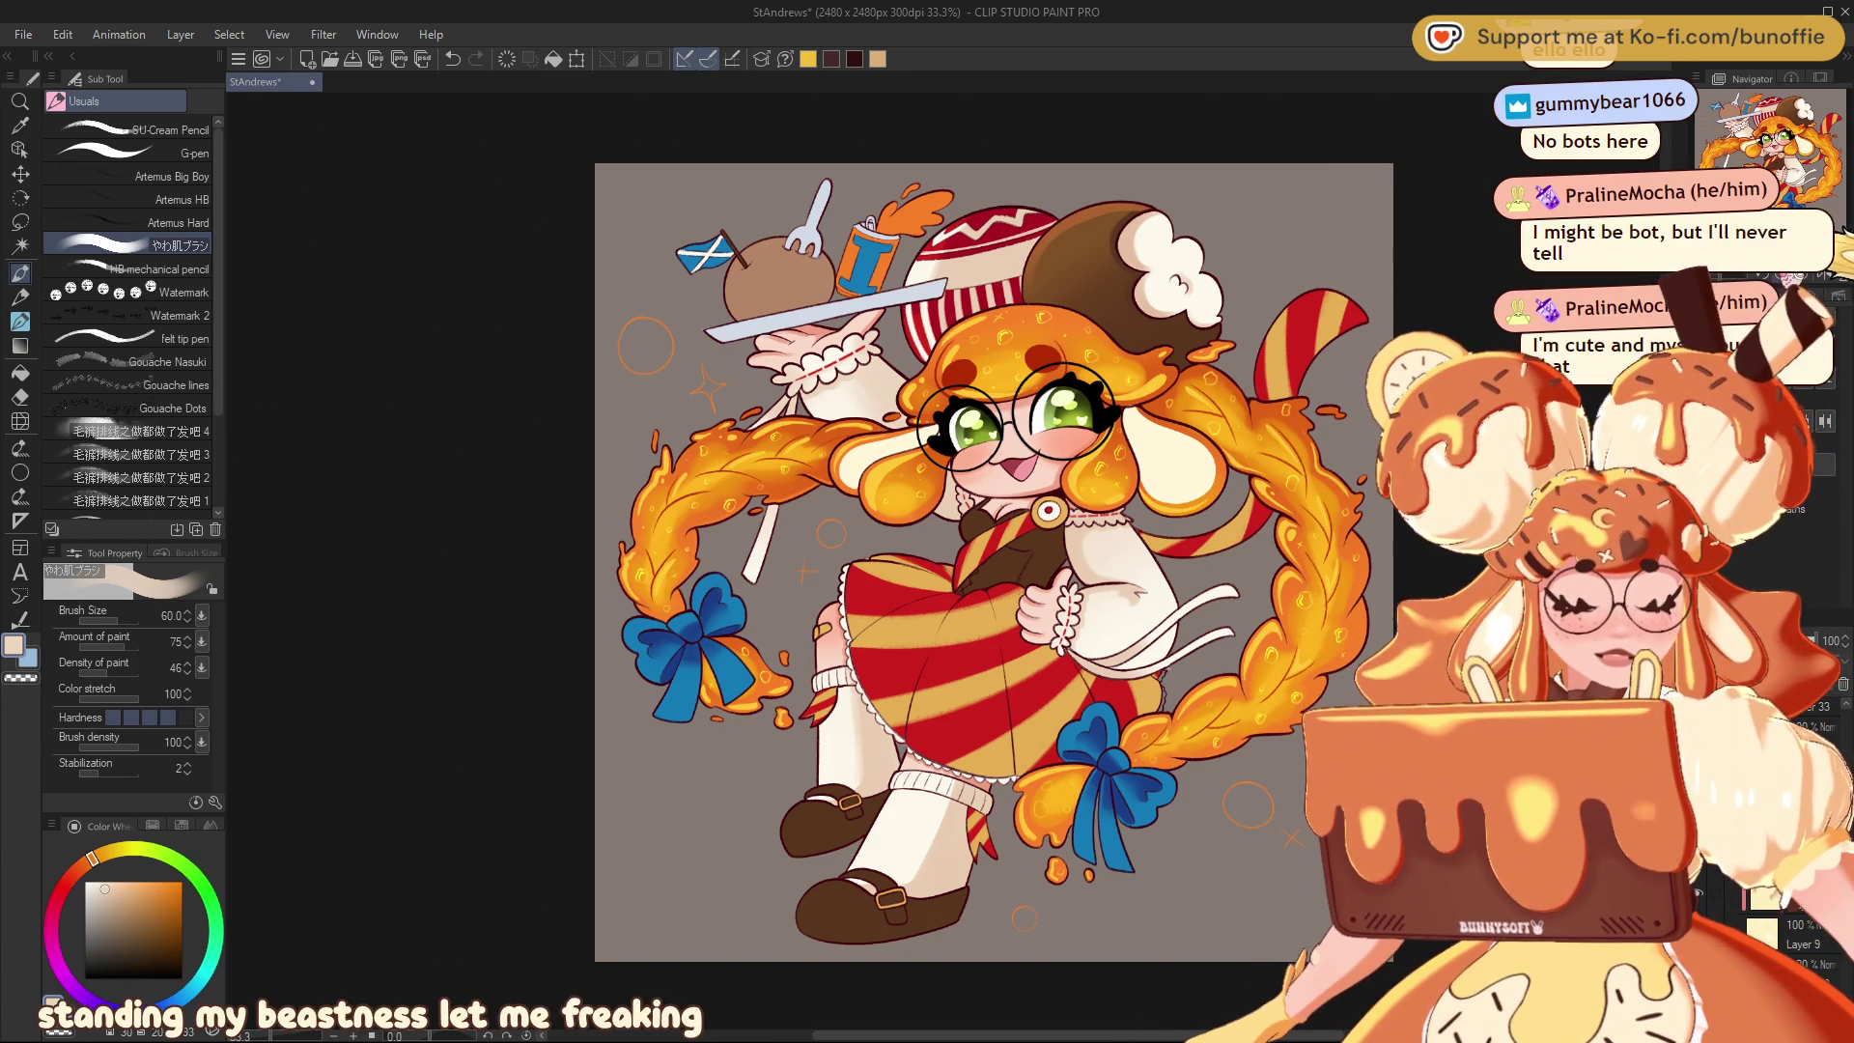
Zoom in twice and pan to centre the girl's face, round glasses and striped dress
{"action": "key", "text": "ctrl+plus"}
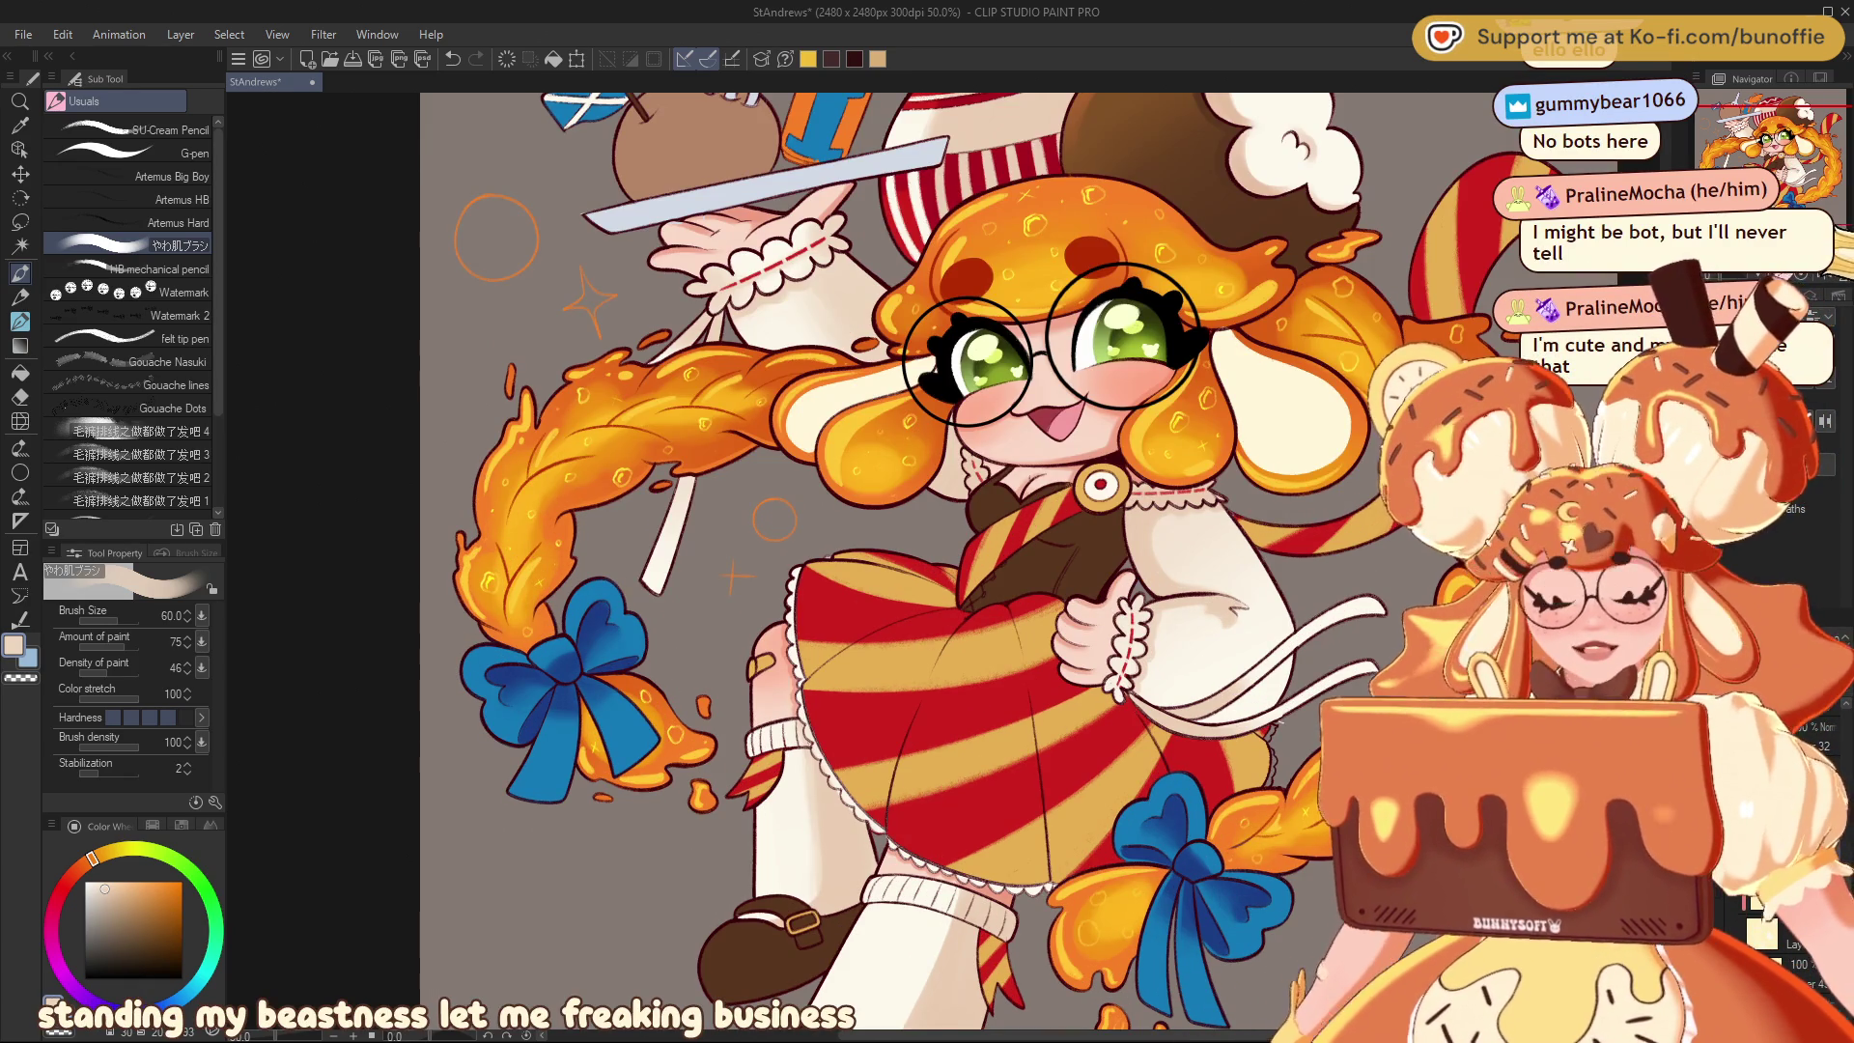
{"action": "scroll", "coordinate": [898, 560], "scroll_direction": "up", "scroll_amount": 2}
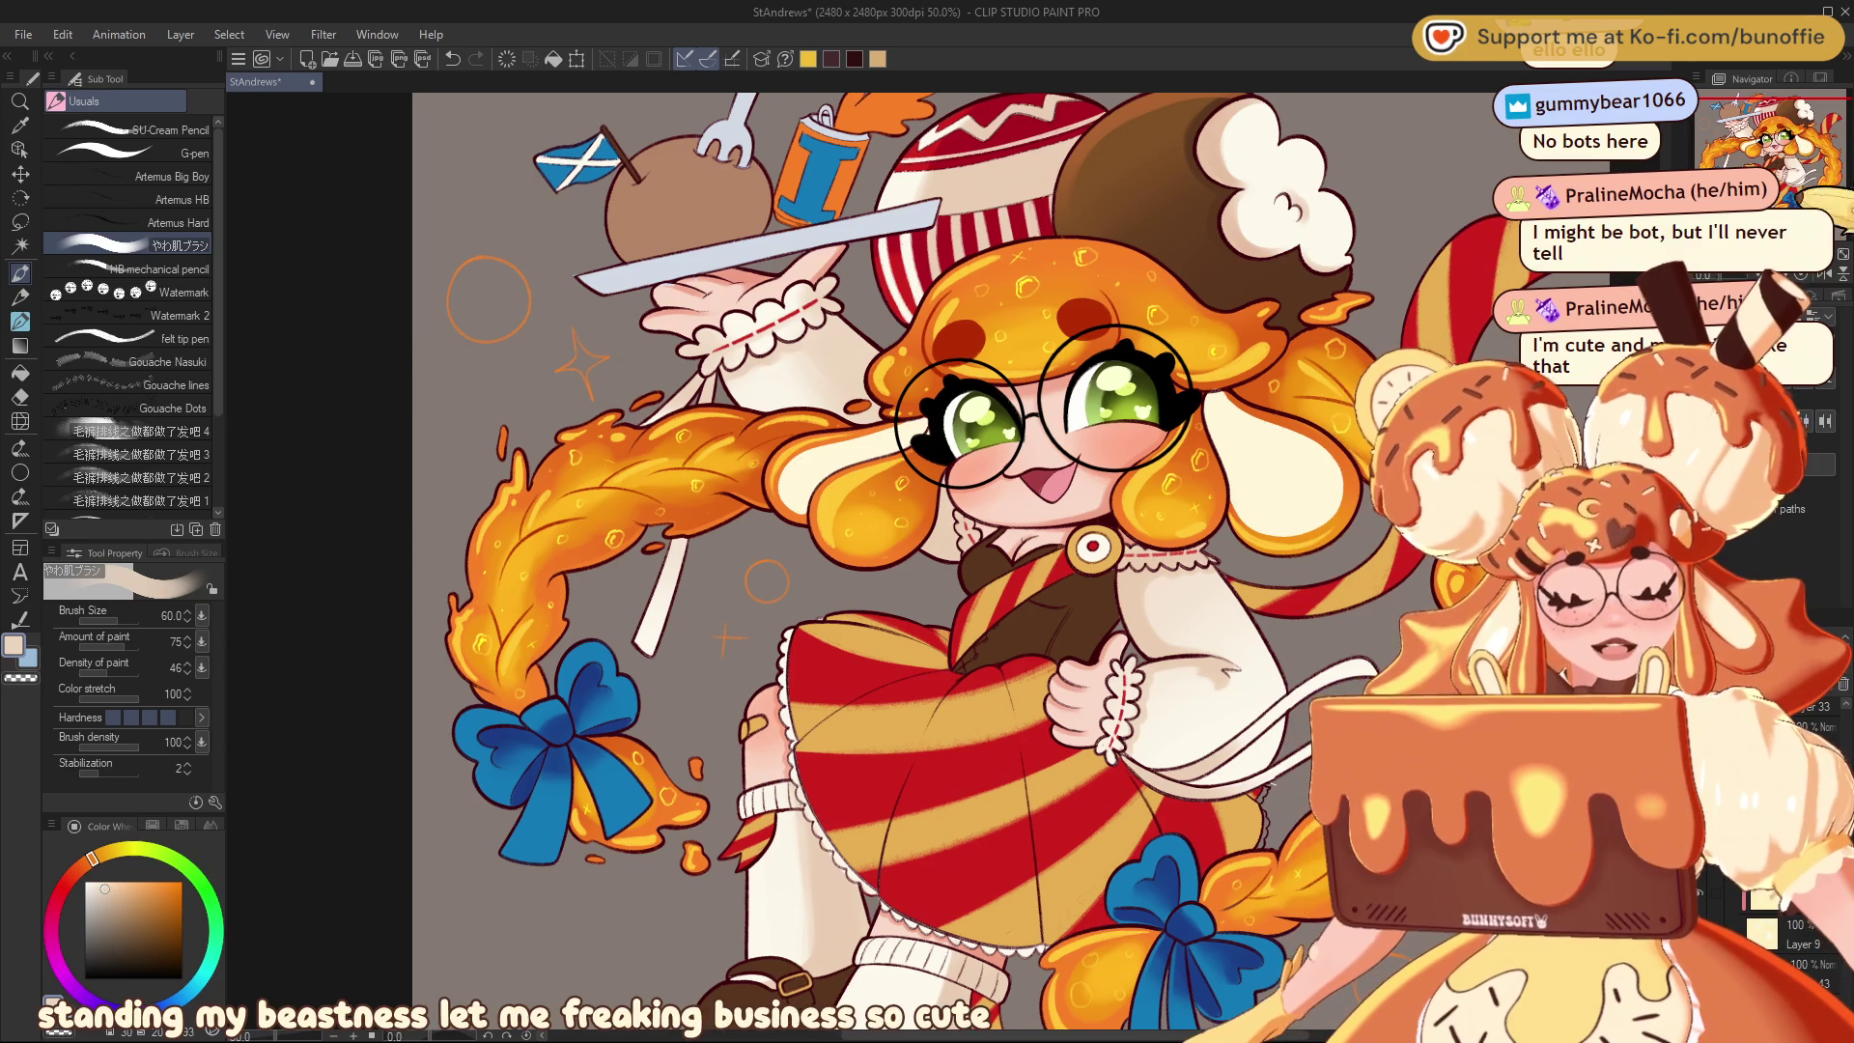
{"action": "key", "text": "ctrl+plus"}
{"action": "left_click_drag", "start_coordinate": [1809, 128], "coordinate": [1814, 164]}
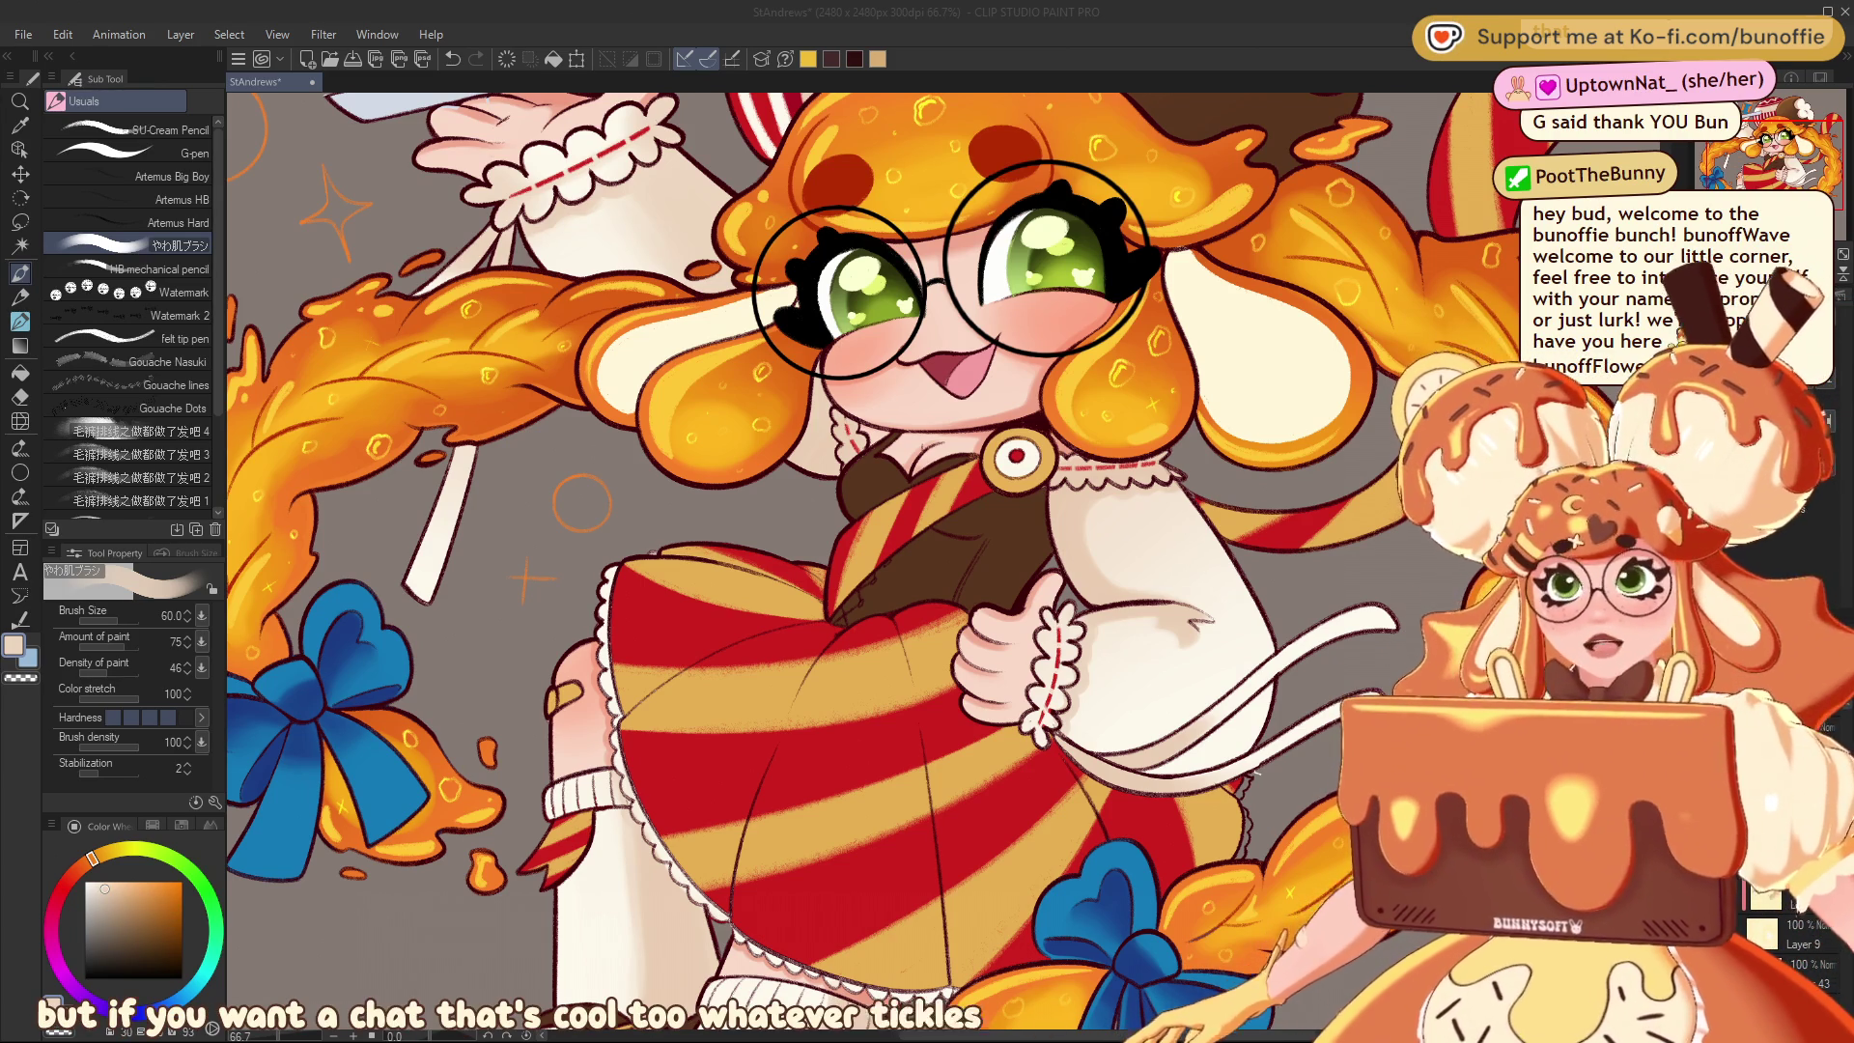
Zoom out to the whole character, then zoom back in framing the tray and face
{"action": "key", "text": "ctrl+minus"}
{"action": "left_click_drag", "start_coordinate": [965, 580], "coordinate": [1019, 516]}
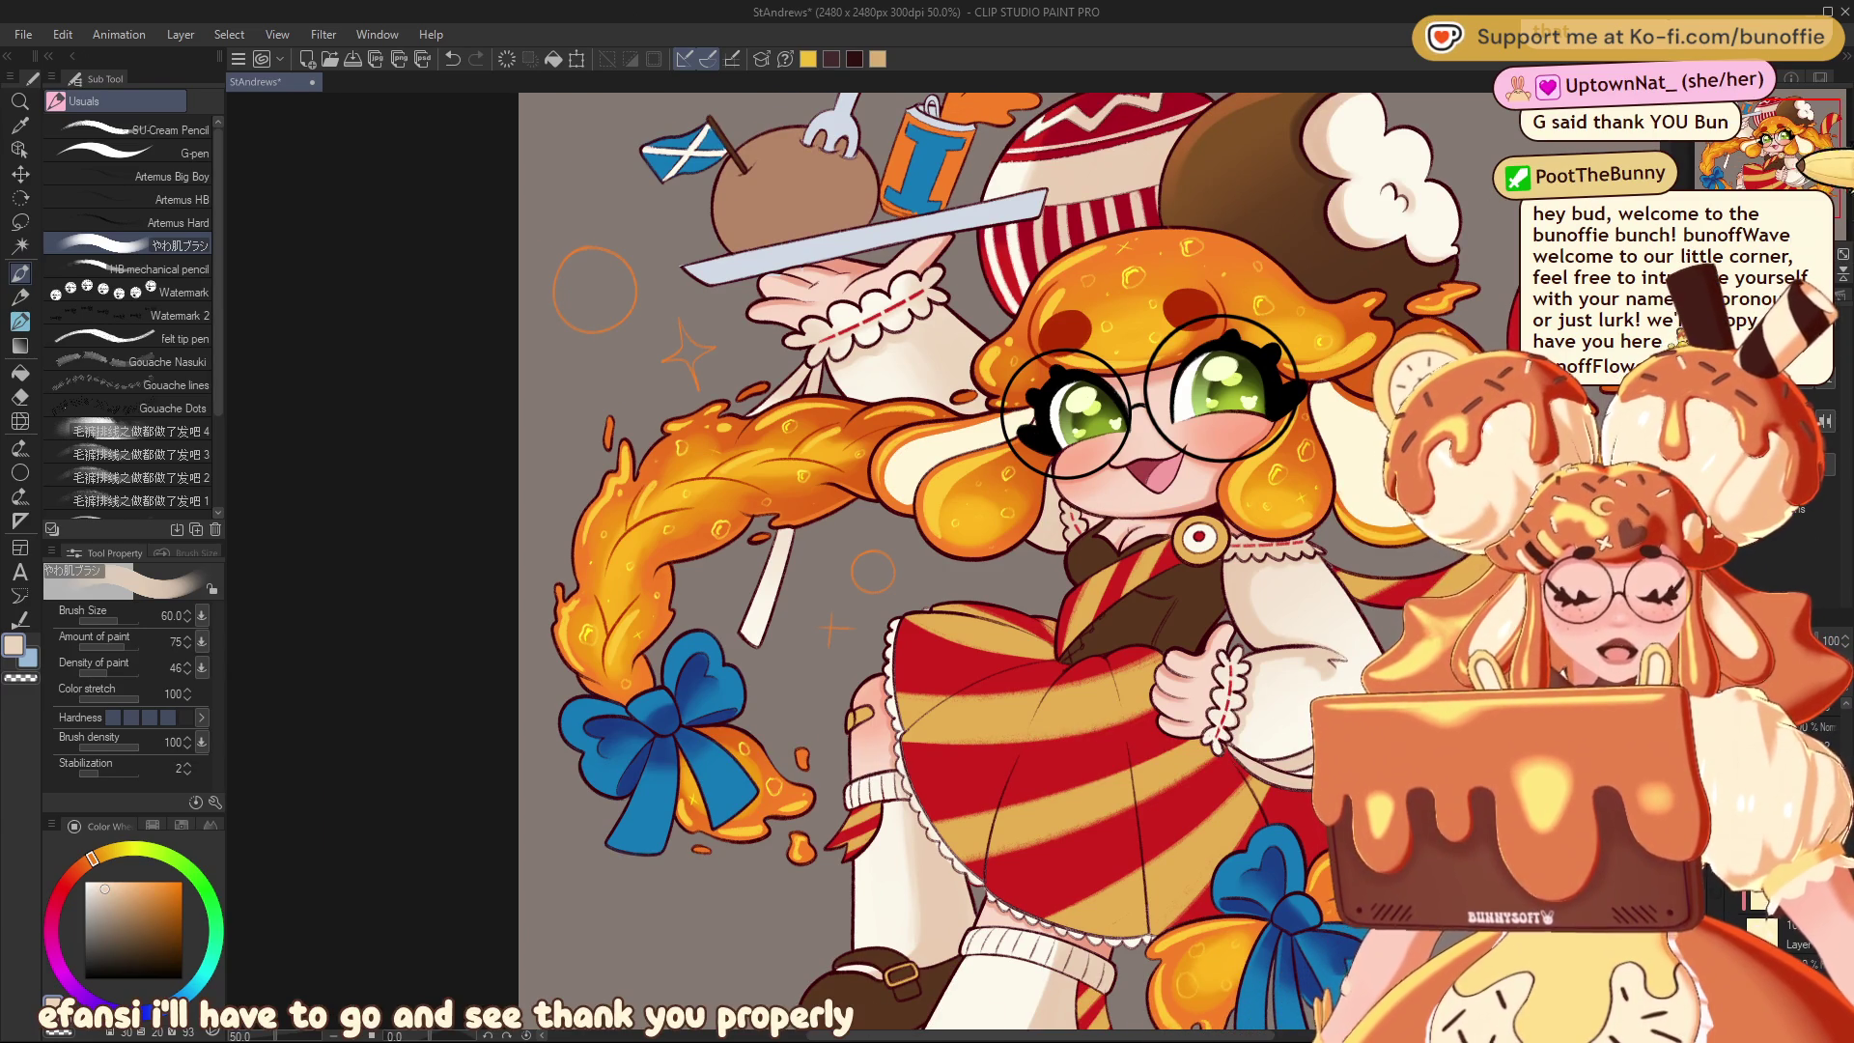
{"action": "key", "text": "ctrl+minus"}
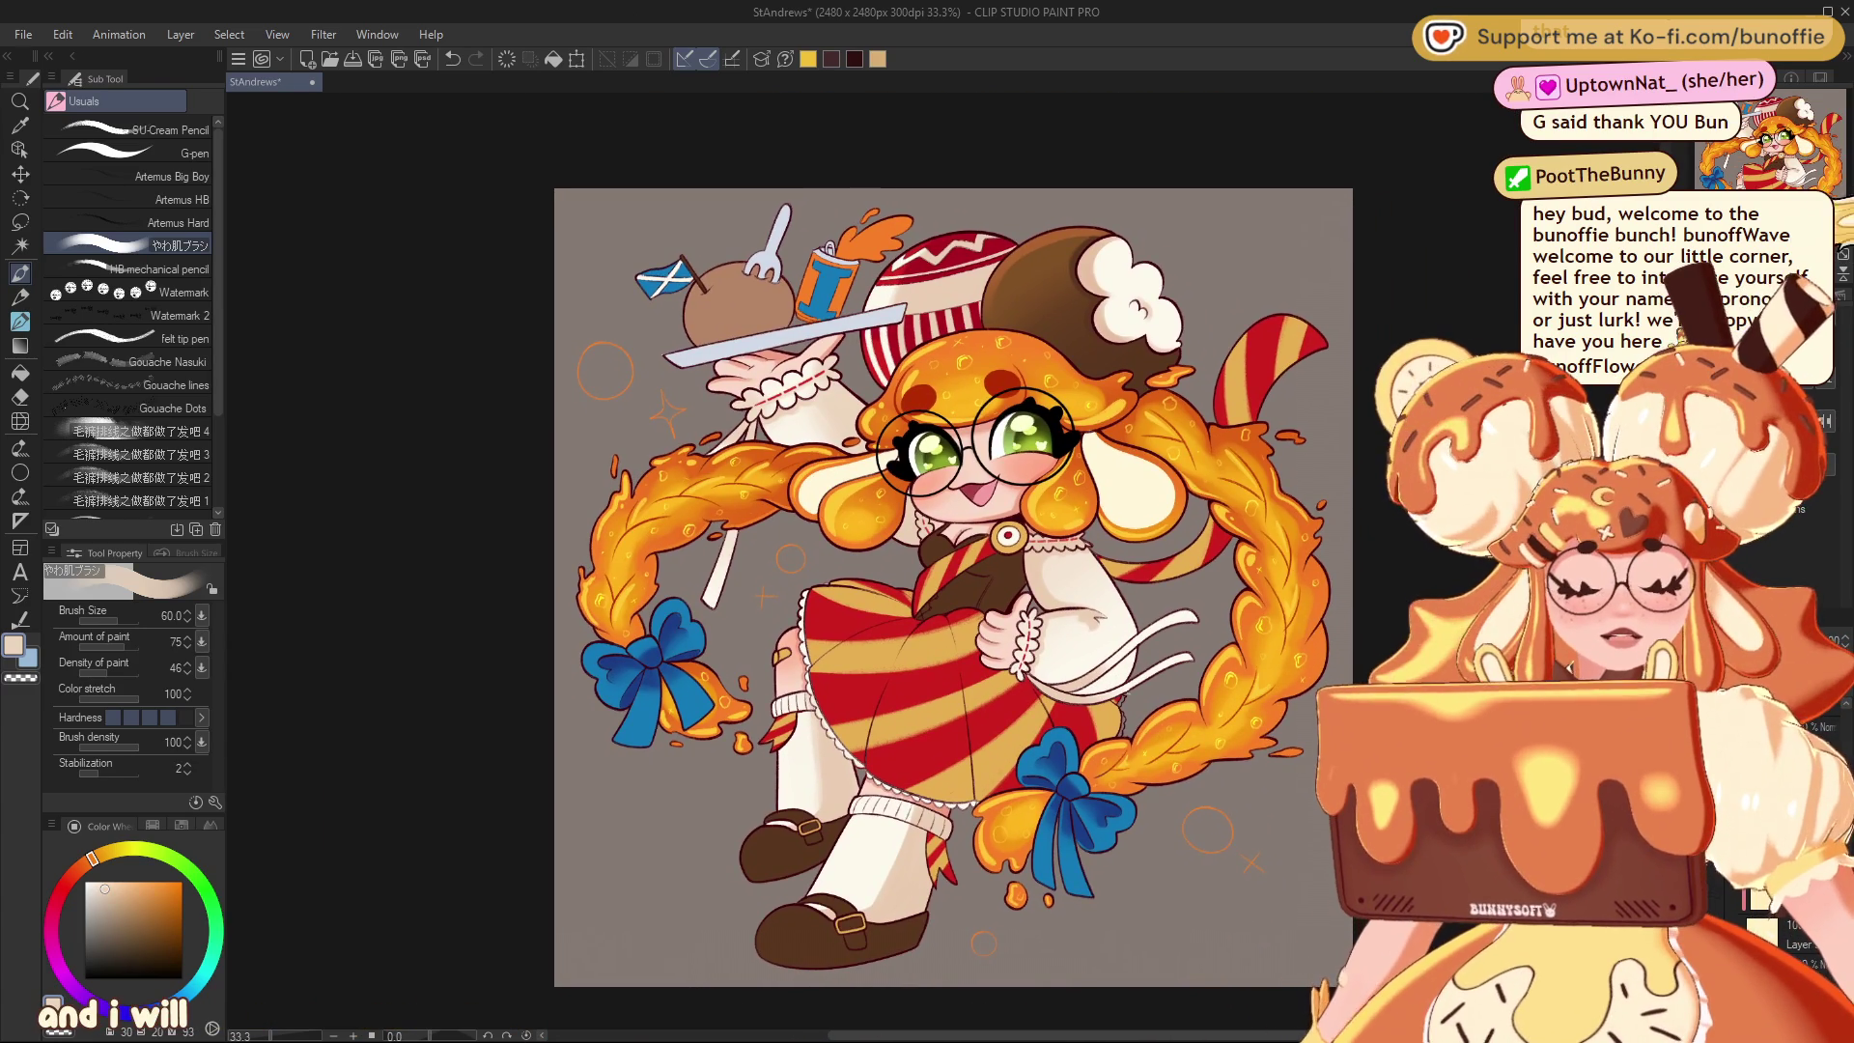
{"action": "key", "text": "ctrl+plus"}
{"action": "mouse_move", "coordinate": [927, 396]}
{"action": "left_mouse_down"}
{"action": "mouse_move", "coordinate": [945, 414]}
{"action": "mouse_move", "coordinate": [904, 539]}
{"action": "mouse_move", "coordinate": [1024, 425]}
{"action": "mouse_move", "coordinate": [1040, 488]}
{"action": "left_mouse_up"}
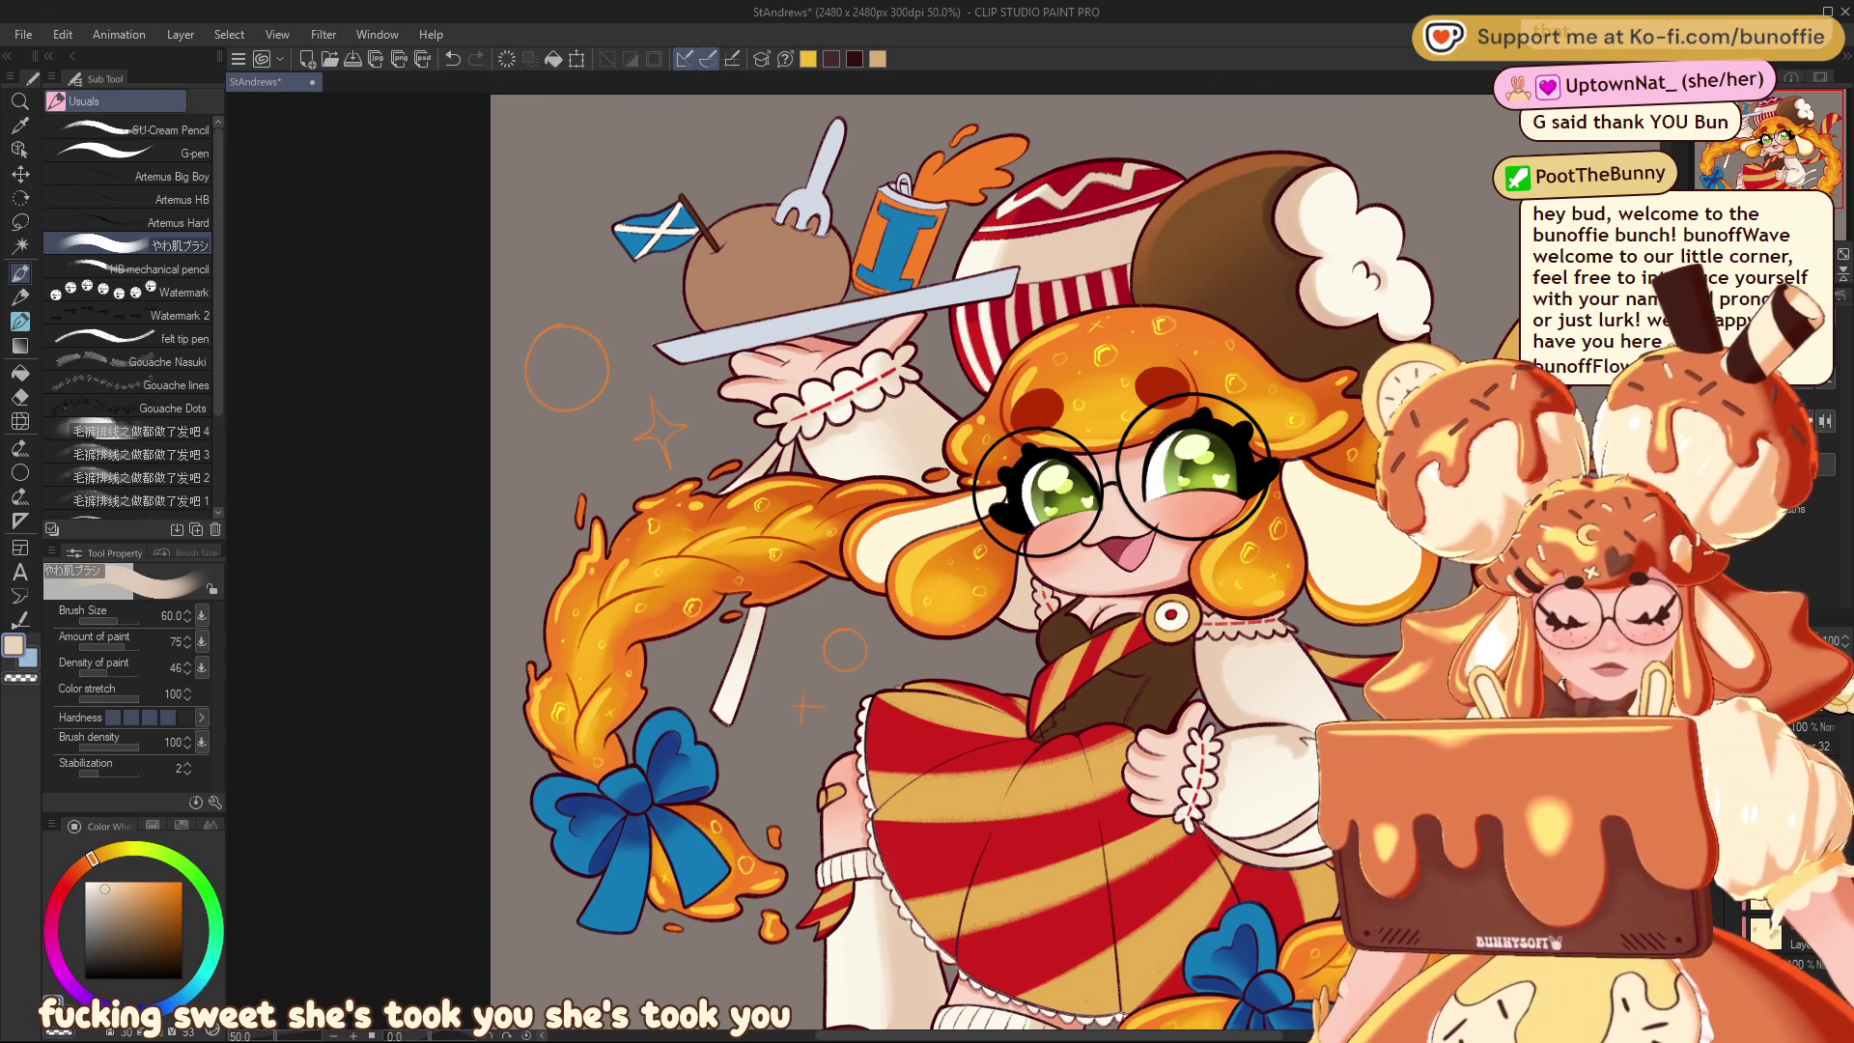
{"action": "scroll", "coordinate": [932, 526], "scroll_direction": "up", "scroll_amount": 5}
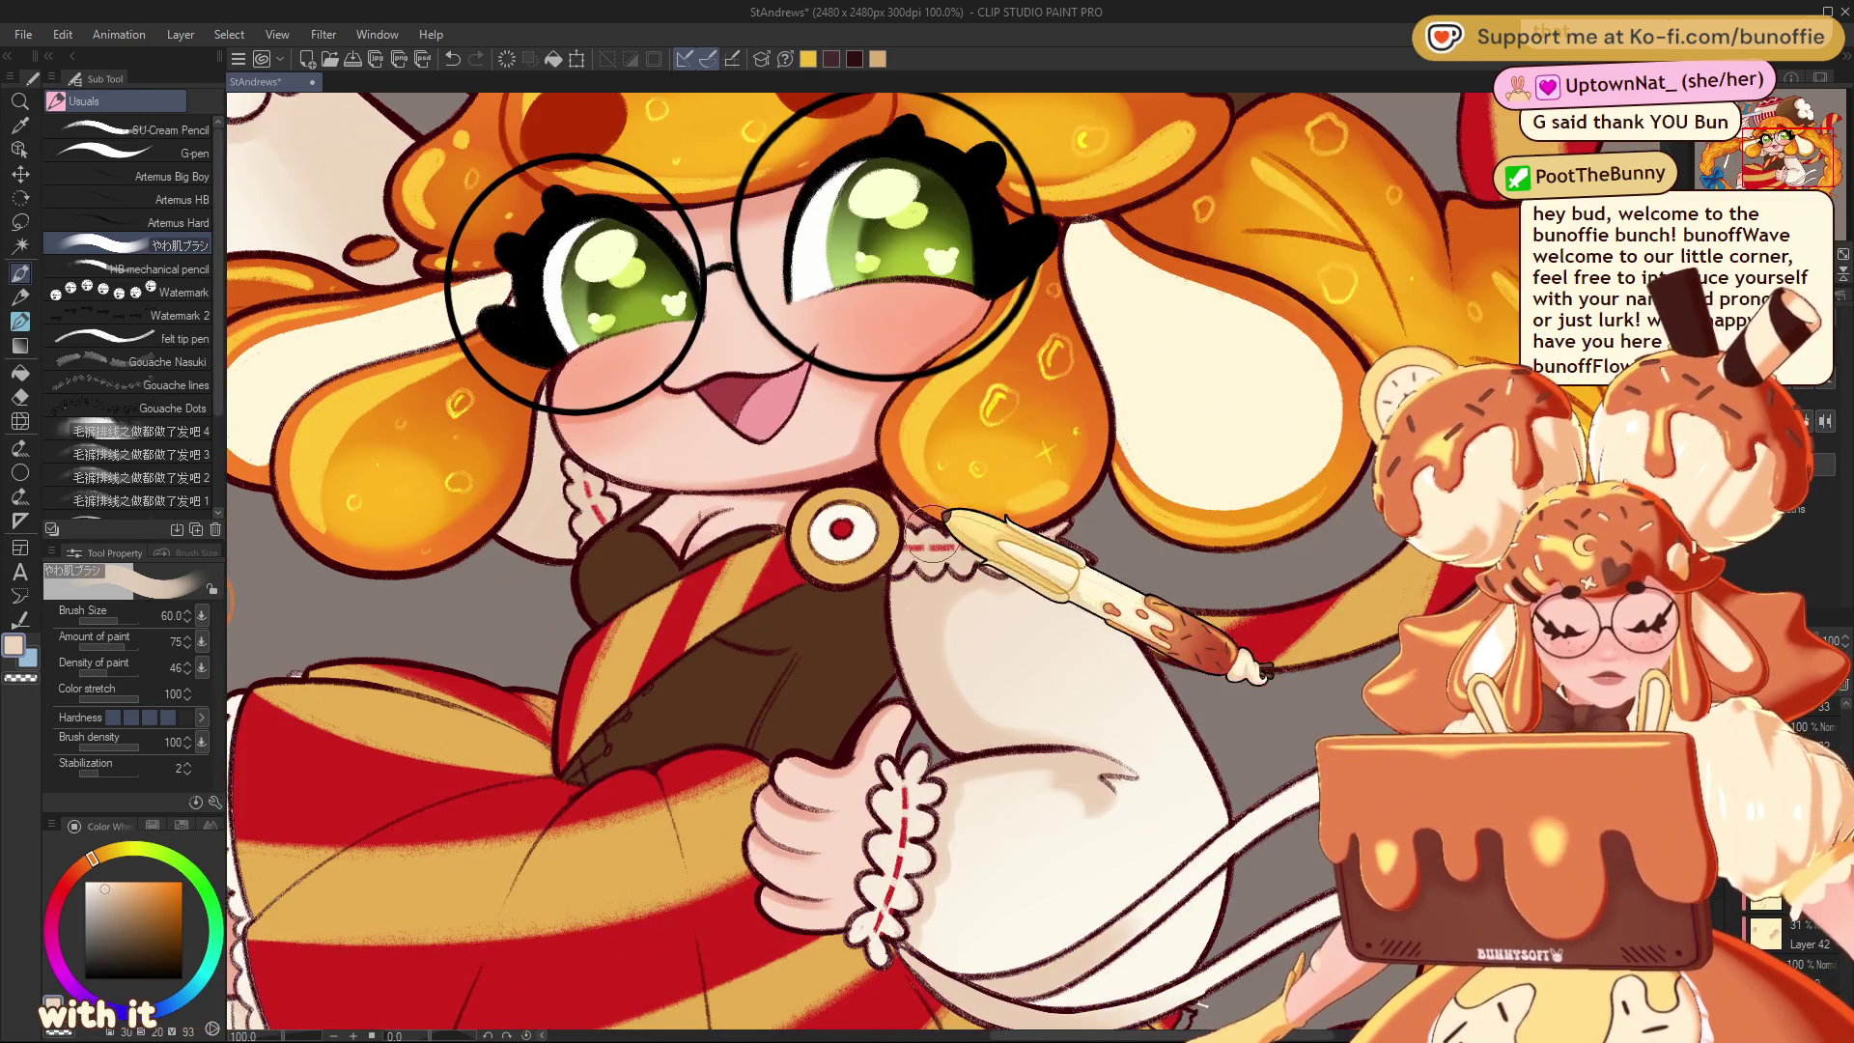
Pick a deeper orange paint colour and shrink the brush to size 12
{"action": "left_click", "coordinate": [932, 526], "text": "alt"}
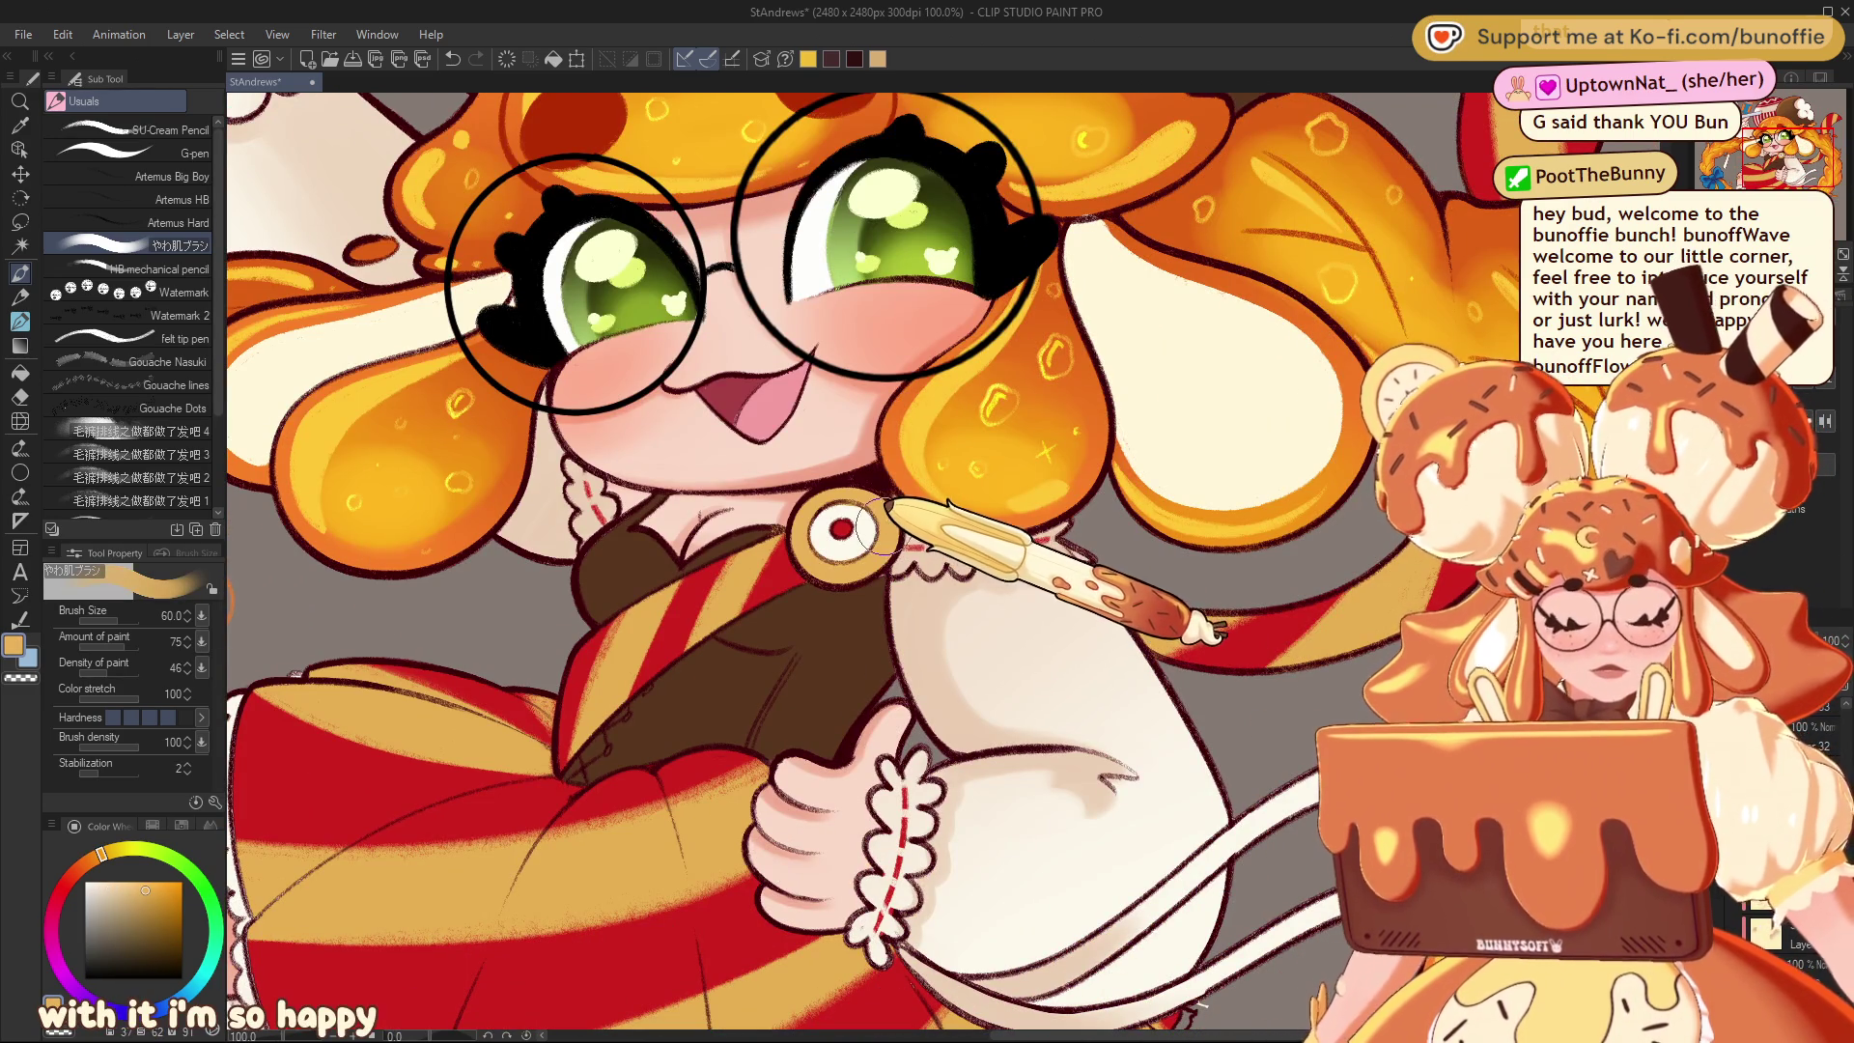
{"action": "left_click", "coordinate": [94, 857]}
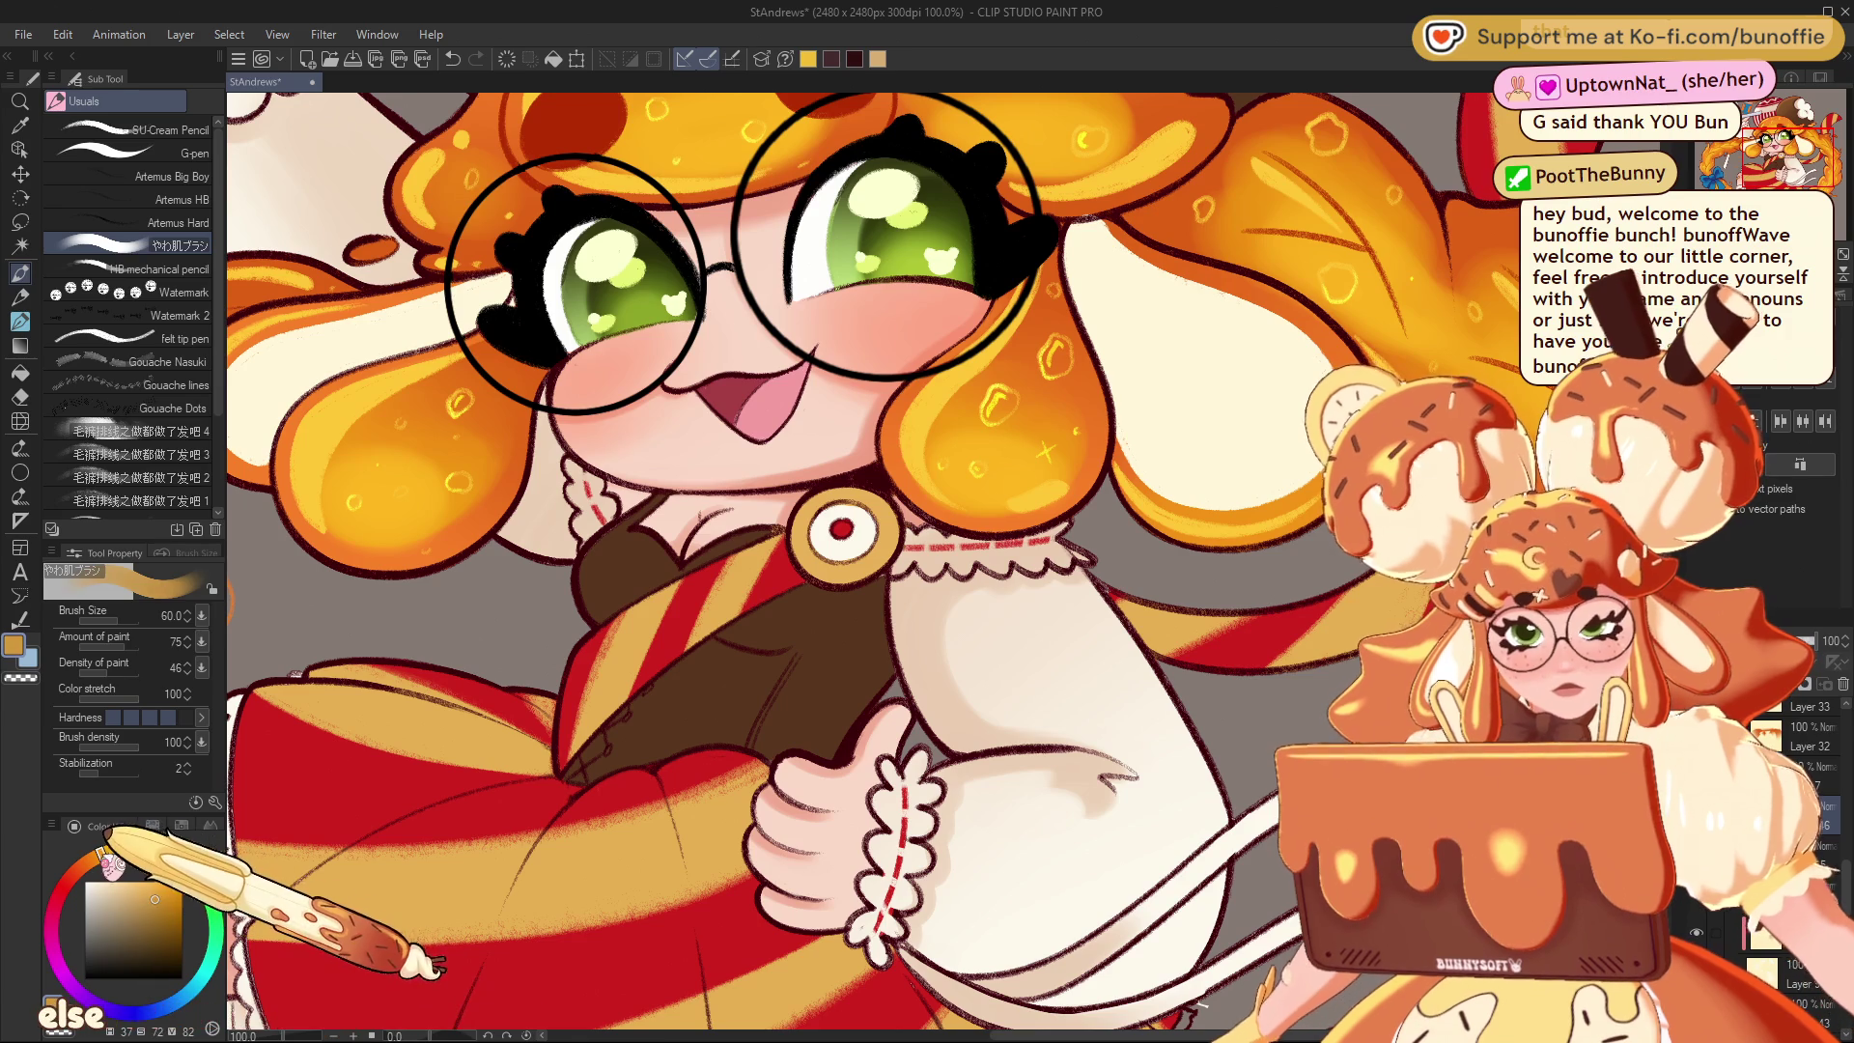
{"action": "left_click", "coordinate": [156, 900]}
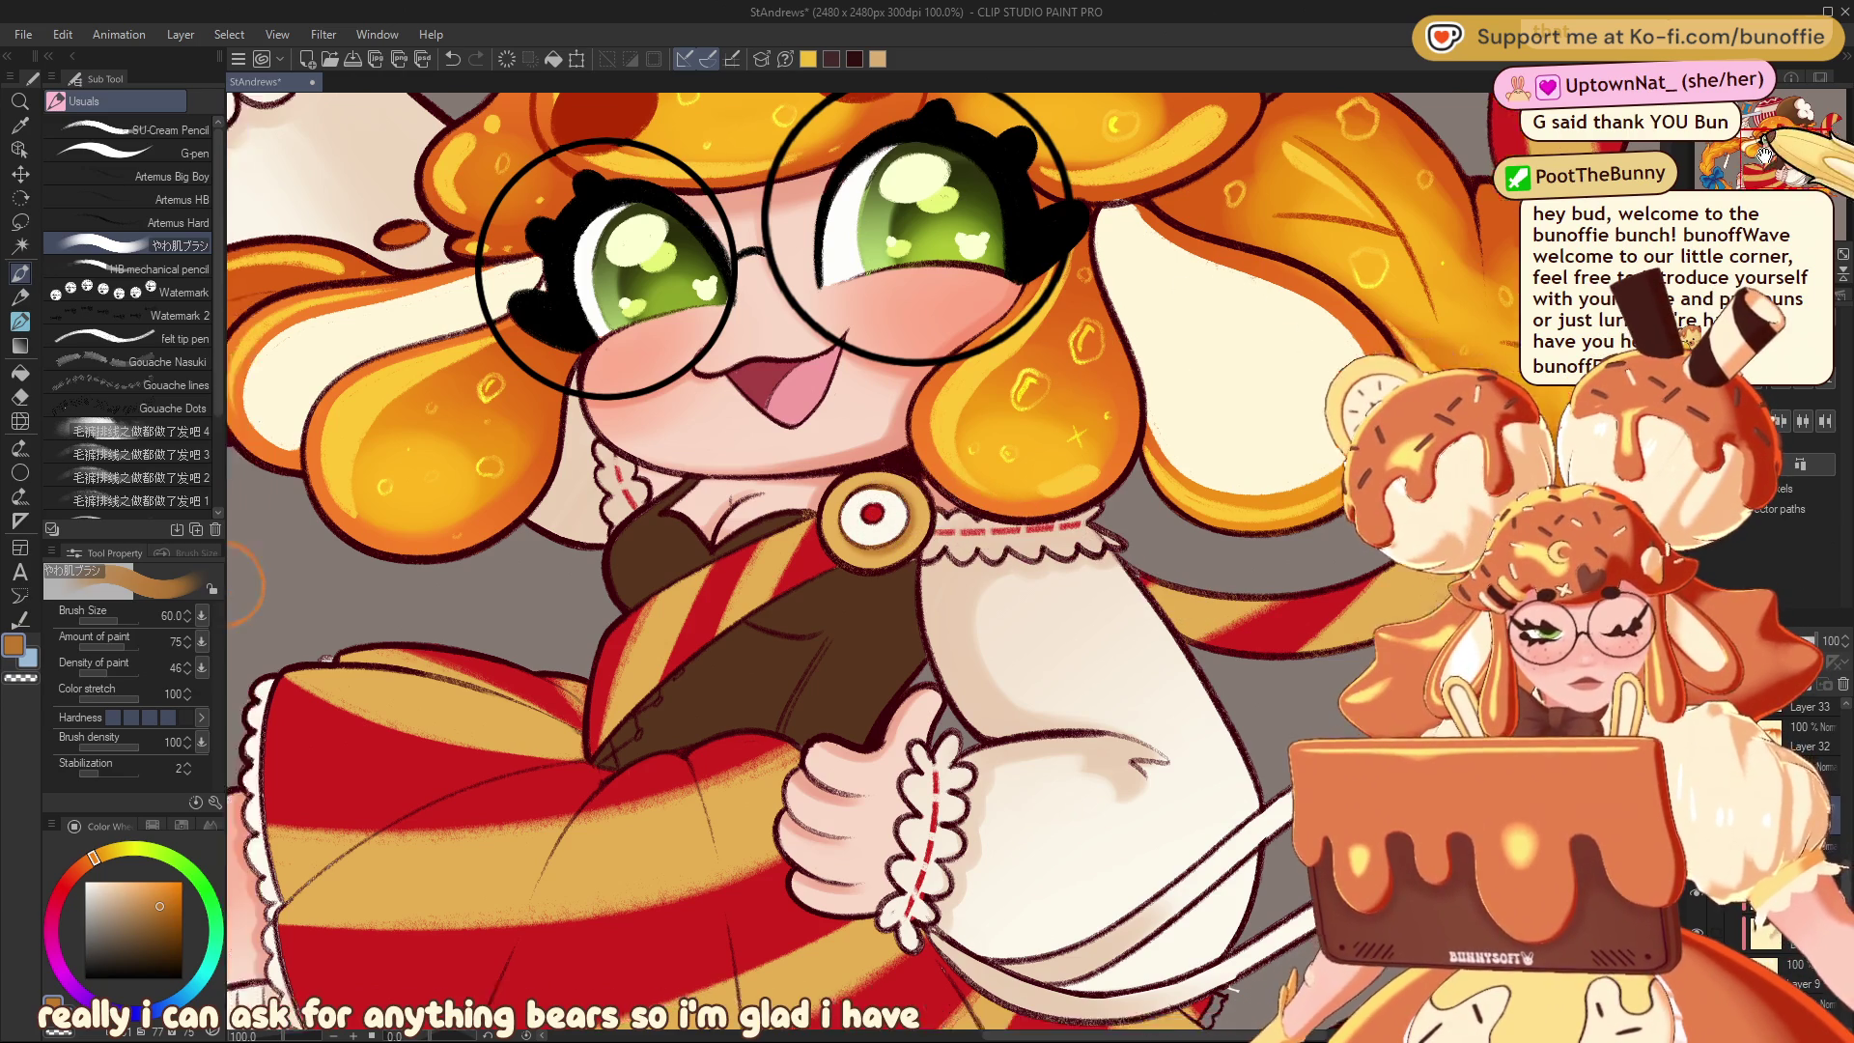
{"action": "left_click_drag", "start_coordinate": [1206, 385], "coordinate": [1545, 290]}
{"action": "key", "text": "bracketleft"}
{"action": "key", "text": "bracketleft"}
{"action": "key", "text": "bracketleft"}
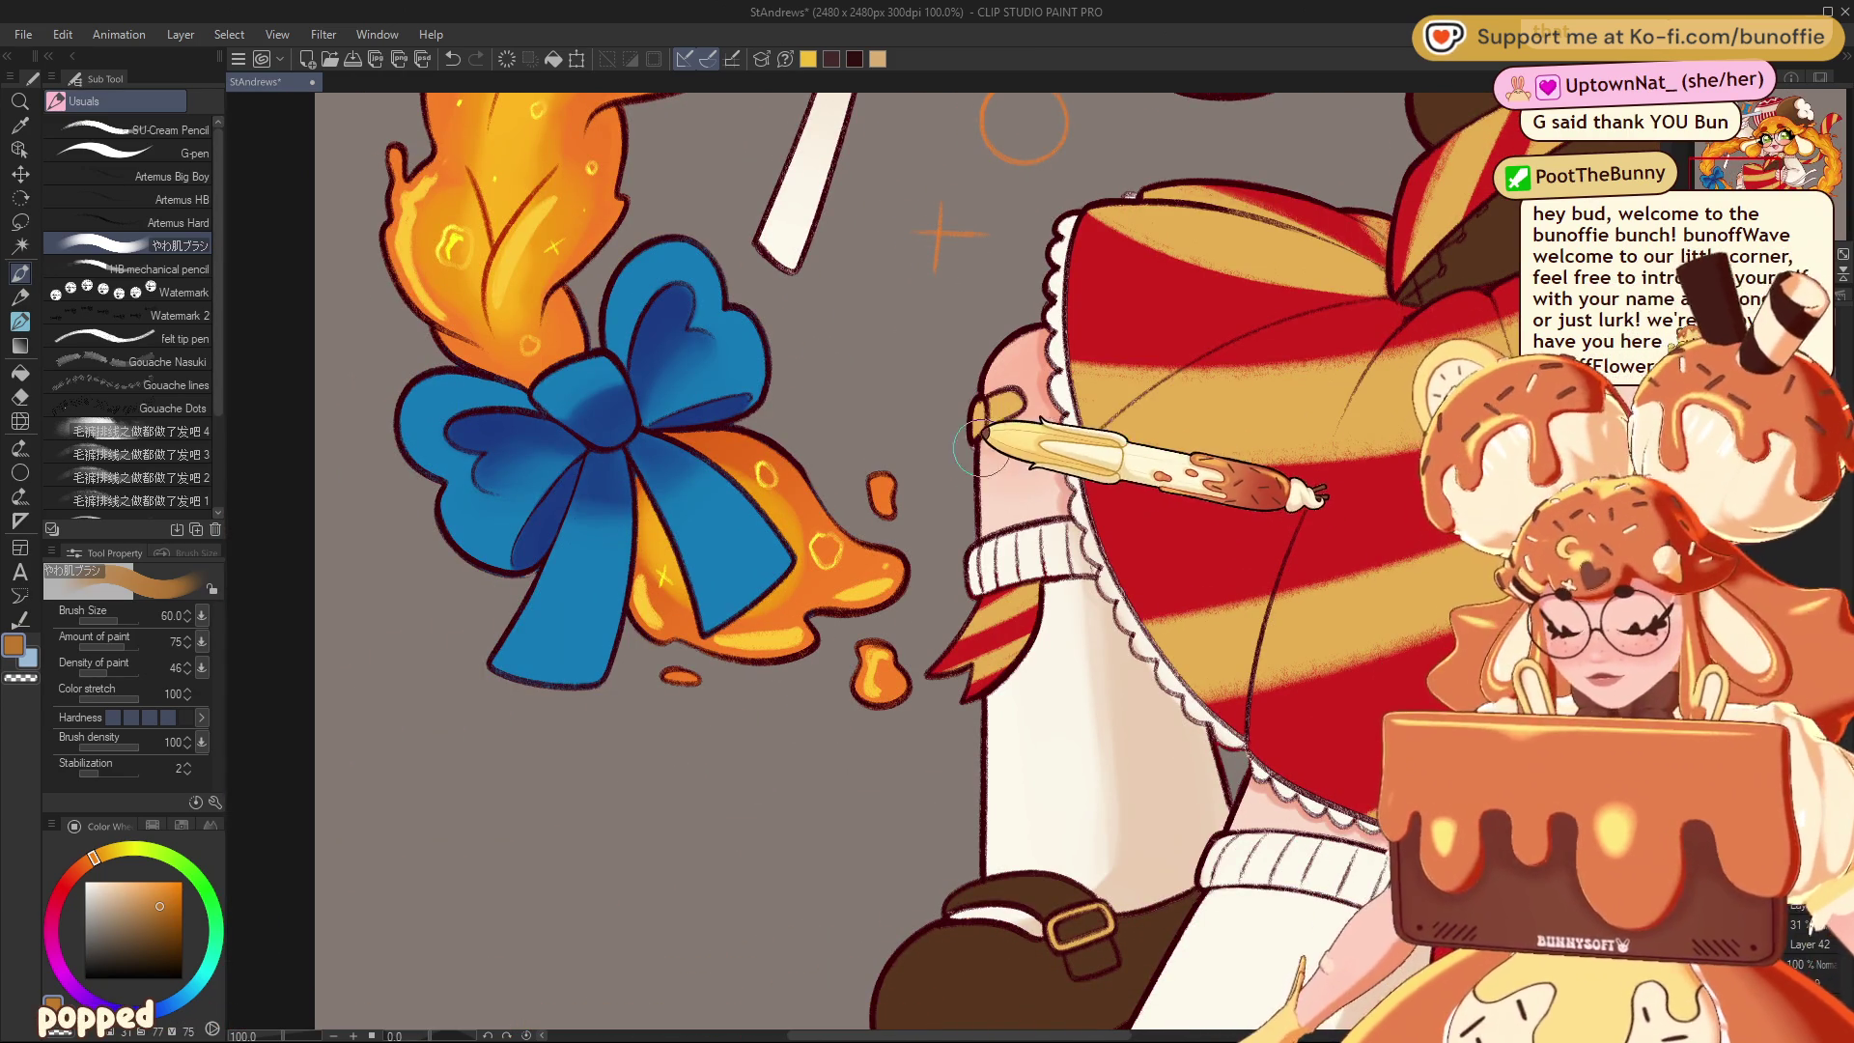
{"action": "key", "text": "bracketleft"}
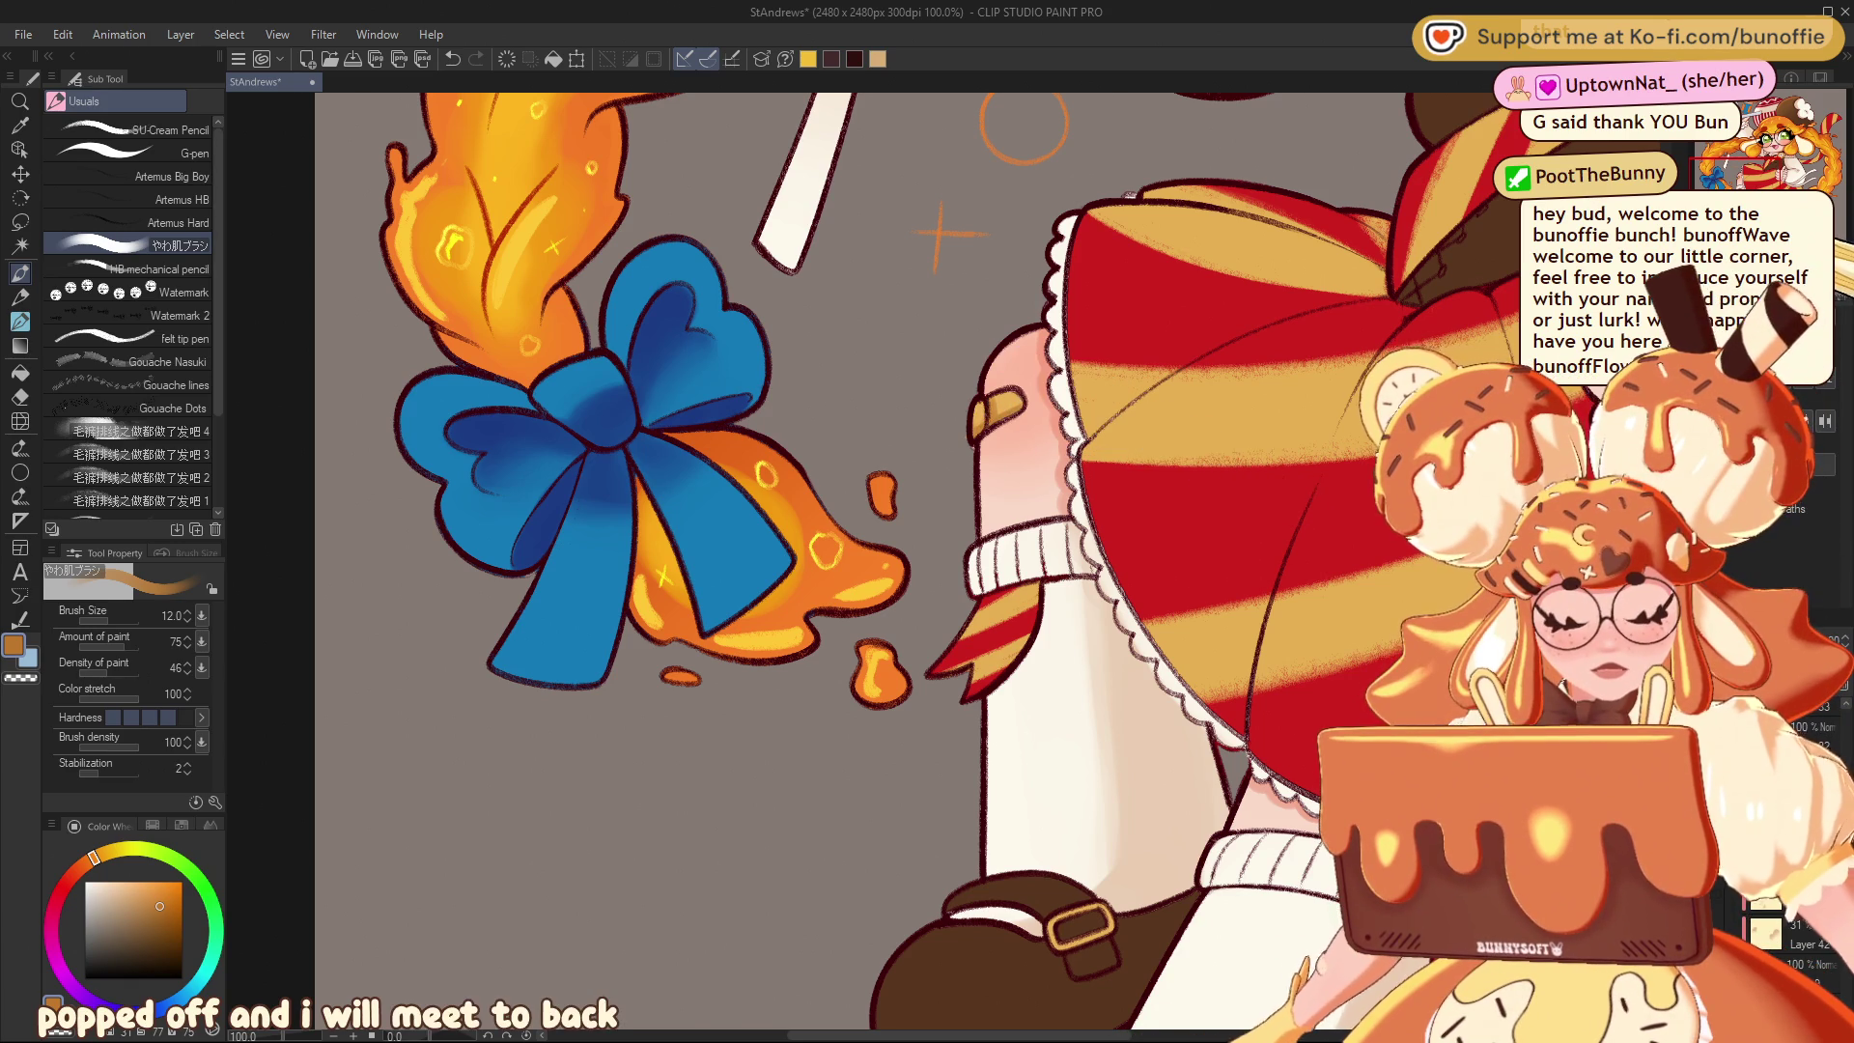
Reframe the character, pick a light tan paint colour, and select the freehand lasso
{"action": "key", "text": "ctrl+minus"}
{"action": "key", "text": "ctrl+minus"}
{"action": "mouse_move", "coordinate": [869, 579]}
{"action": "left_mouse_down"}
{"action": "mouse_move", "coordinate": [773, 560]}
{"action": "mouse_move", "coordinate": [831, 548]}
{"action": "left_mouse_up"}
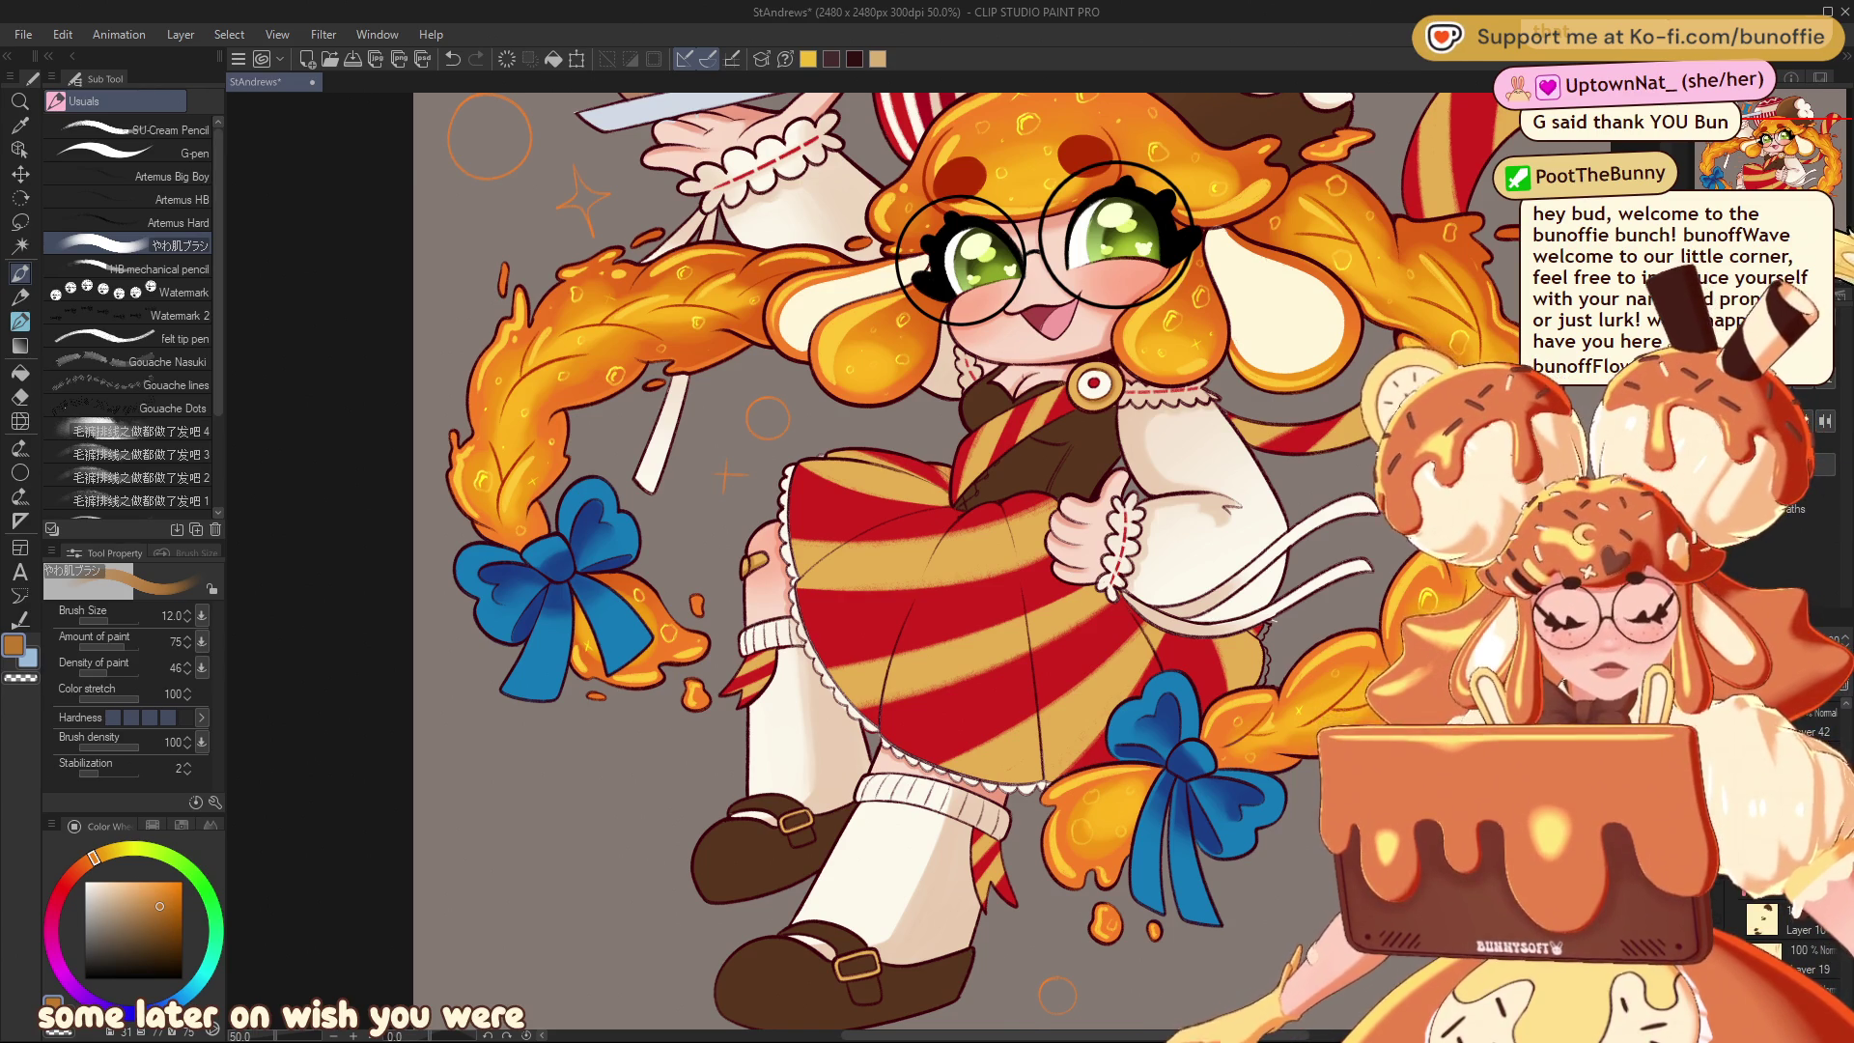
{"action": "scroll", "coordinate": [1046, 488], "scroll_direction": "up", "scroll_amount": 1}
{"action": "scroll", "coordinate": [1046, 488], "scroll_direction": "up", "scroll_amount": 2}
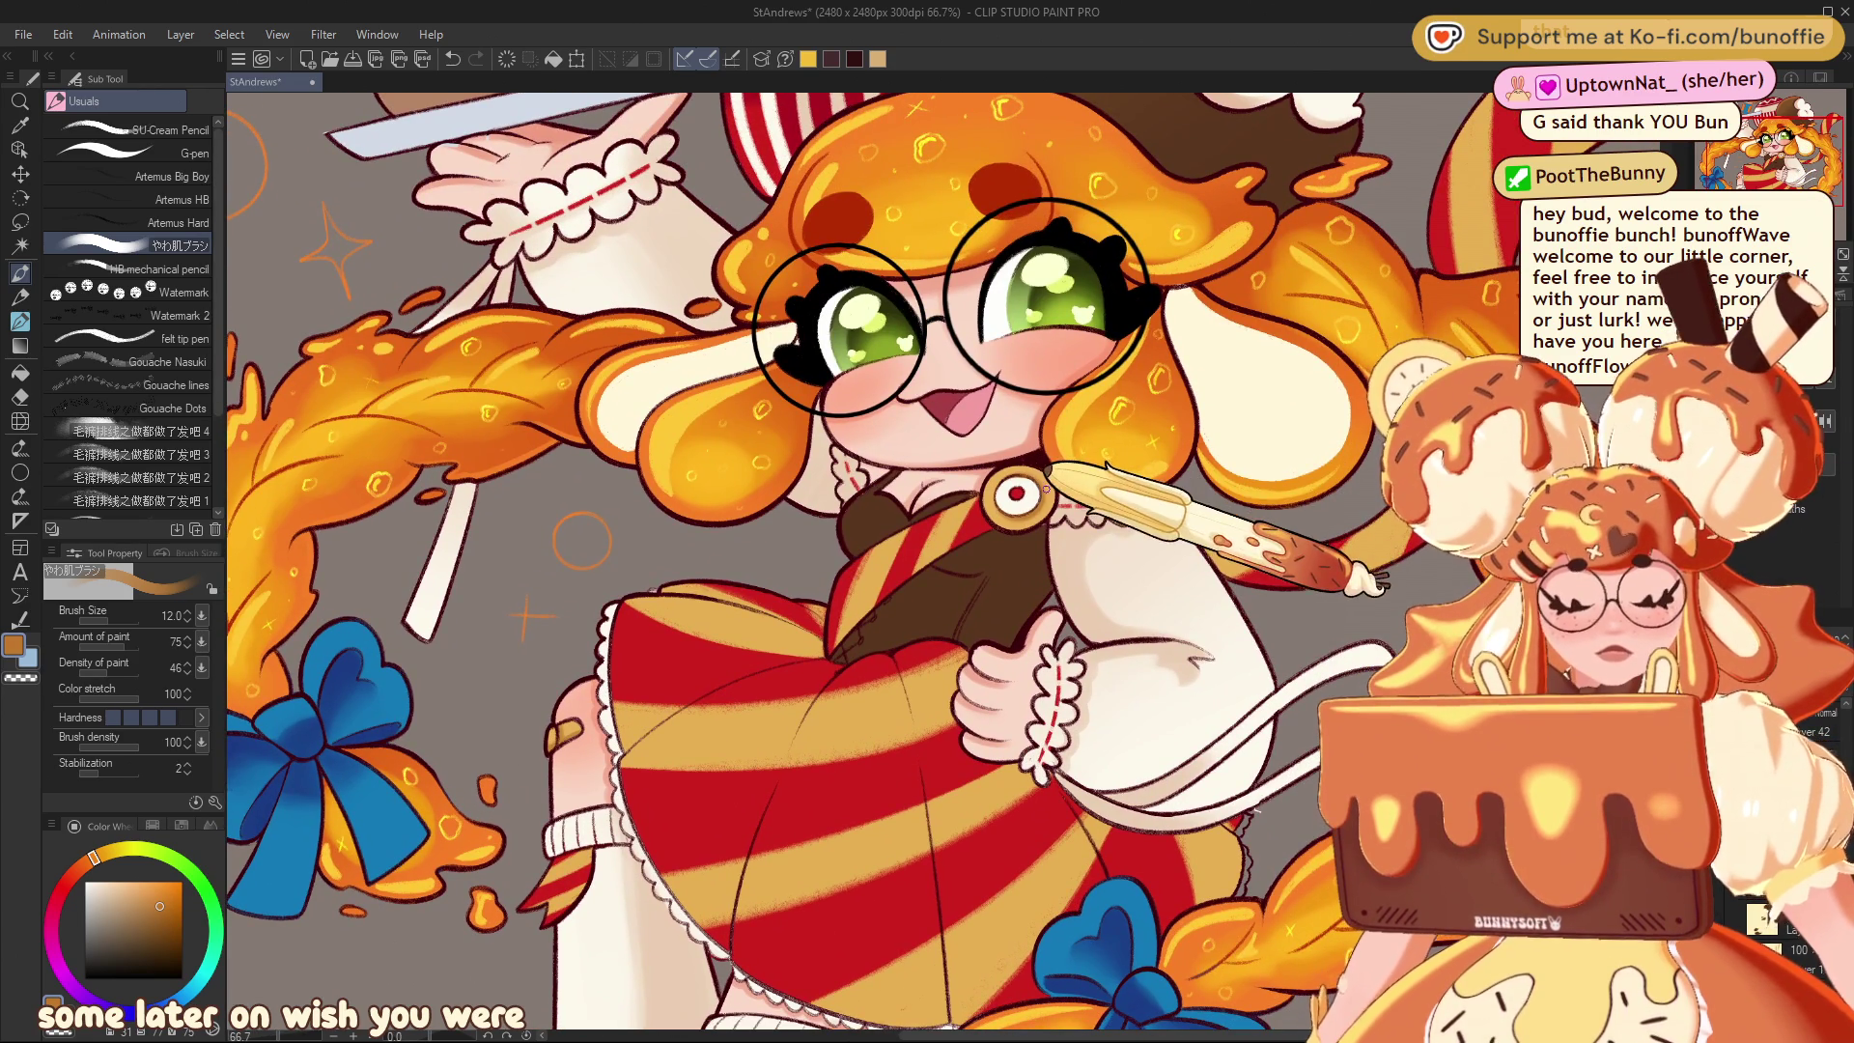
{"action": "left_click", "coordinate": [1046, 487], "text": "alt"}
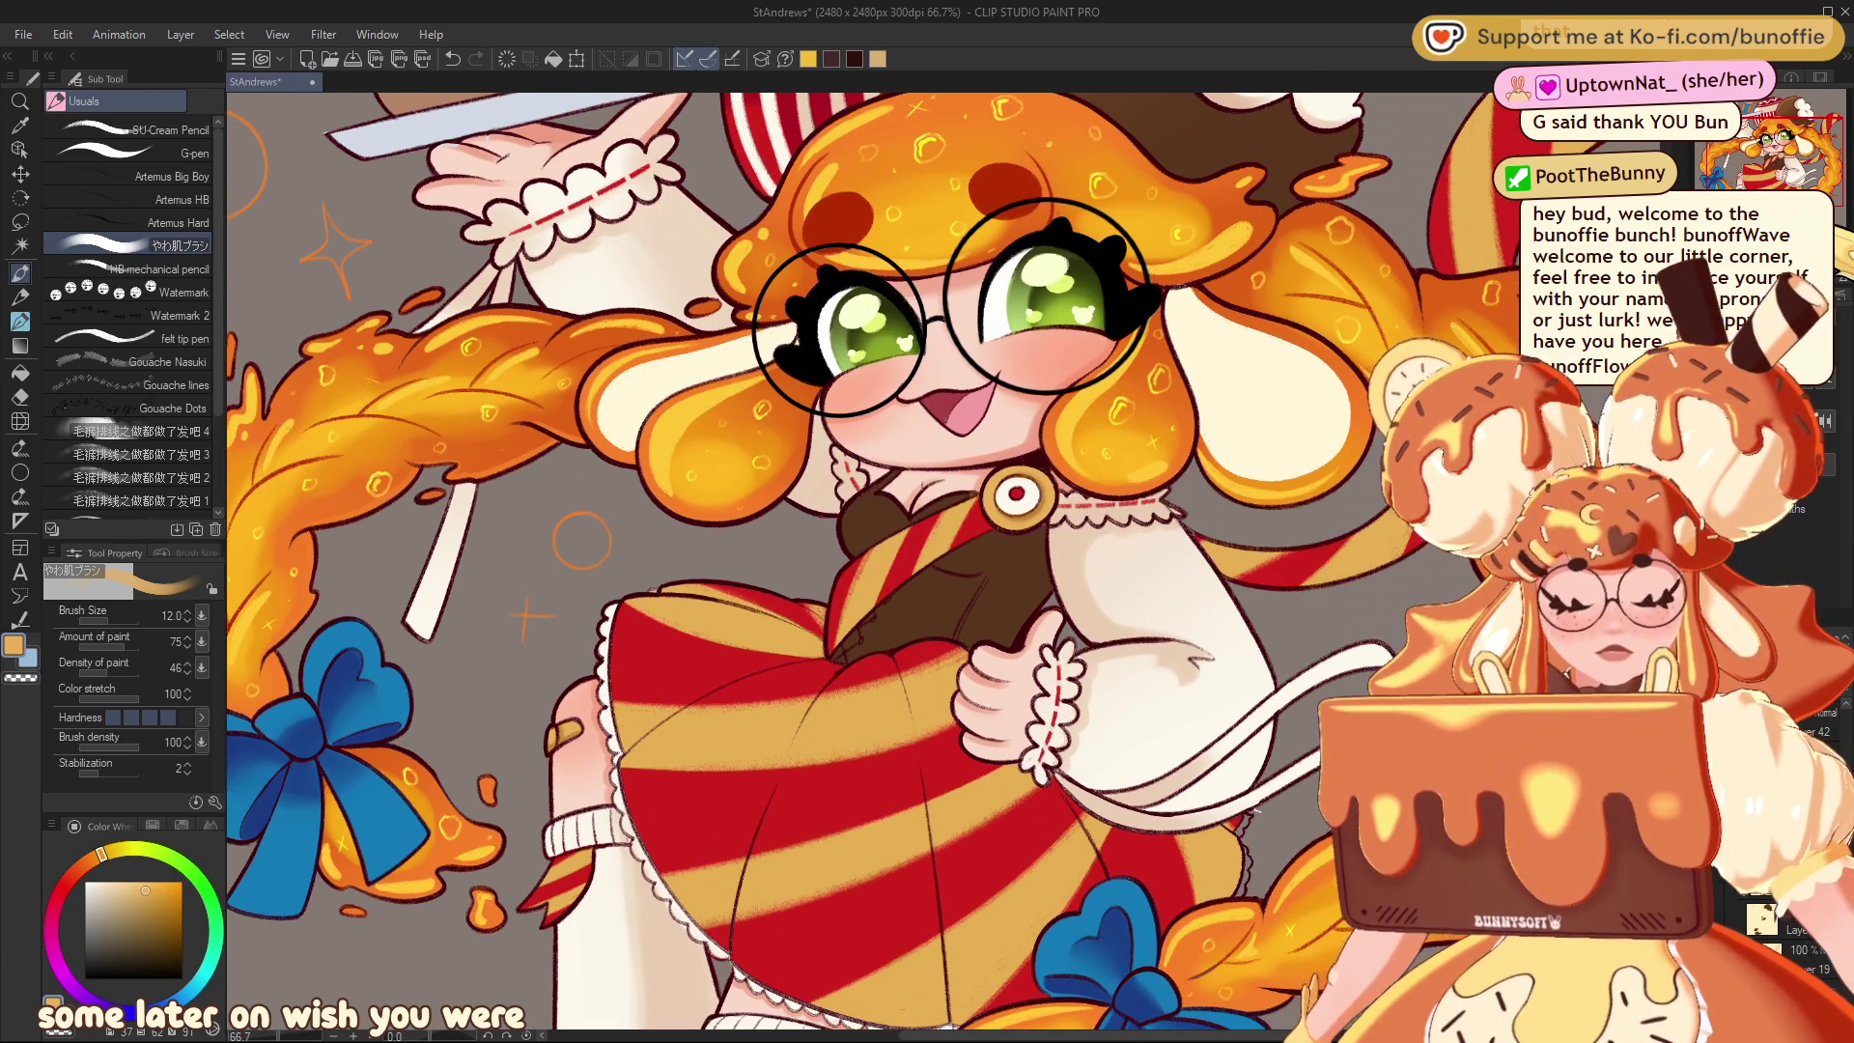
{"action": "scroll", "coordinate": [946, 560], "scroll_direction": "up", "scroll_amount": 2}
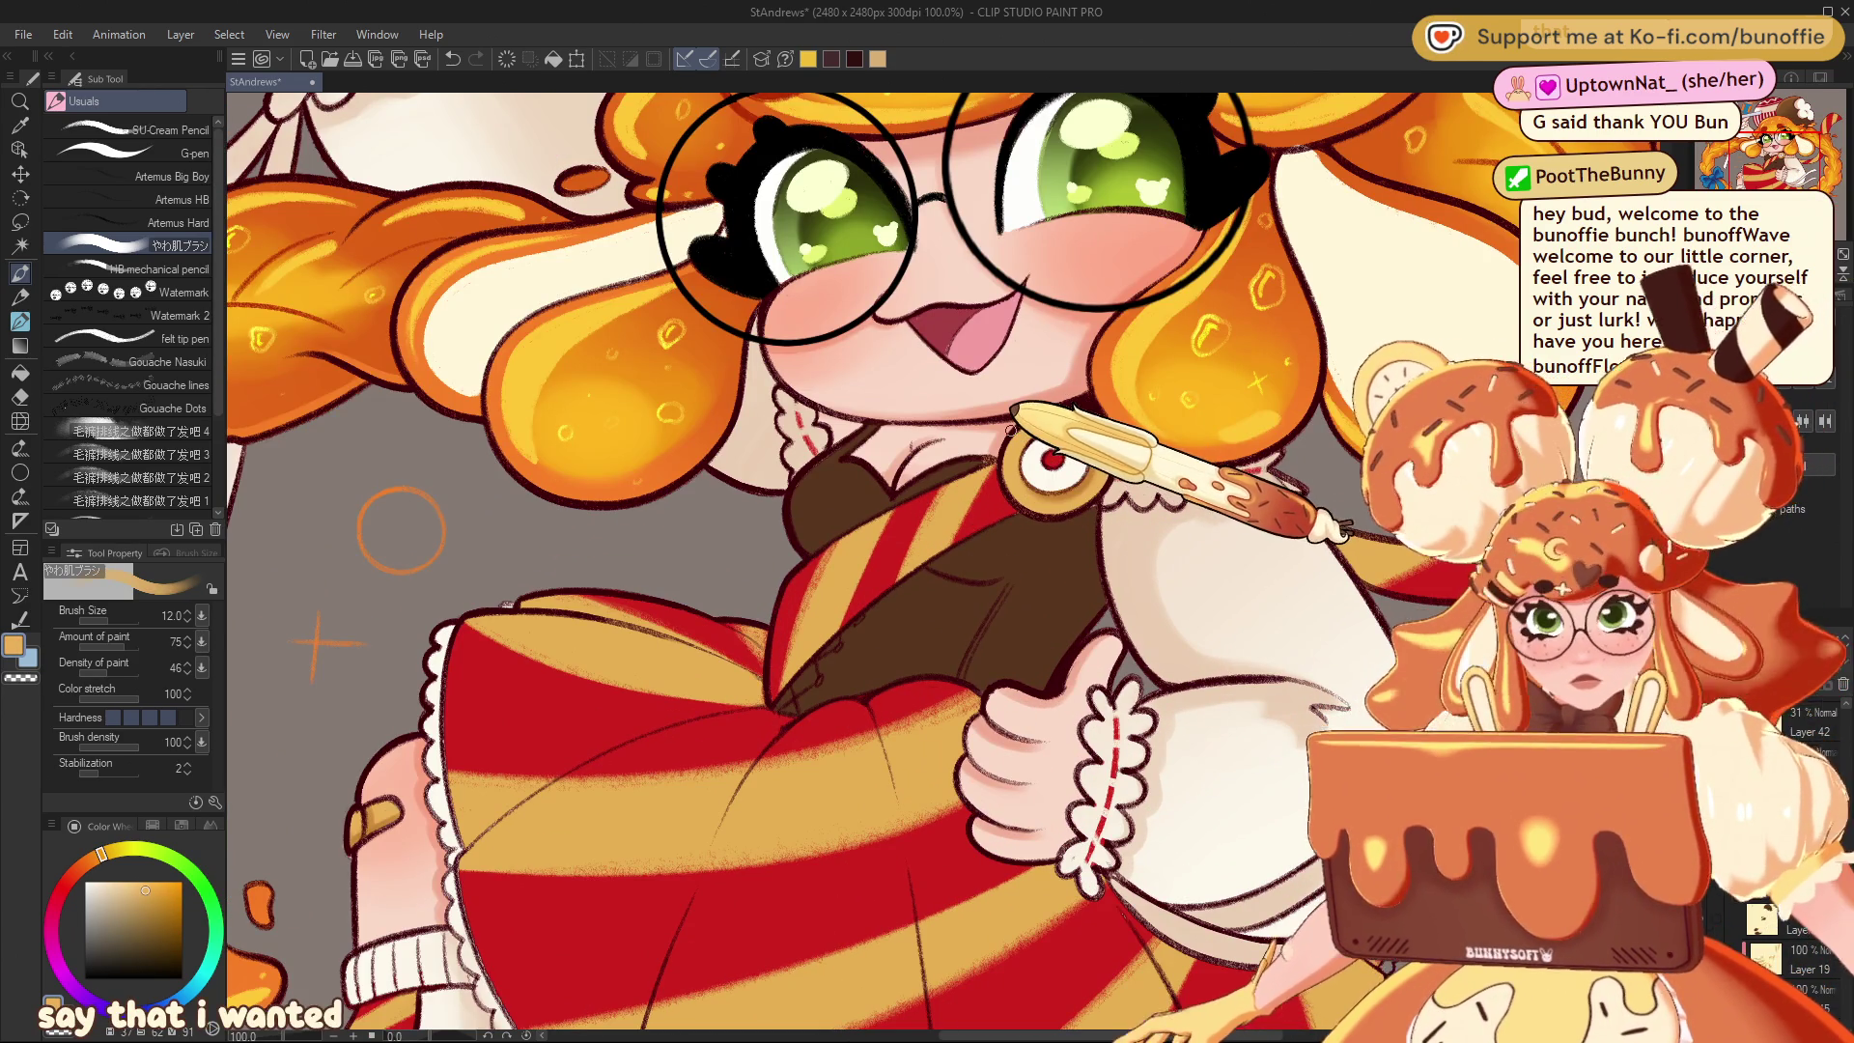
{"action": "left_click", "coordinate": [19, 221]}
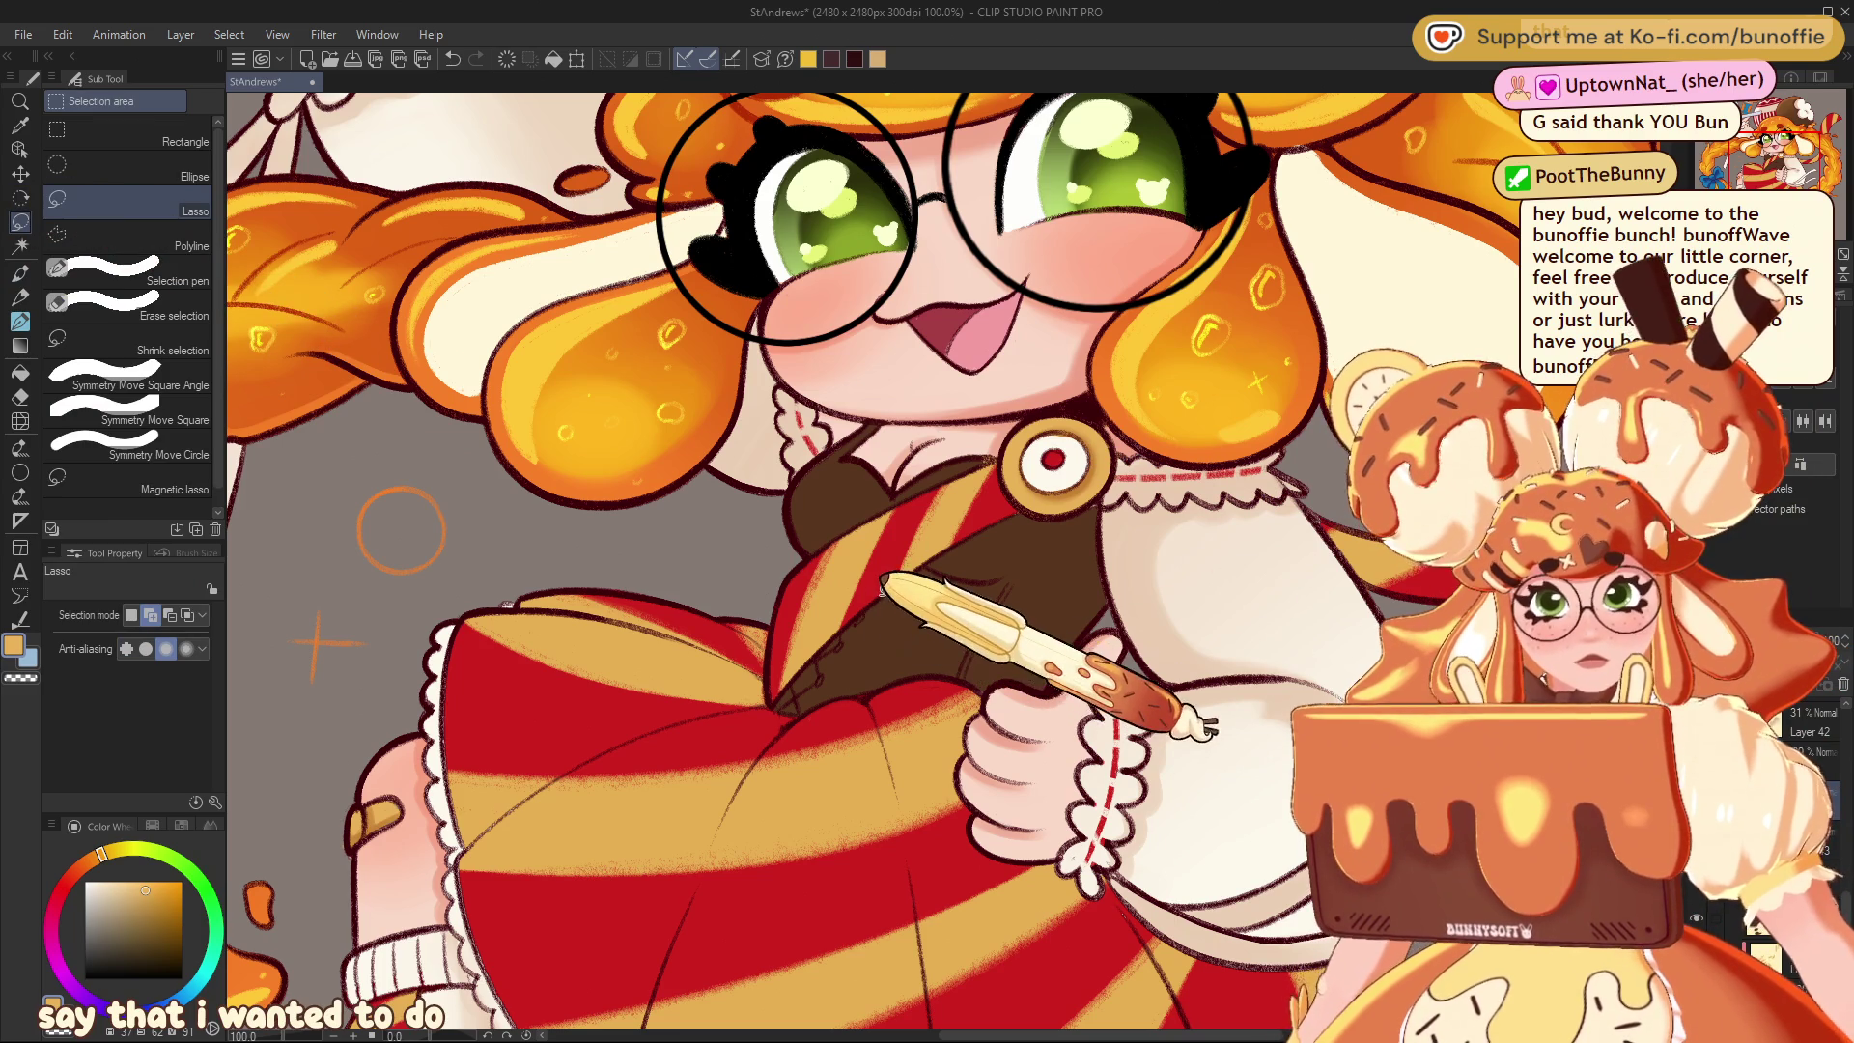
Draw a trial lasso outline on the dress, deselect it, and reframe the tray and face
{"action": "mouse_move", "coordinate": [932, 558]}
{"action": "left_mouse_down"}
{"action": "mouse_move", "coordinate": [840, 683]}
{"action": "mouse_move", "coordinate": [772, 703]}
{"action": "mouse_move", "coordinate": [903, 565]}
{"action": "mouse_move", "coordinate": [927, 568]}
{"action": "left_mouse_up"}
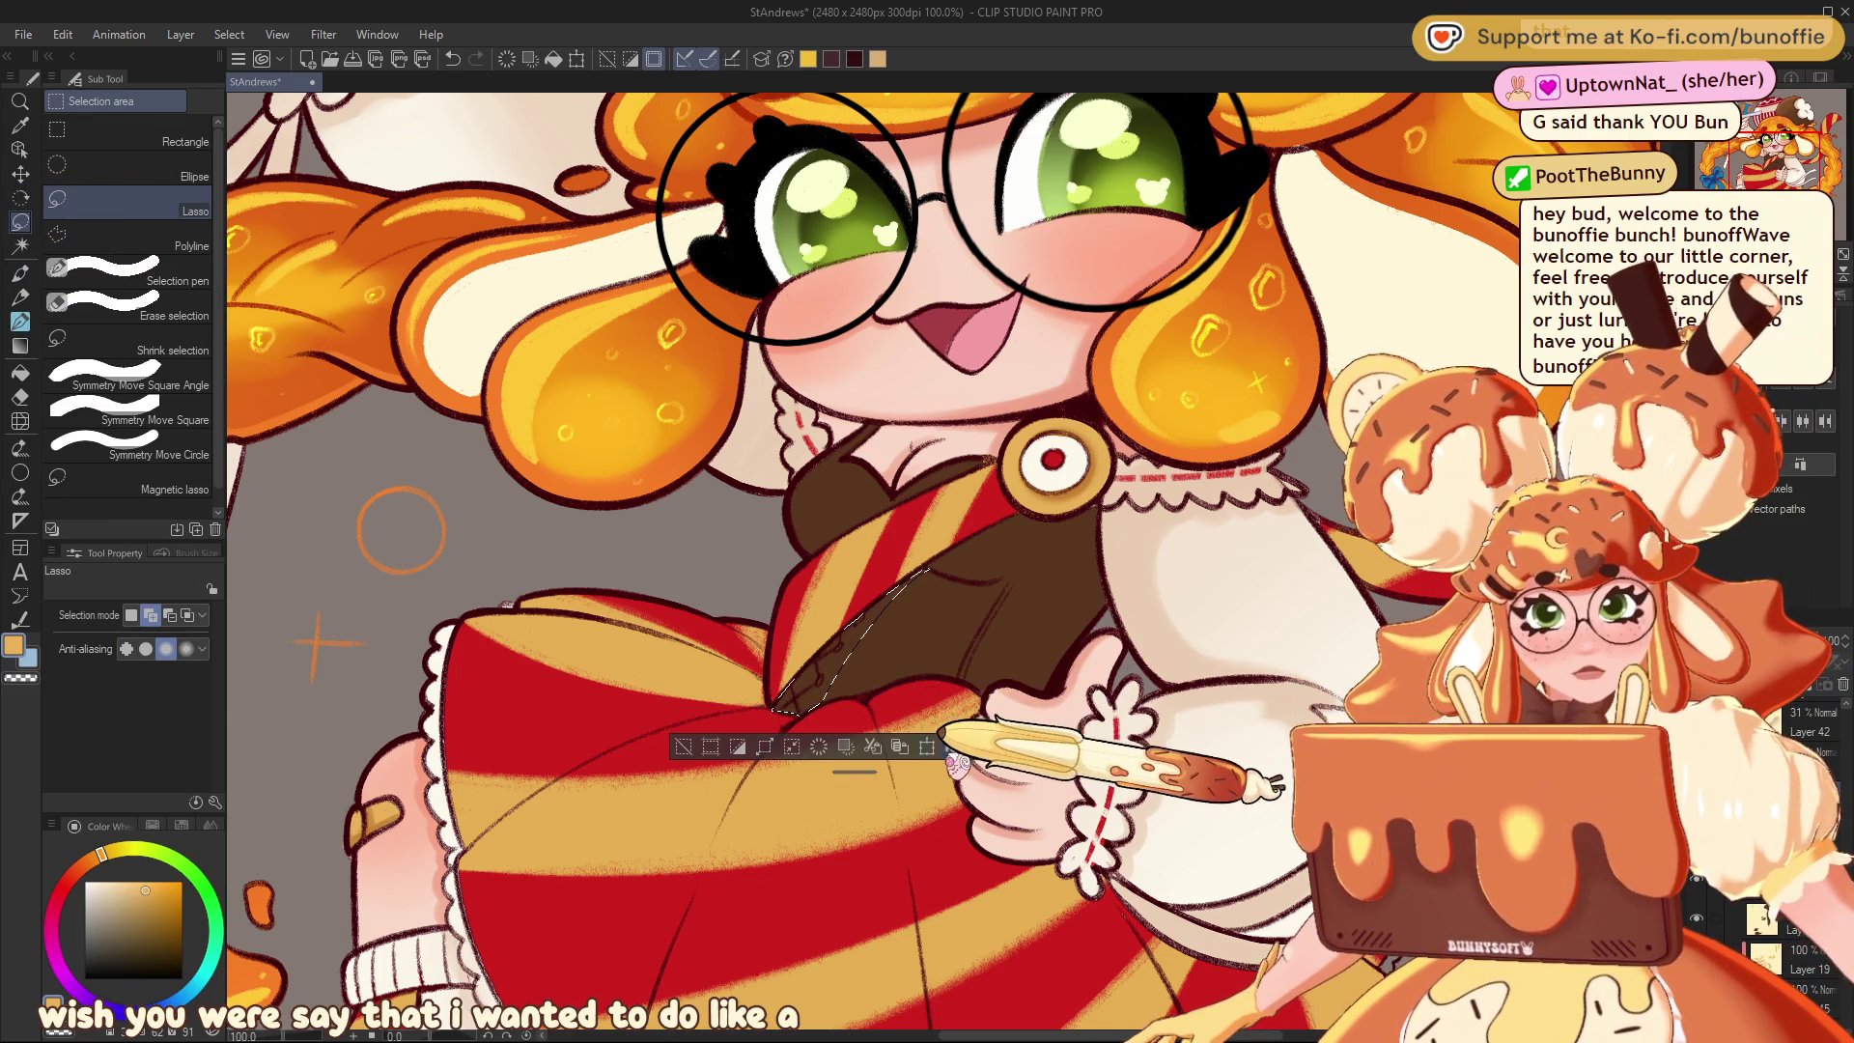
{"action": "left_click", "coordinate": [684, 748]}
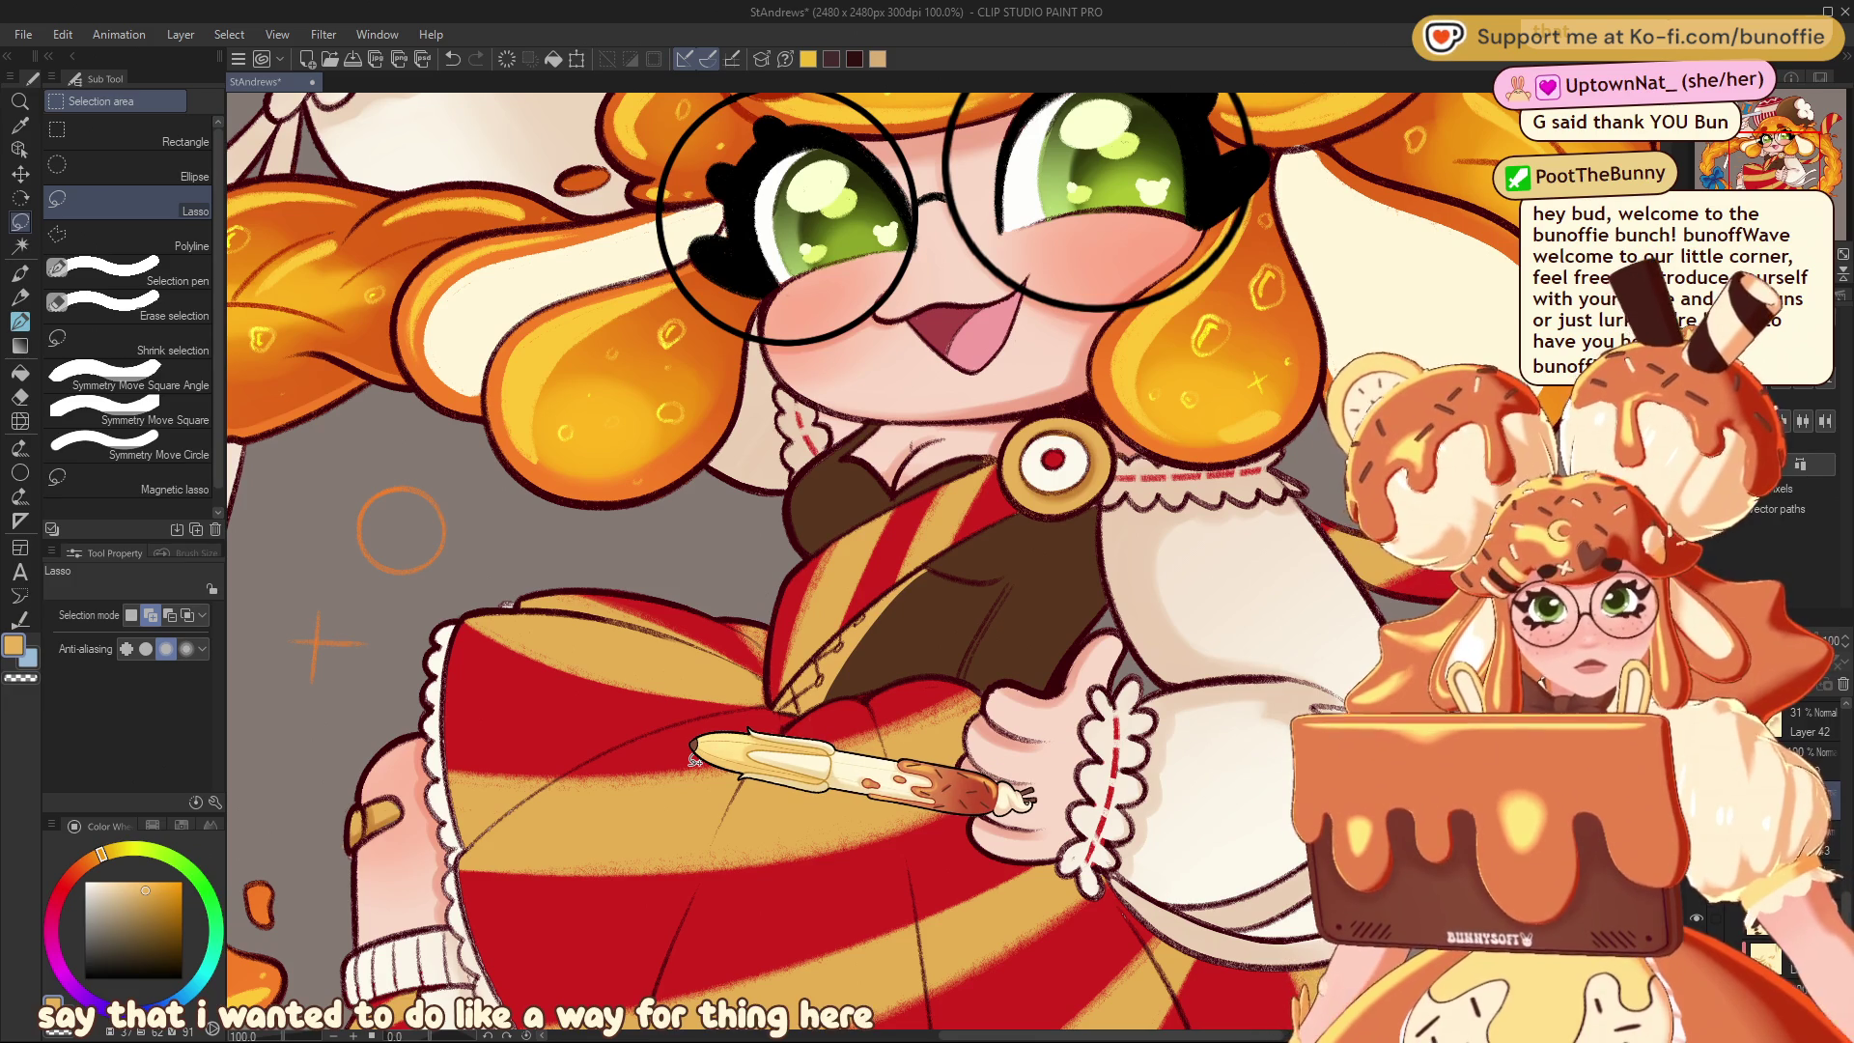
{"action": "key", "text": "ctrl+minus"}
{"action": "key", "text": "ctrl+minus"}
{"action": "key", "text": "ctrl+minus"}
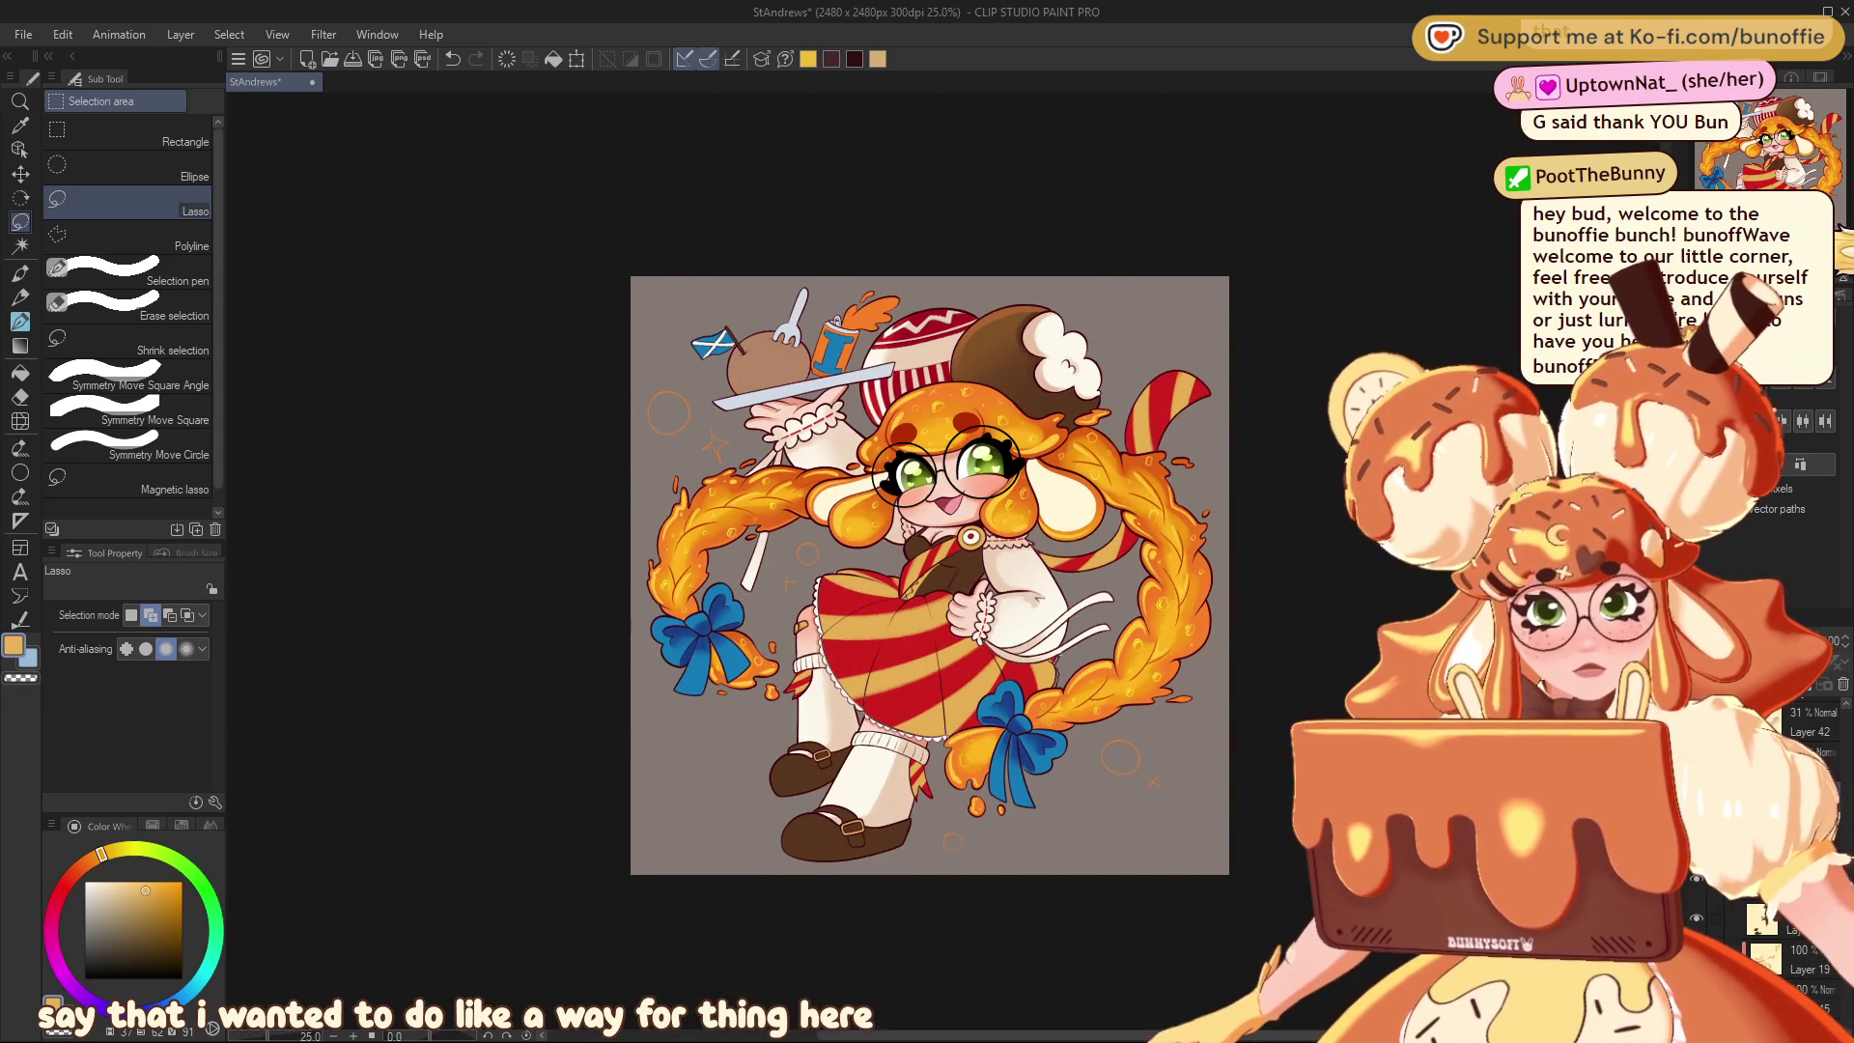
{"action": "key", "text": "ctrl+plus"}
{"action": "key", "text": "ctrl+plus"}
{"action": "key", "text": "ctrl+plus"}
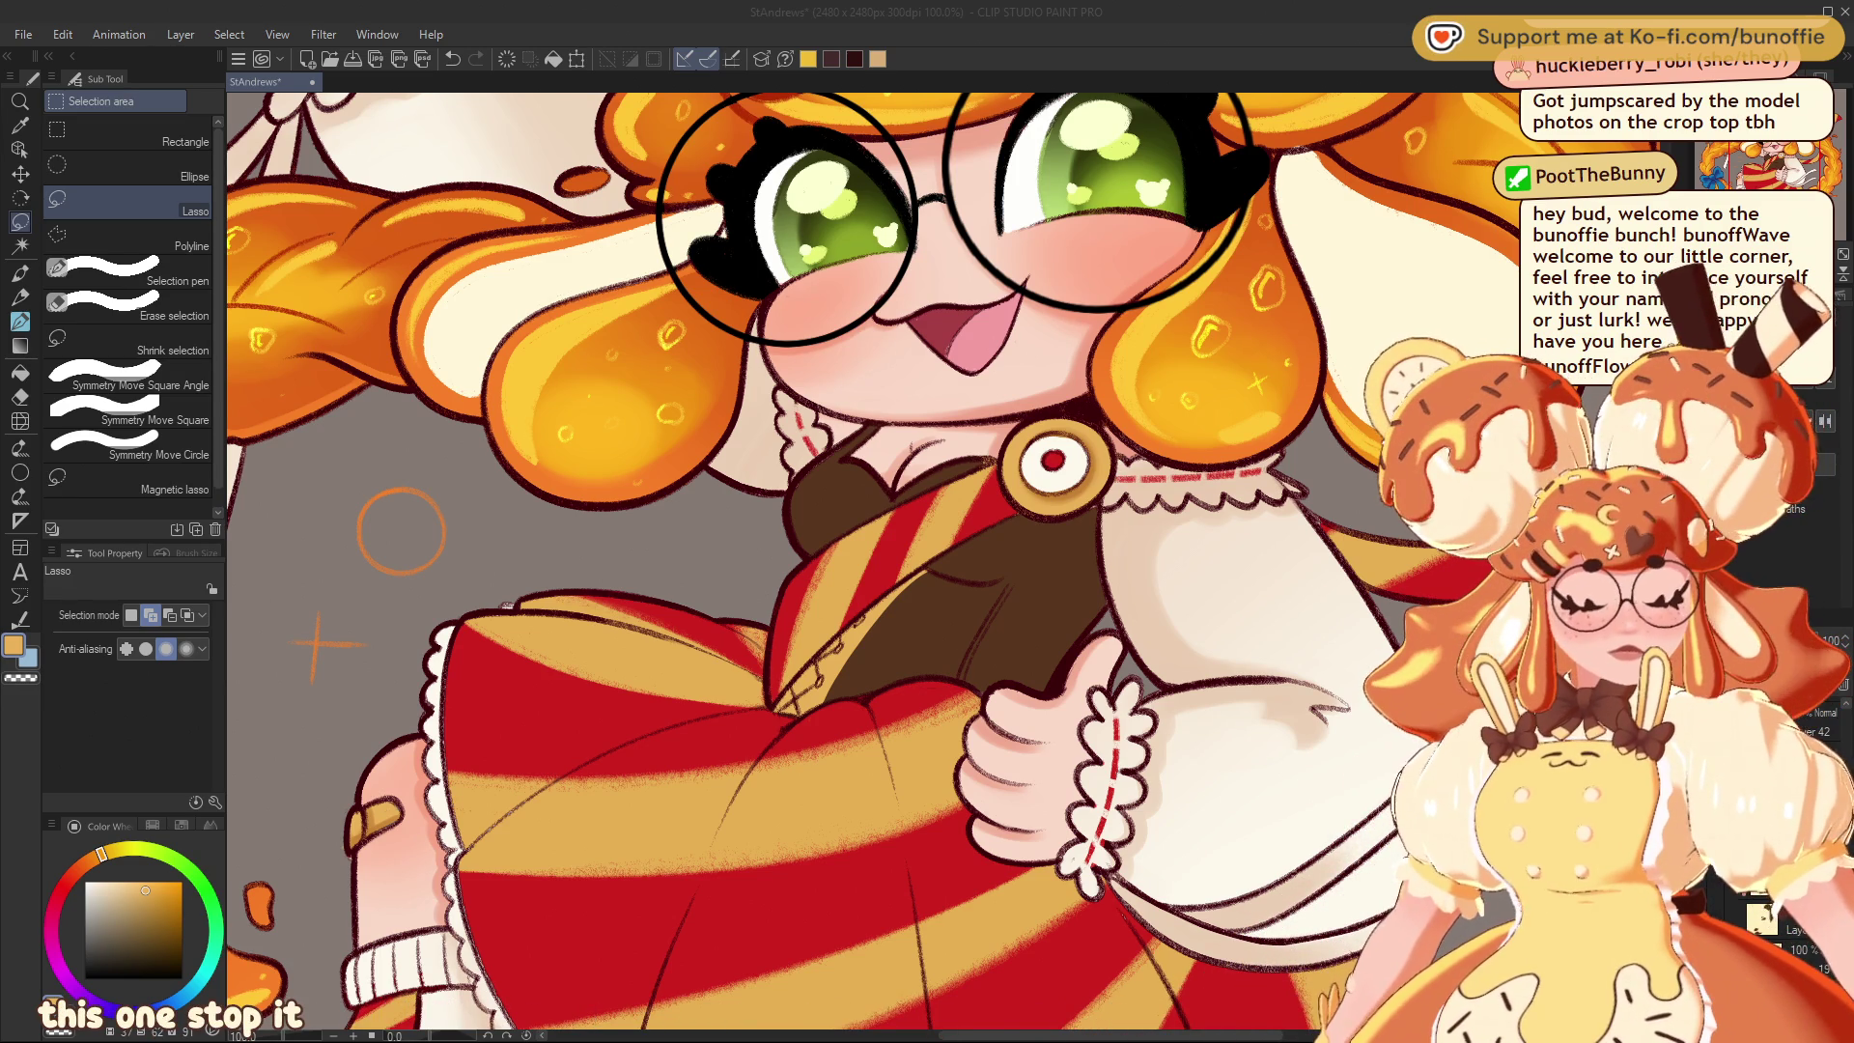
{"action": "mouse_move", "coordinate": [772, 483]}
{"action": "left_mouse_down"}
{"action": "mouse_move", "coordinate": [816, 691]}
{"action": "mouse_move", "coordinate": [1053, 831]}
{"action": "left_mouse_up"}
{"action": "scroll", "coordinate": [912, 667], "scroll_direction": "down", "scroll_amount": 2}
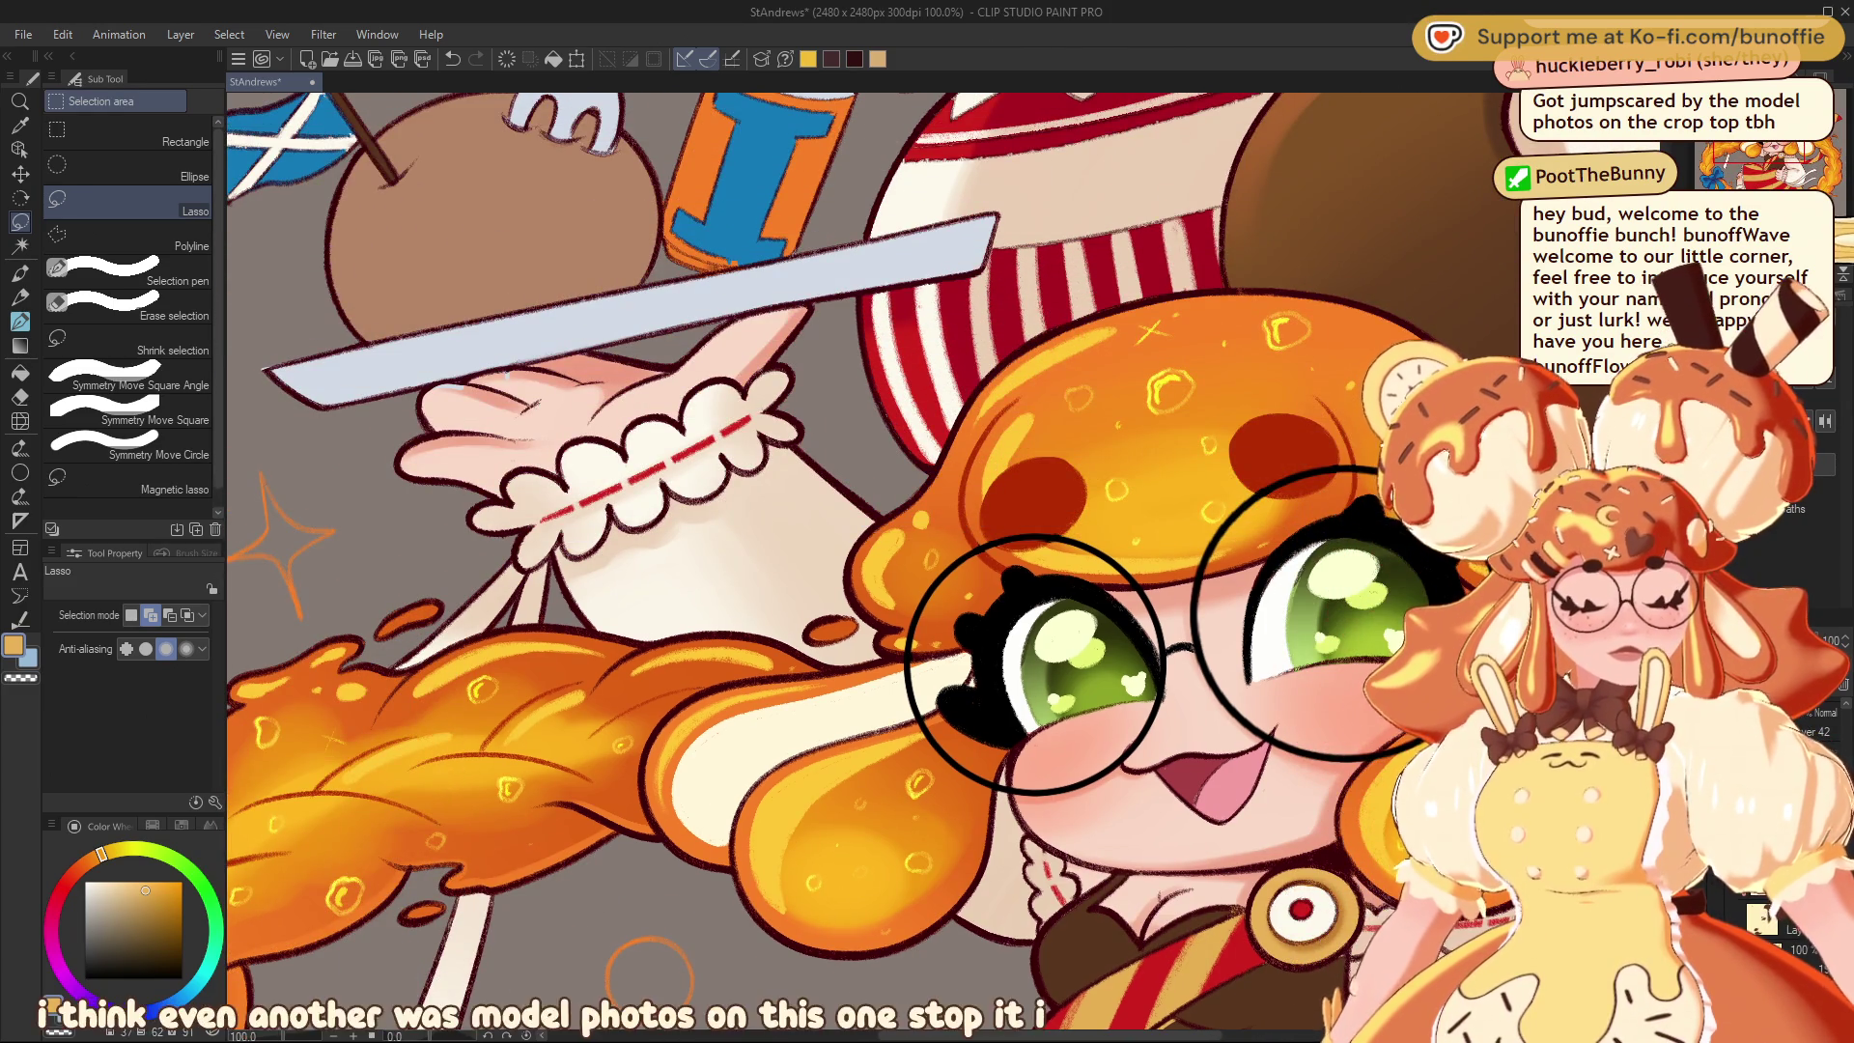
{"action": "scroll", "coordinate": [913, 667], "scroll_direction": "down", "scroll_amount": 1}
{"action": "mouse_move", "coordinate": [918, 628]}
{"action": "left_mouse_down"}
{"action": "mouse_move", "coordinate": [932, 642]}
{"action": "mouse_move", "coordinate": [882, 381]}
{"action": "mouse_move", "coordinate": [858, 328]}
{"action": "mouse_move", "coordinate": [845, 340]}
{"action": "left_mouse_up"}
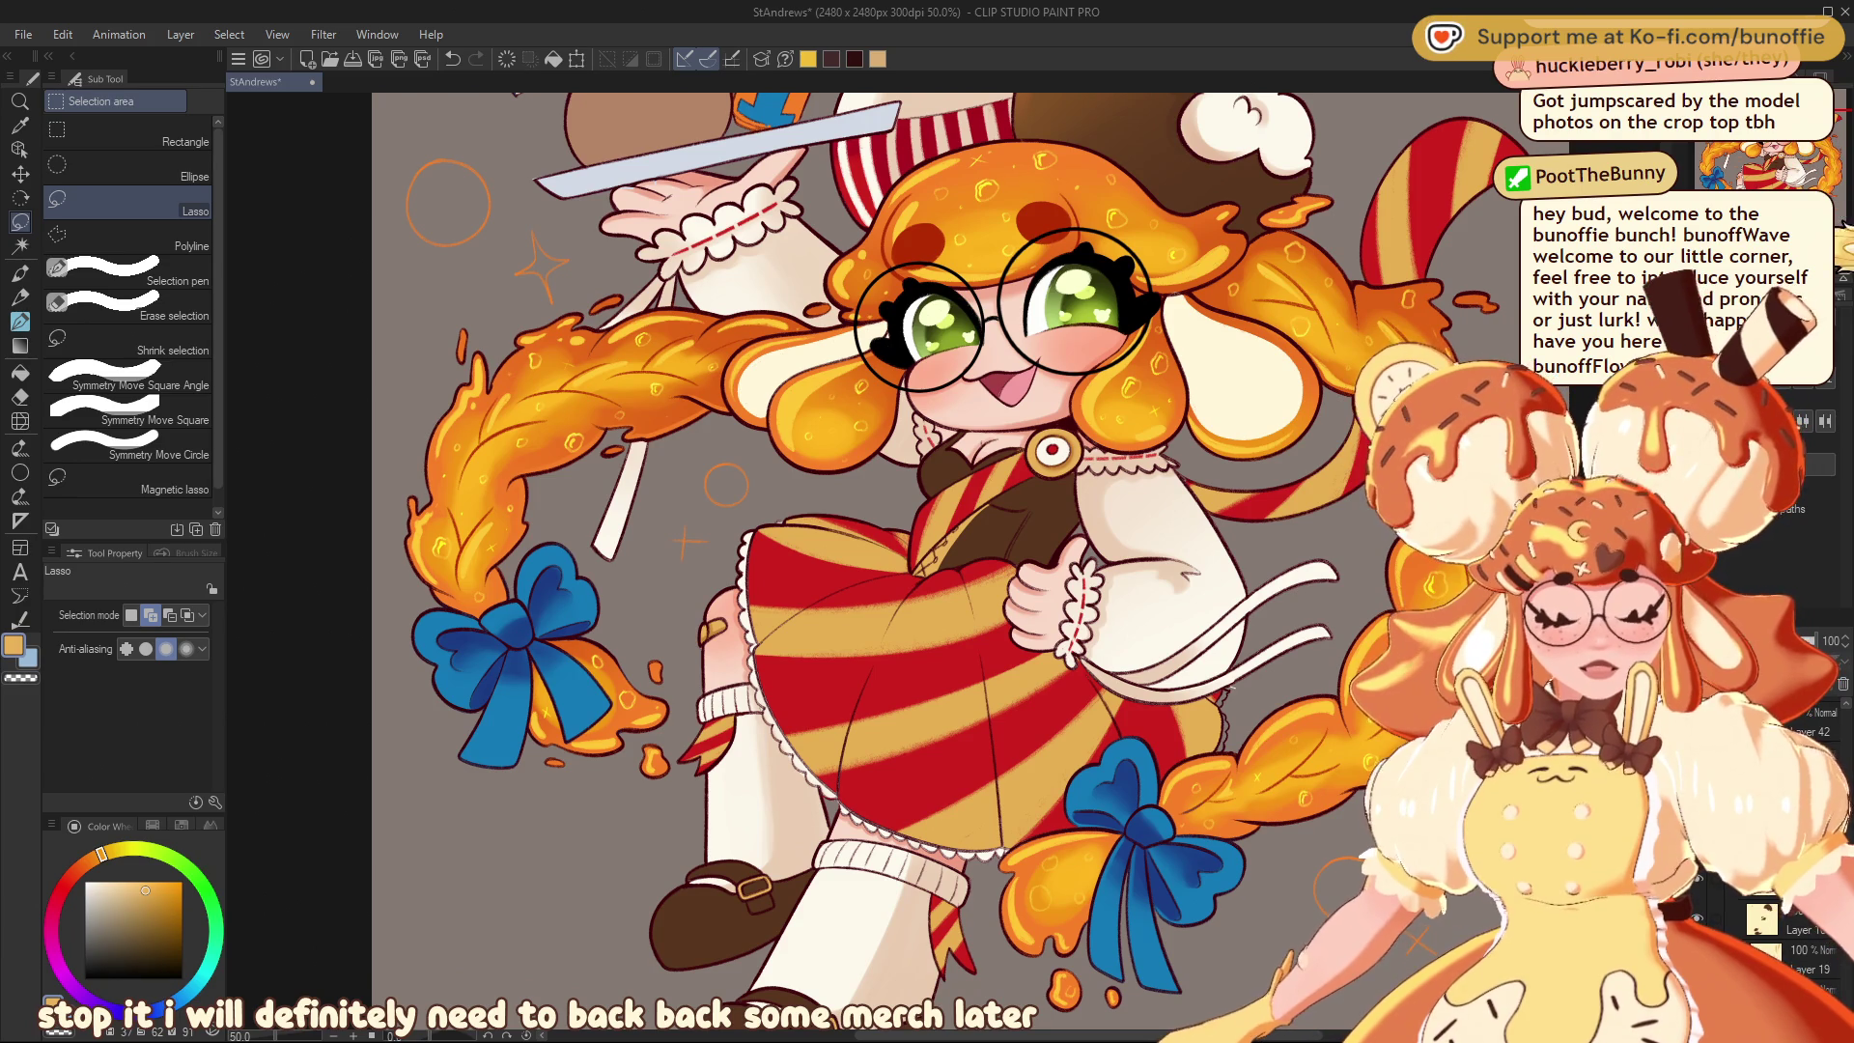
{"action": "left_click_drag", "start_coordinate": [845, 341], "coordinate": [822, 355]}
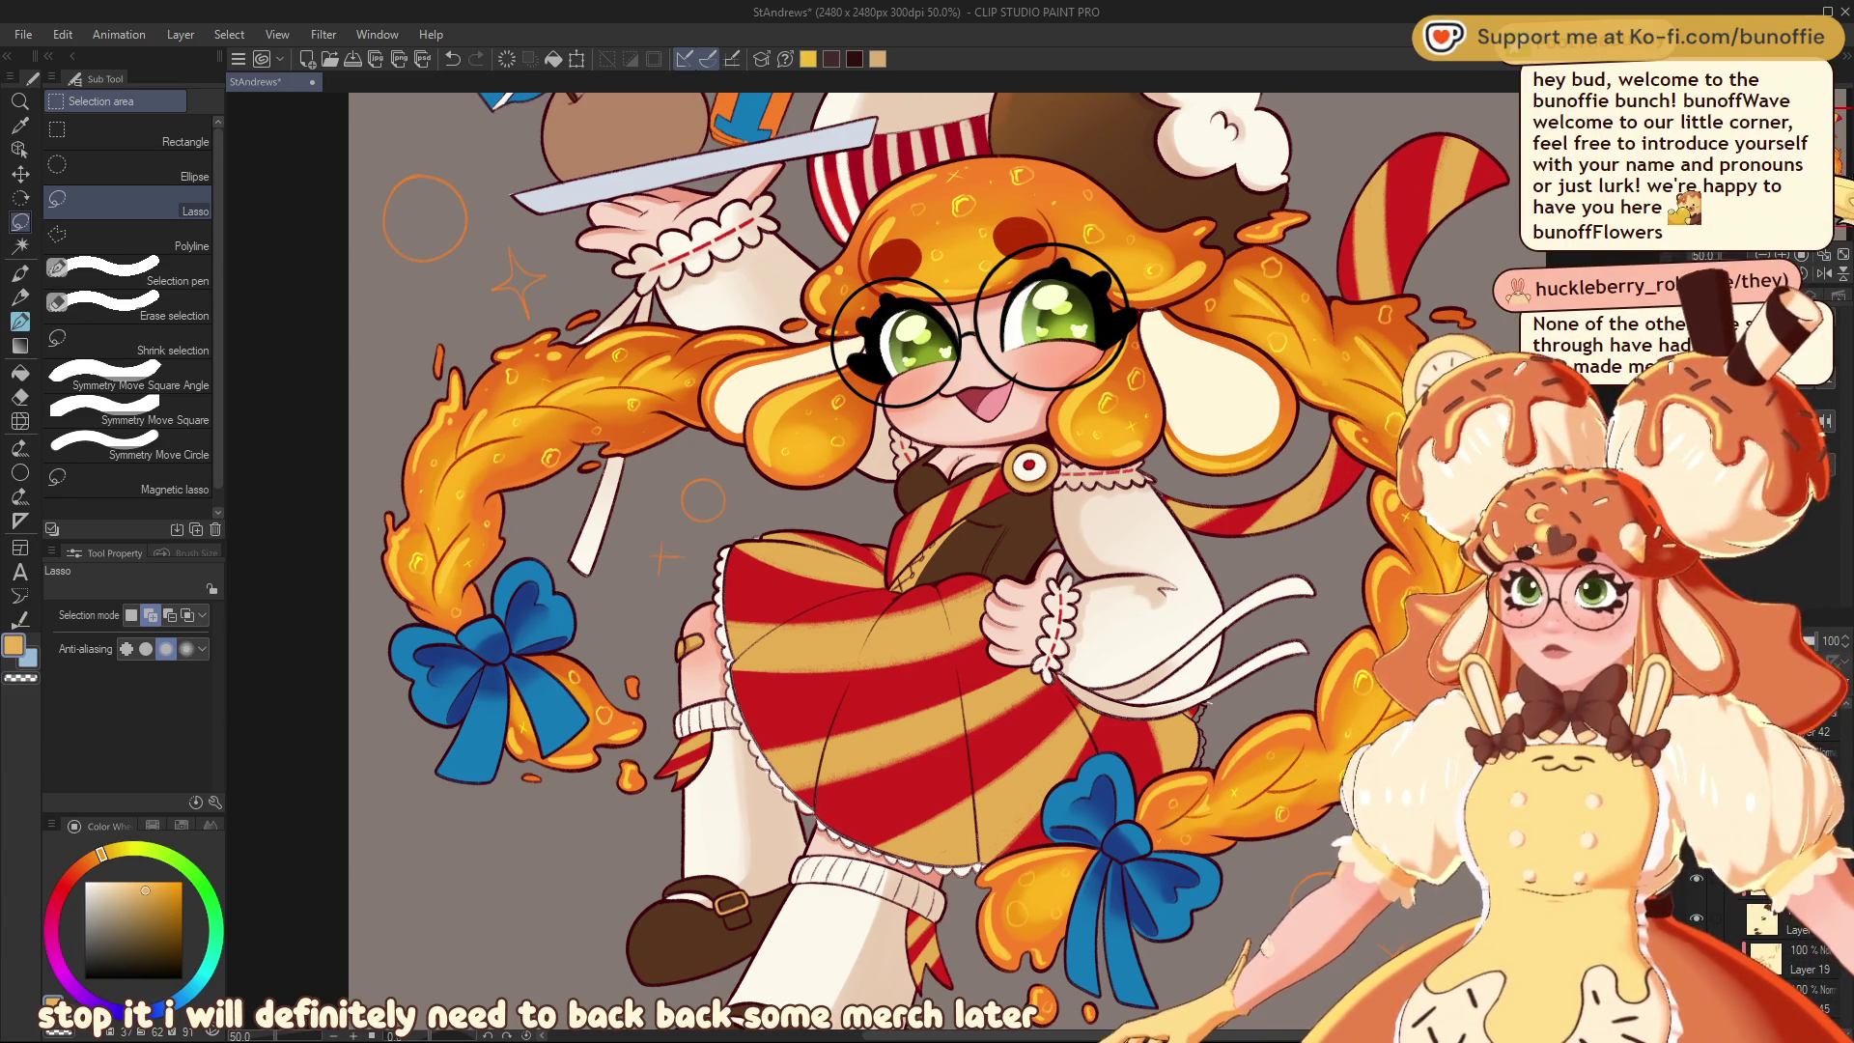
{"action": "left_click", "coordinate": [20, 297]}
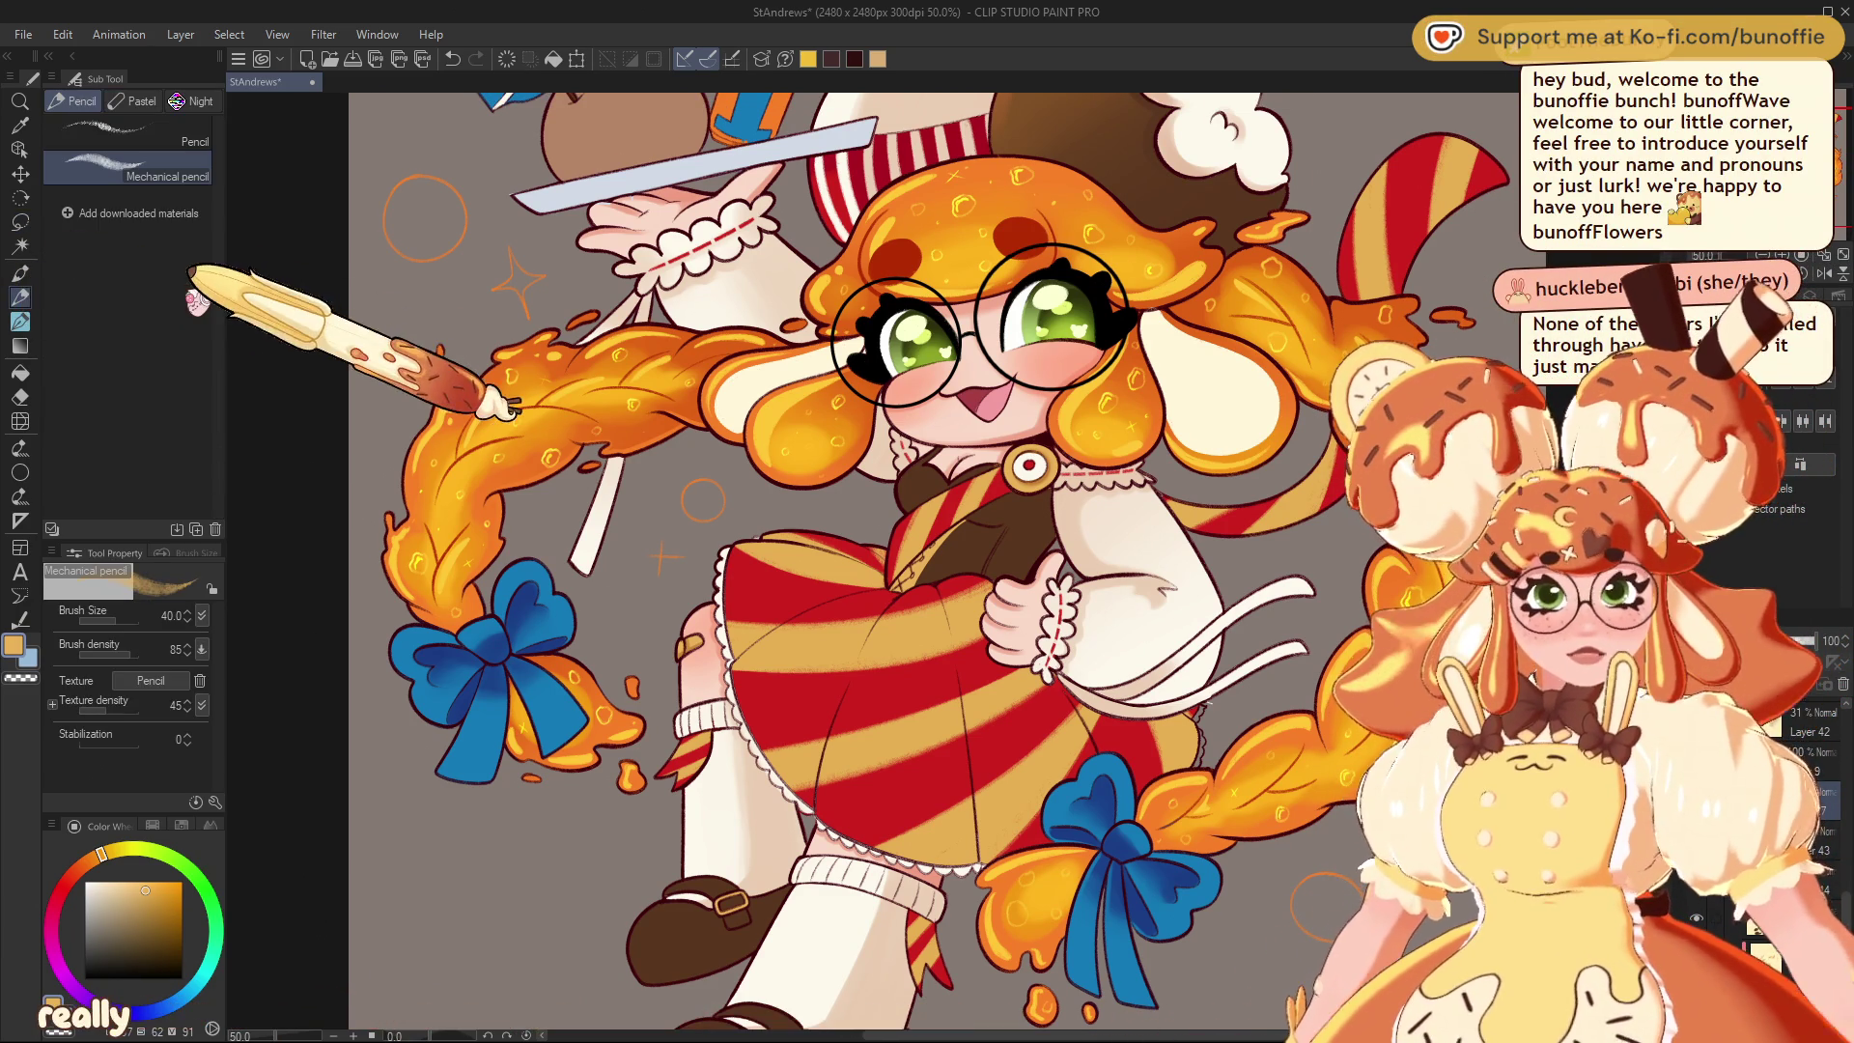
Choose the SU-Cream Pencil brush and zoom in on the dress brooch and sleeve
{"action": "left_click", "coordinate": [20, 273]}
{"action": "left_click", "coordinate": [188, 128]}
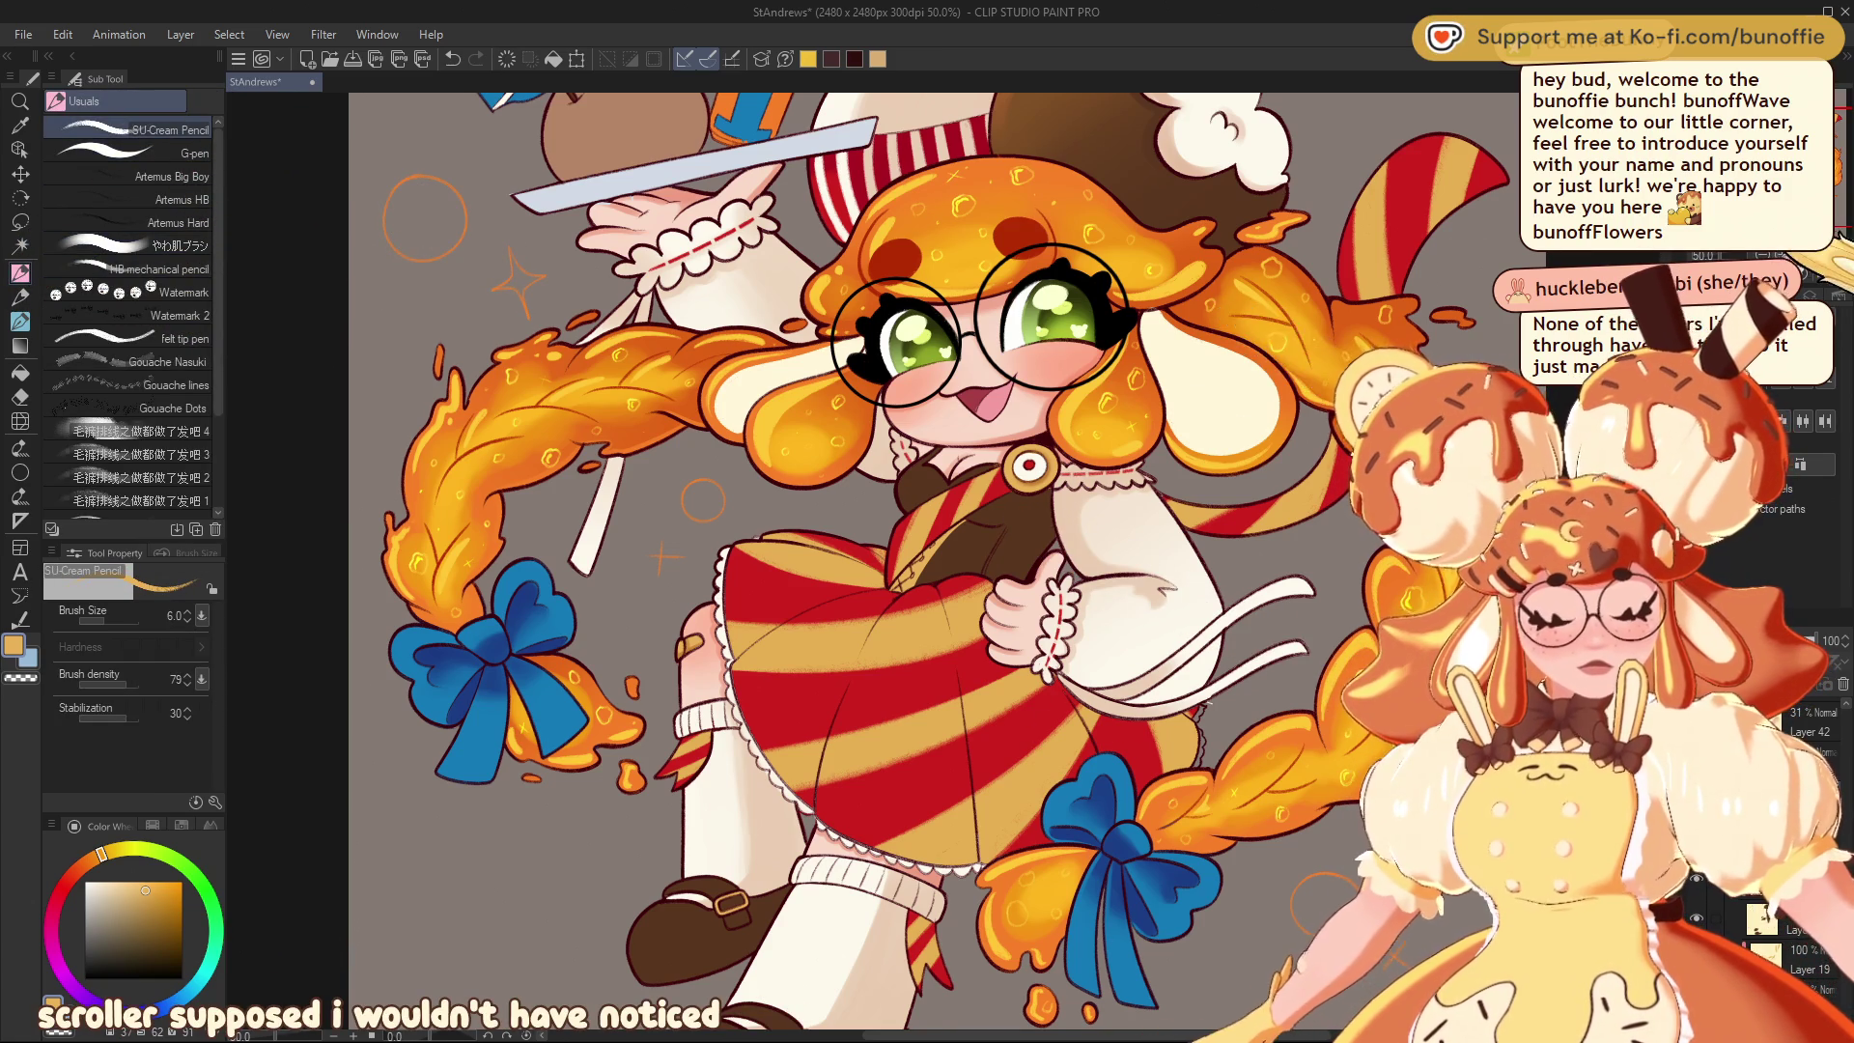
{"action": "key", "text": "ctrl+plus"}
{"action": "left_click_drag", "start_coordinate": [966, 483], "coordinate": [718, 469]}
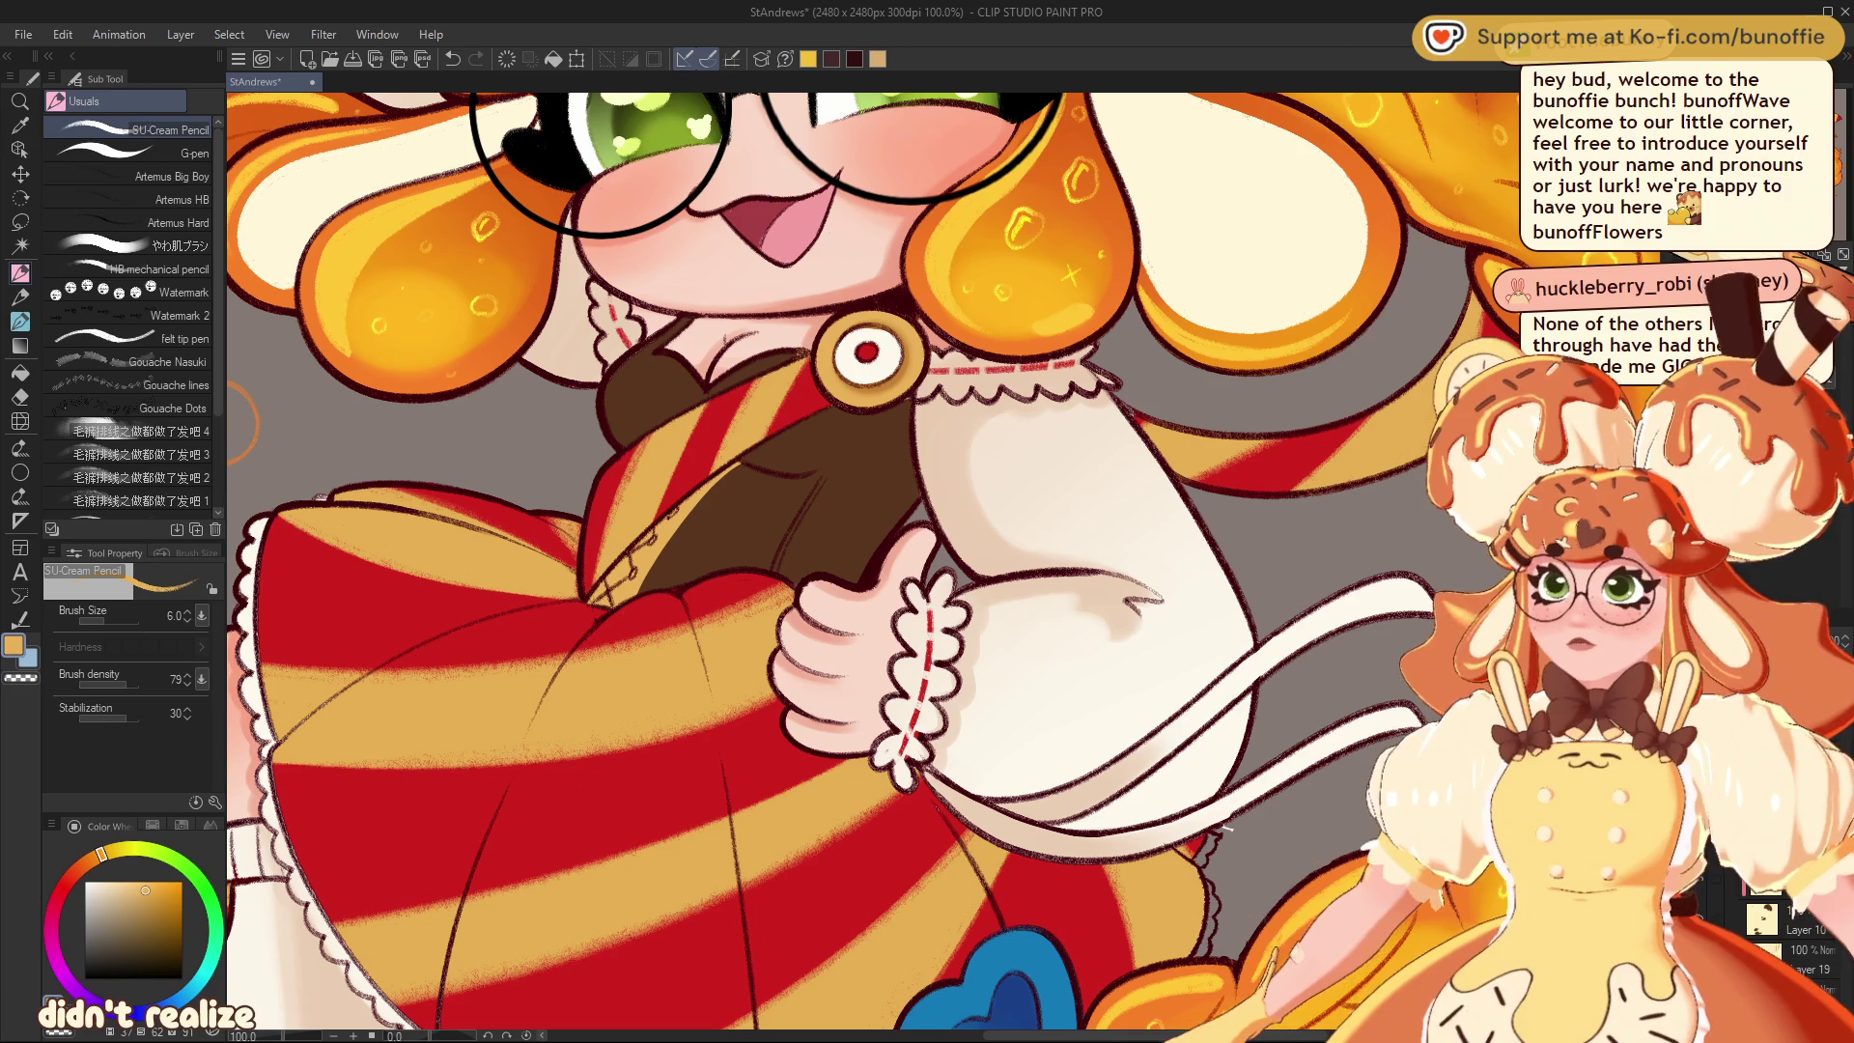
Enlarge the brush to size 8 and draw a short light highlight stroke on the shirt
{"action": "key", "text": "]"}
{"action": "key", "text": "]"}
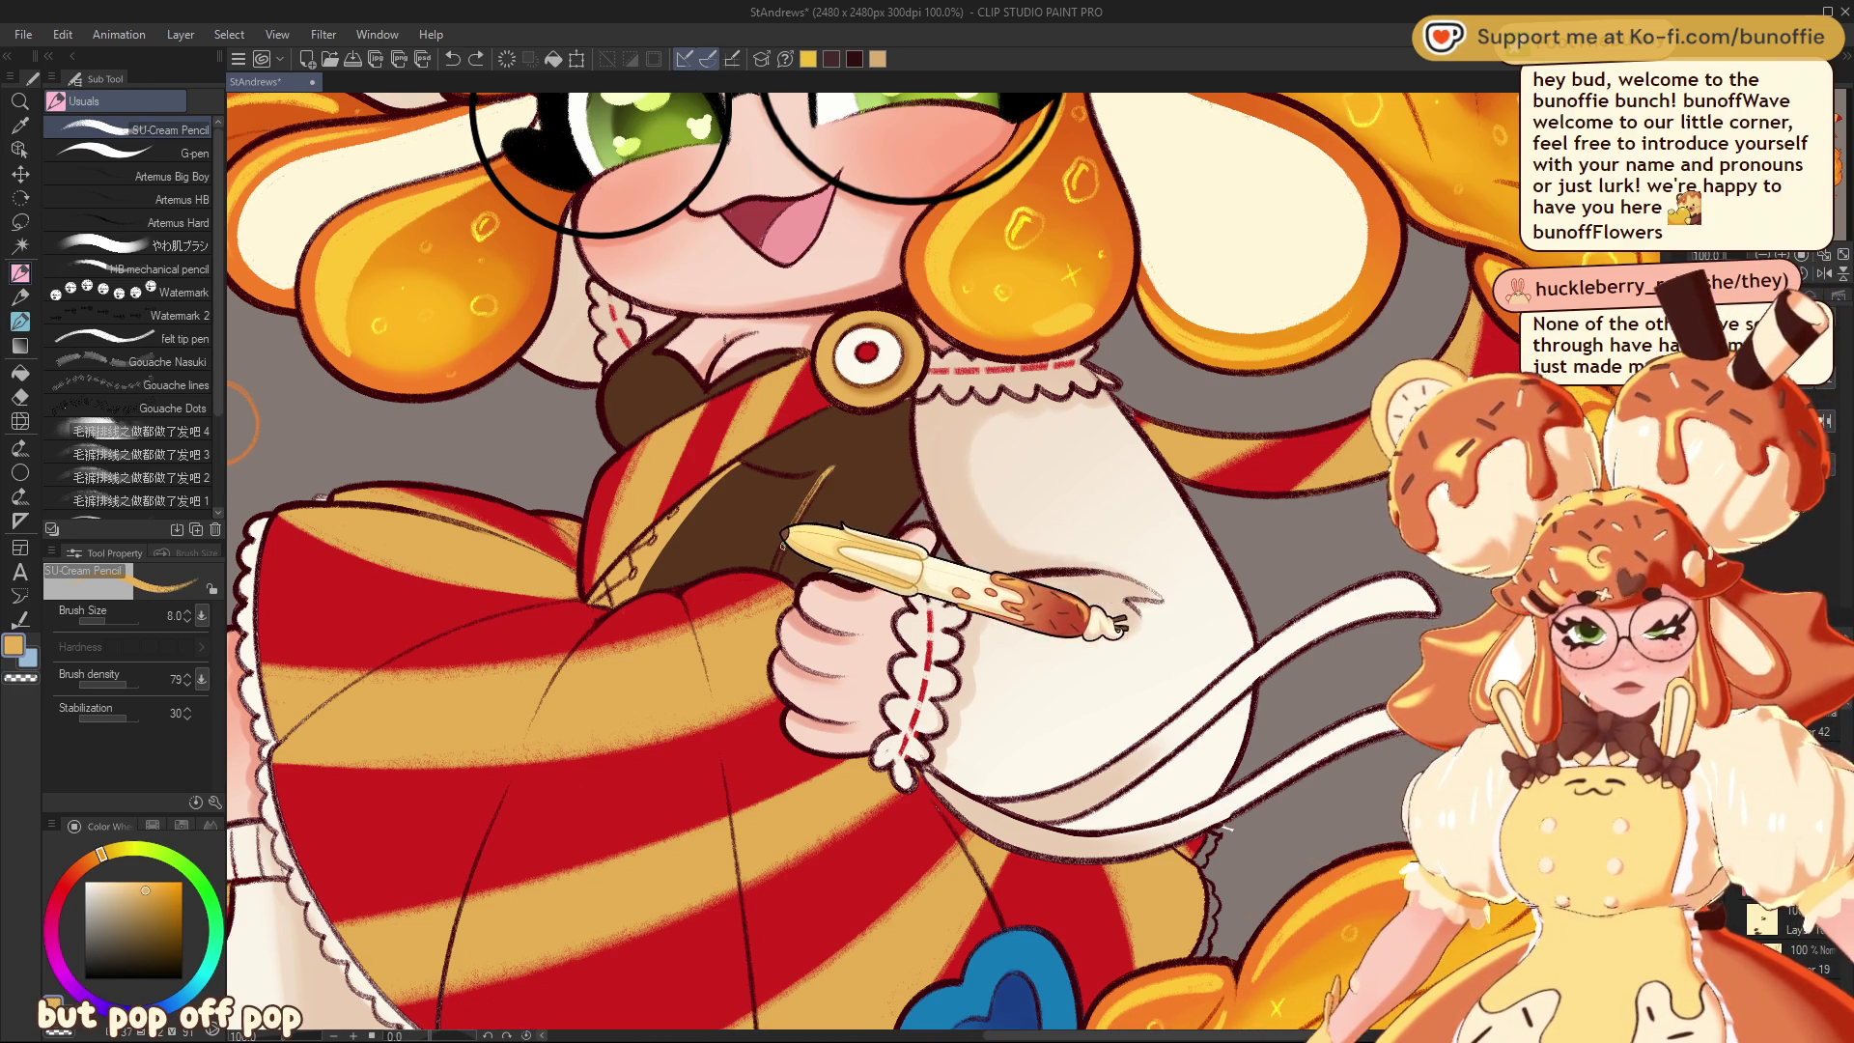
{"action": "left_click_drag", "start_coordinate": [829, 465], "coordinate": [776, 552]}
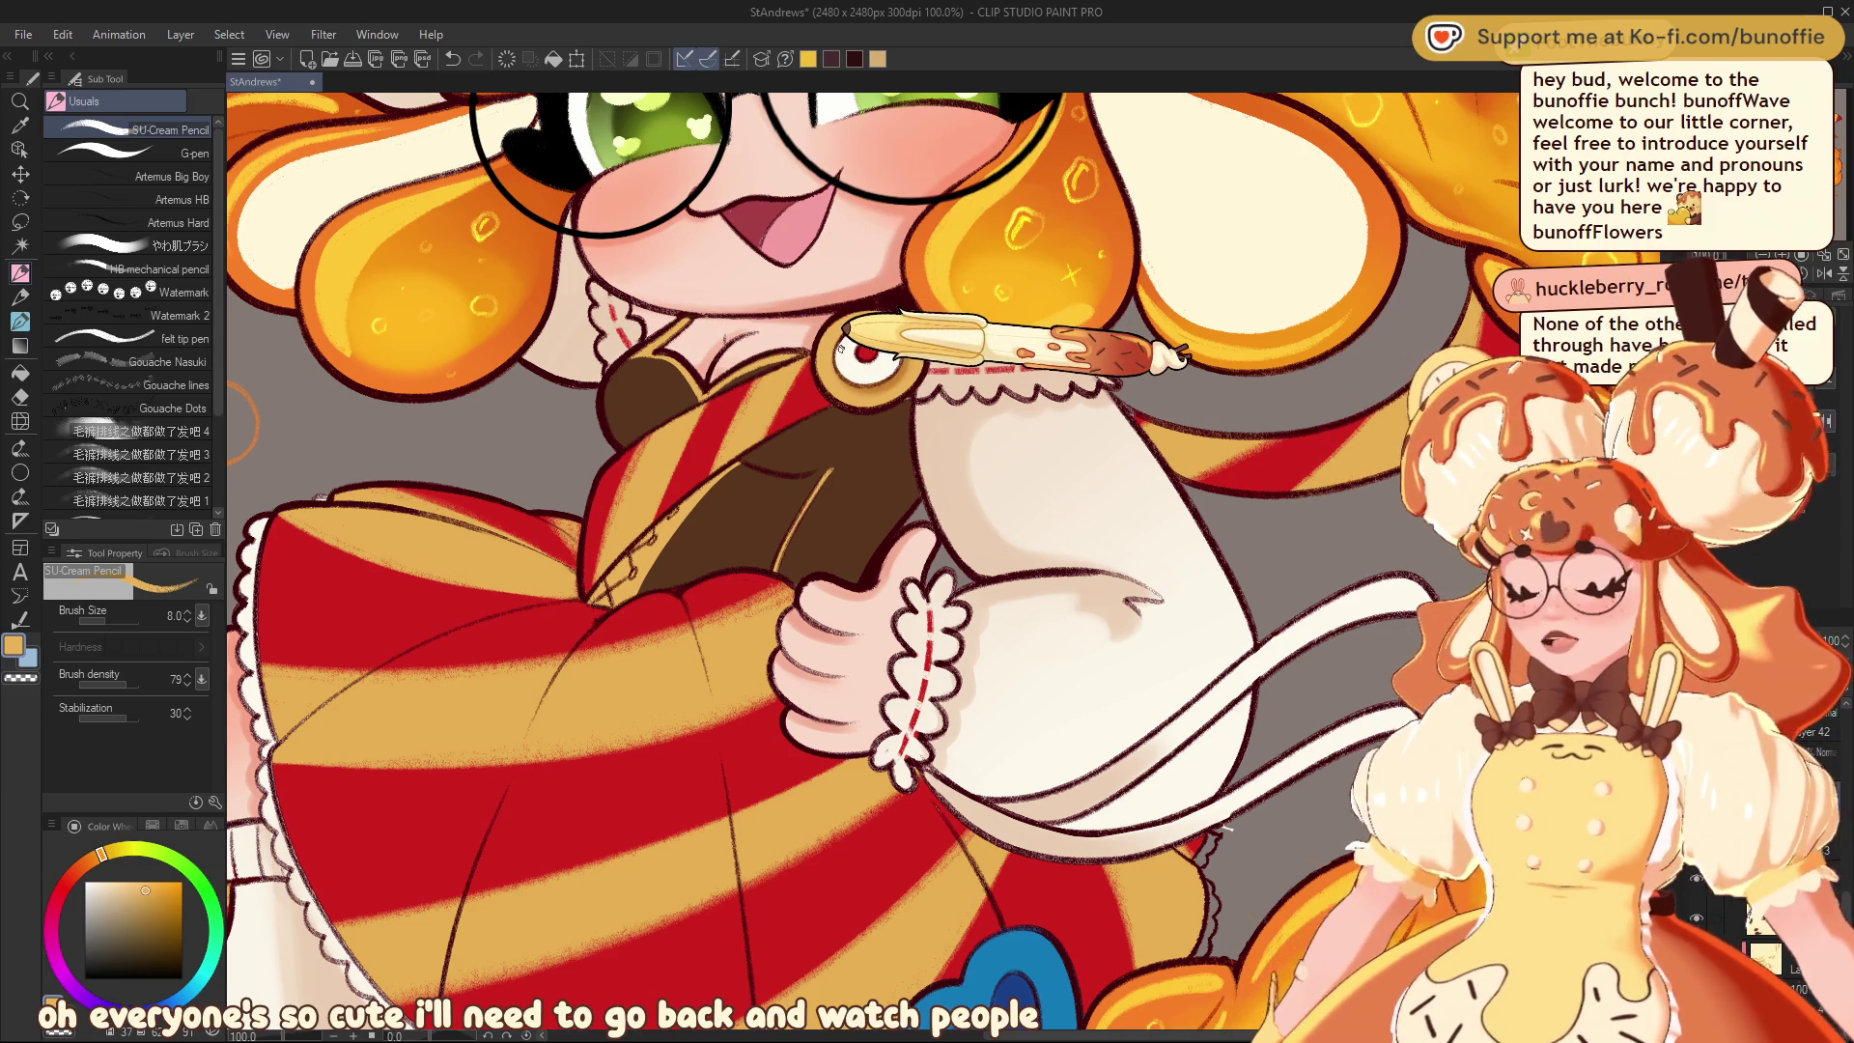
{"action": "mouse_move", "coordinate": [216, 424]}
{"action": "left_mouse_down"}
{"action": "mouse_move", "coordinate": [633, 550]}
{"action": "mouse_move", "coordinate": [354, 499]}
{"action": "left_mouse_up"}
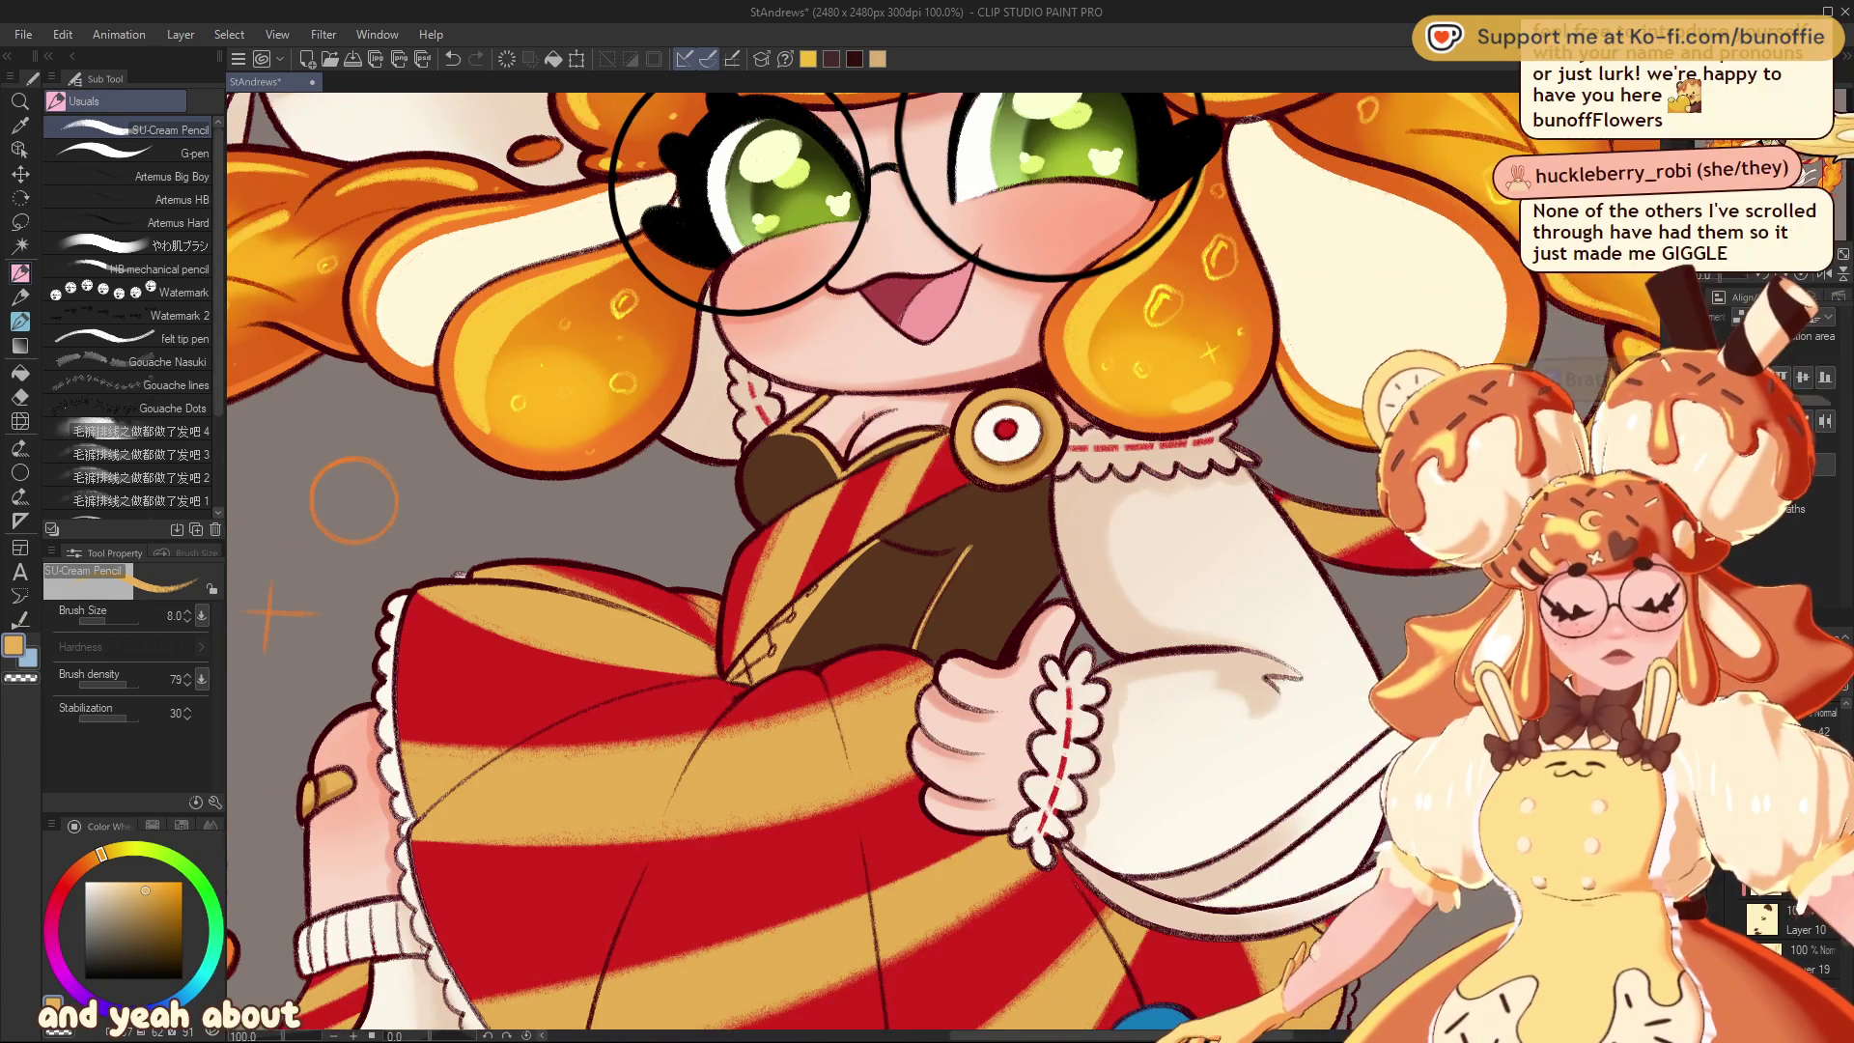
Pan and zoom out until the whole chibi, tray and flag fit the window
{"action": "mouse_move", "coordinate": [869, 579]}
{"action": "left_mouse_down"}
{"action": "mouse_move", "coordinate": [933, 431]}
{"action": "mouse_move", "coordinate": [892, 514]}
{"action": "left_mouse_up"}
{"action": "scroll", "coordinate": [892, 514], "scroll_direction": "down", "scroll_amount": 3}
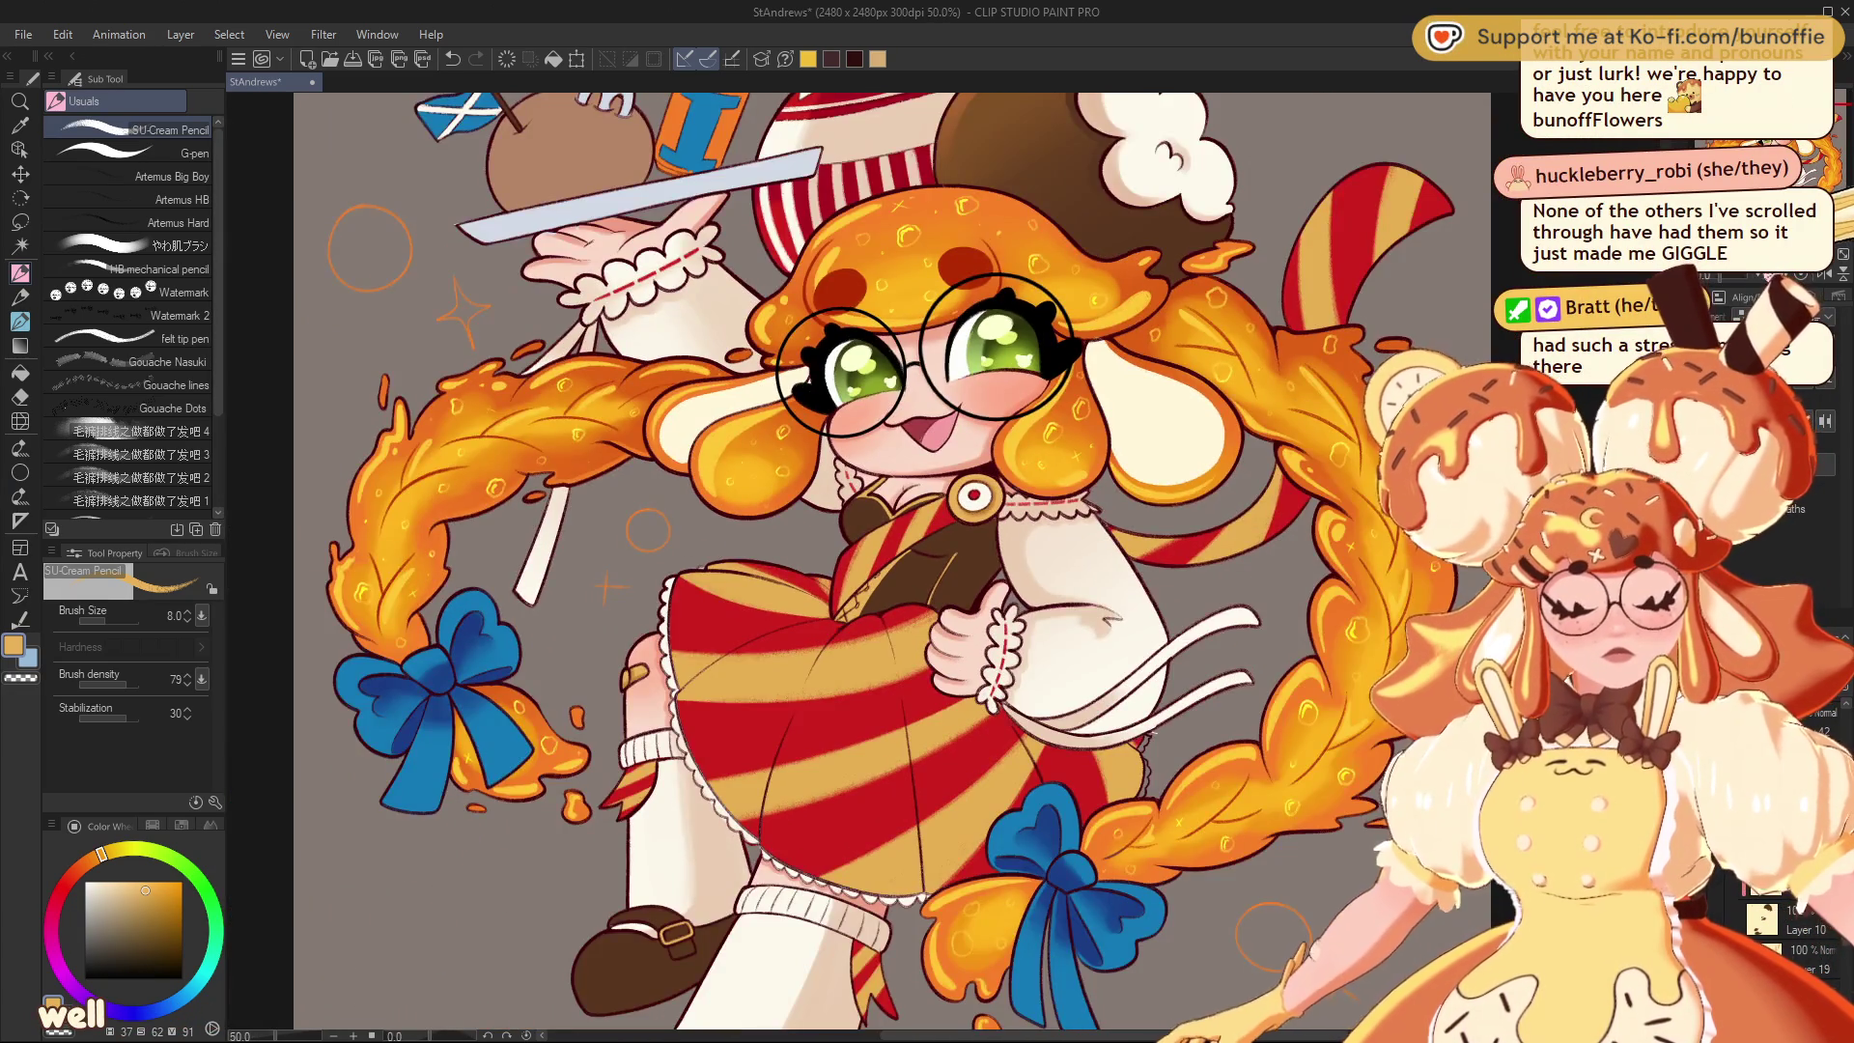
{"action": "scroll", "coordinate": [918, 568], "scroll_direction": "down", "scroll_amount": 2}
{"action": "scroll", "coordinate": [943, 560], "scroll_direction": "up", "scroll_amount": 4}
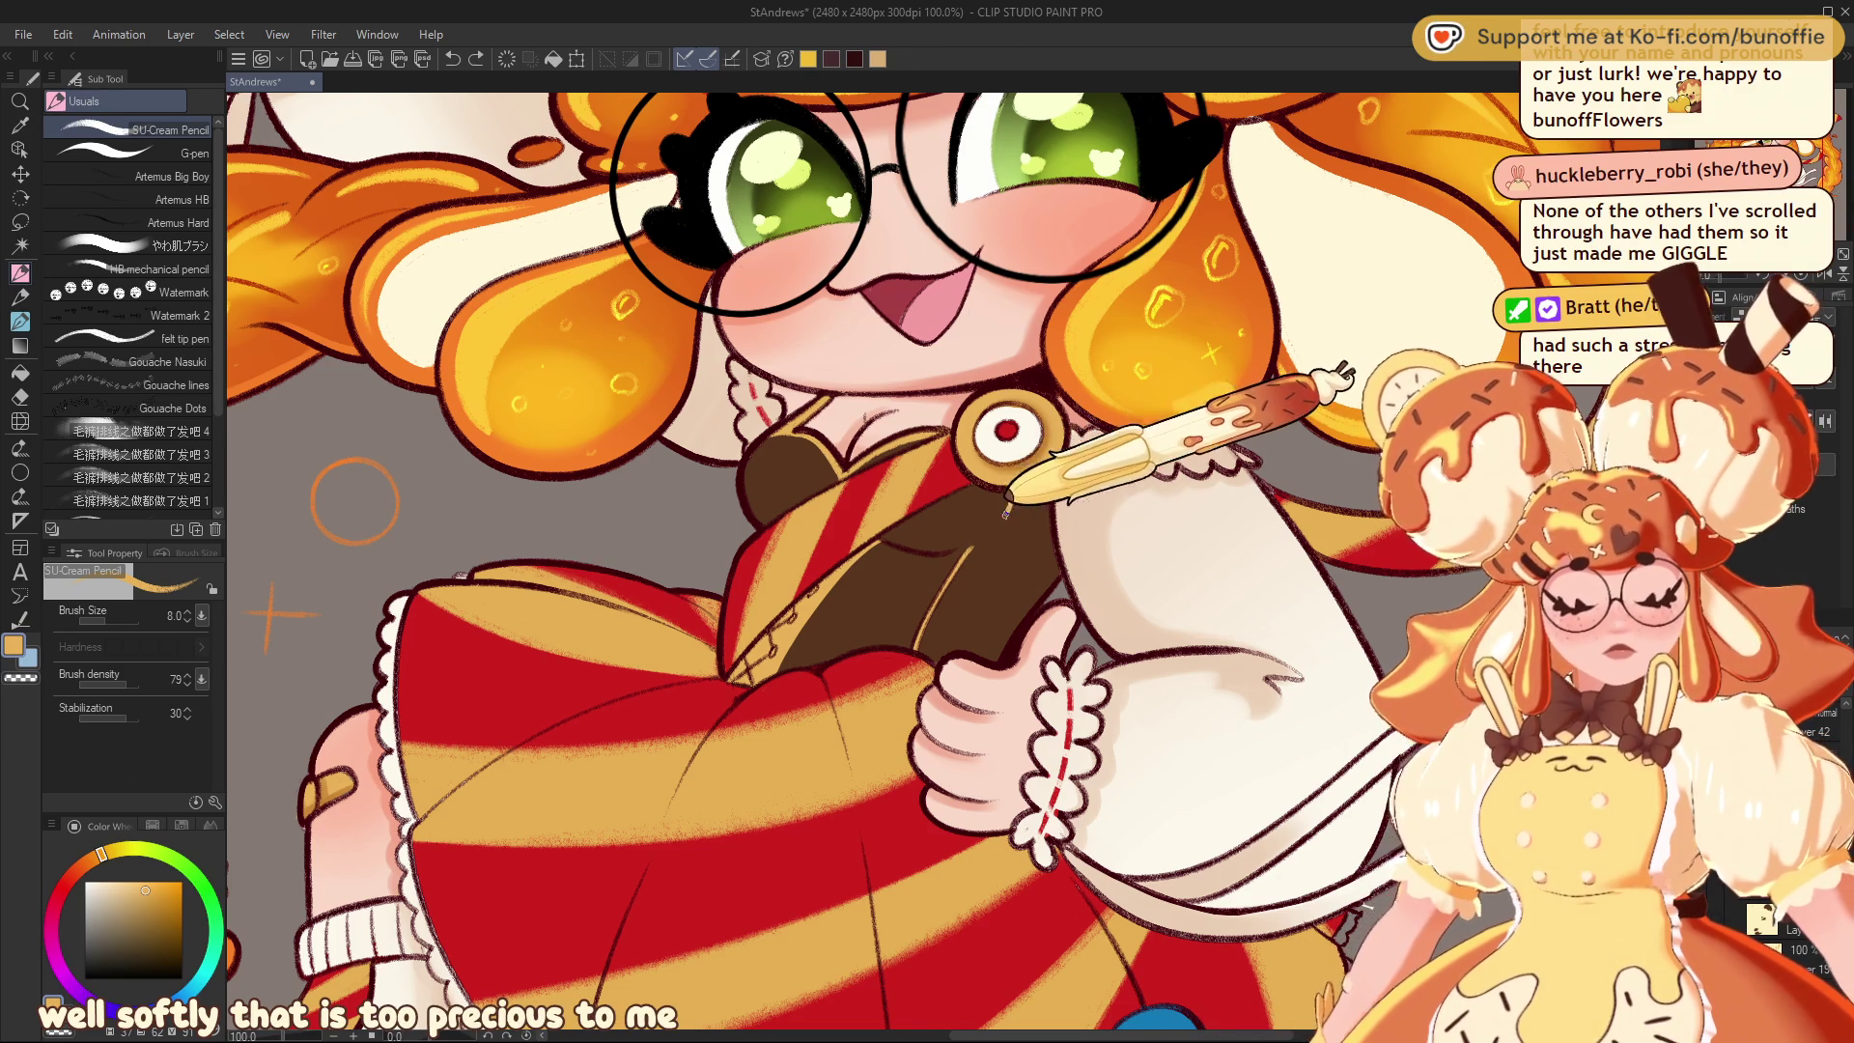
{"action": "scroll", "coordinate": [969, 550], "scroll_direction": "down", "scroll_amount": 4}
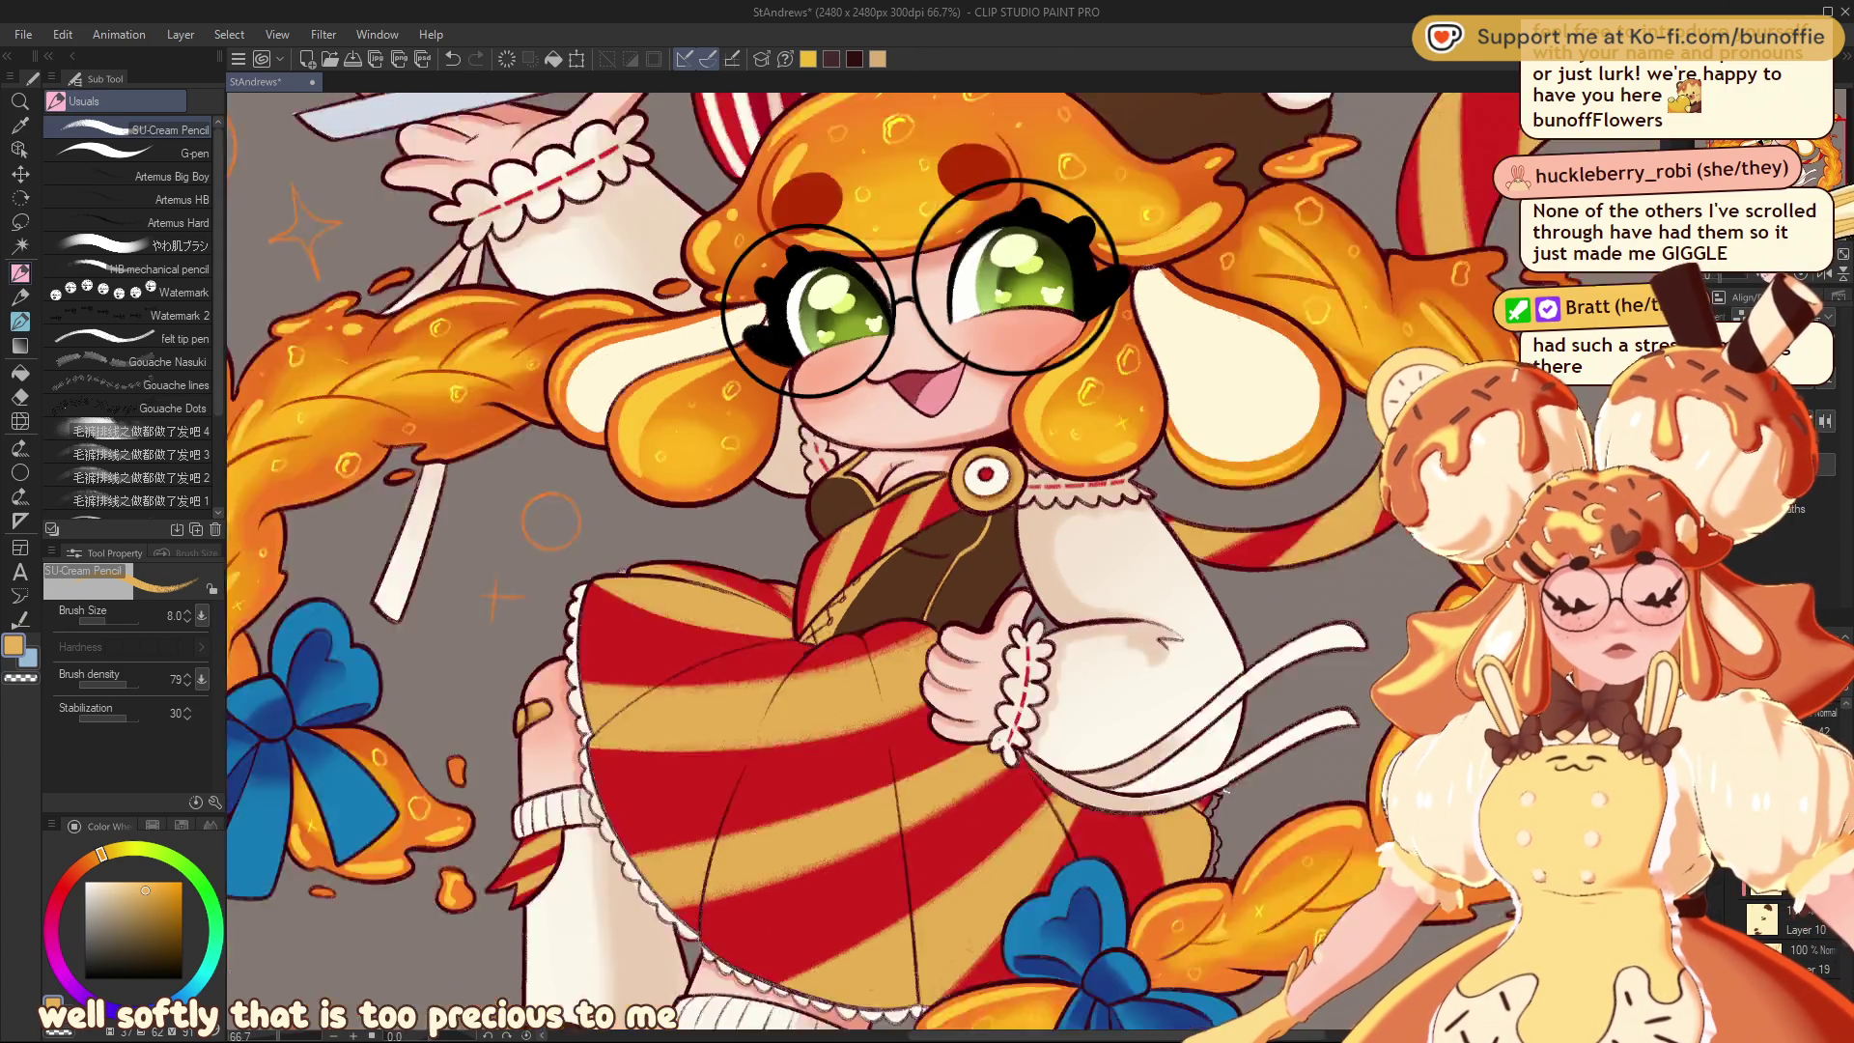
{"action": "scroll", "coordinate": [944, 562], "scroll_direction": "up", "scroll_amount": 3}
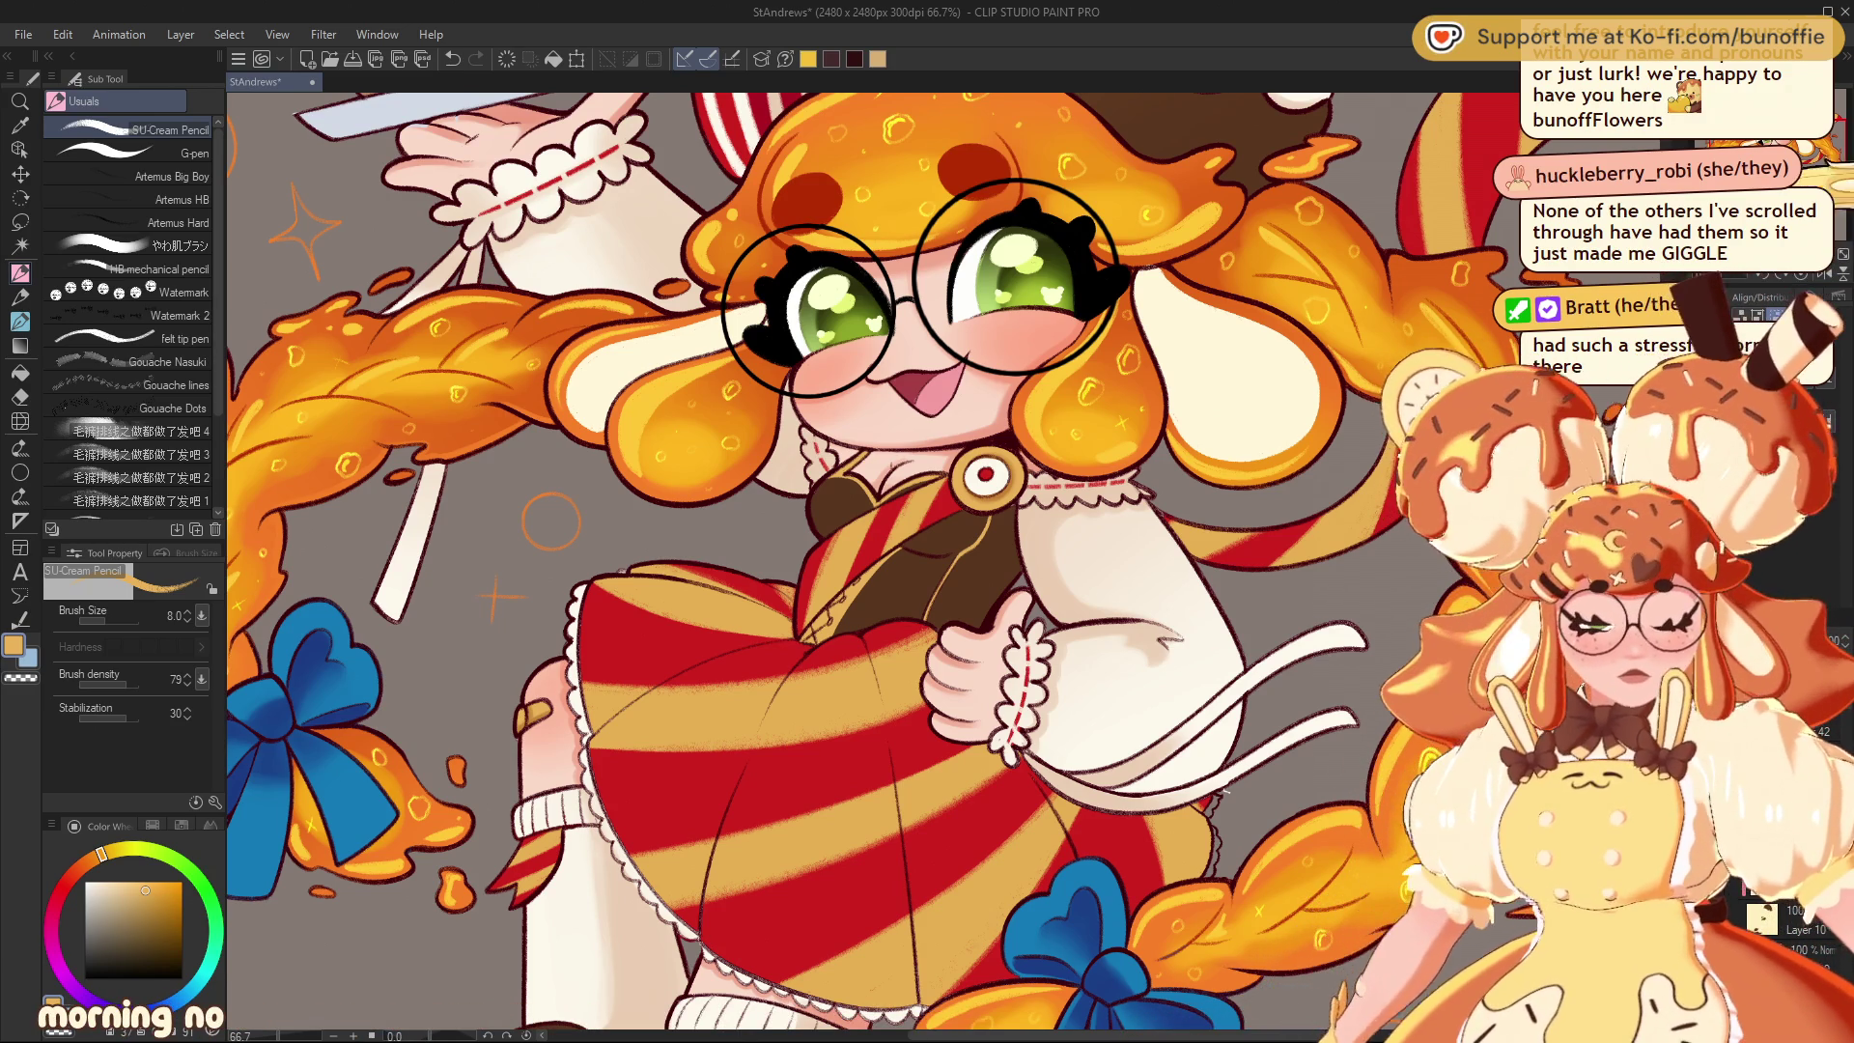
{"action": "mouse_move", "coordinate": [927, 560]}
{"action": "left_mouse_down"}
{"action": "mouse_move", "coordinate": [1030, 686]}
{"action": "mouse_move", "coordinate": [1114, 749]}
{"action": "mouse_move", "coordinate": [1214, 751]}
{"action": "mouse_move", "coordinate": [1205, 719]}
{"action": "left_mouse_up"}
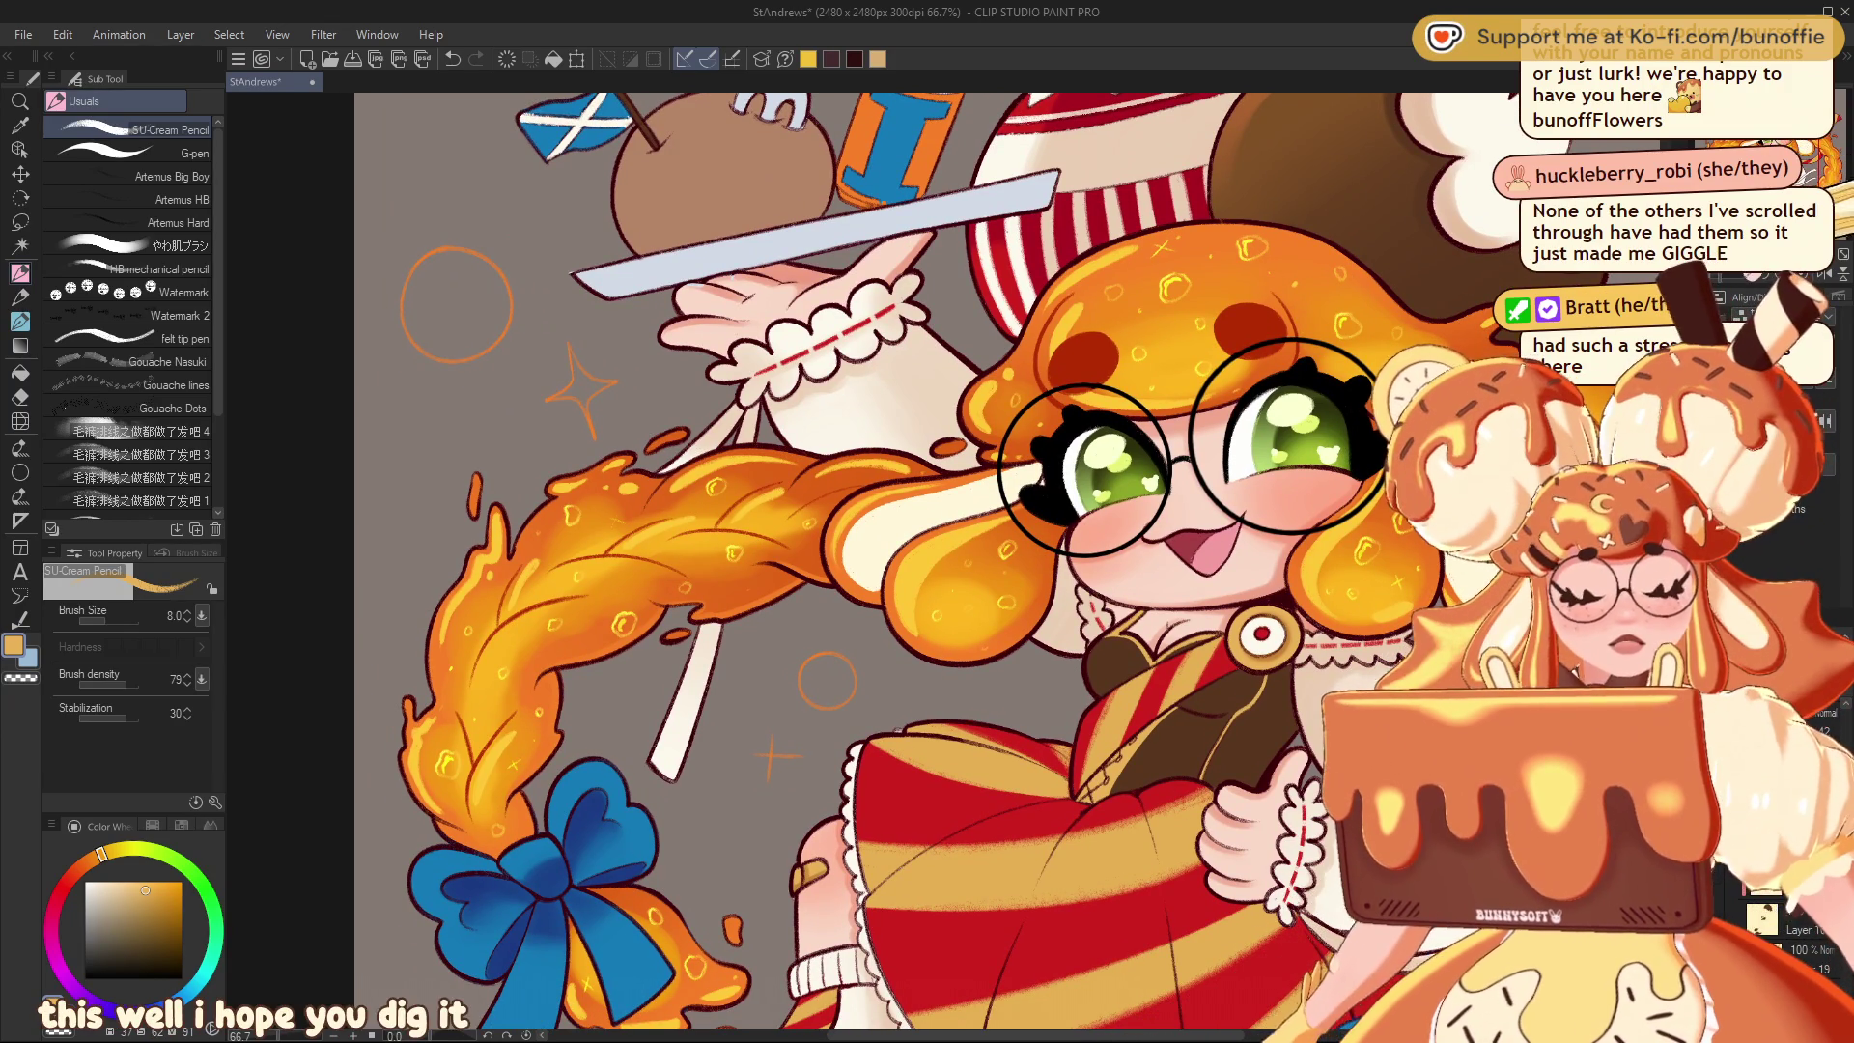
{"action": "key", "text": "ctrl+minus"}
{"action": "key", "text": "ctrl+minus"}
{"action": "mouse_move", "coordinate": [1159, 579]}
{"action": "left_mouse_down"}
{"action": "mouse_move", "coordinate": [969, 564]}
{"action": "mouse_move", "coordinate": [985, 541]}
{"action": "left_mouse_up"}
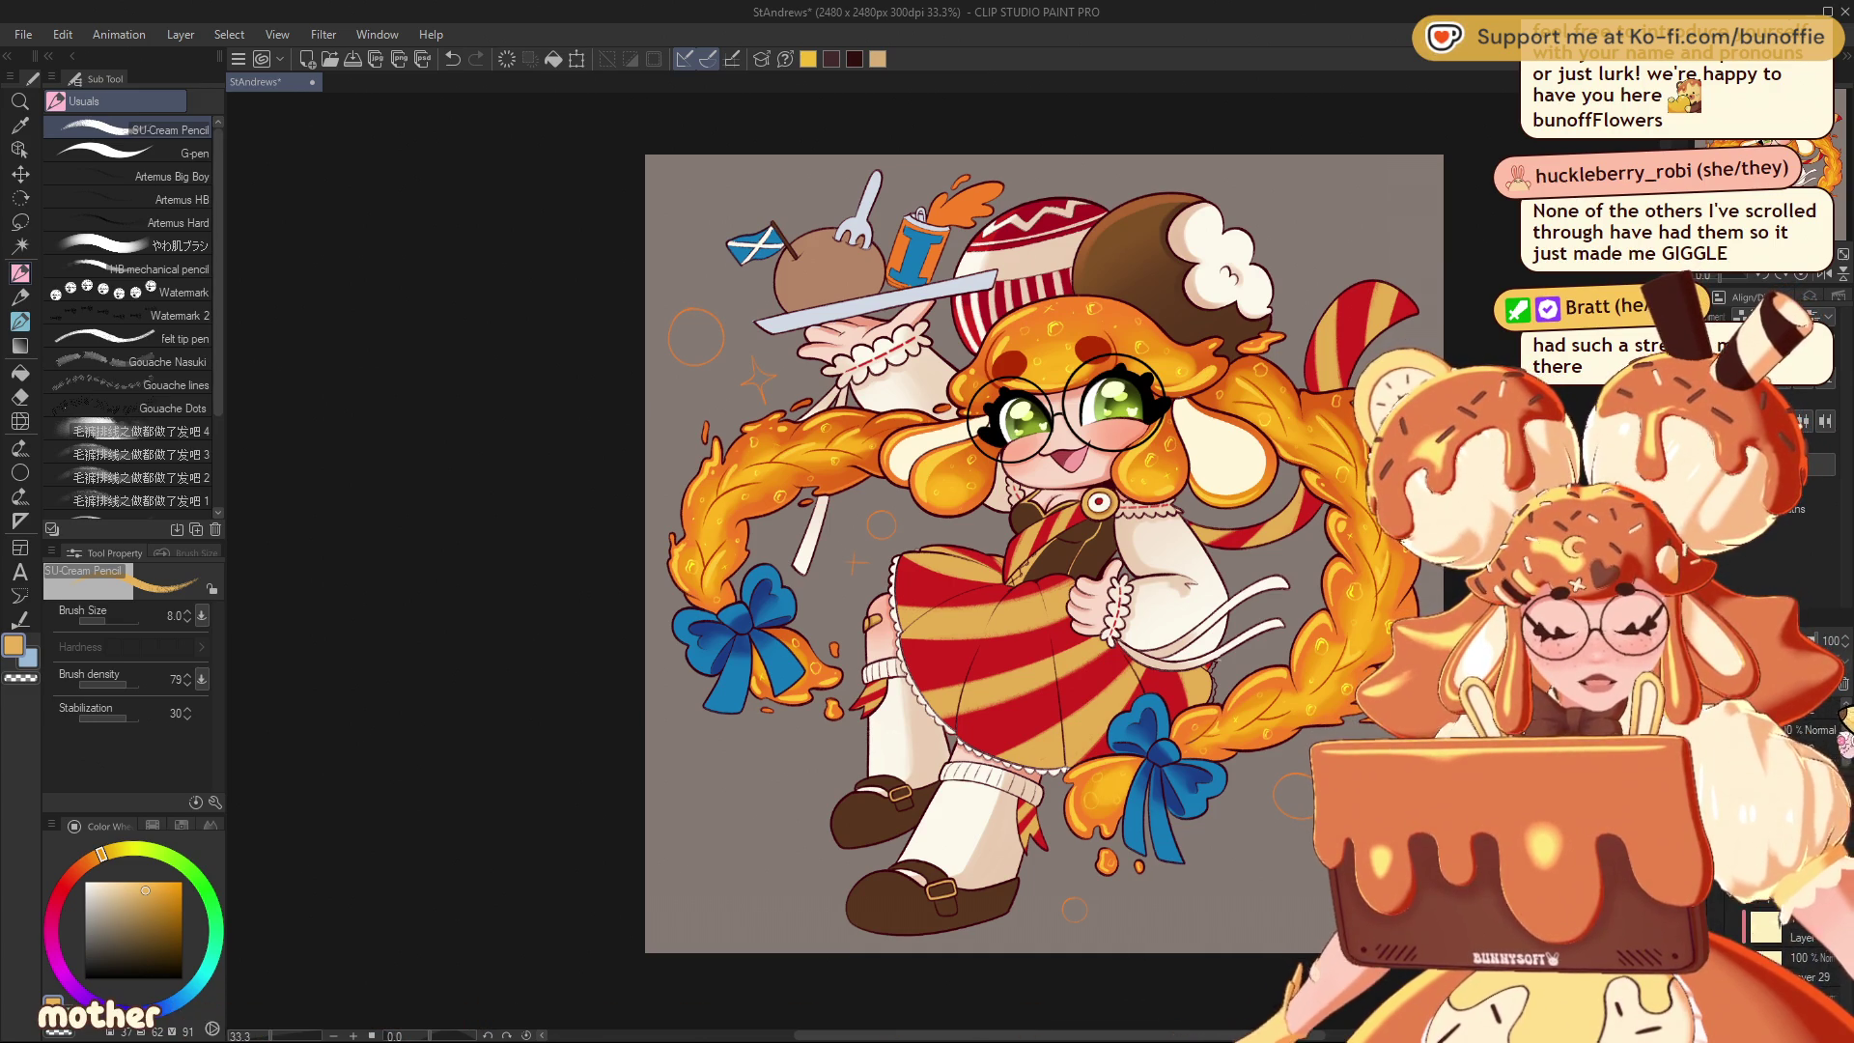
Eyedrop the left bow's blue and shift it to a darker violet-blue drawing colour
{"action": "scroll", "coordinate": [739, 647], "scroll_direction": "up", "scroll_amount": 2}
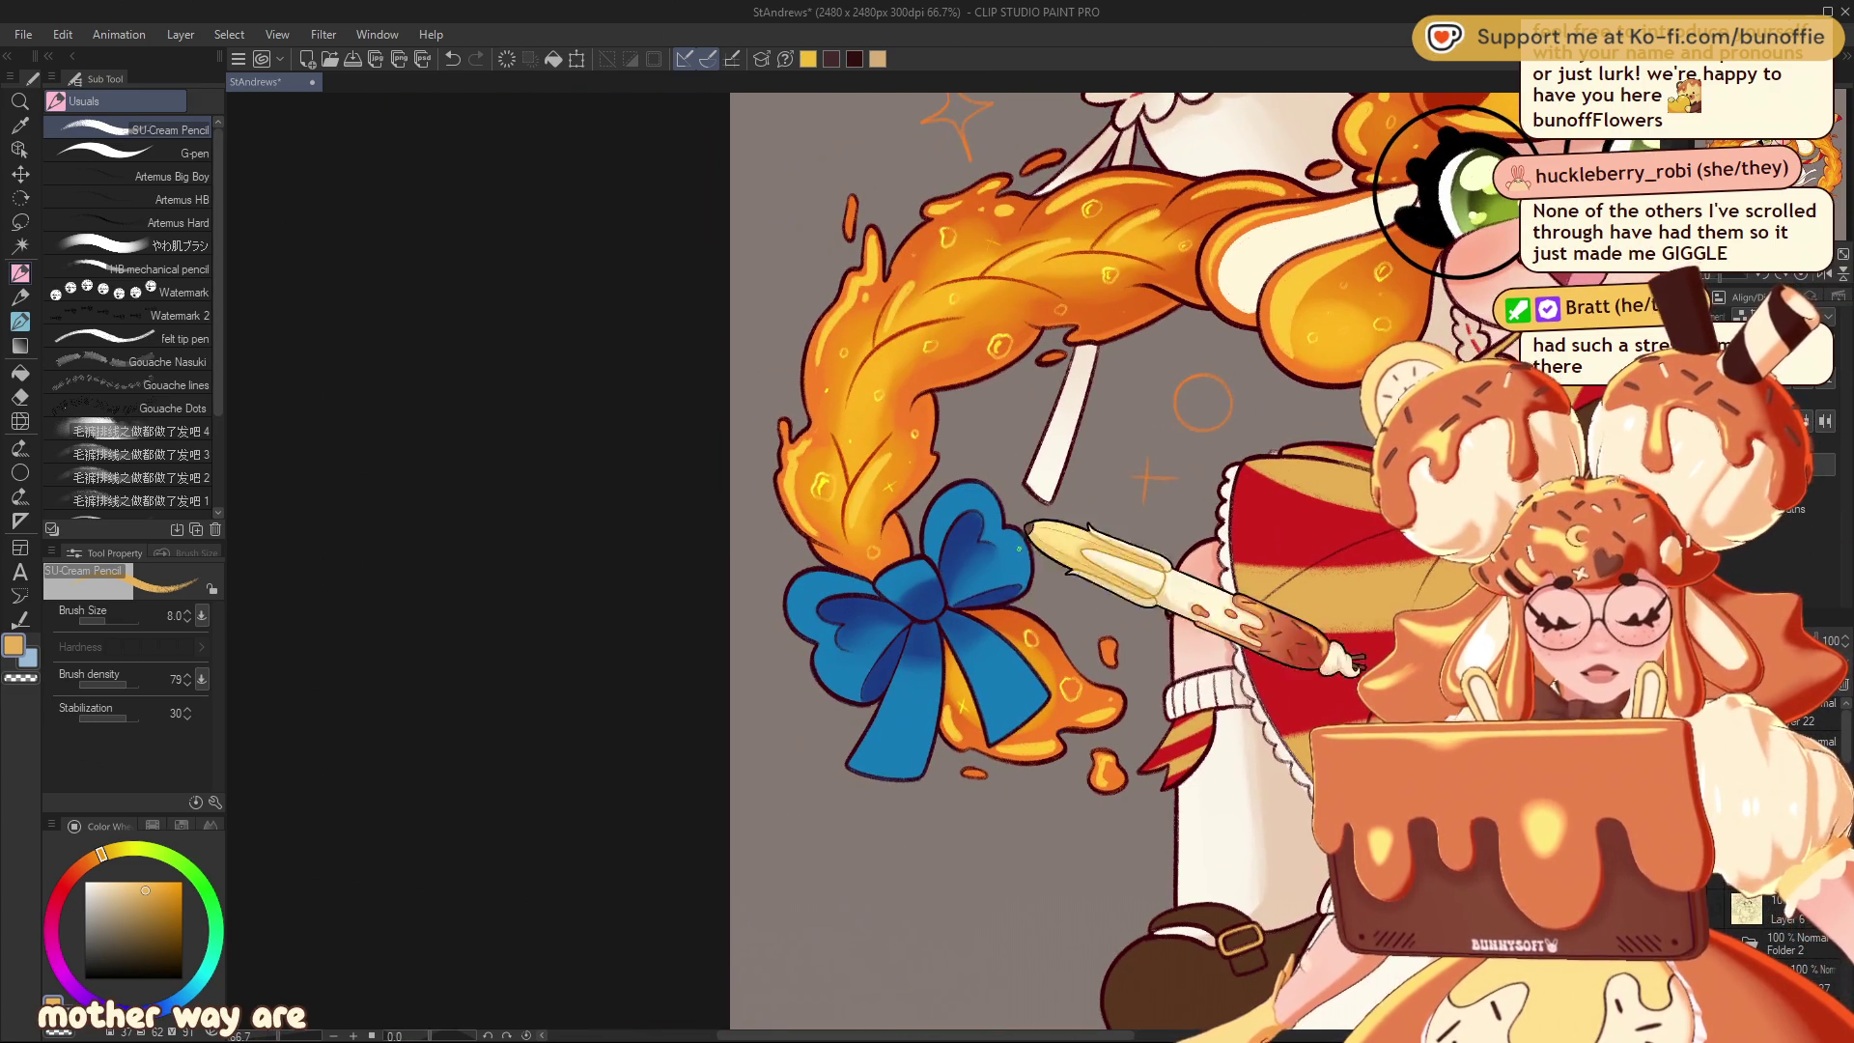
{"action": "left_click", "coordinate": [933, 604], "text": "alt"}
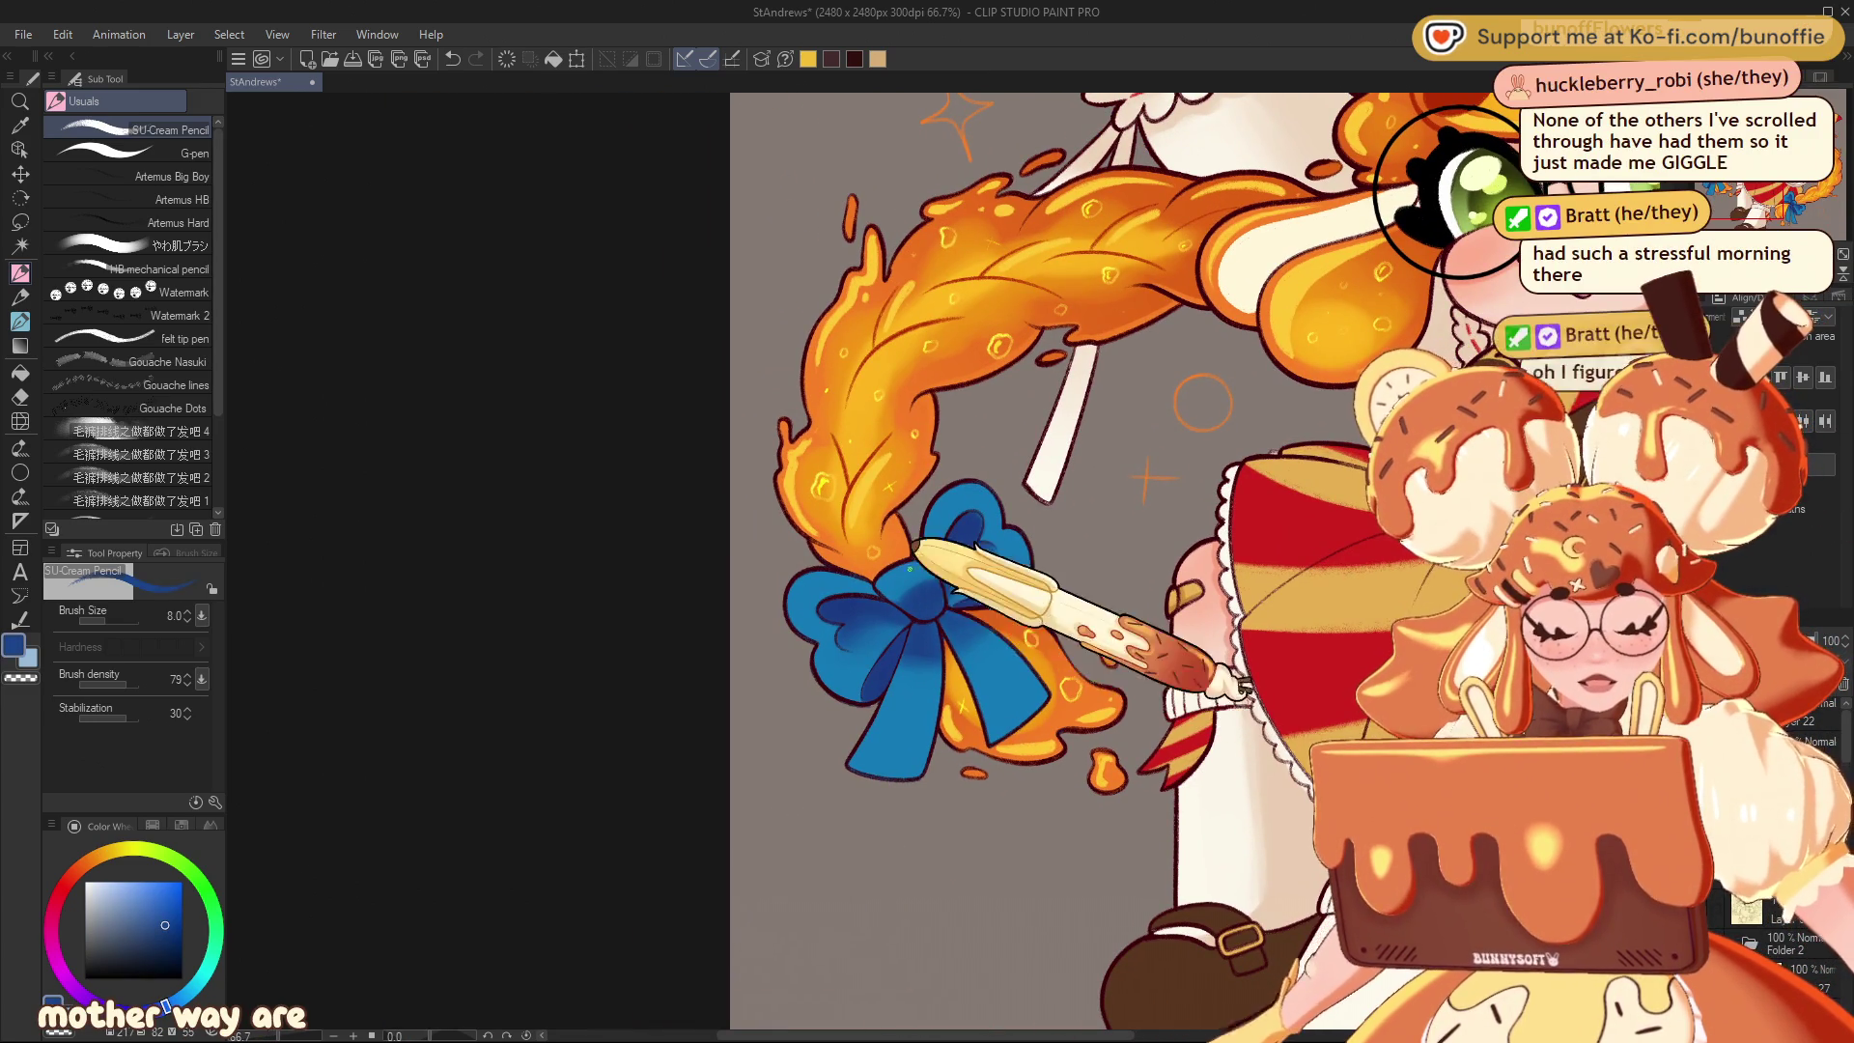
{"action": "left_click", "coordinate": [171, 933]}
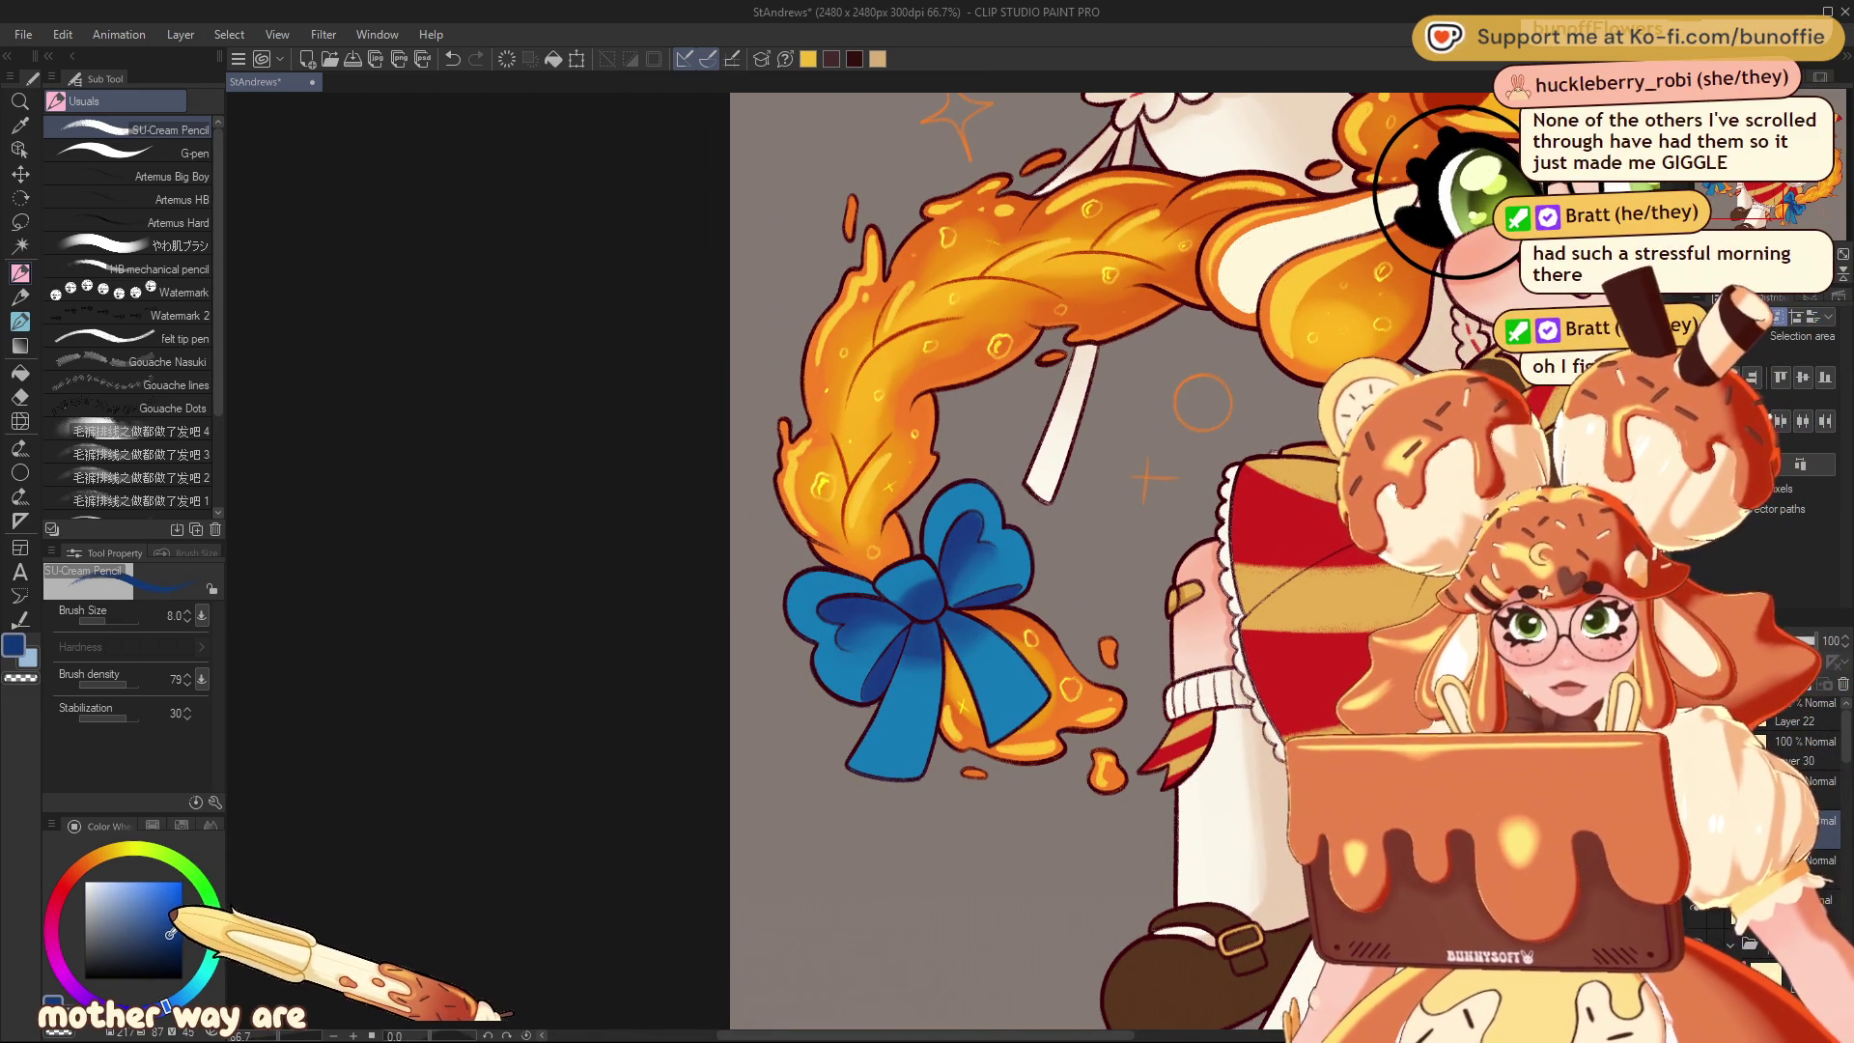
{"action": "left_click", "coordinate": [174, 942]}
{"action": "left_click", "coordinate": [174, 1003]}
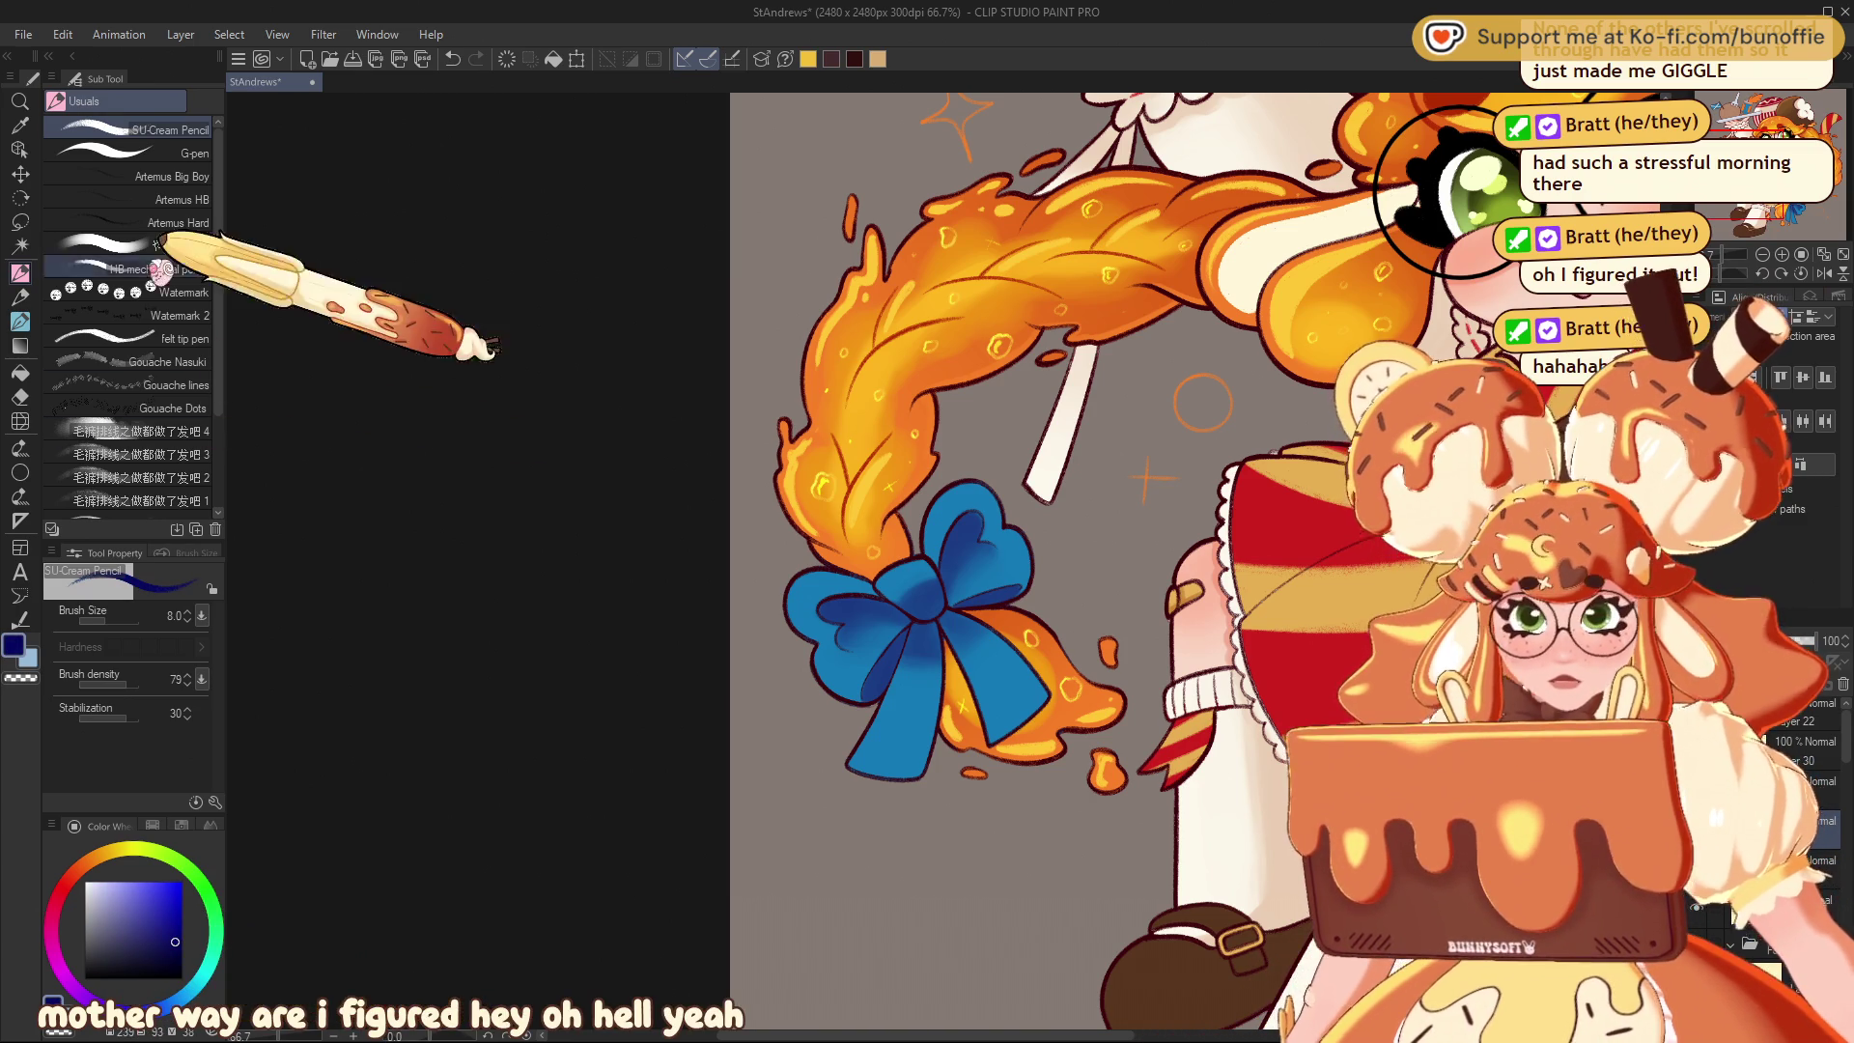
{"action": "left_click", "coordinate": [189, 152]}
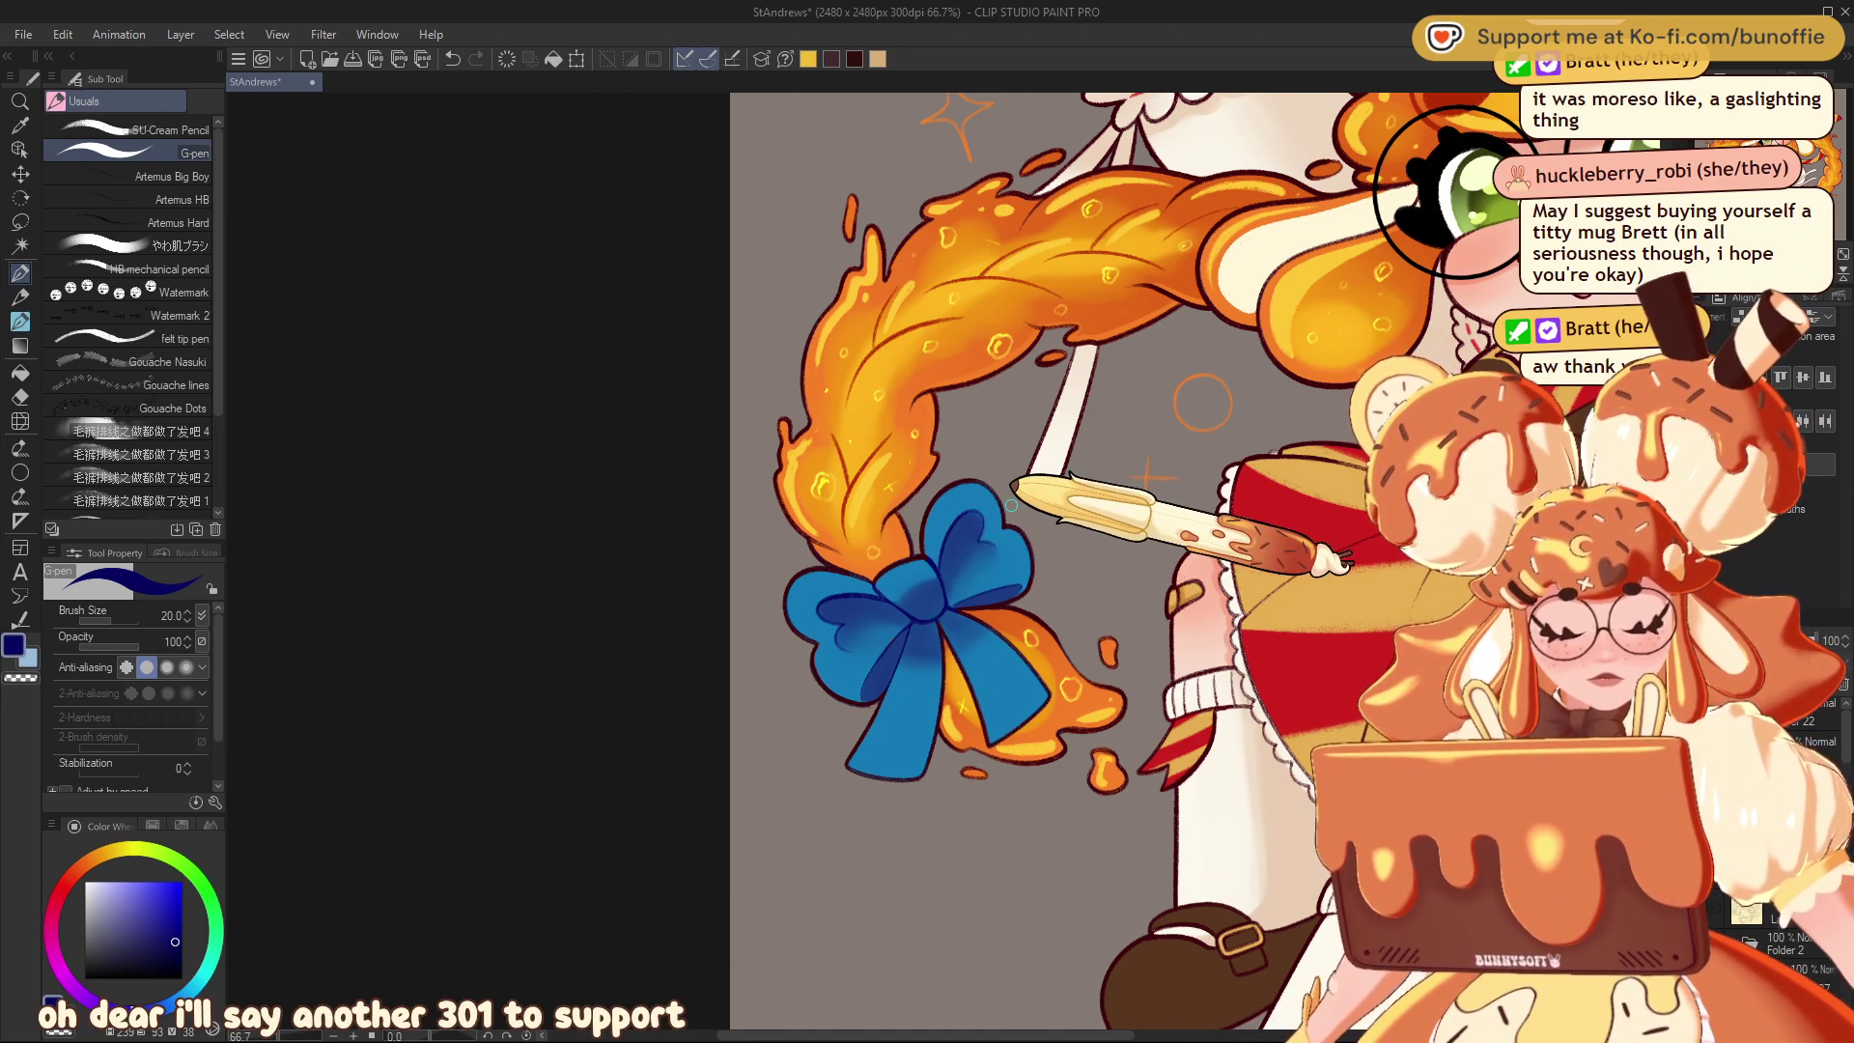
Pan from the left bow down over the skirt to the shoes and right bow
{"action": "mouse_move", "coordinate": [1011, 505]}
{"action": "left_mouse_down"}
{"action": "mouse_move", "coordinate": [905, 447]}
{"action": "mouse_move", "coordinate": [852, 379]}
{"action": "left_mouse_up"}
{"action": "mouse_move", "coordinate": [1043, 276]}
{"action": "left_mouse_down"}
{"action": "mouse_move", "coordinate": [1033, 286]}
{"action": "mouse_move", "coordinate": [1043, 264]}
{"action": "left_mouse_up"}
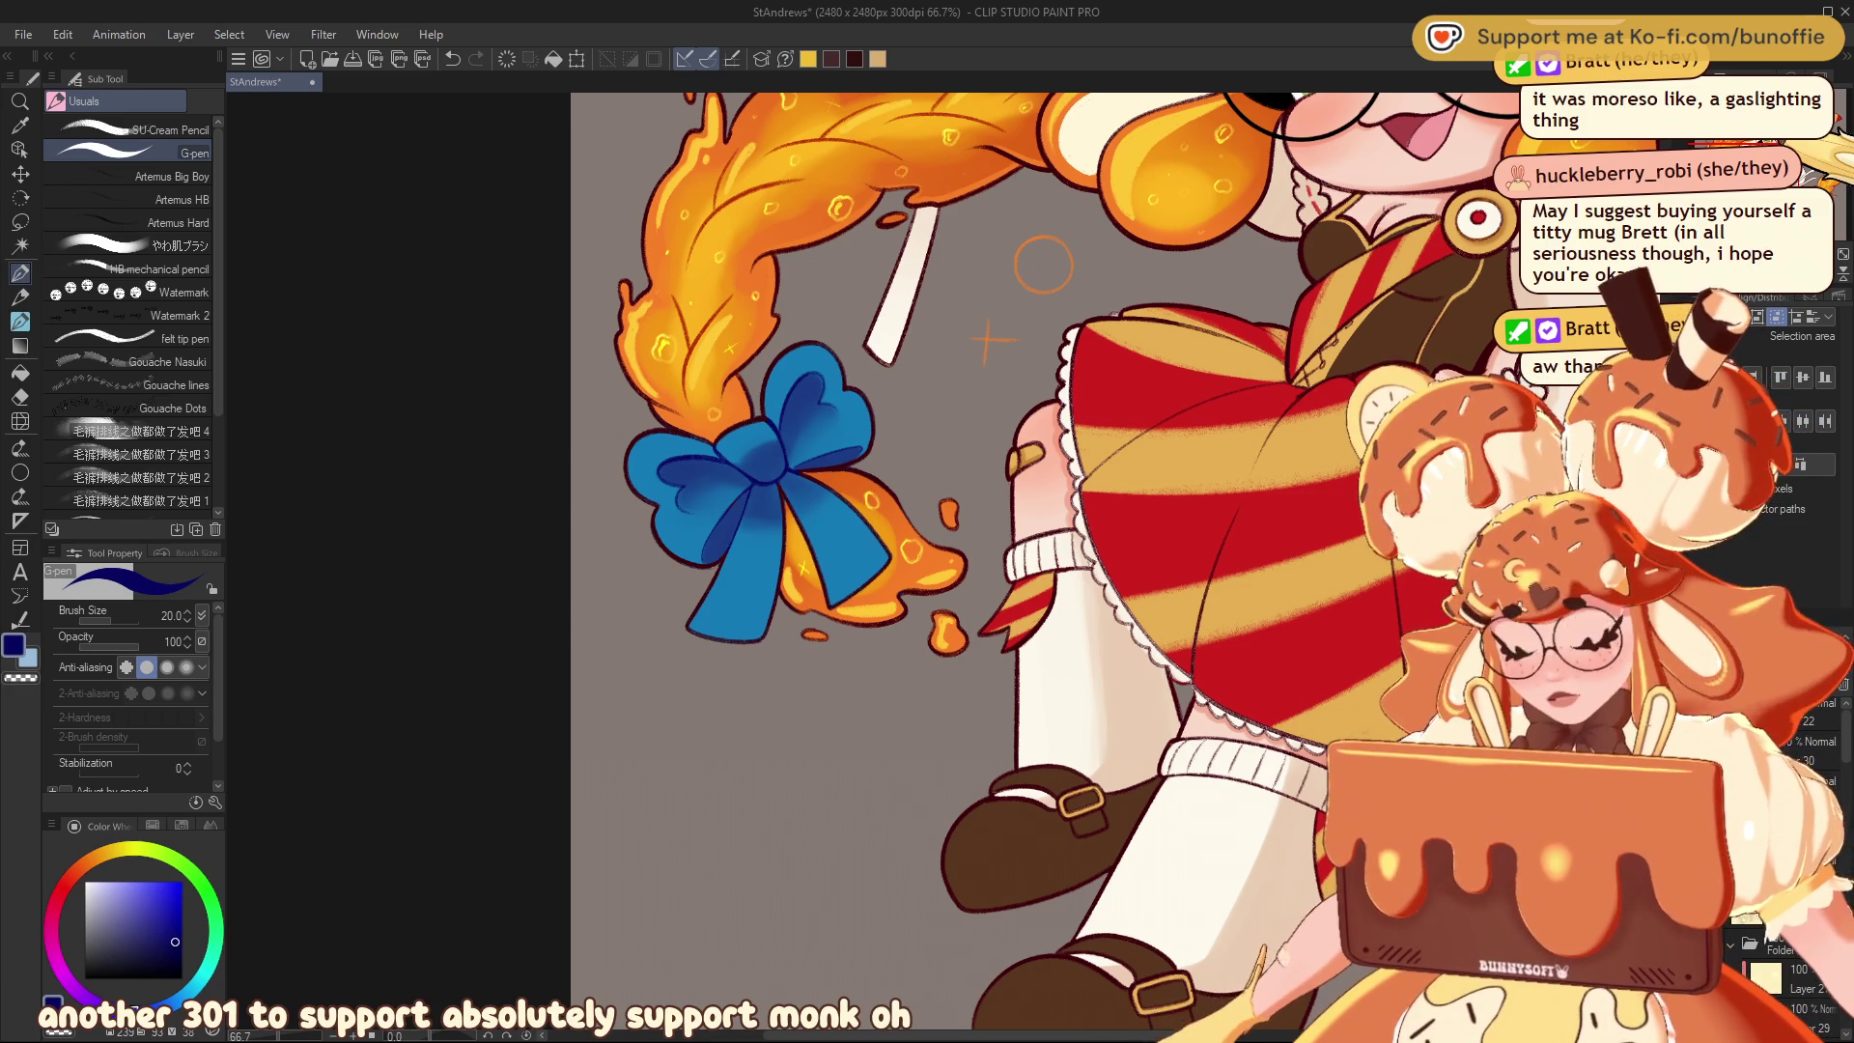
{"action": "mouse_move", "coordinate": [1043, 265]}
{"action": "left_mouse_down"}
{"action": "mouse_move", "coordinate": [1066, 201]}
{"action": "mouse_move", "coordinate": [1089, 201]}
{"action": "mouse_move", "coordinate": [811, 222]}
{"action": "mouse_move", "coordinate": [777, 726]}
{"action": "left_mouse_up"}
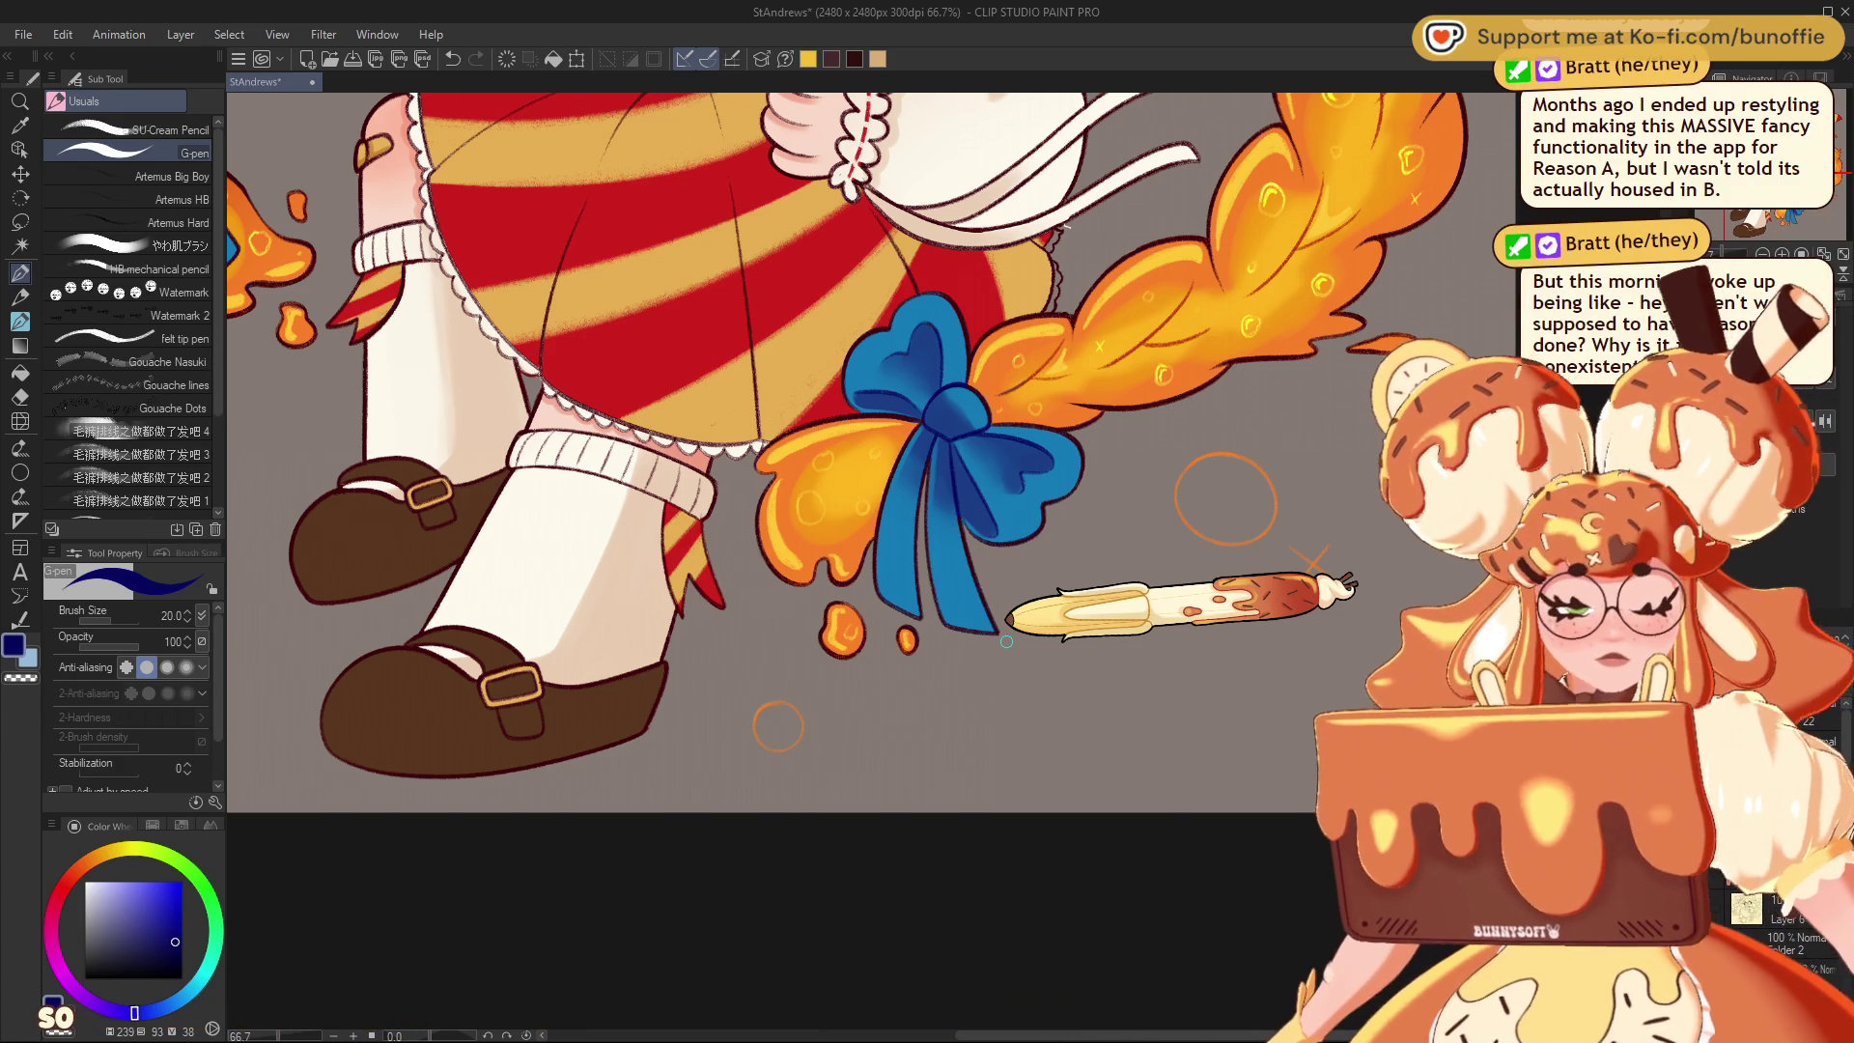
{"action": "mouse_move", "coordinate": [1006, 642]}
{"action": "left_mouse_down"}
{"action": "mouse_move", "coordinate": [1023, 731]}
{"action": "mouse_move", "coordinate": [1180, 998]}
{"action": "left_mouse_up"}
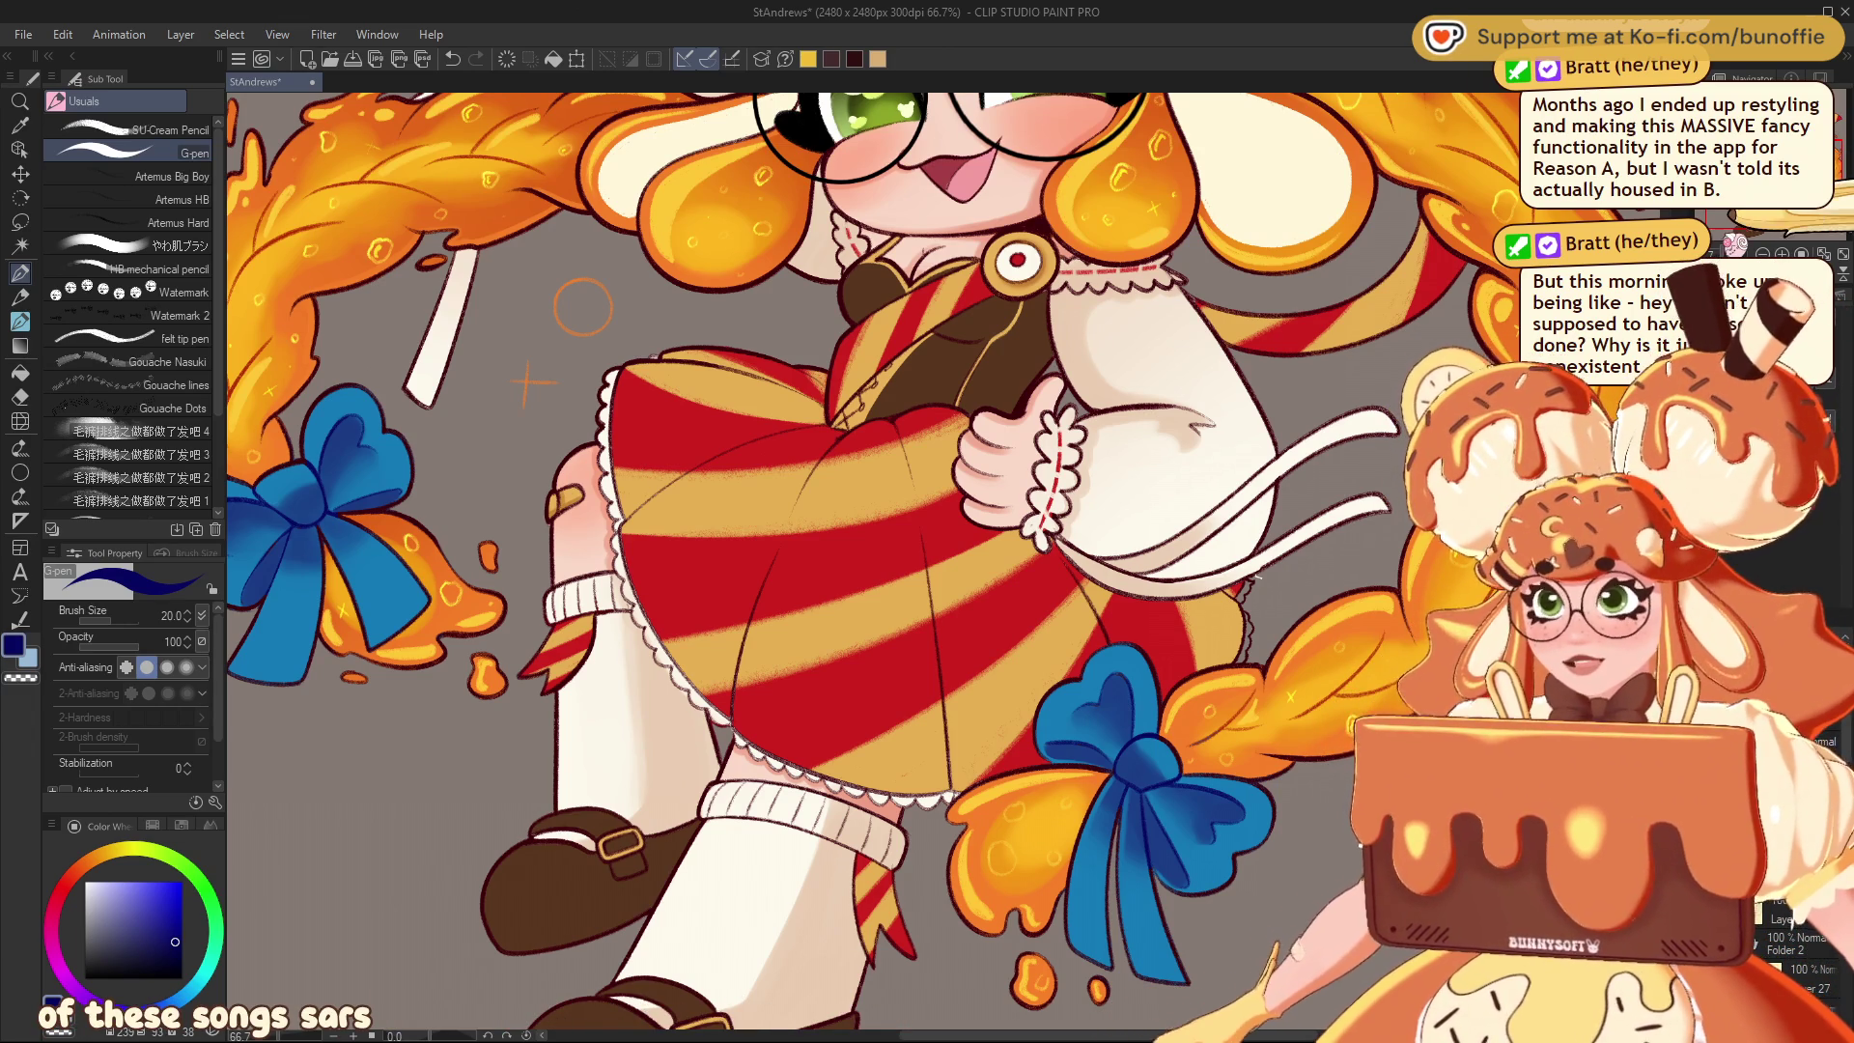
Pan up to the face and the tray with flag and cup, then zoom out slightly
{"action": "scroll", "coordinate": [865, 568], "scroll_direction": "up", "scroll_amount": 5}
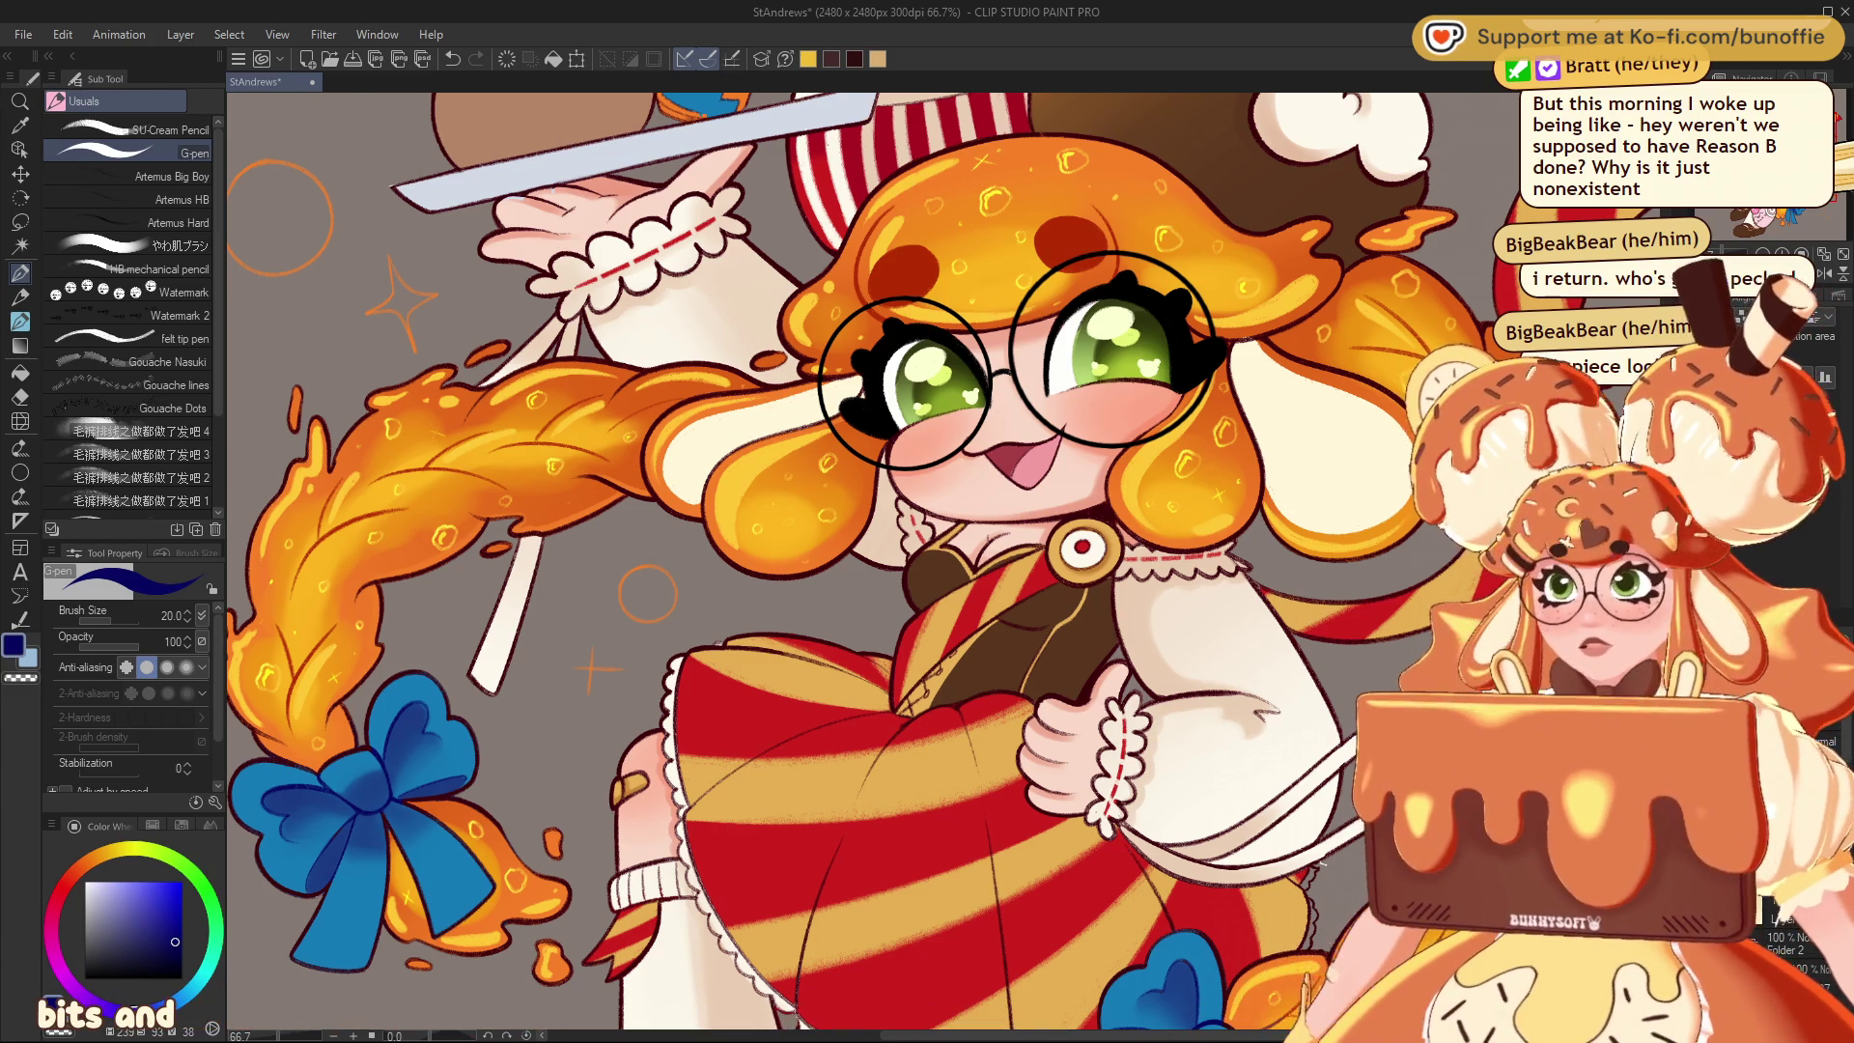
{"action": "left_click_drag", "start_coordinate": [870, 483], "coordinate": [1004, 821]}
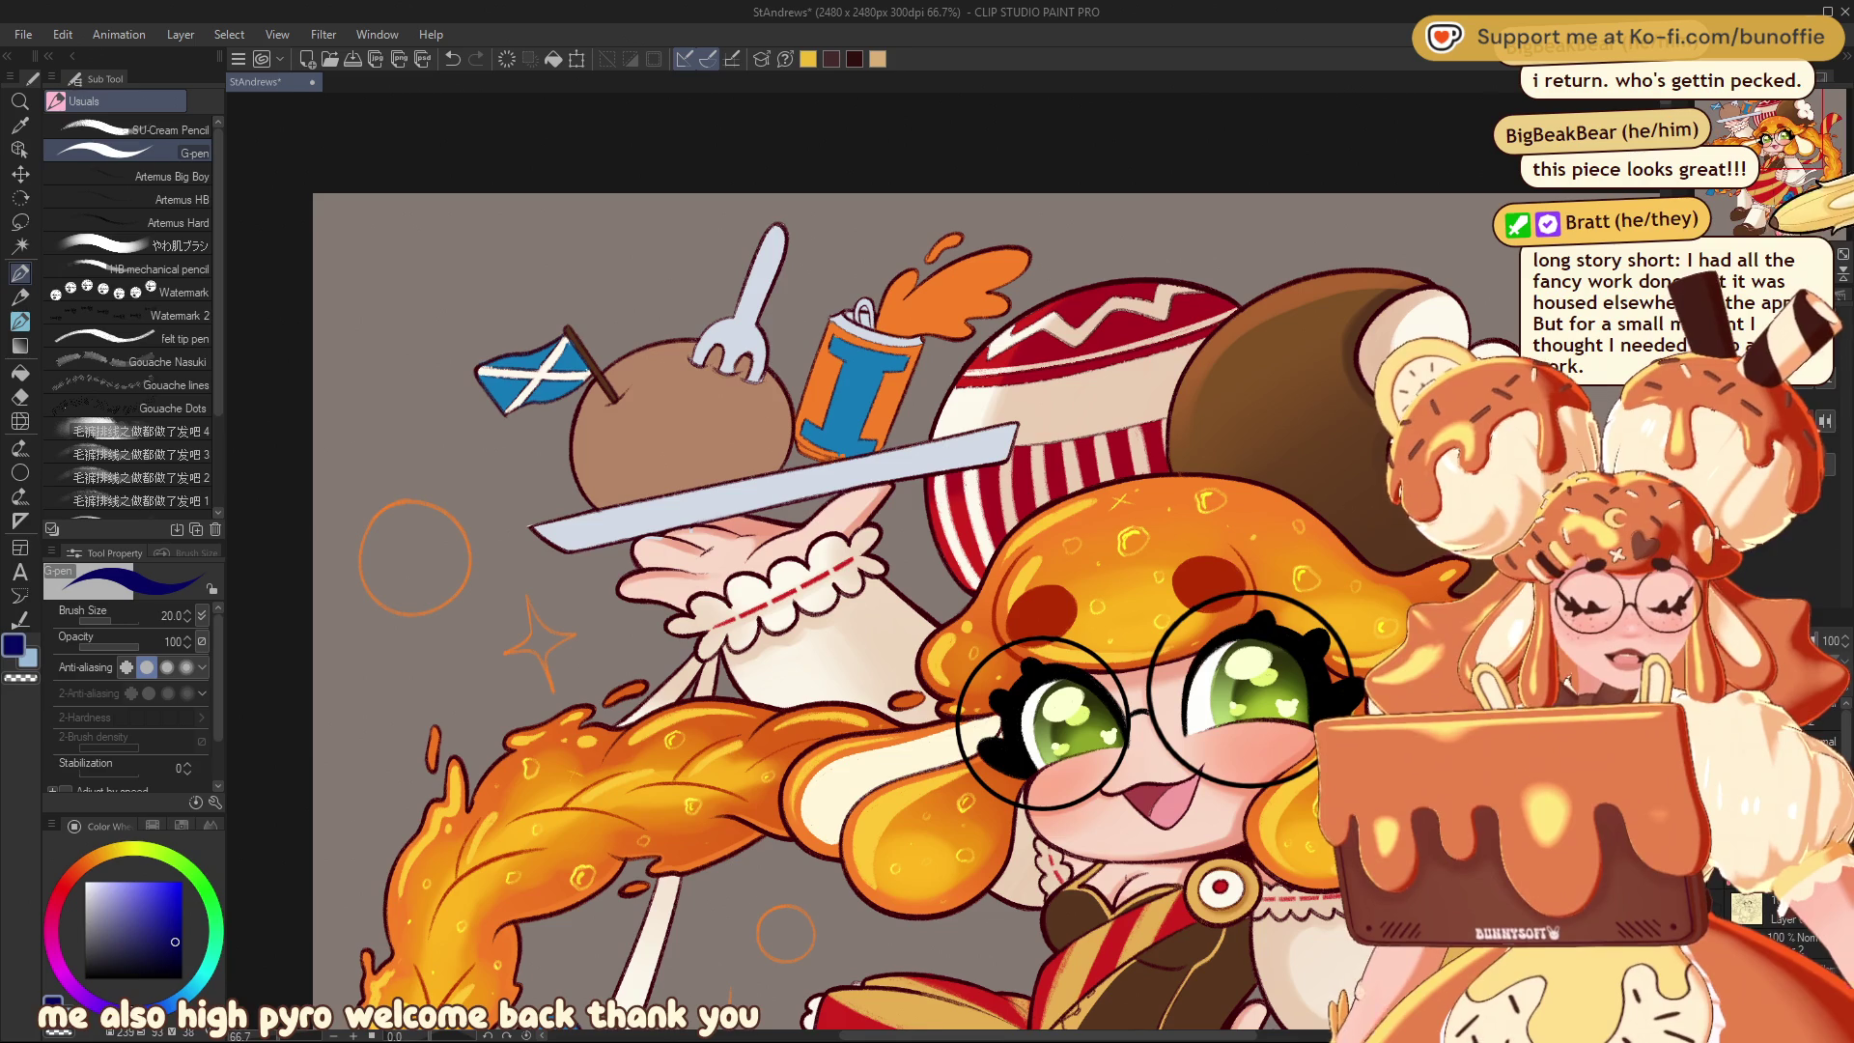
{"action": "key", "text": "ctrl+minus"}
{"action": "key", "text": "ctrl+plus"}
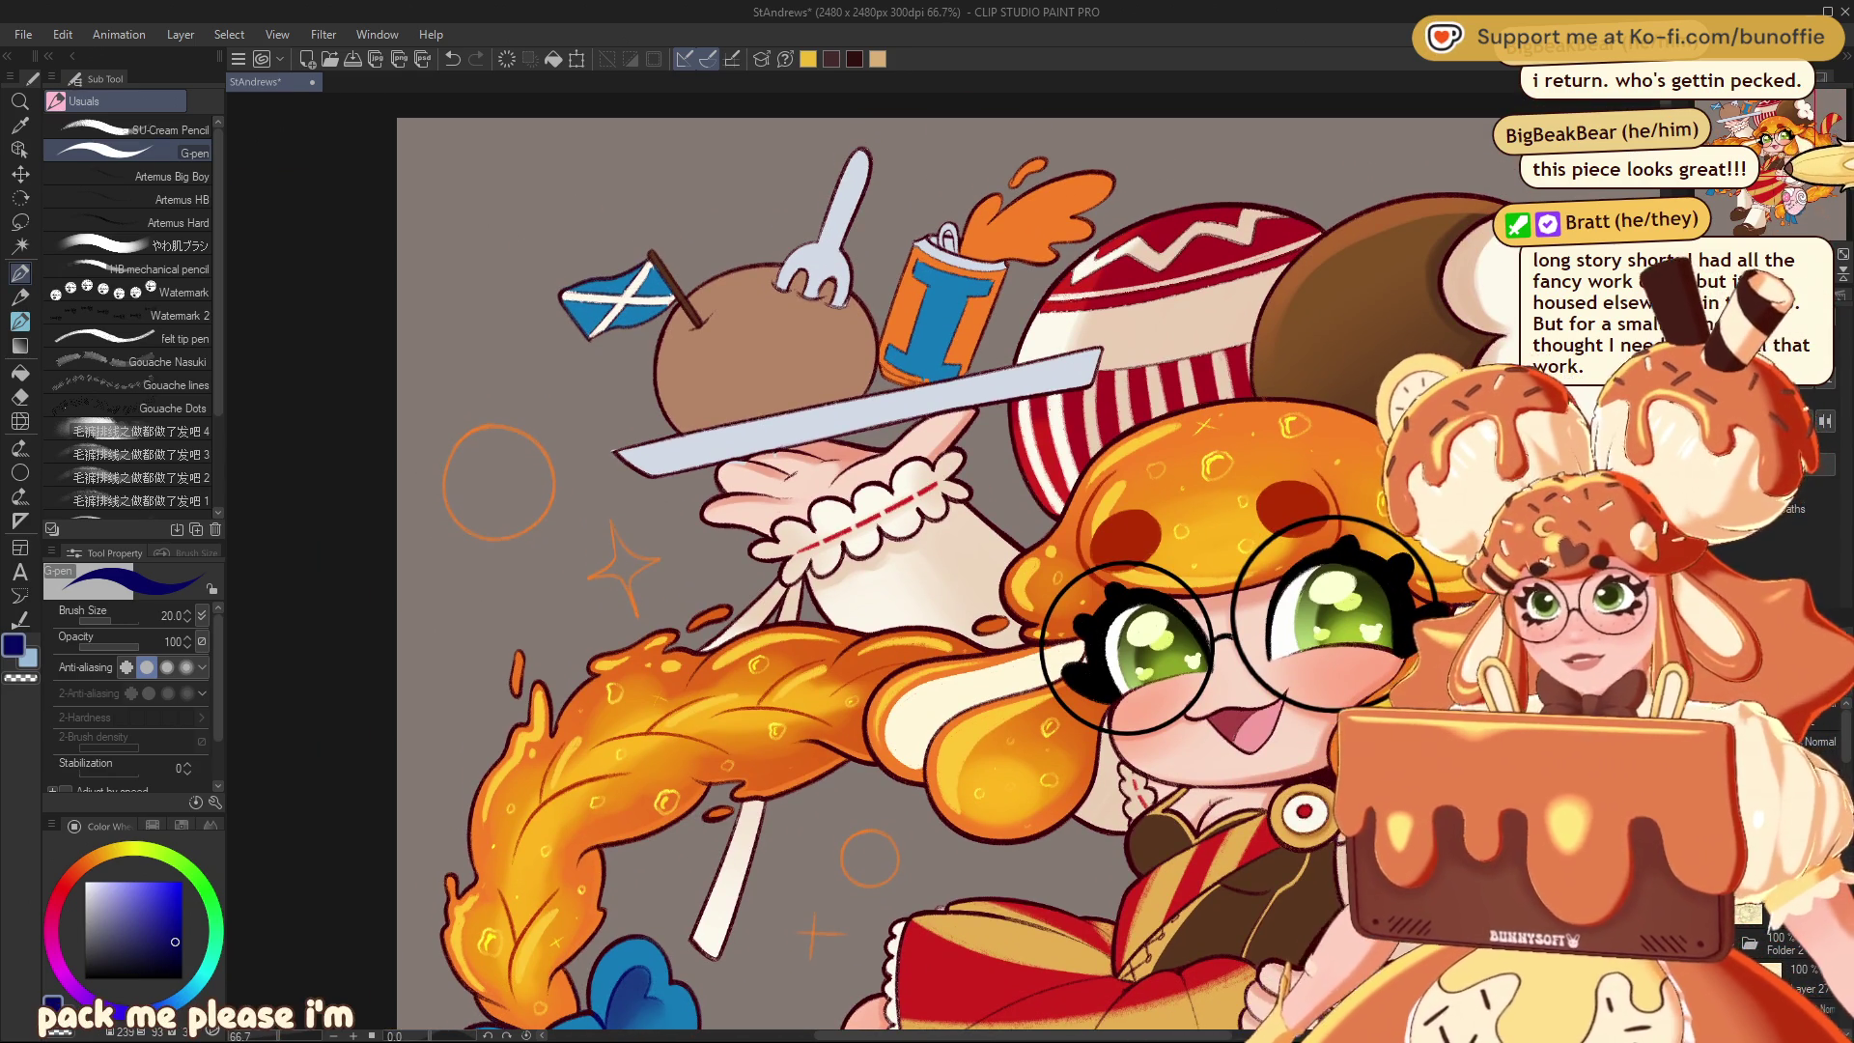
{"action": "scroll", "coordinate": [966, 560], "scroll_direction": "down", "scroll_amount": 6}
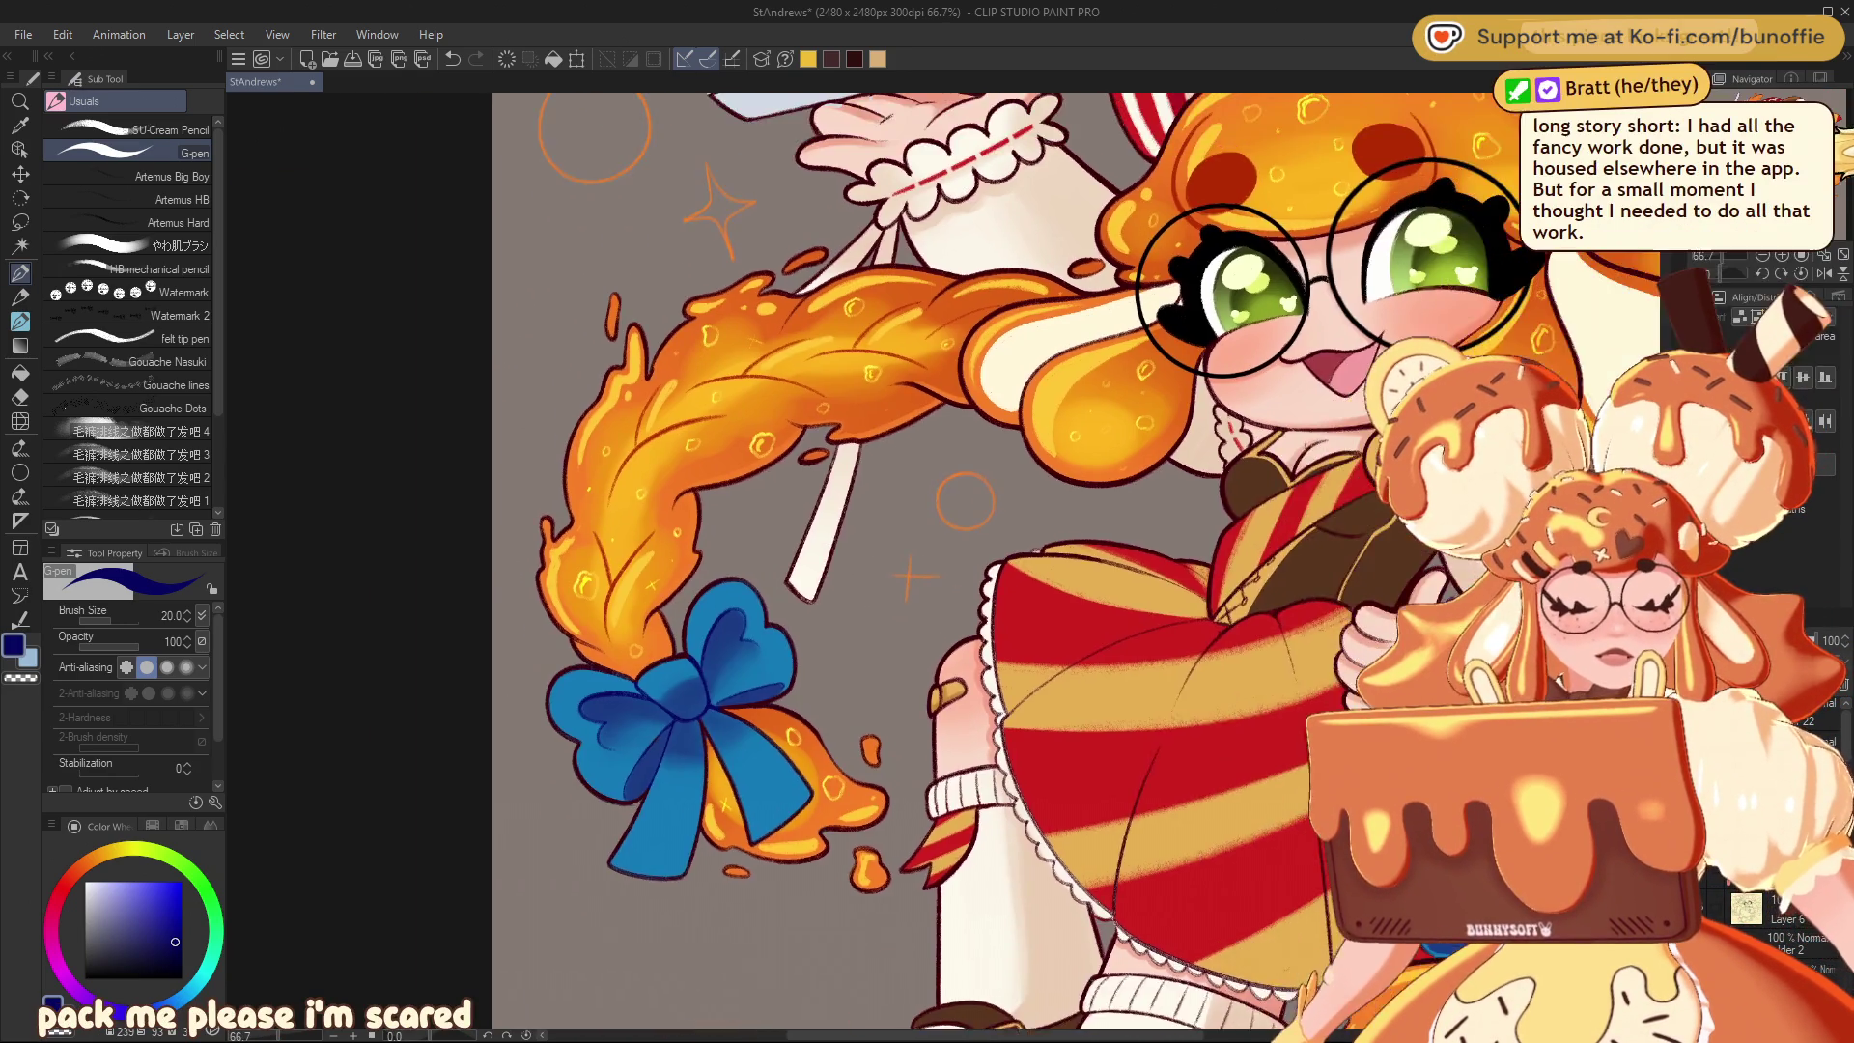
{"action": "scroll", "coordinate": [987, 567], "scroll_direction": "right", "scroll_amount": 10}
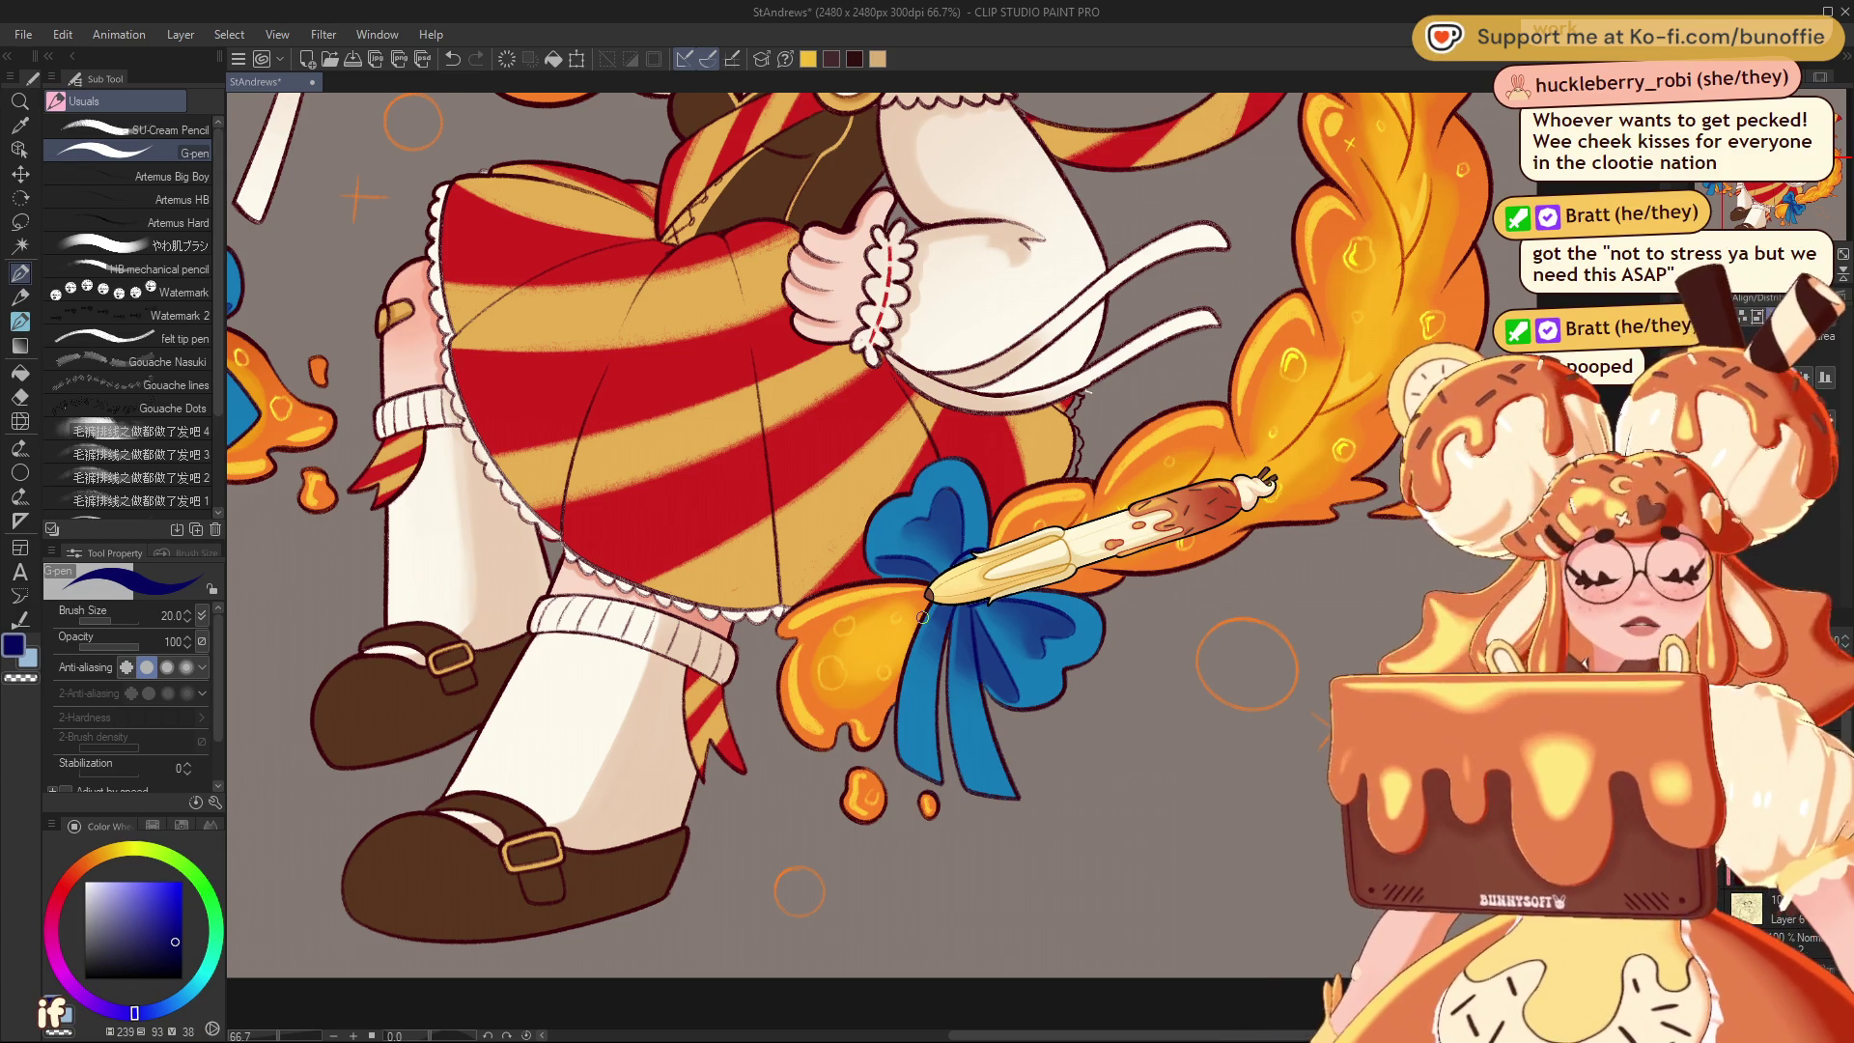
{"action": "scroll", "coordinate": [922, 616], "scroll_direction": "down", "scroll_amount": 1}
{"action": "left_click_drag", "start_coordinate": [922, 616], "coordinate": [1013, 823]}
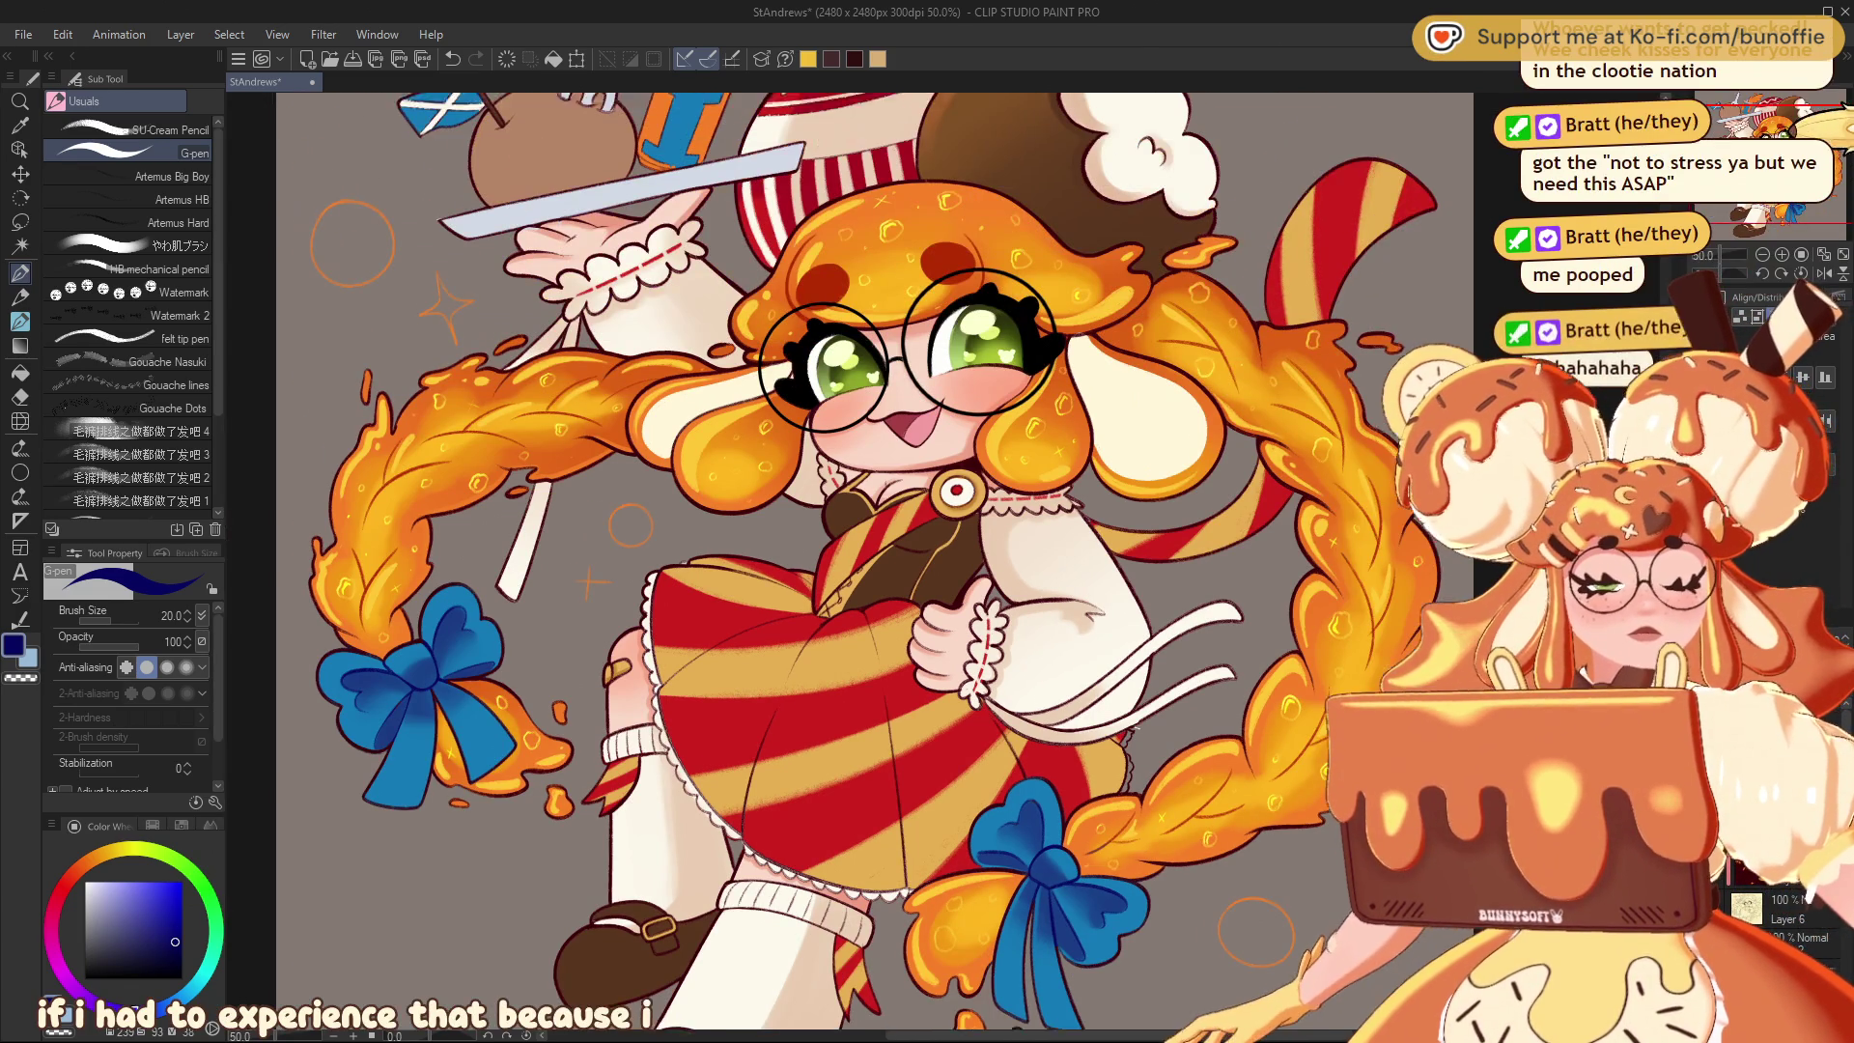
{"action": "left_click_drag", "start_coordinate": [1733, 232], "coordinate": [1733, 217]}
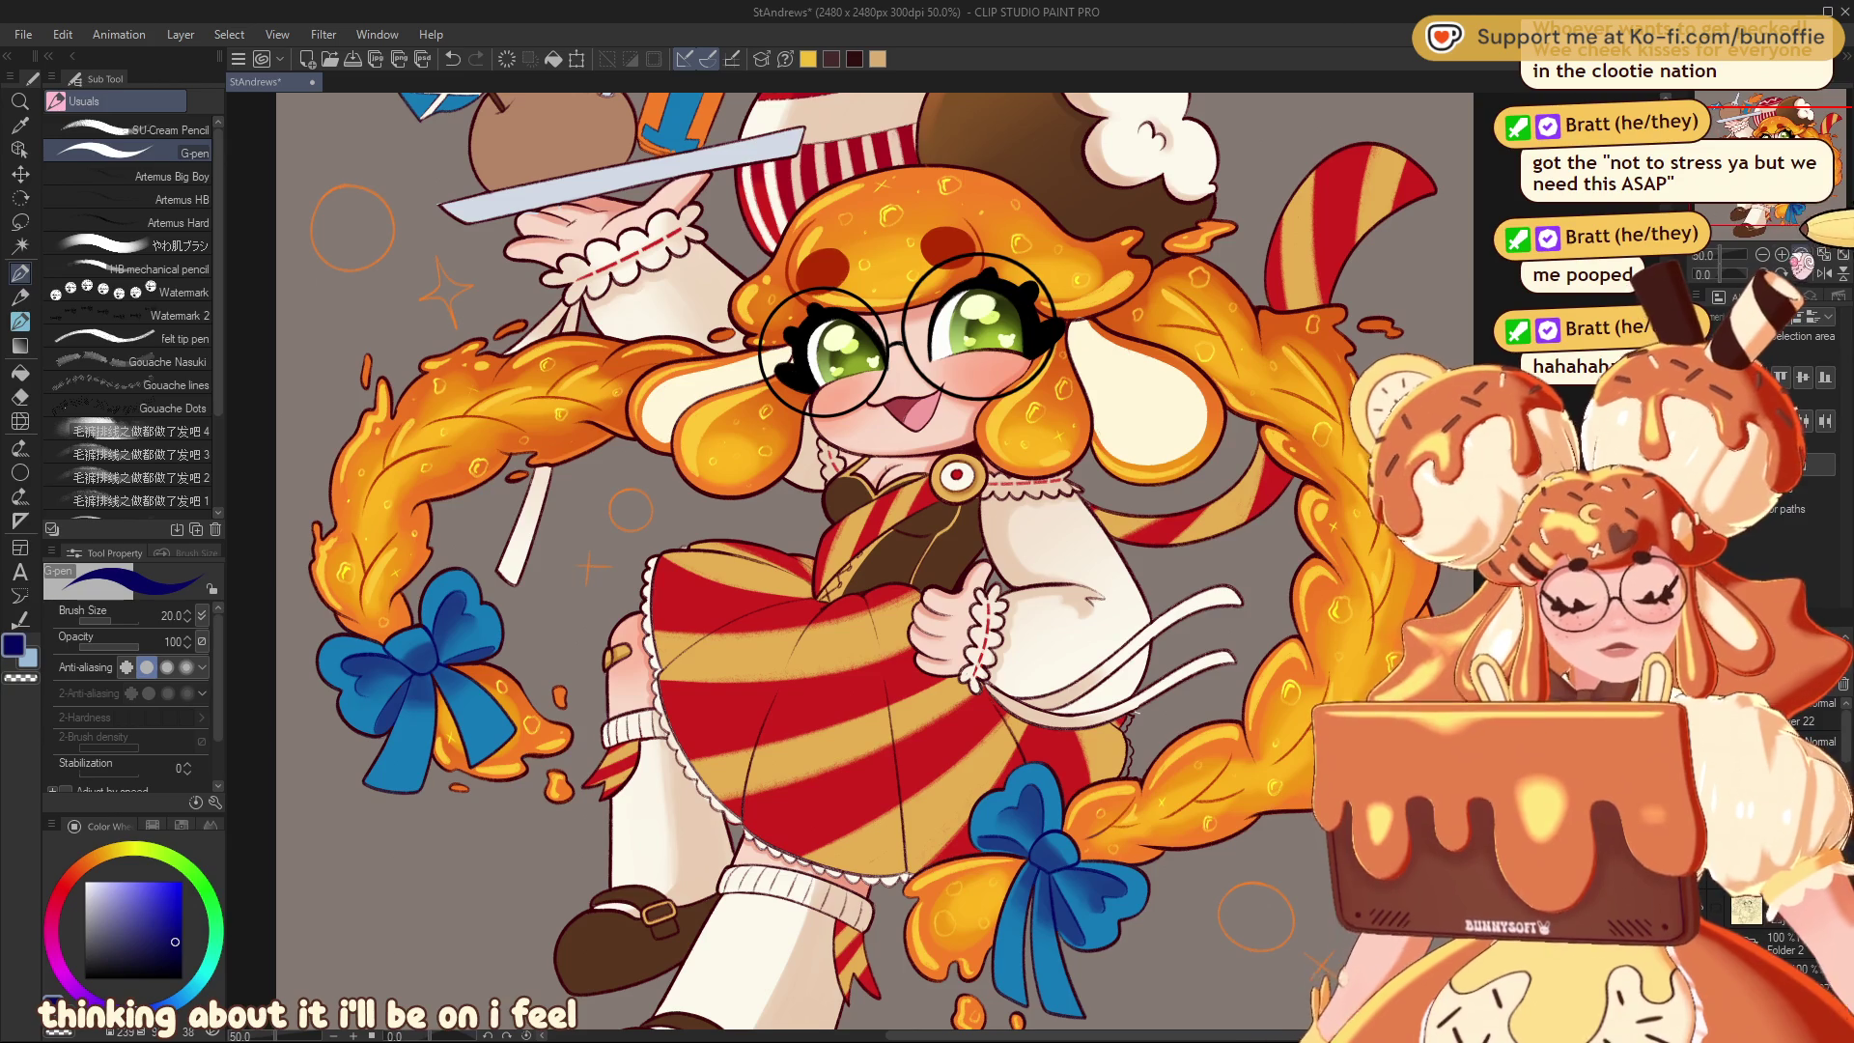
{"action": "scroll", "coordinate": [502, 763], "scroll_direction": "up", "scroll_amount": 2}
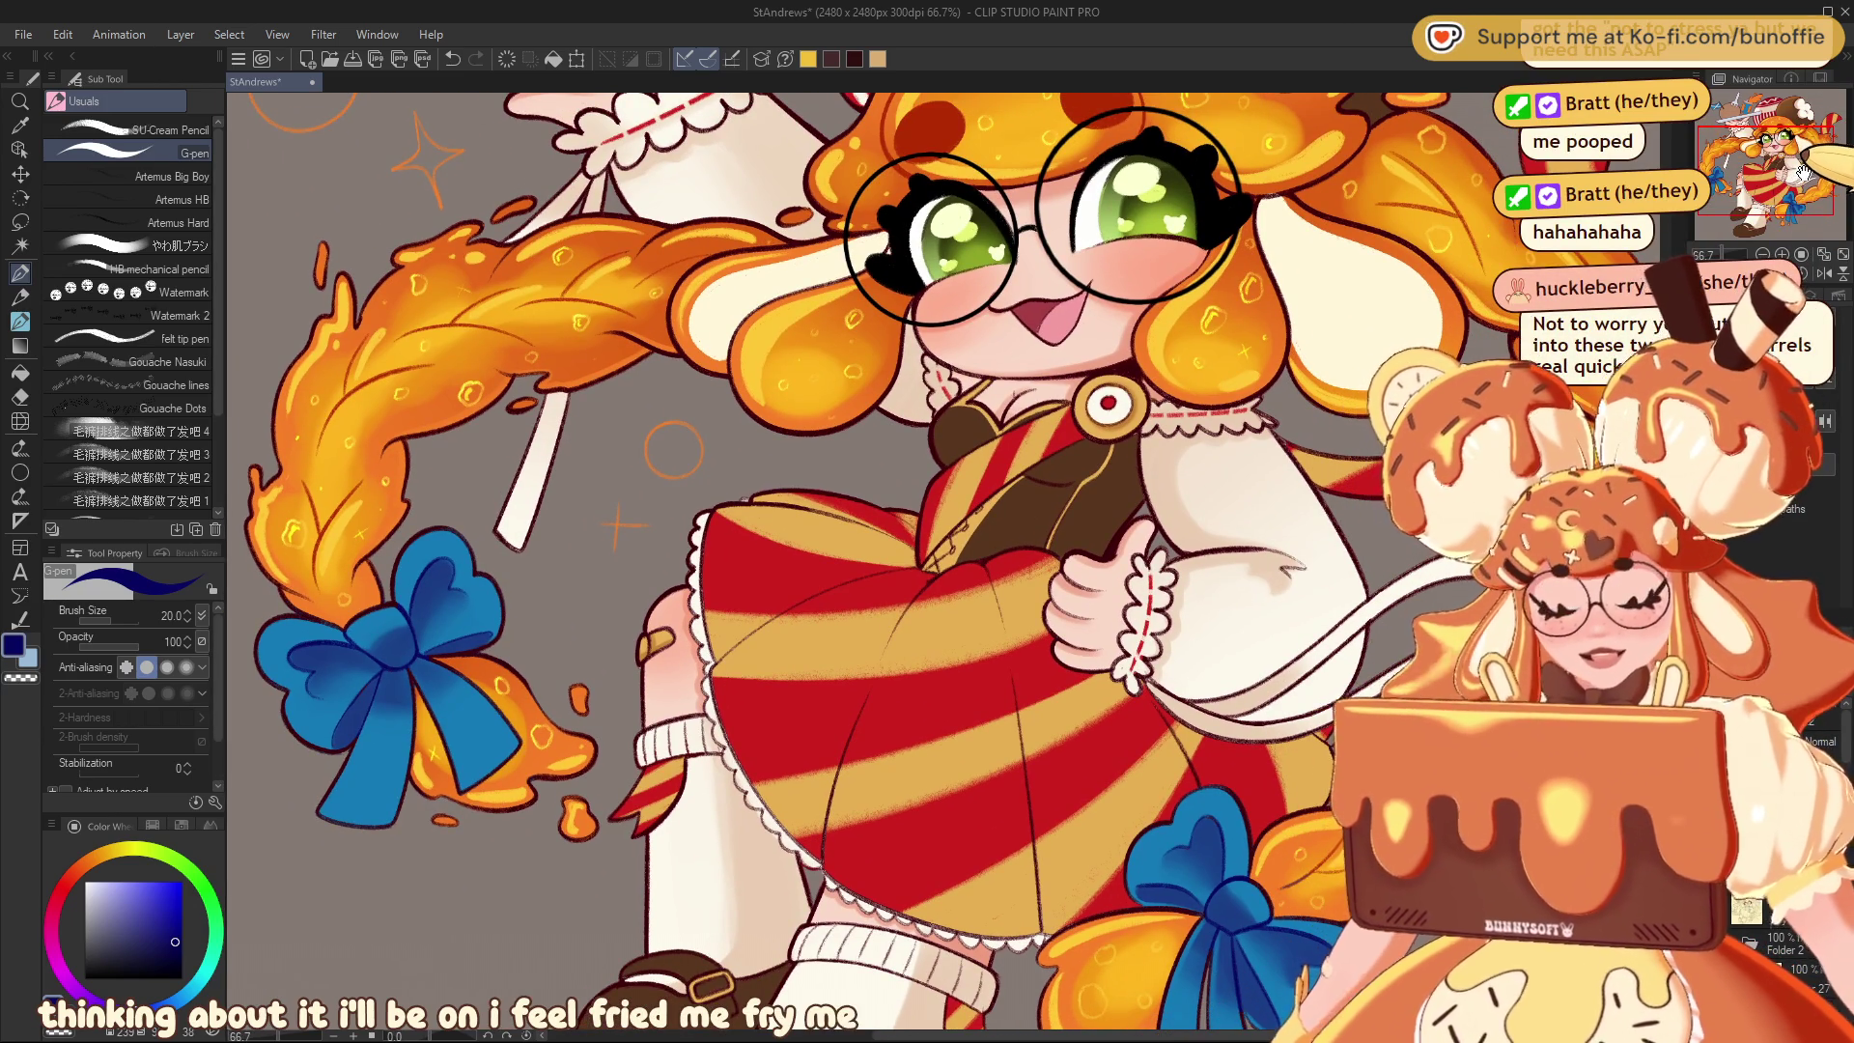
{"action": "key", "text": "ctrl+minus"}
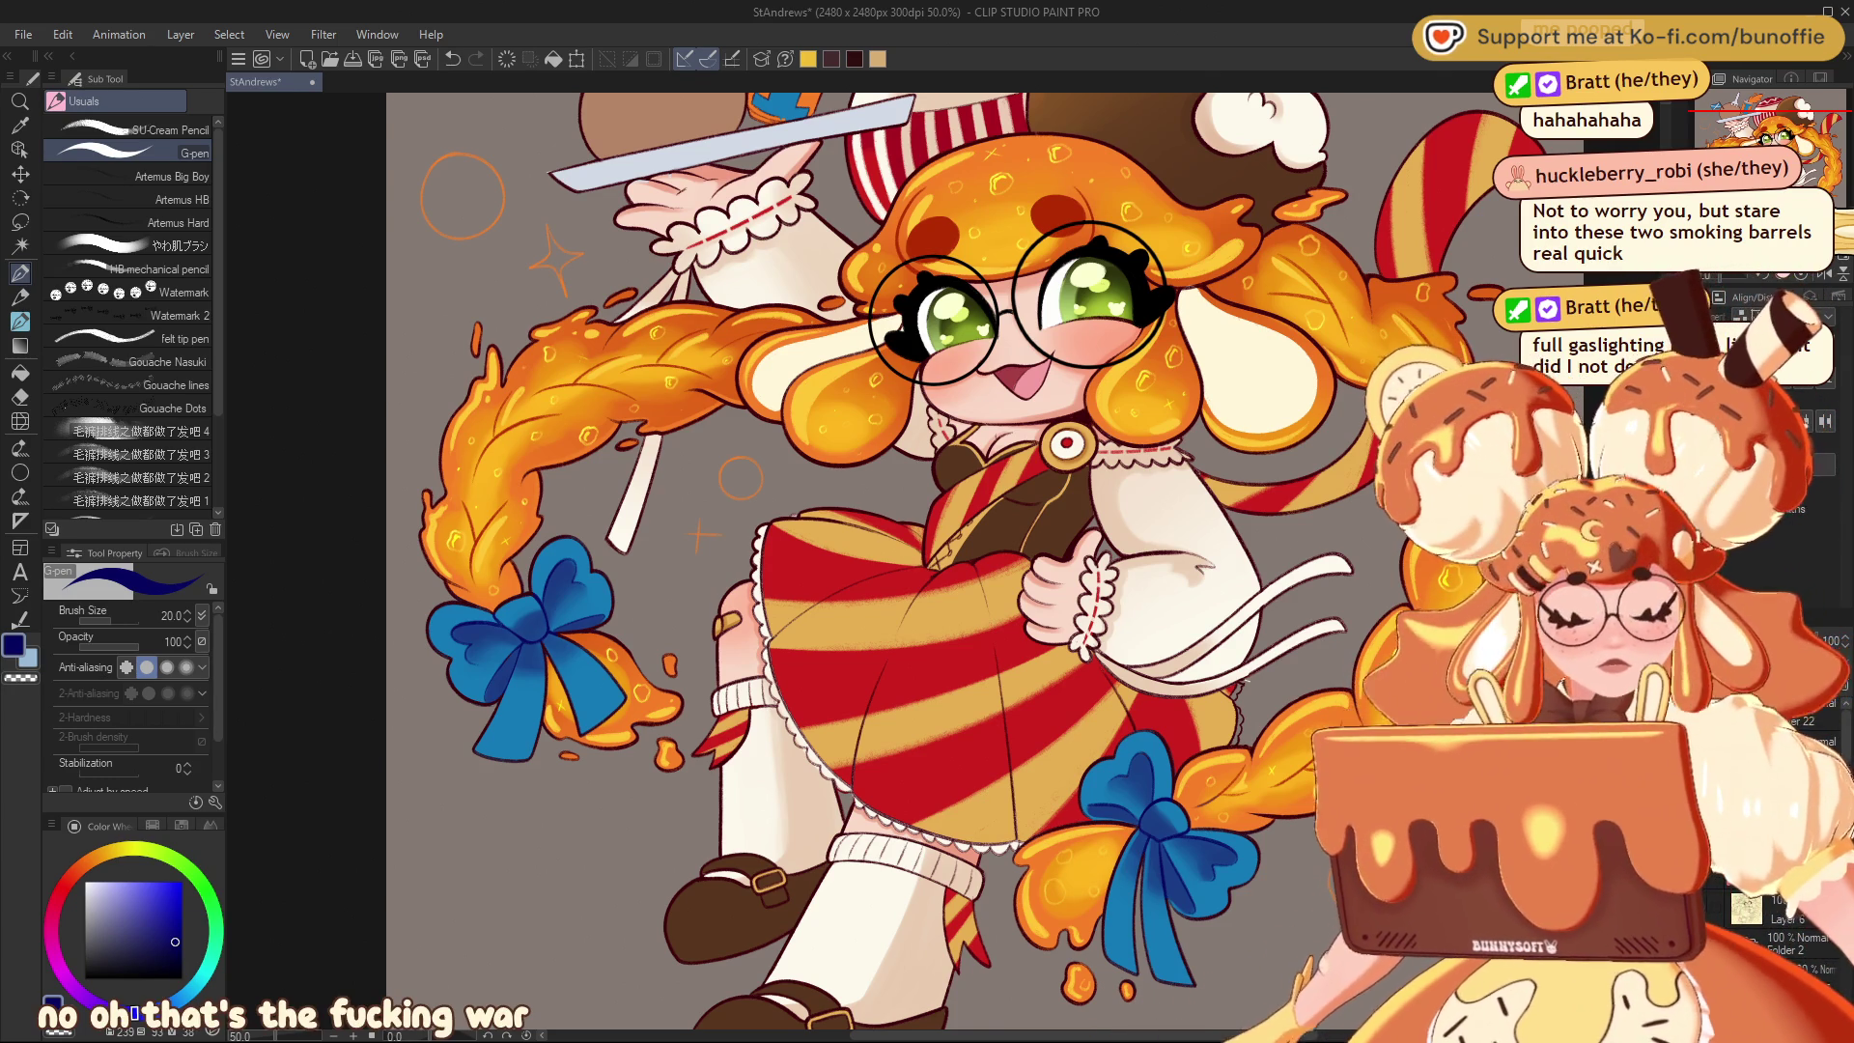
{"action": "key", "text": "ctrl+minus"}
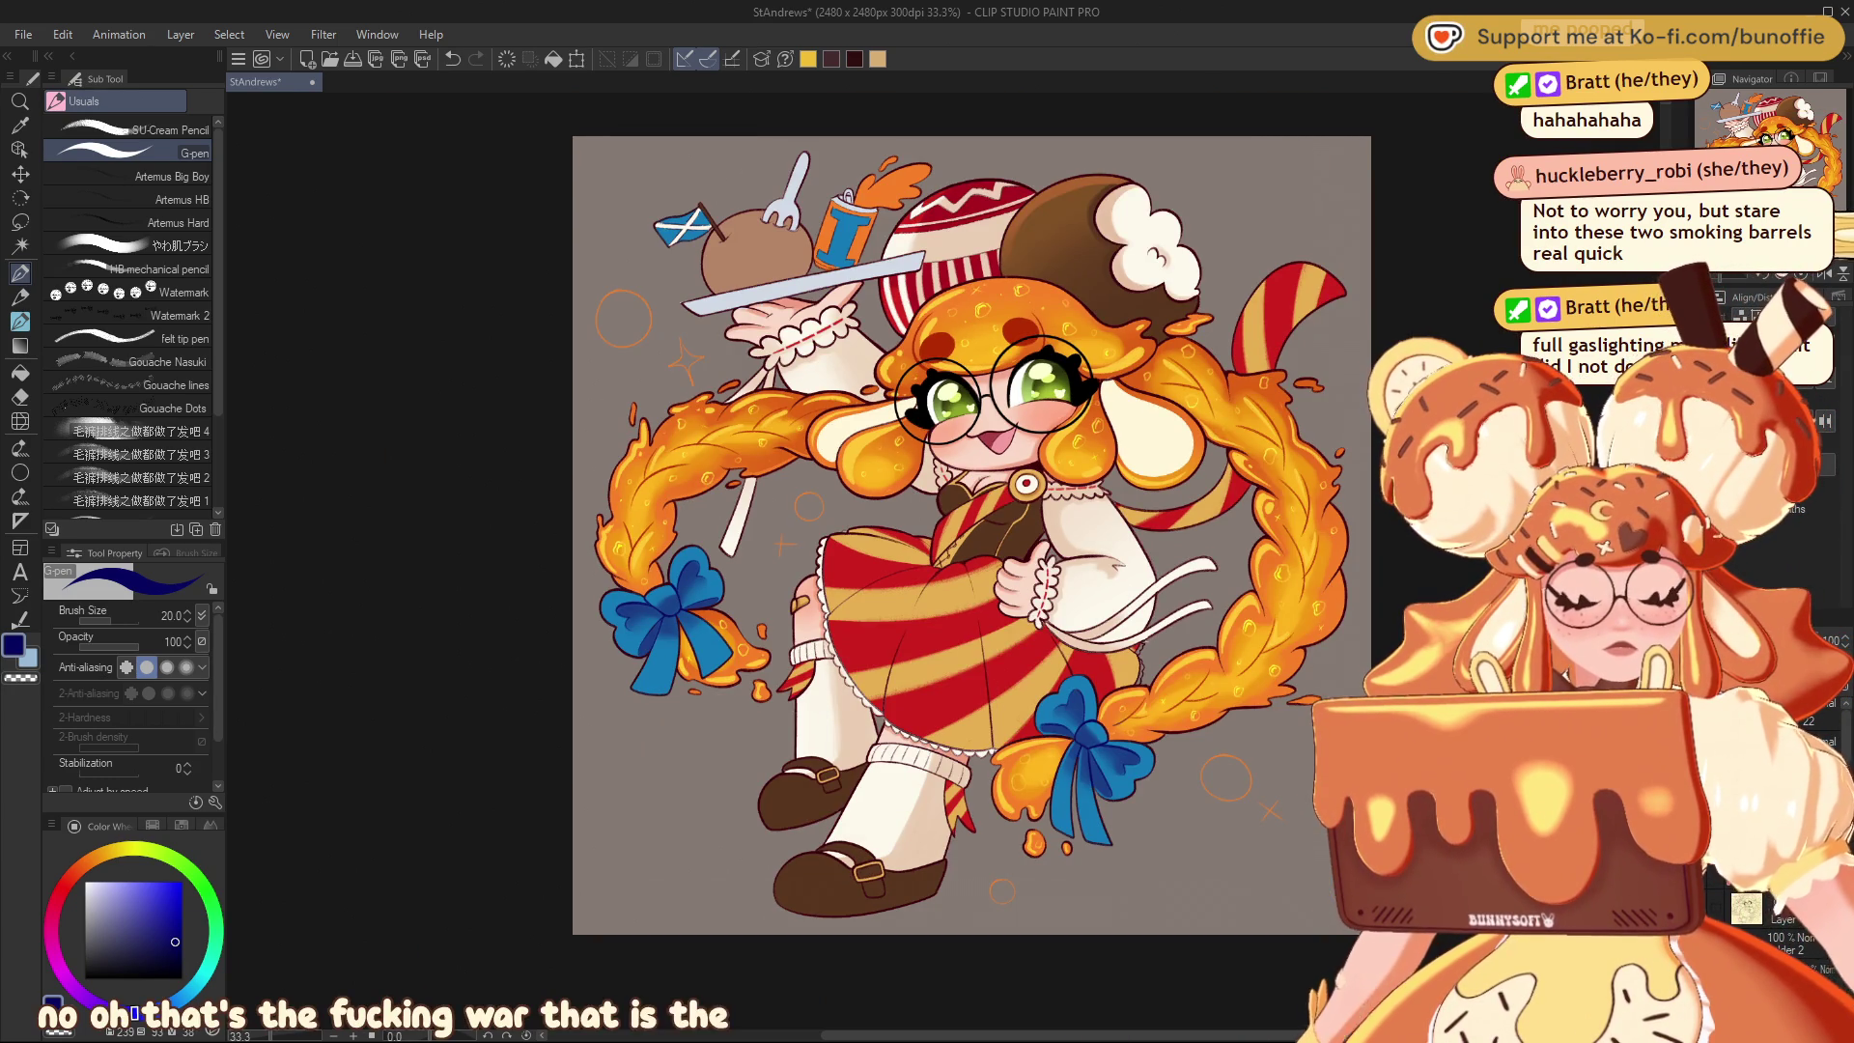
Zoom back in on the face and choose dark brown as the G-pen colour
{"action": "key", "text": "ctrl+plus"}
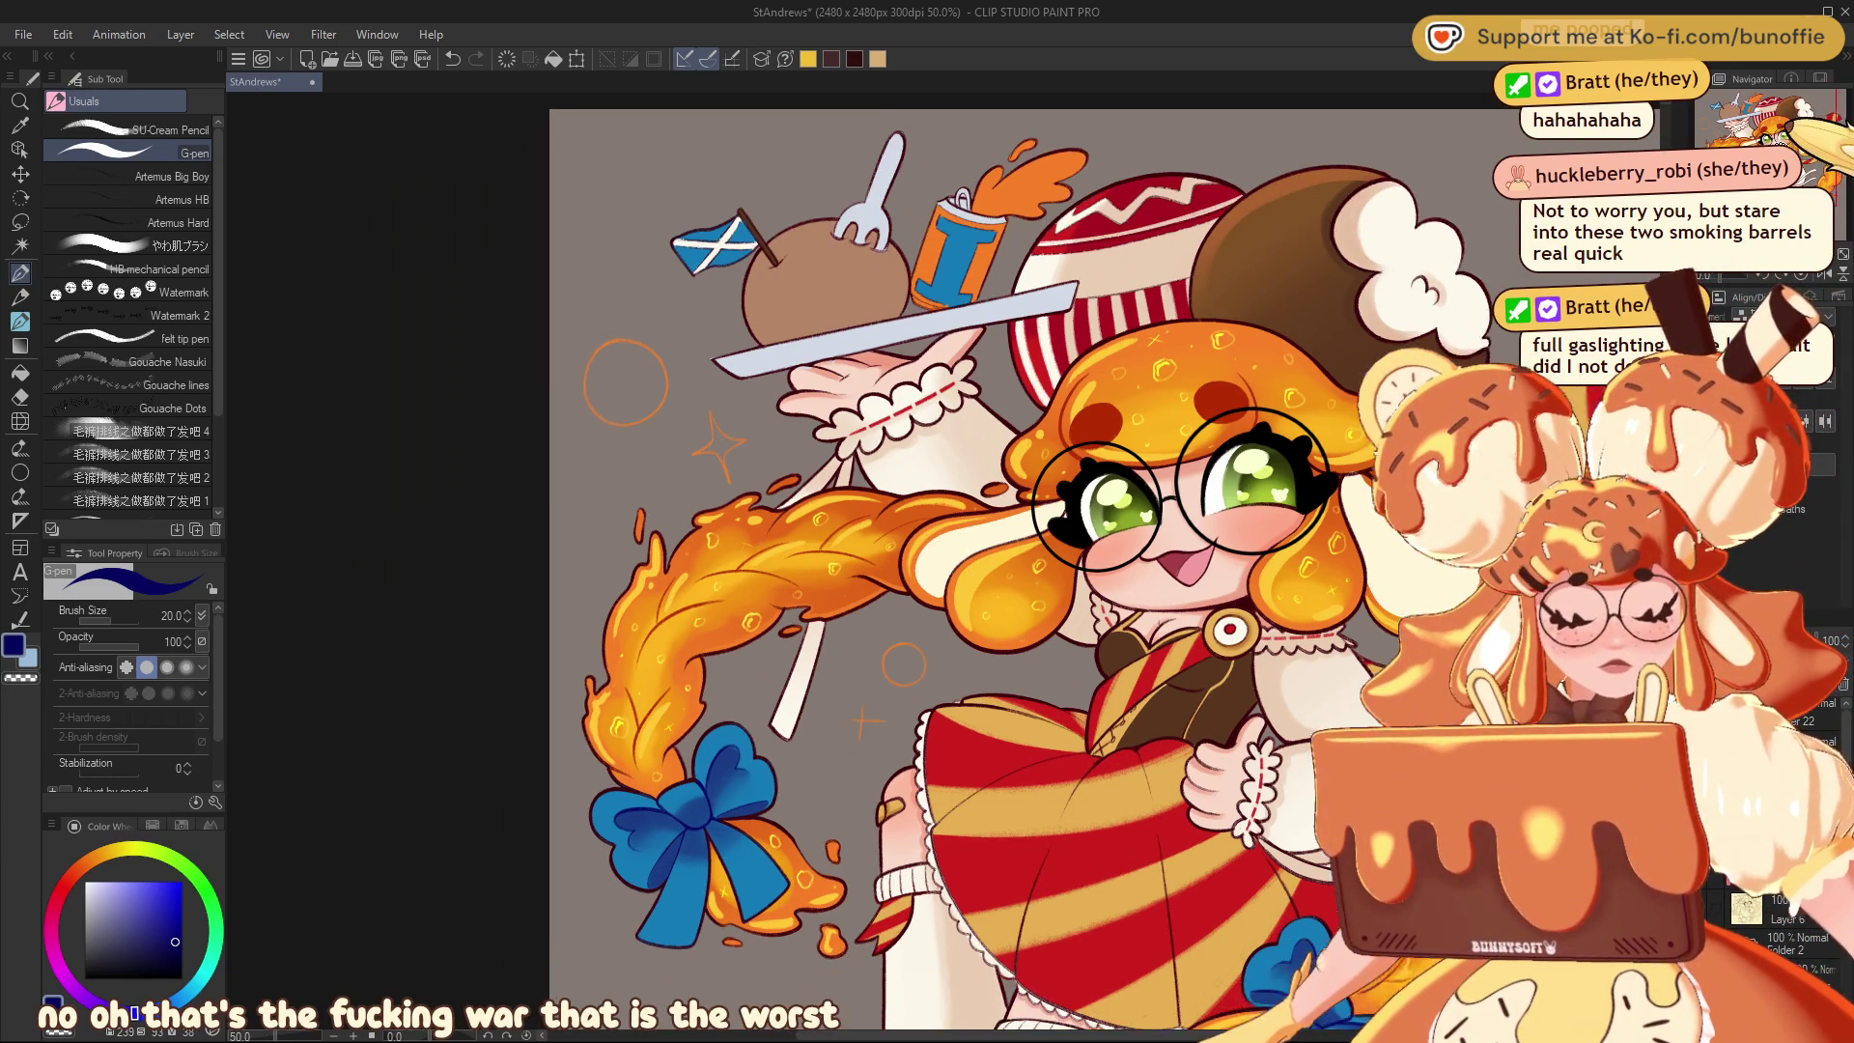
{"action": "scroll", "coordinate": [966, 560], "scroll_direction": "down", "scroll_amount": 5}
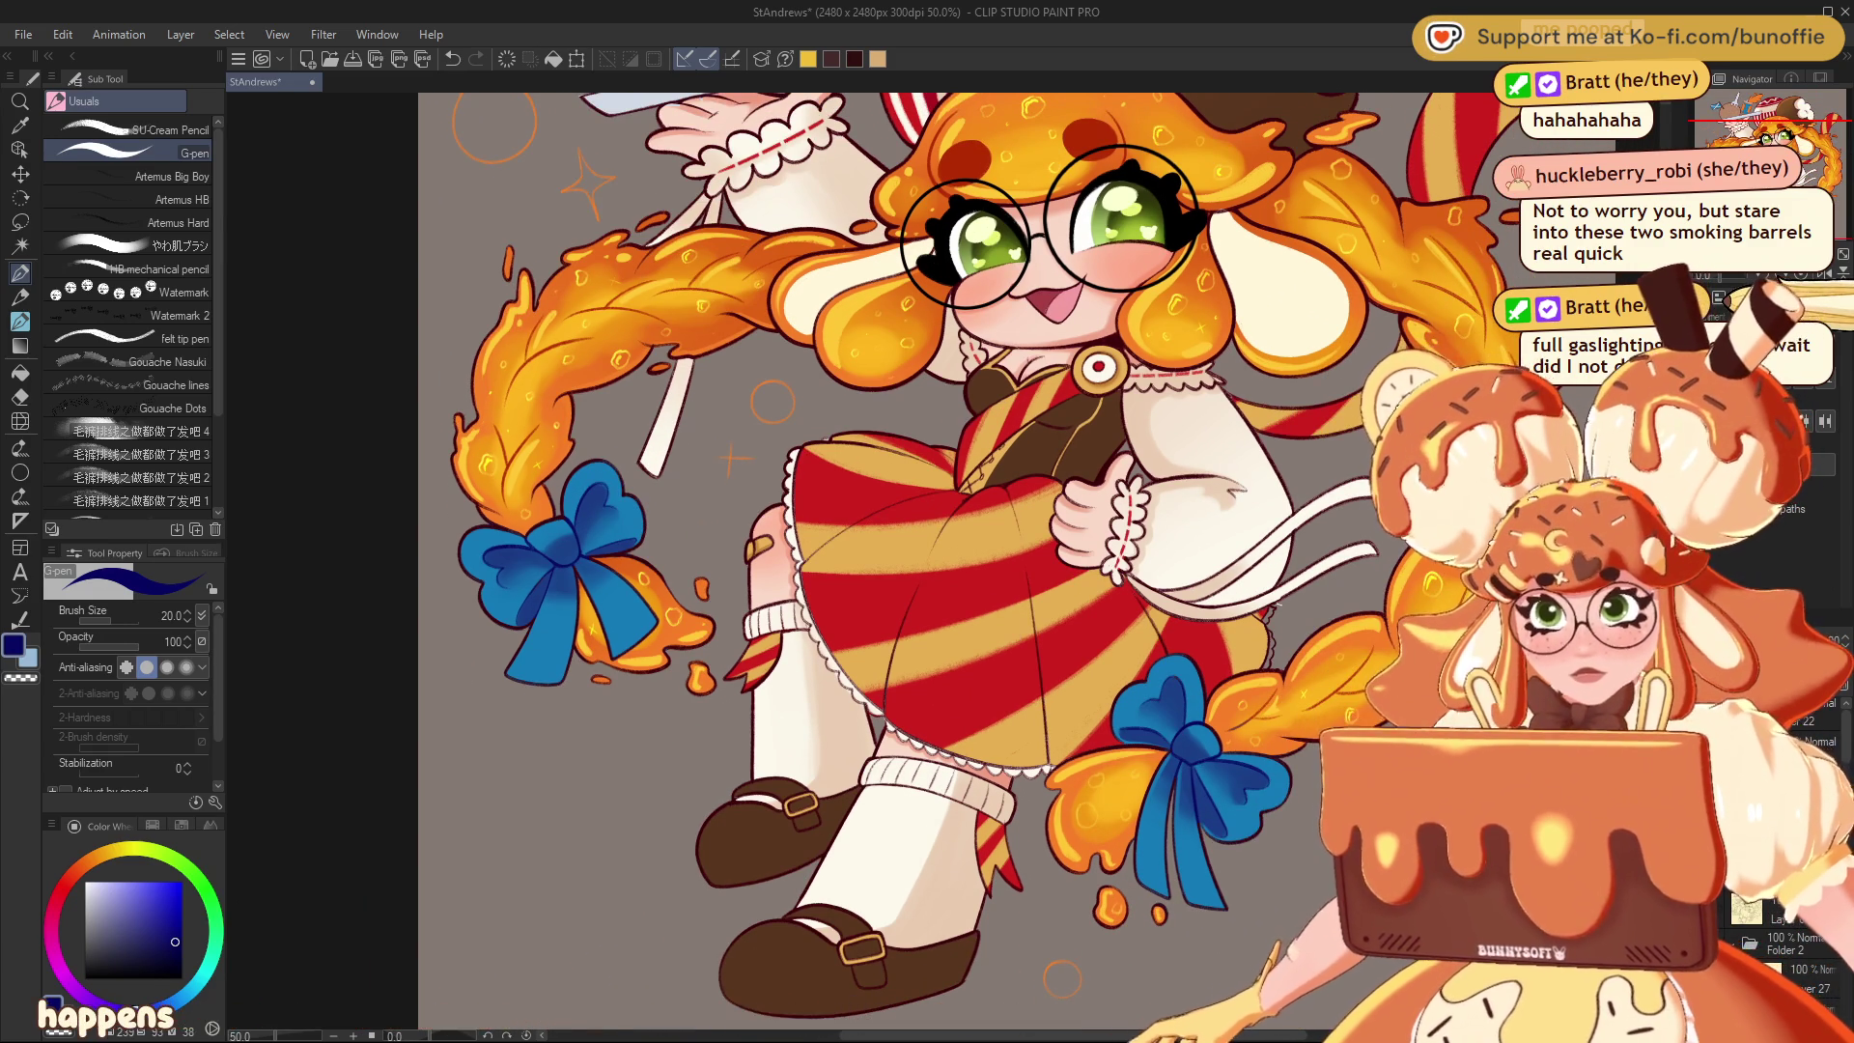
{"action": "left_click", "coordinate": [1111, 386], "text": "alt"}
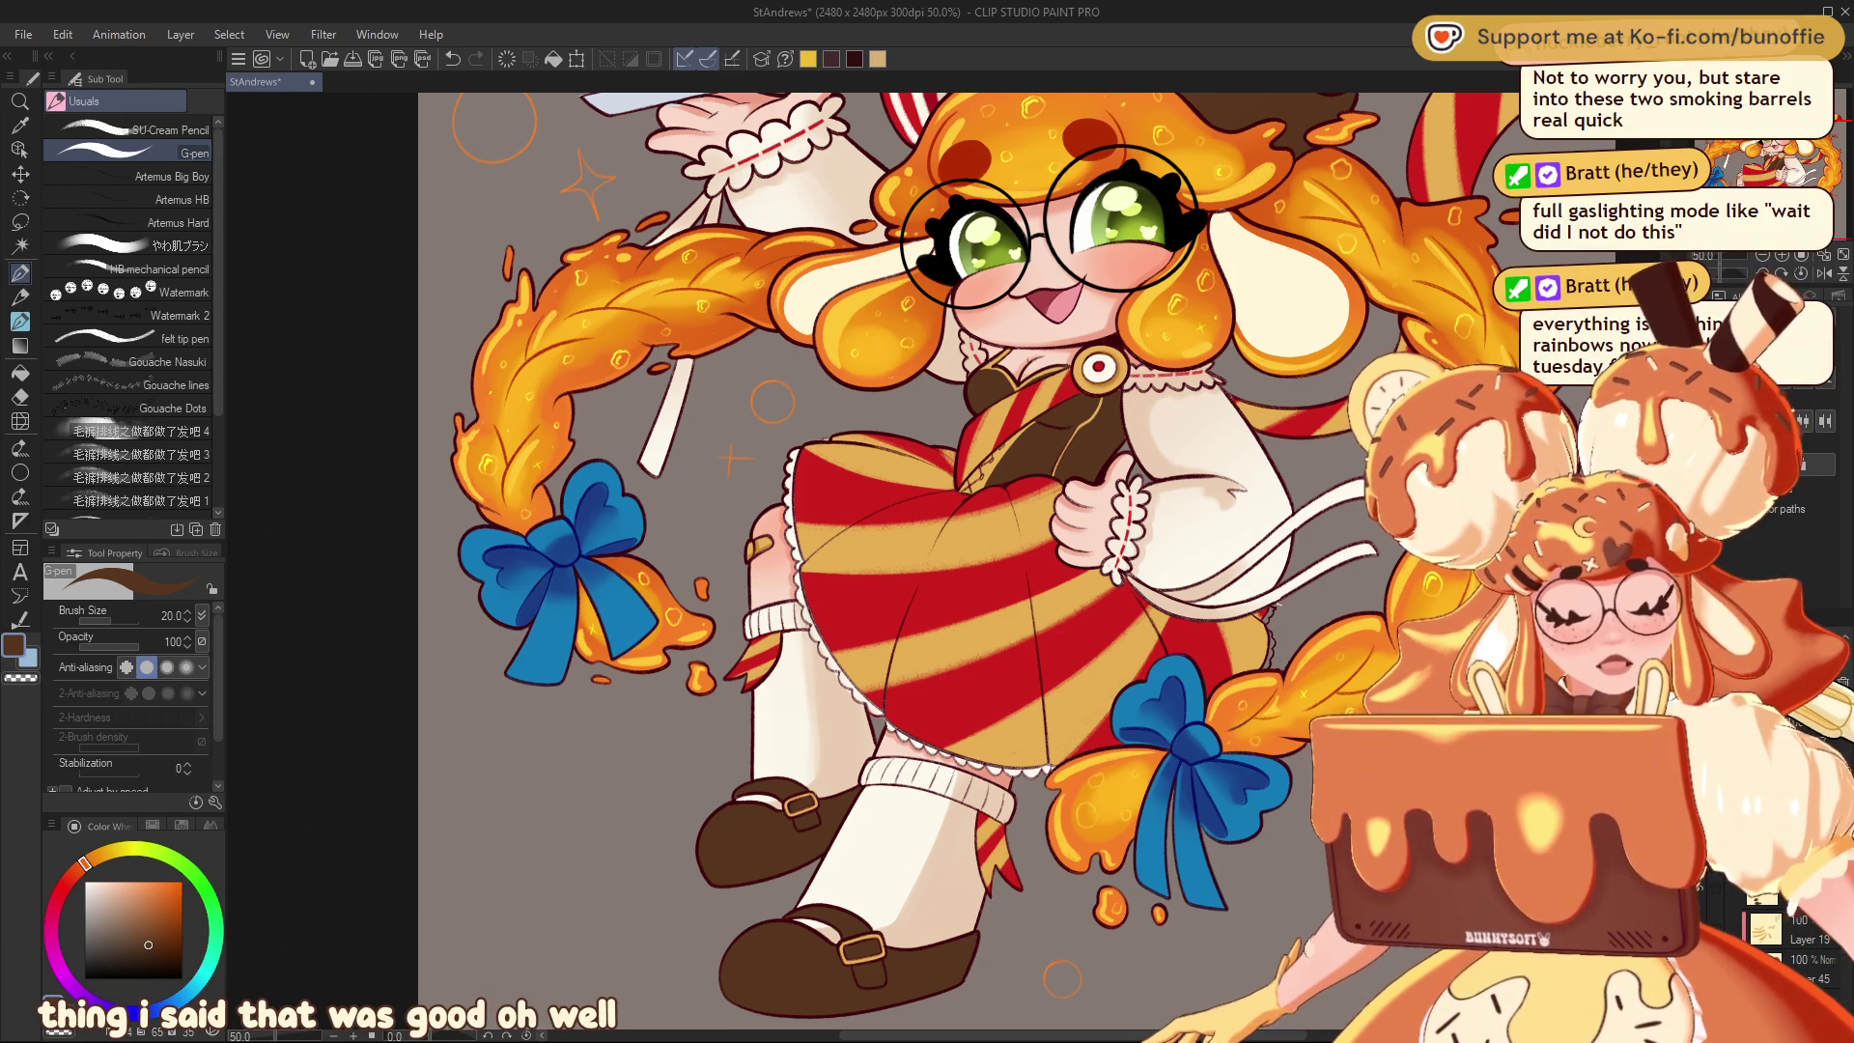
{"action": "left_click_drag", "start_coordinate": [966, 483], "coordinate": [859, 599]}
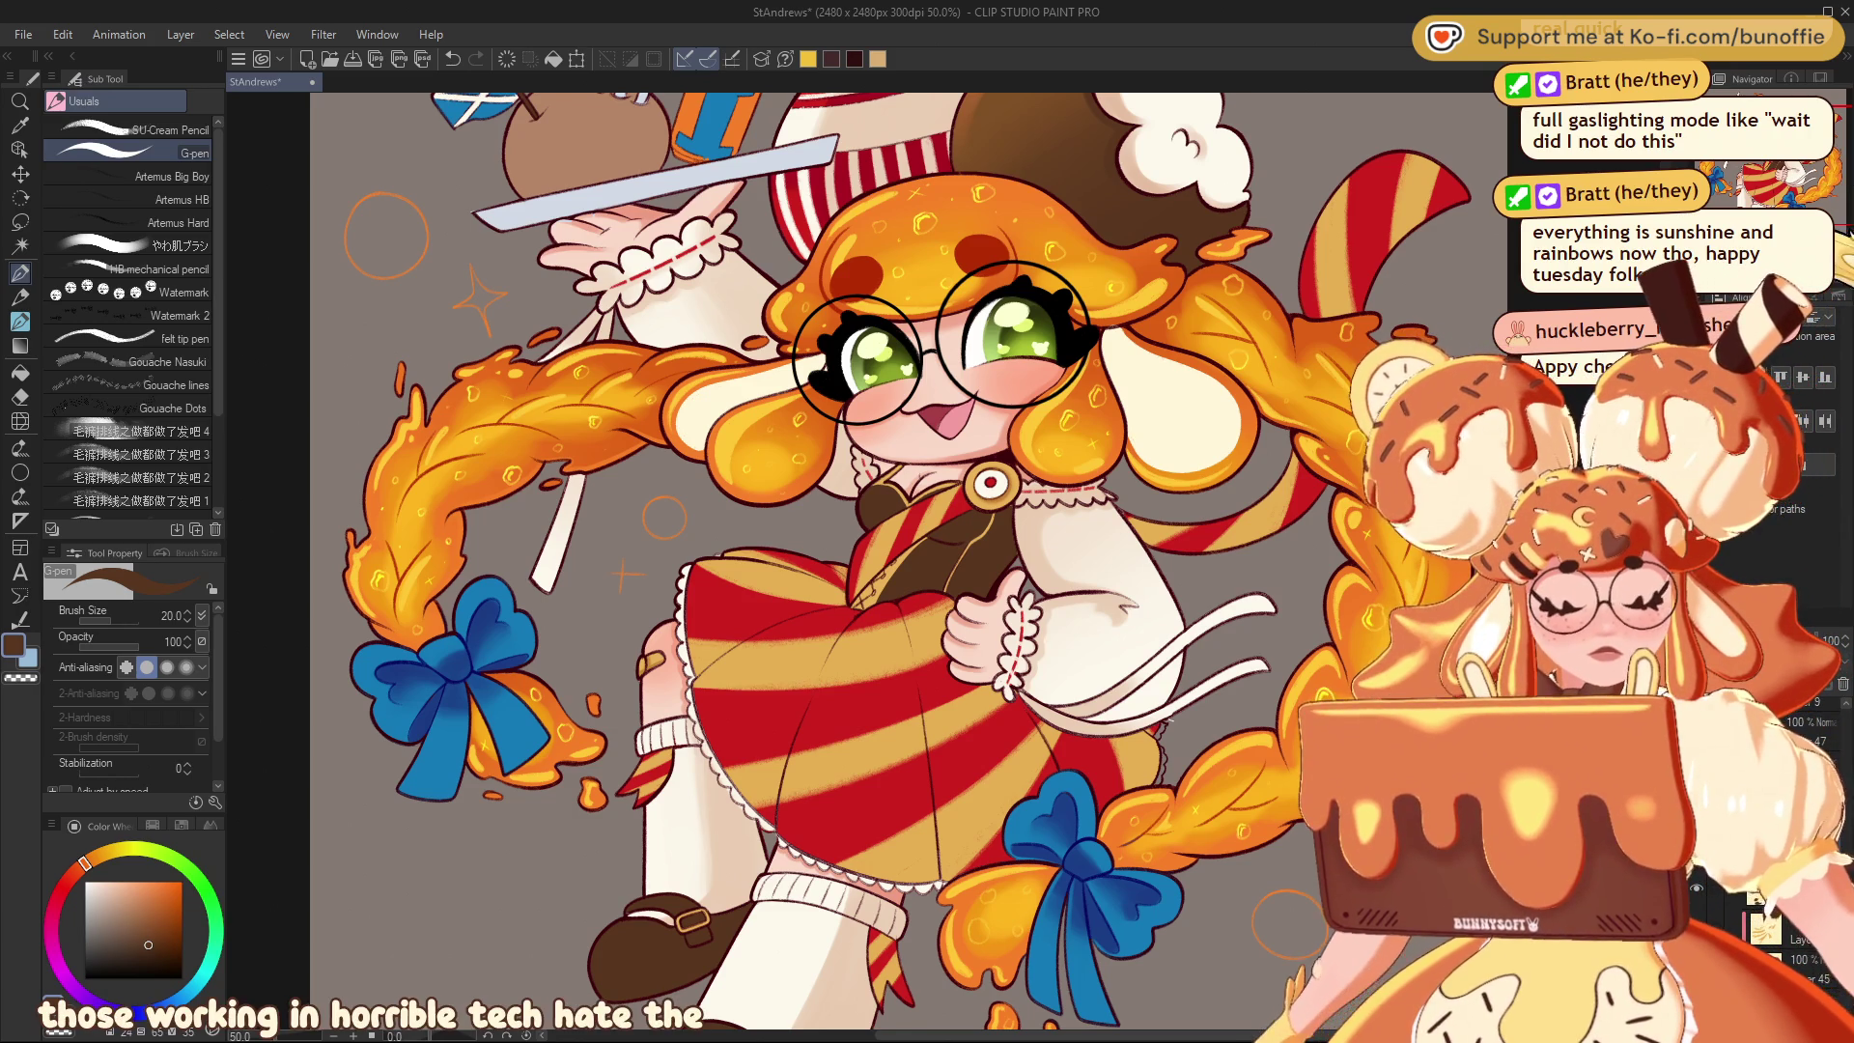
{"action": "key", "text": "ctrl+plus"}
{"action": "left_click_drag", "start_coordinate": [1808, 184], "coordinate": [1806, 172]}
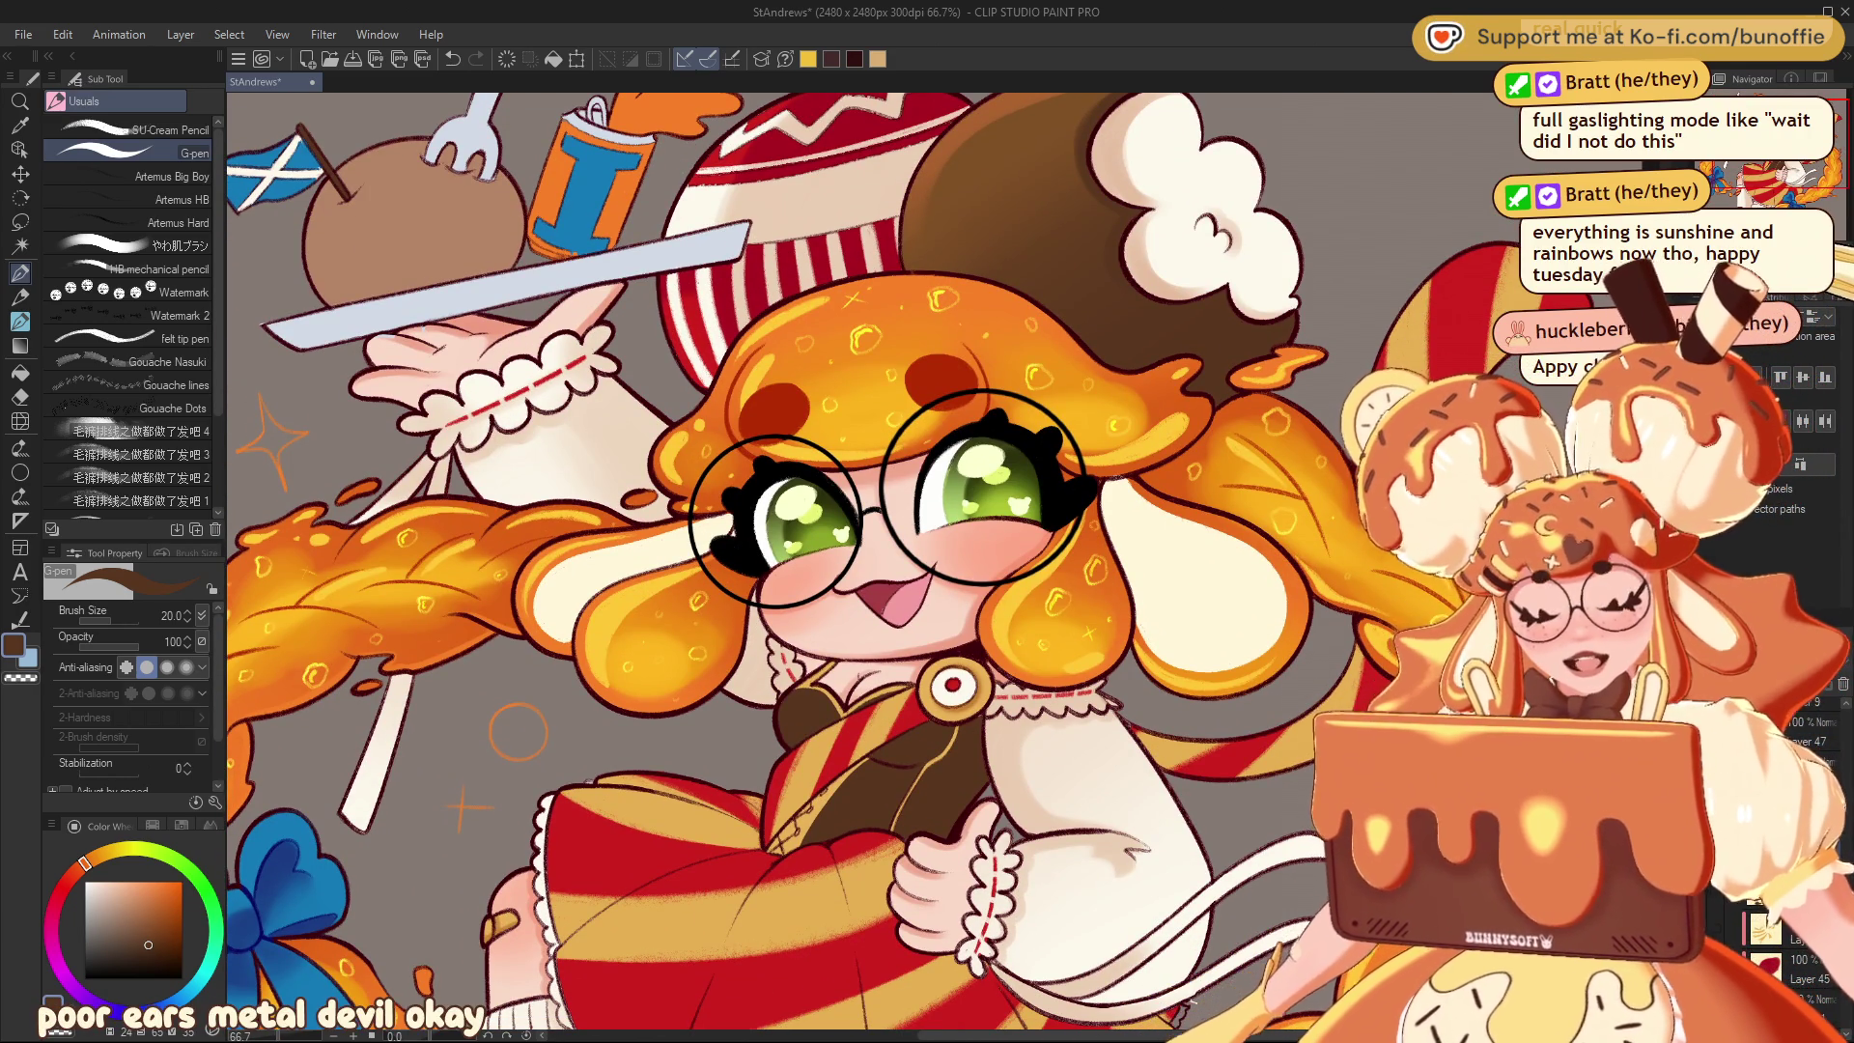
{"action": "left_click_drag", "start_coordinate": [1808, 174], "coordinate": [1808, 165]}
{"action": "scroll", "coordinate": [1816, 198], "scroll_direction": "down", "scroll_amount": 2}
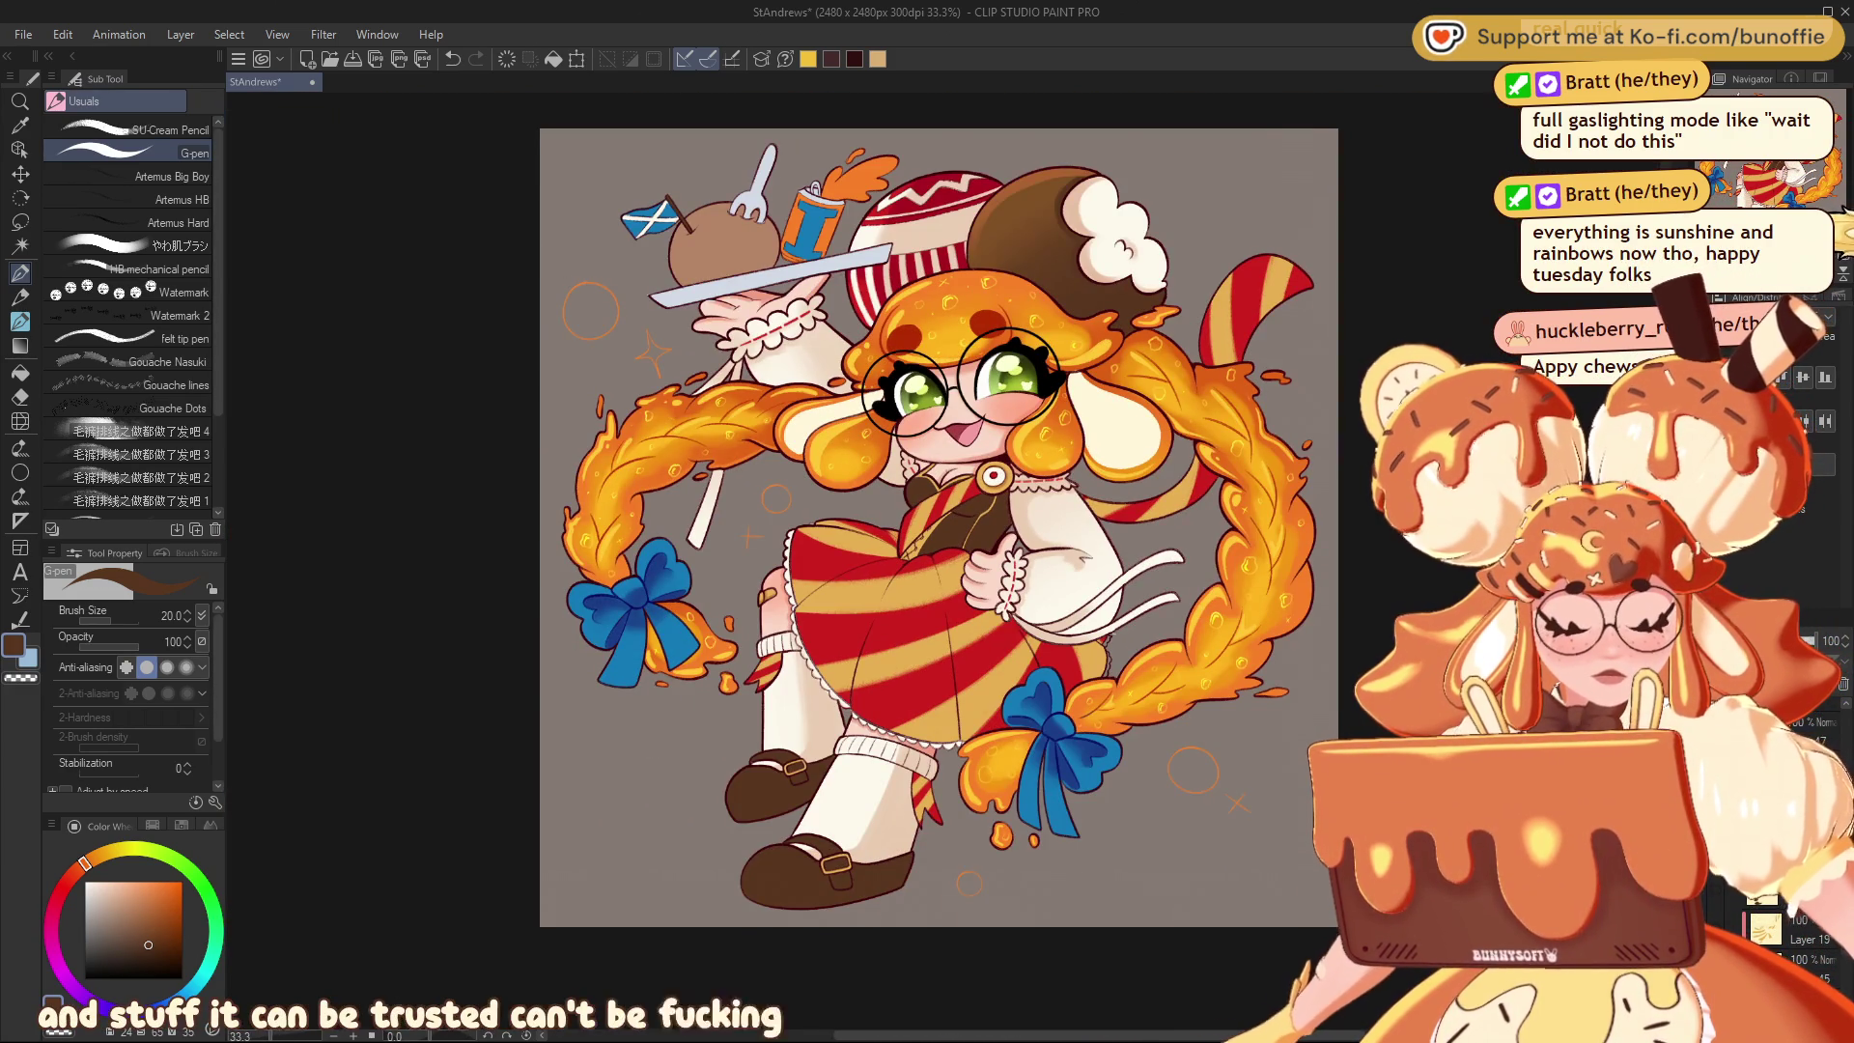
{"action": "scroll", "coordinate": [1816, 198], "scroll_direction": "up", "scroll_amount": 1}
Pick a dark red and switch to the soft skin-blending brush at size 30
{"action": "left_click", "coordinate": [77, 874]}
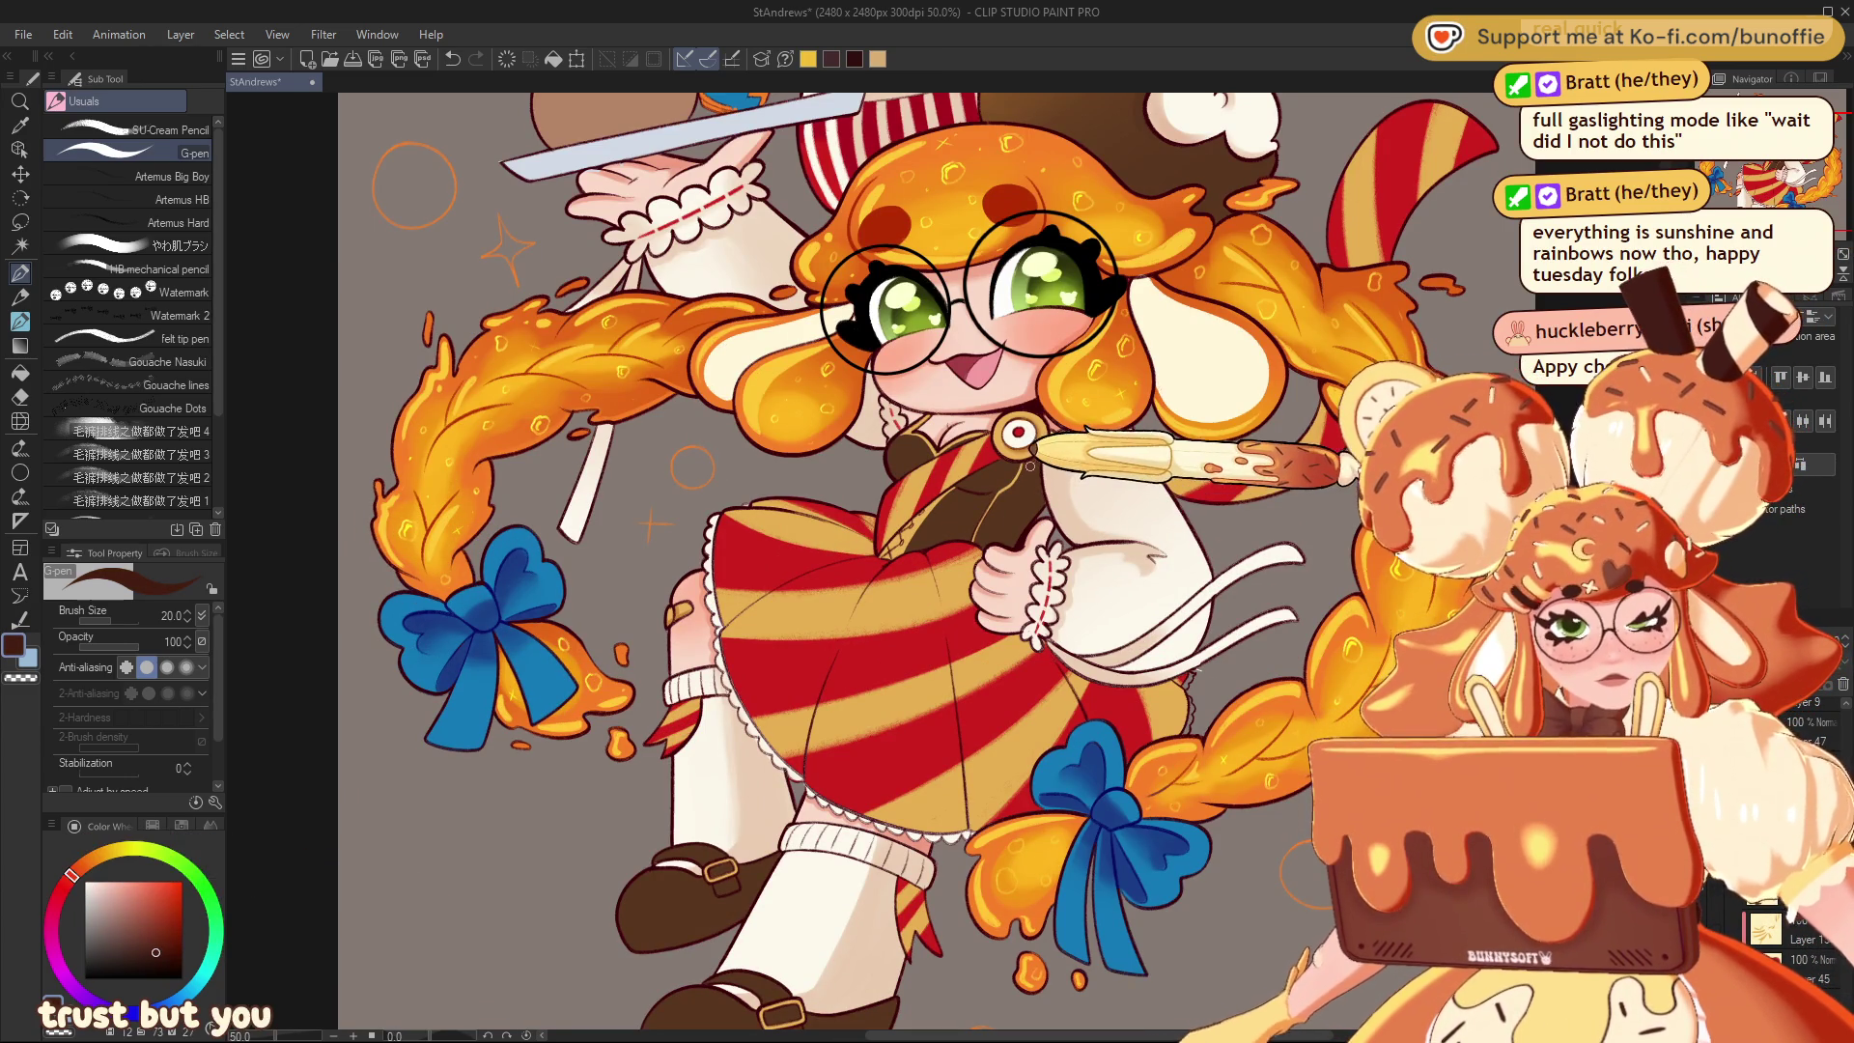
{"action": "key", "text": "ctrl+z"}
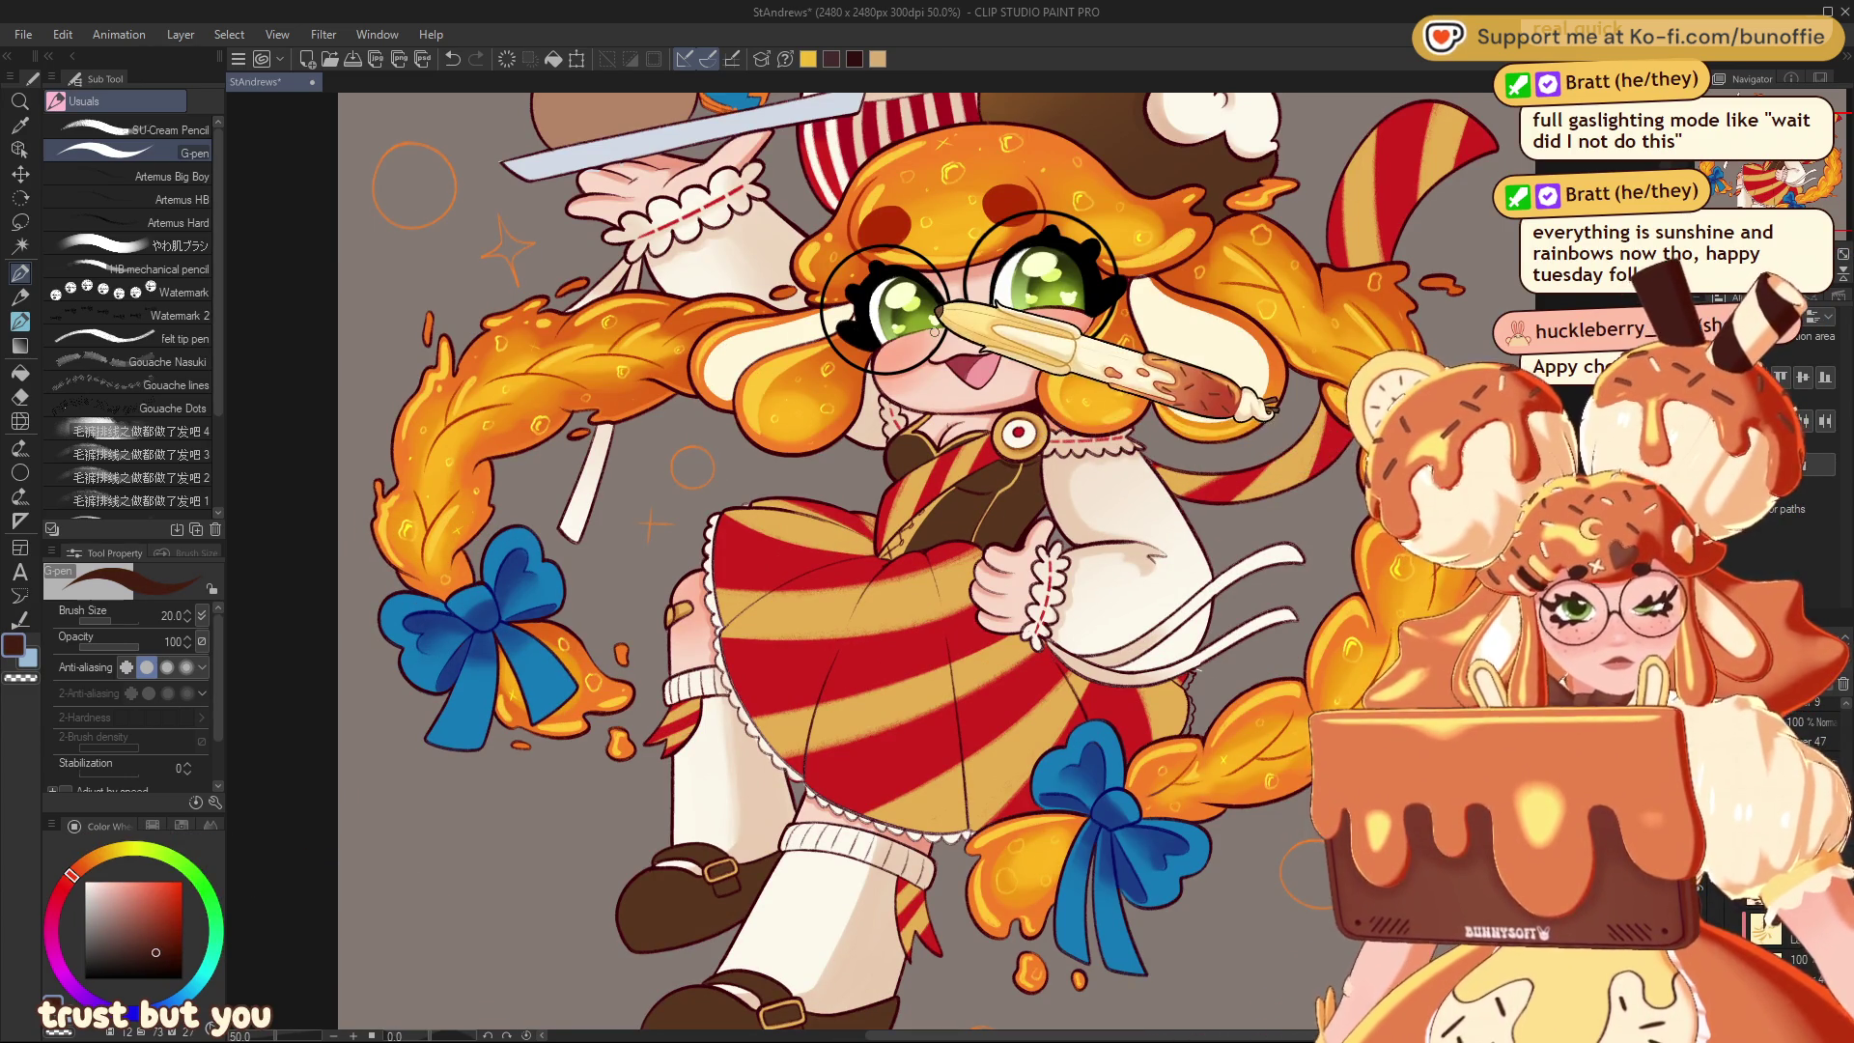
{"action": "left_click", "coordinate": [174, 245]}
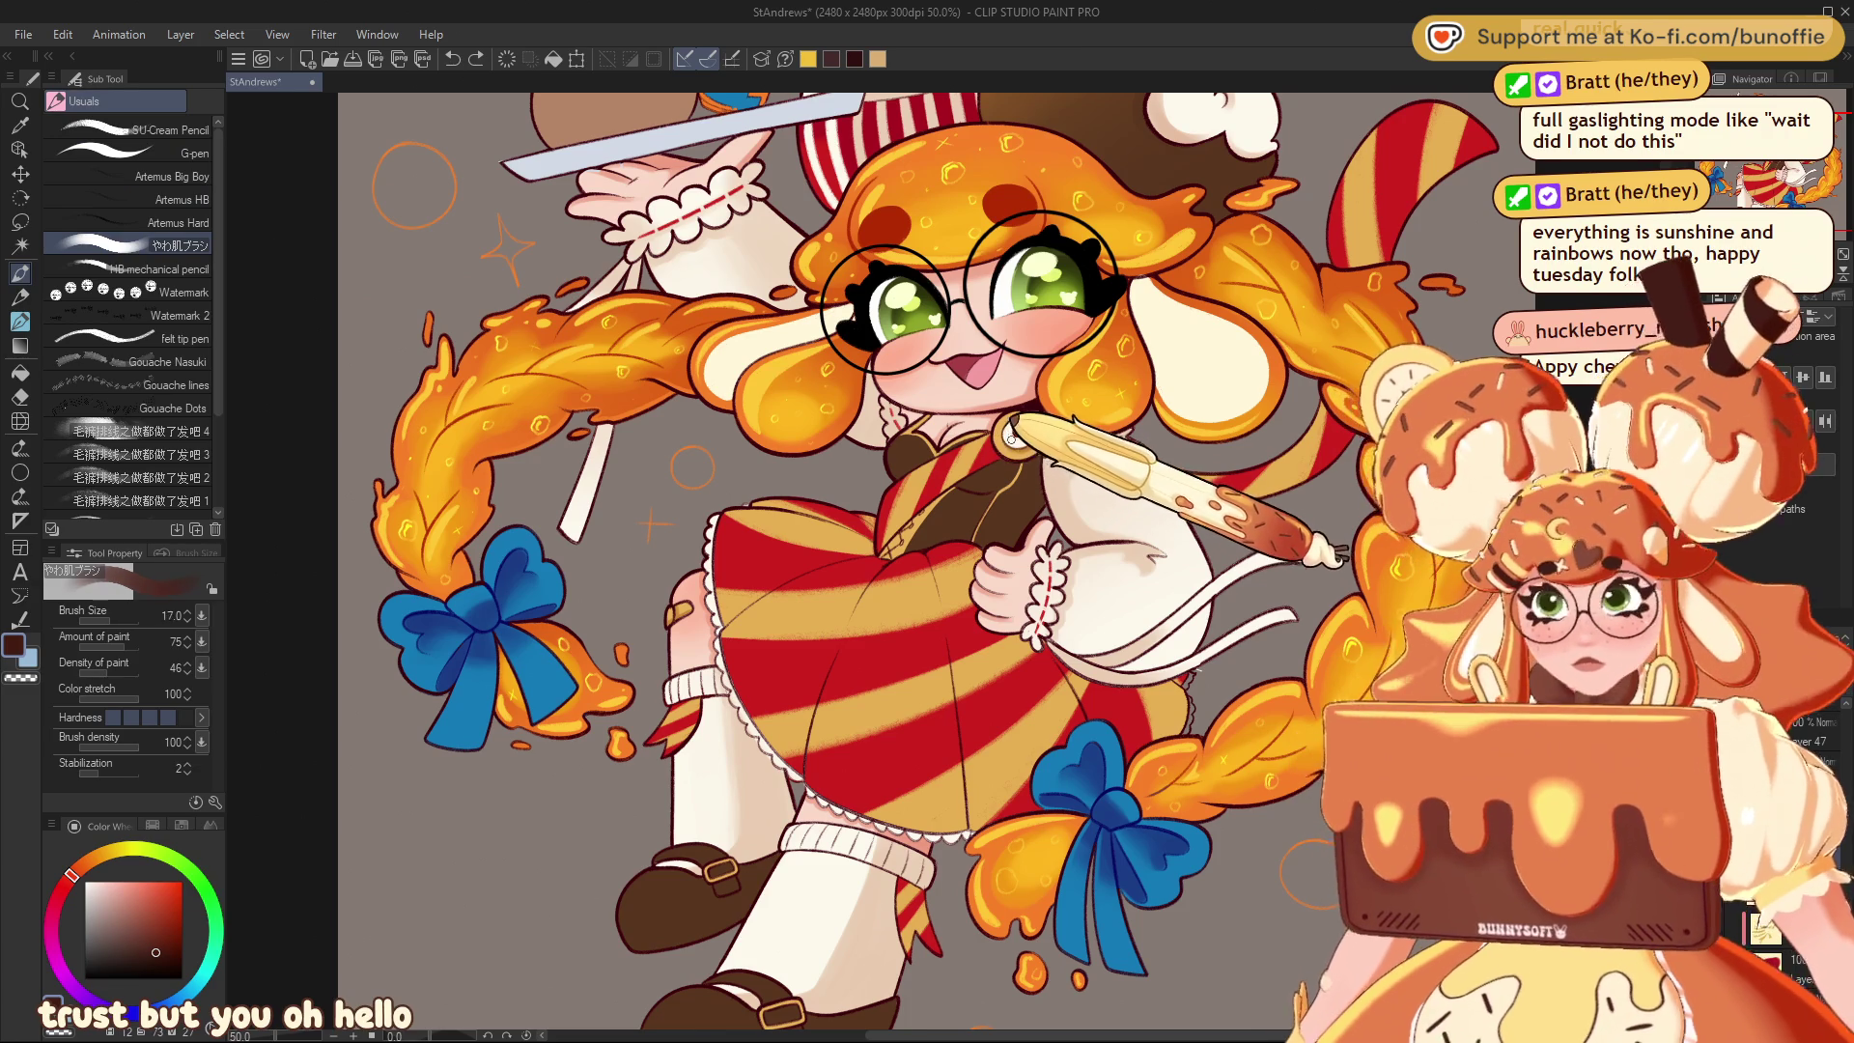
{"action": "key", "text": "bracketright"}
{"action": "key", "text": "bracketright"}
{"action": "key", "text": "bracketright"}
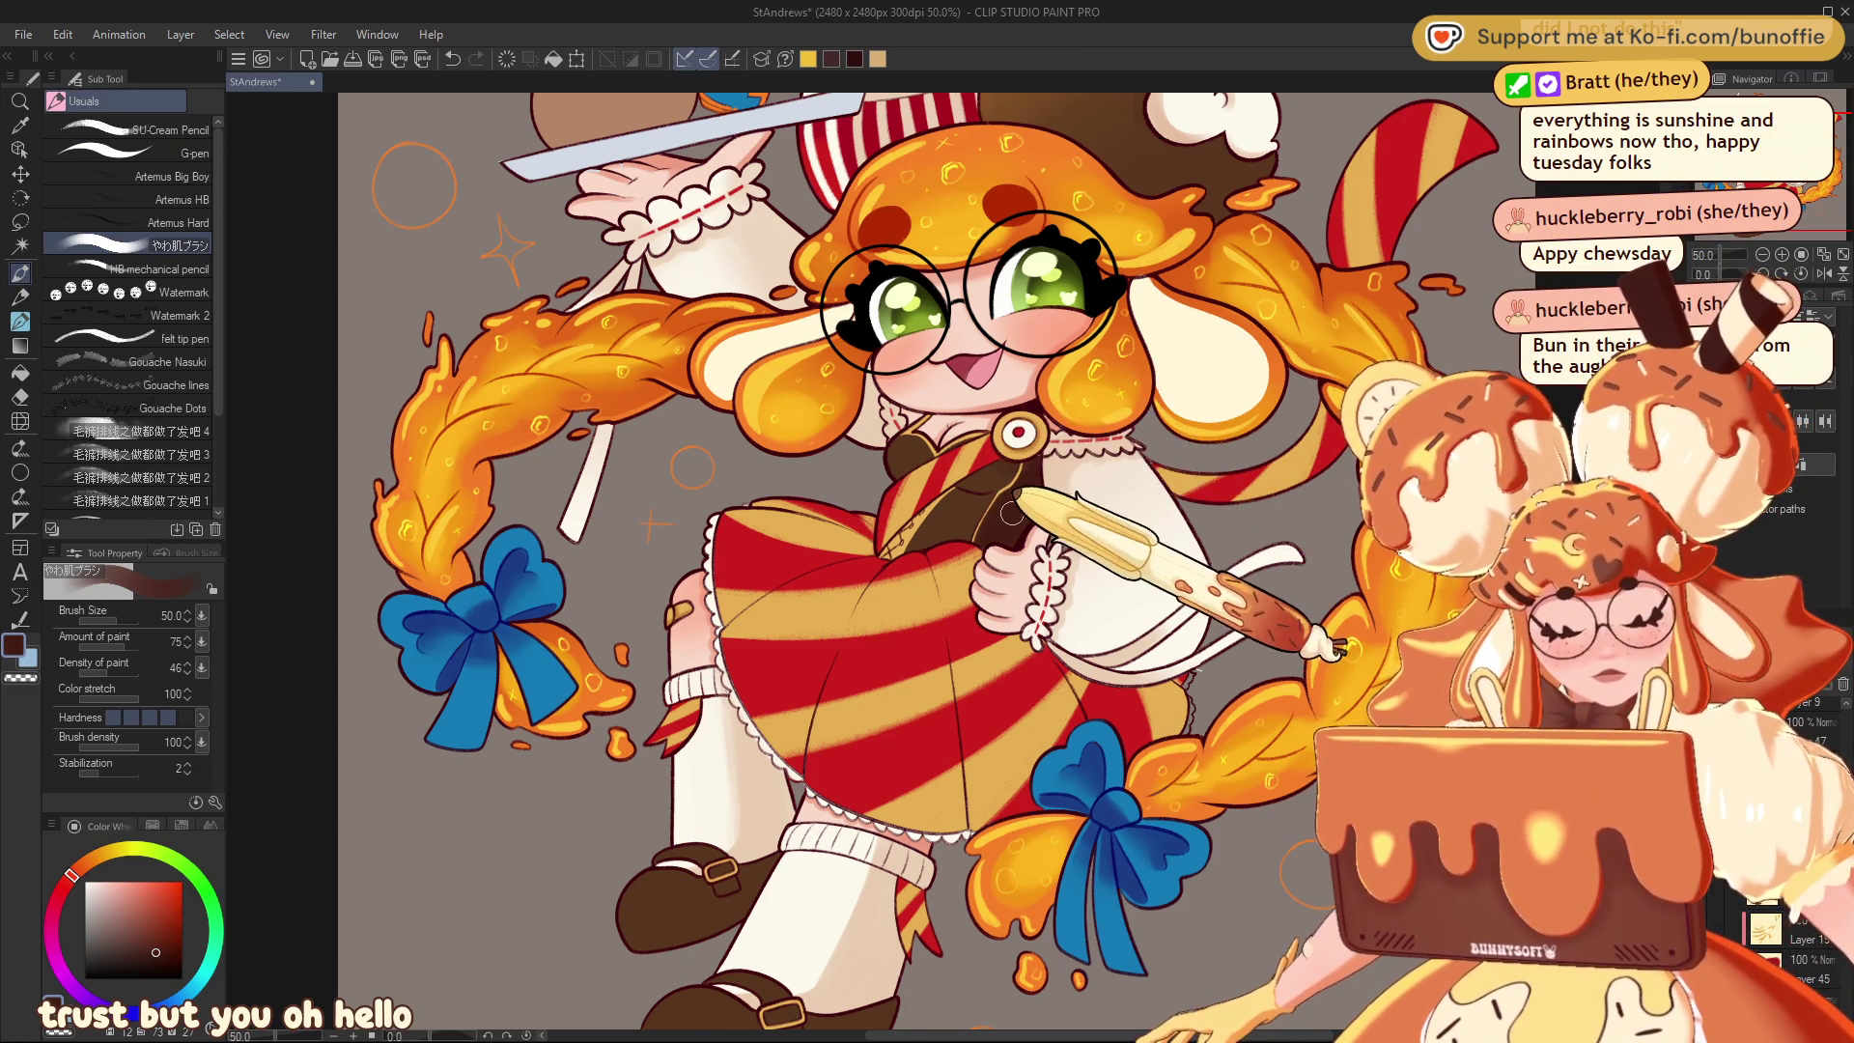
Paint soft blended strokes at brush size 17, then zoom in on the face and dress
{"action": "mouse_move", "coordinate": [1018, 501]}
{"action": "left_mouse_down"}
{"action": "mouse_move", "coordinate": [917, 497]}
{"action": "mouse_move", "coordinate": [1018, 432]}
{"action": "left_mouse_up"}
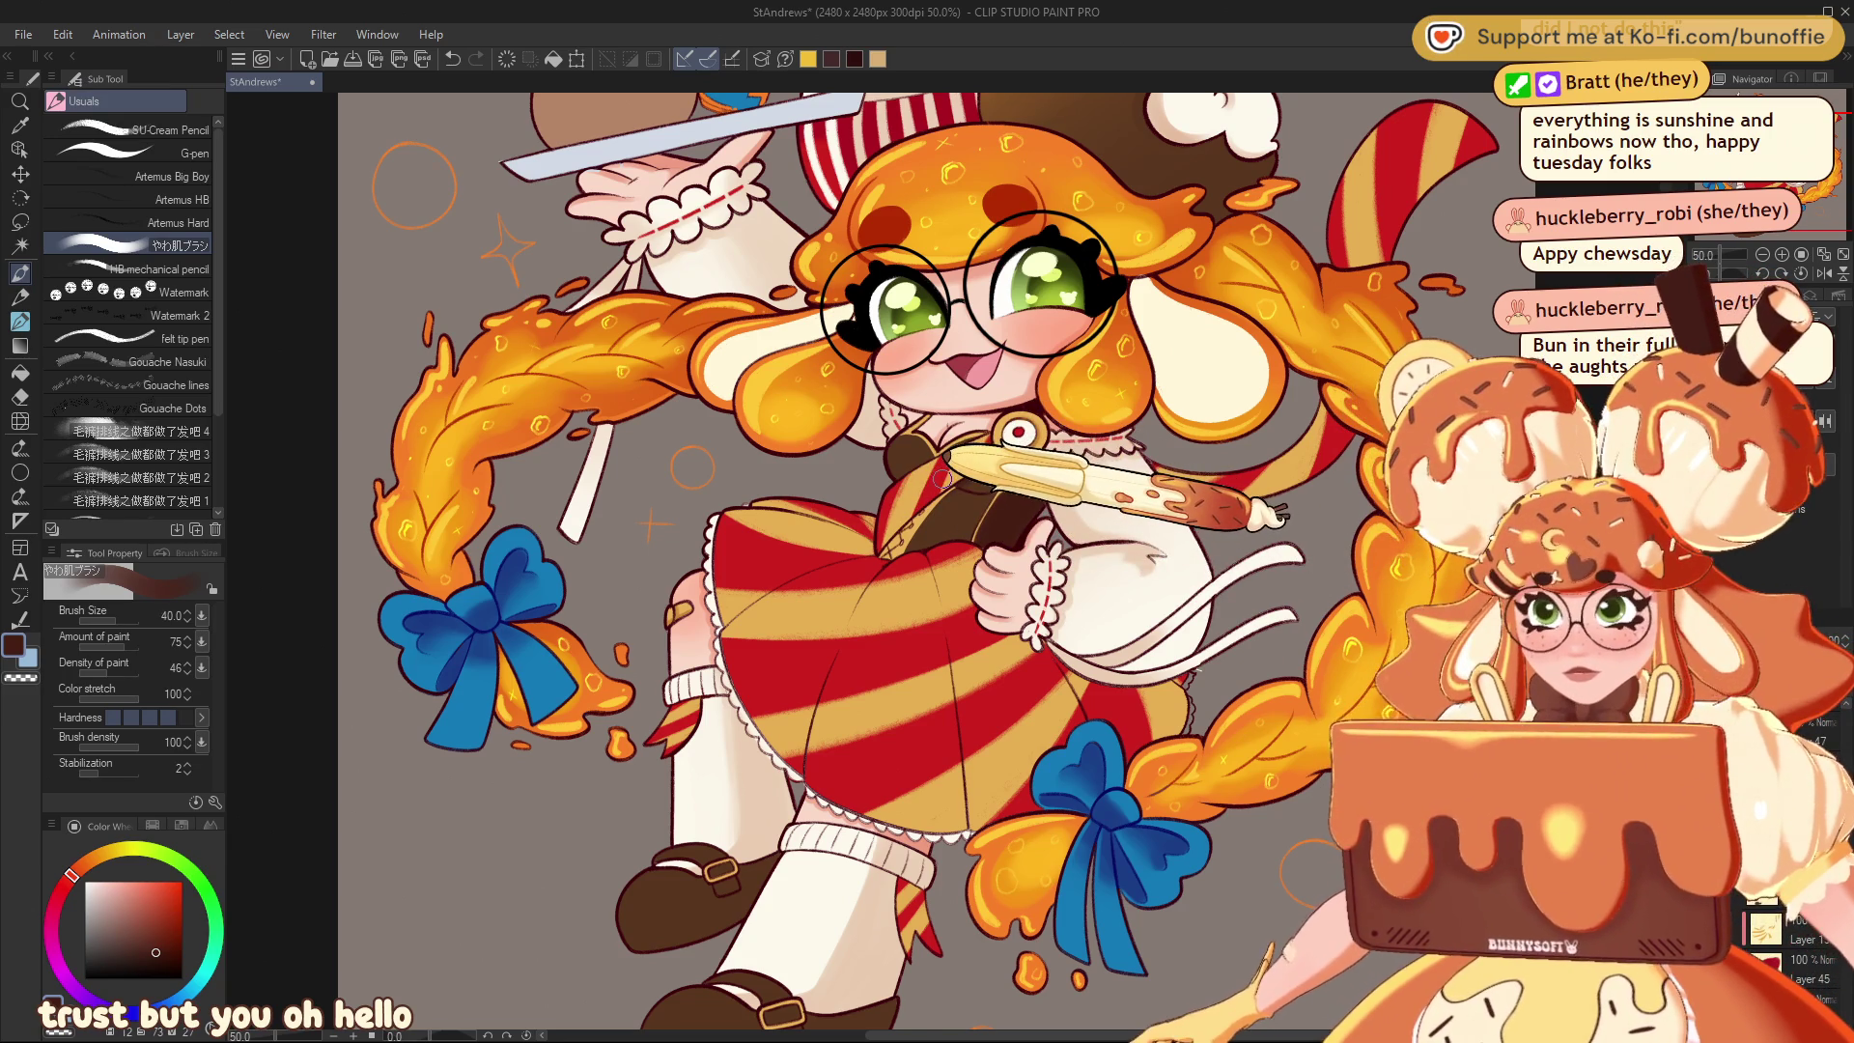
{"action": "mouse_move", "coordinate": [944, 479]}
{"action": "left_mouse_down"}
{"action": "mouse_move", "coordinate": [1136, 387]}
{"action": "mouse_move", "coordinate": [967, 452]}
{"action": "left_mouse_up"}
{"action": "key", "text": "bracketleft"}
{"action": "key", "text": "bracketleft"}
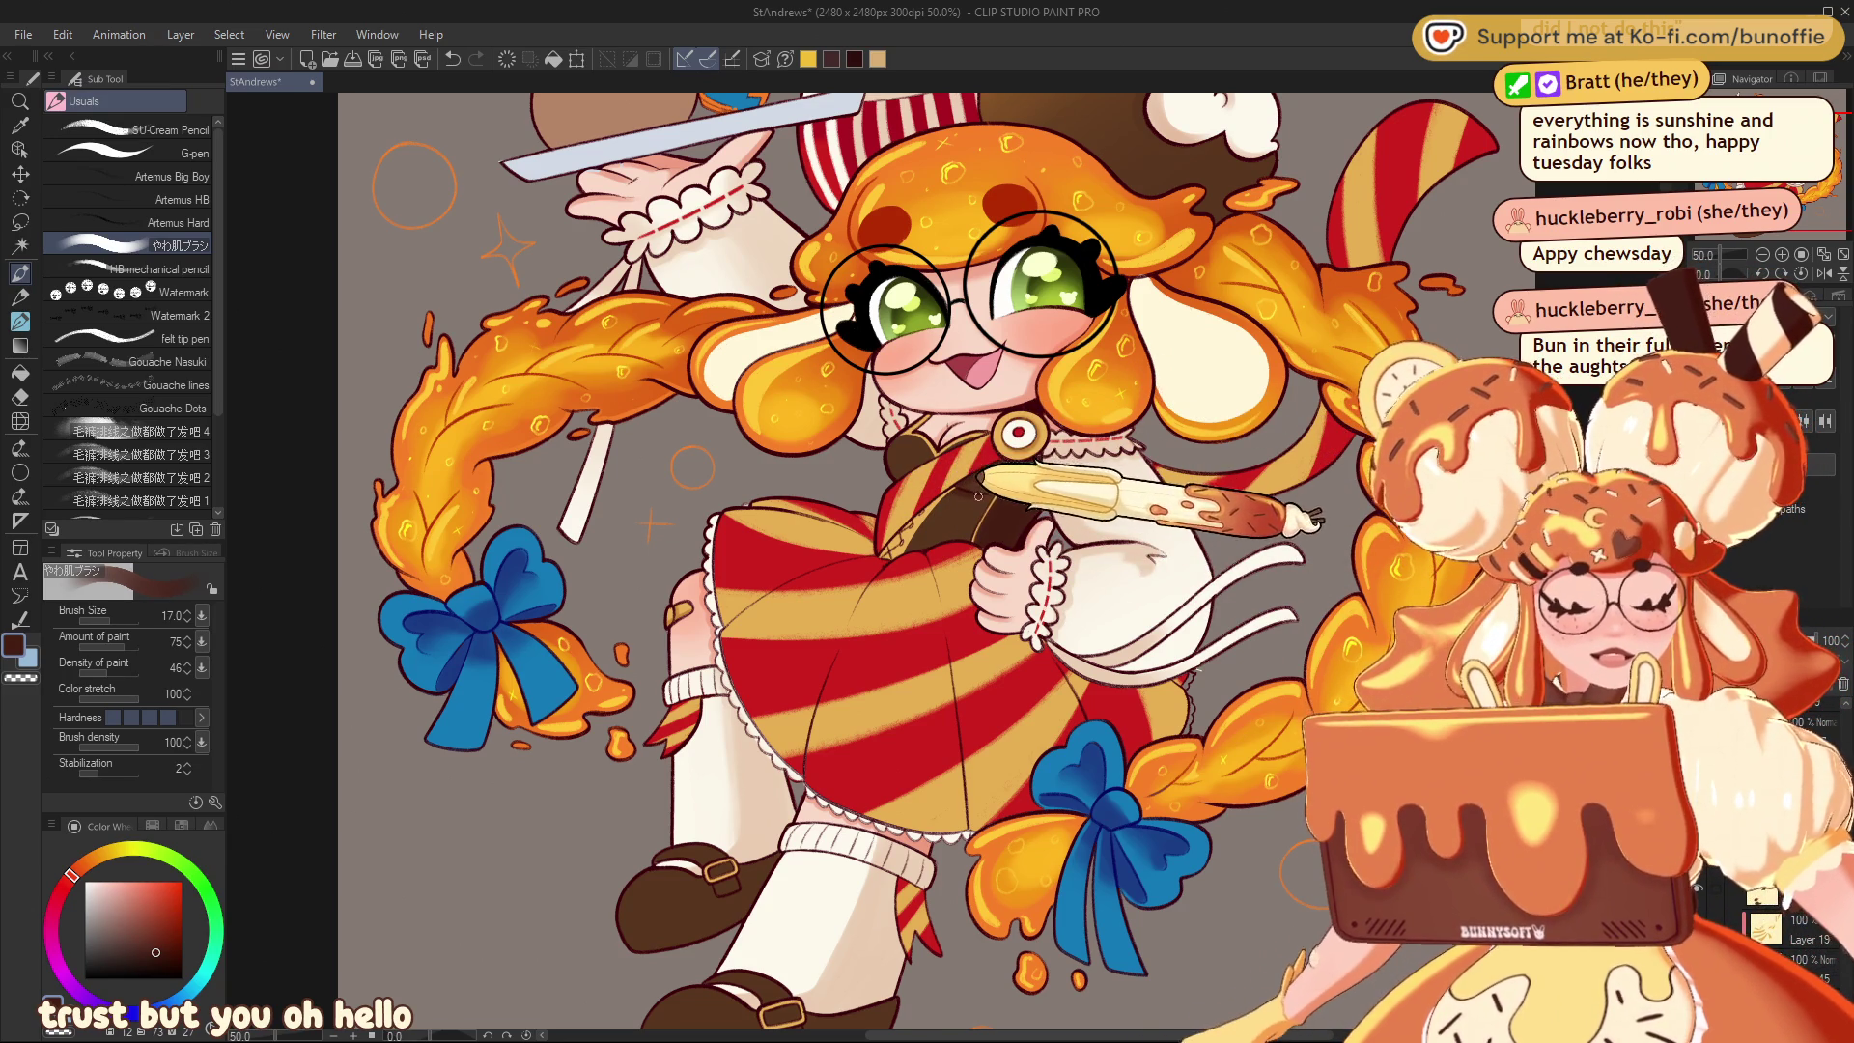
{"action": "mouse_move", "coordinate": [990, 422]}
{"action": "left_mouse_down"}
{"action": "mouse_move", "coordinate": [956, 446]}
{"action": "mouse_move", "coordinate": [963, 494]}
{"action": "left_mouse_up"}
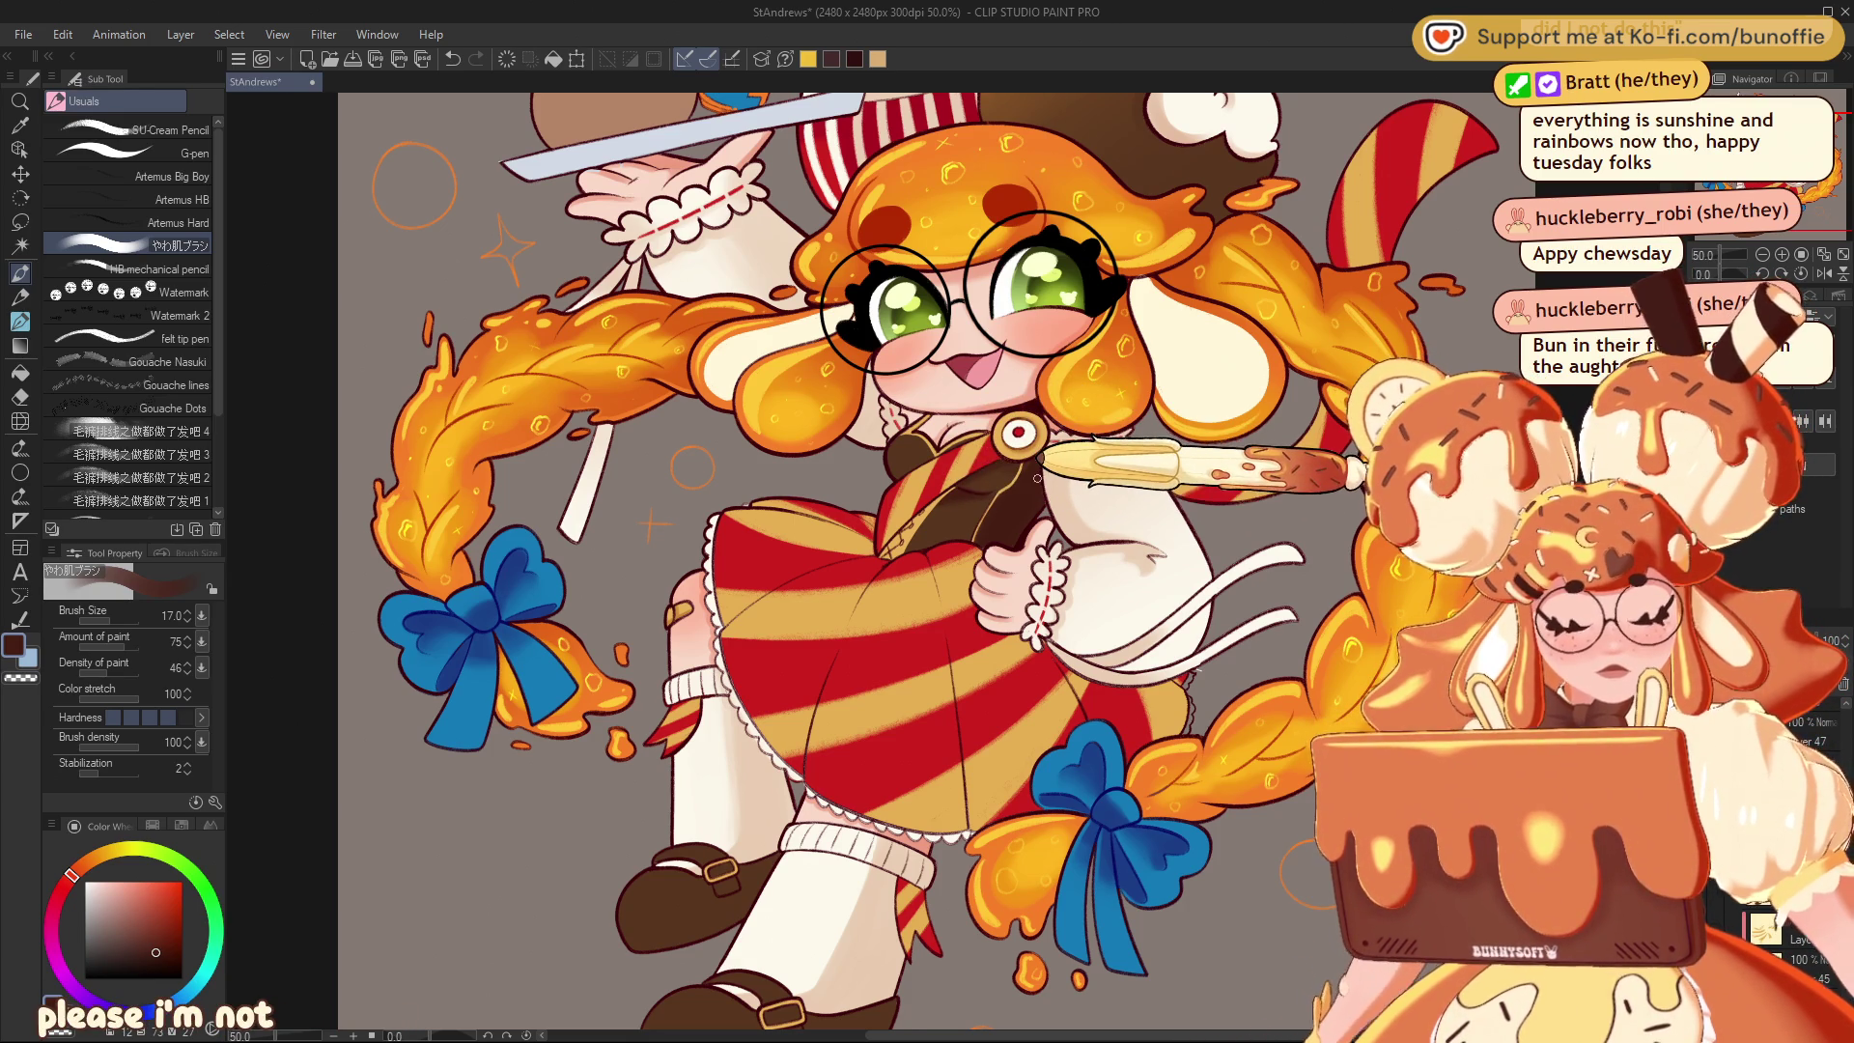
{"action": "mouse_move", "coordinate": [1038, 478]}
{"action": "left_mouse_down"}
{"action": "mouse_move", "coordinate": [908, 473]}
{"action": "mouse_move", "coordinate": [989, 393]}
{"action": "mouse_move", "coordinate": [918, 464]}
{"action": "left_mouse_up"}
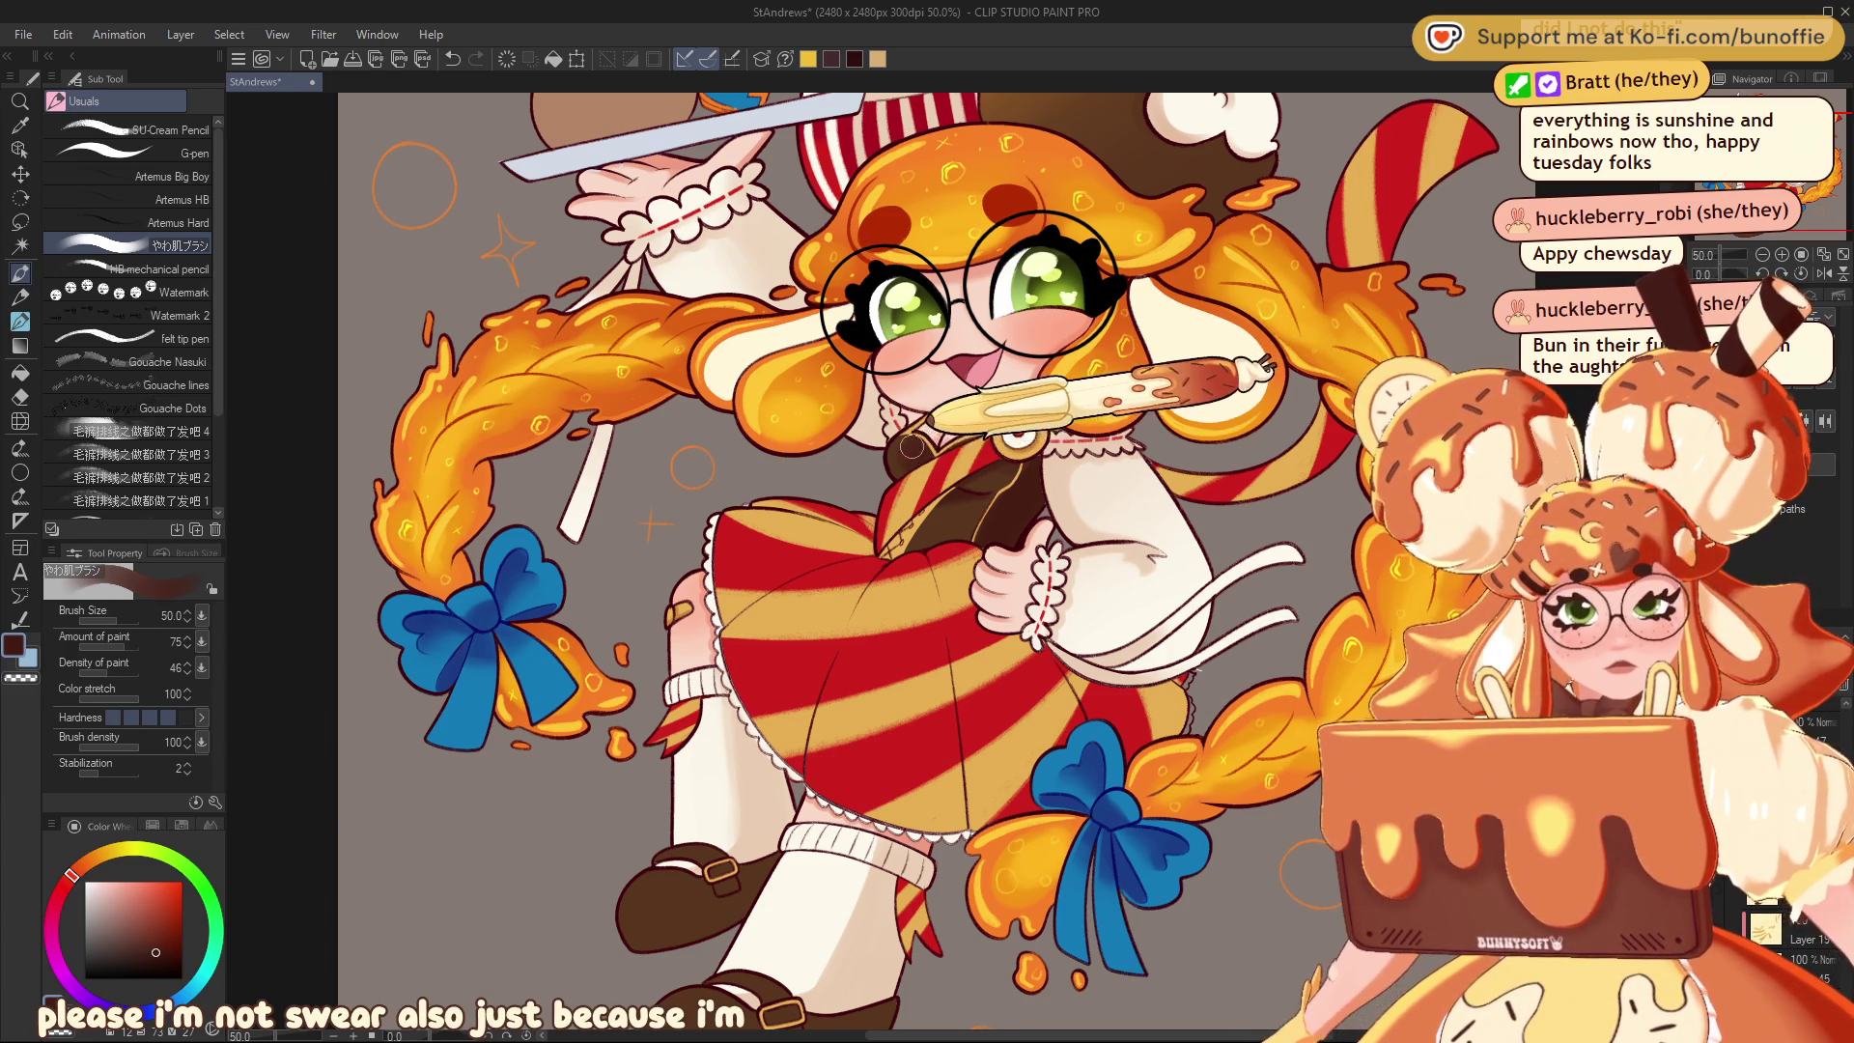
{"action": "key", "text": "ctrl+z"}
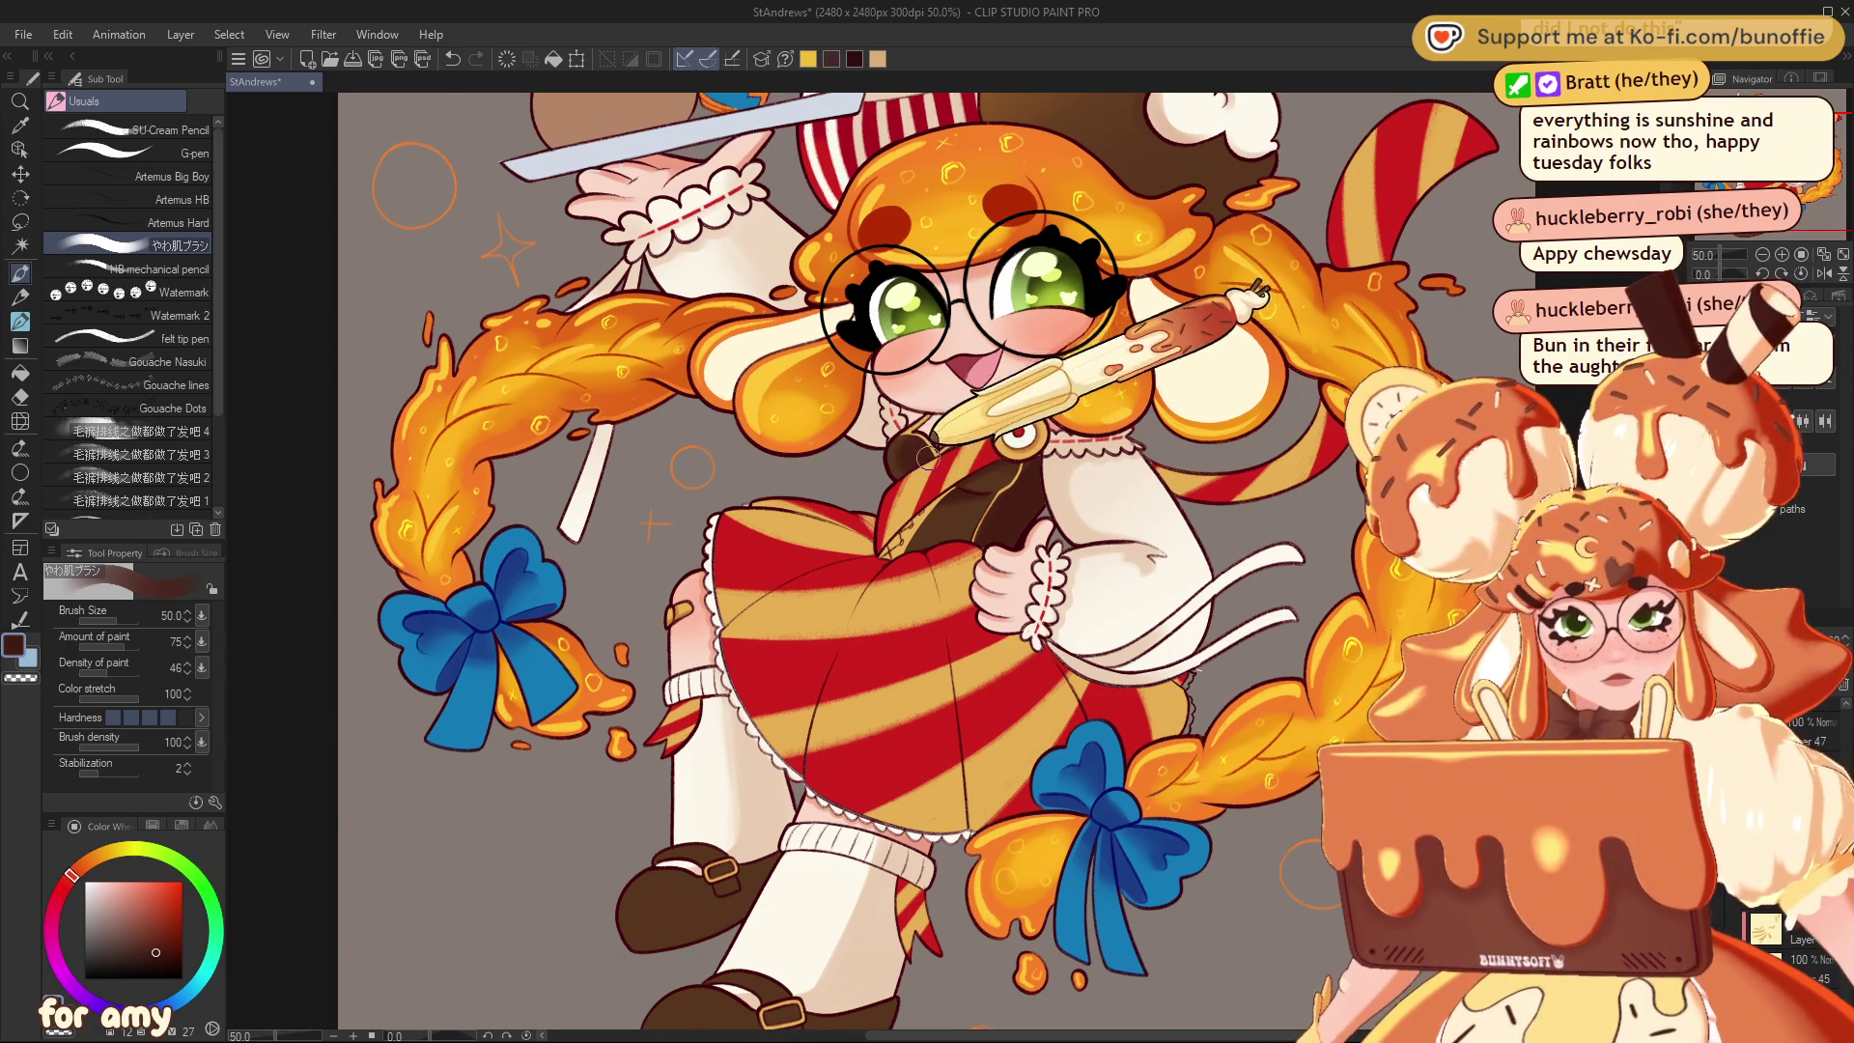
{"action": "key", "text": "ctrl+y"}
{"action": "mouse_move", "coordinate": [919, 468]}
{"action": "left_mouse_down"}
{"action": "mouse_move", "coordinate": [977, 466]}
{"action": "mouse_move", "coordinate": [1036, 412]}
{"action": "left_mouse_up"}
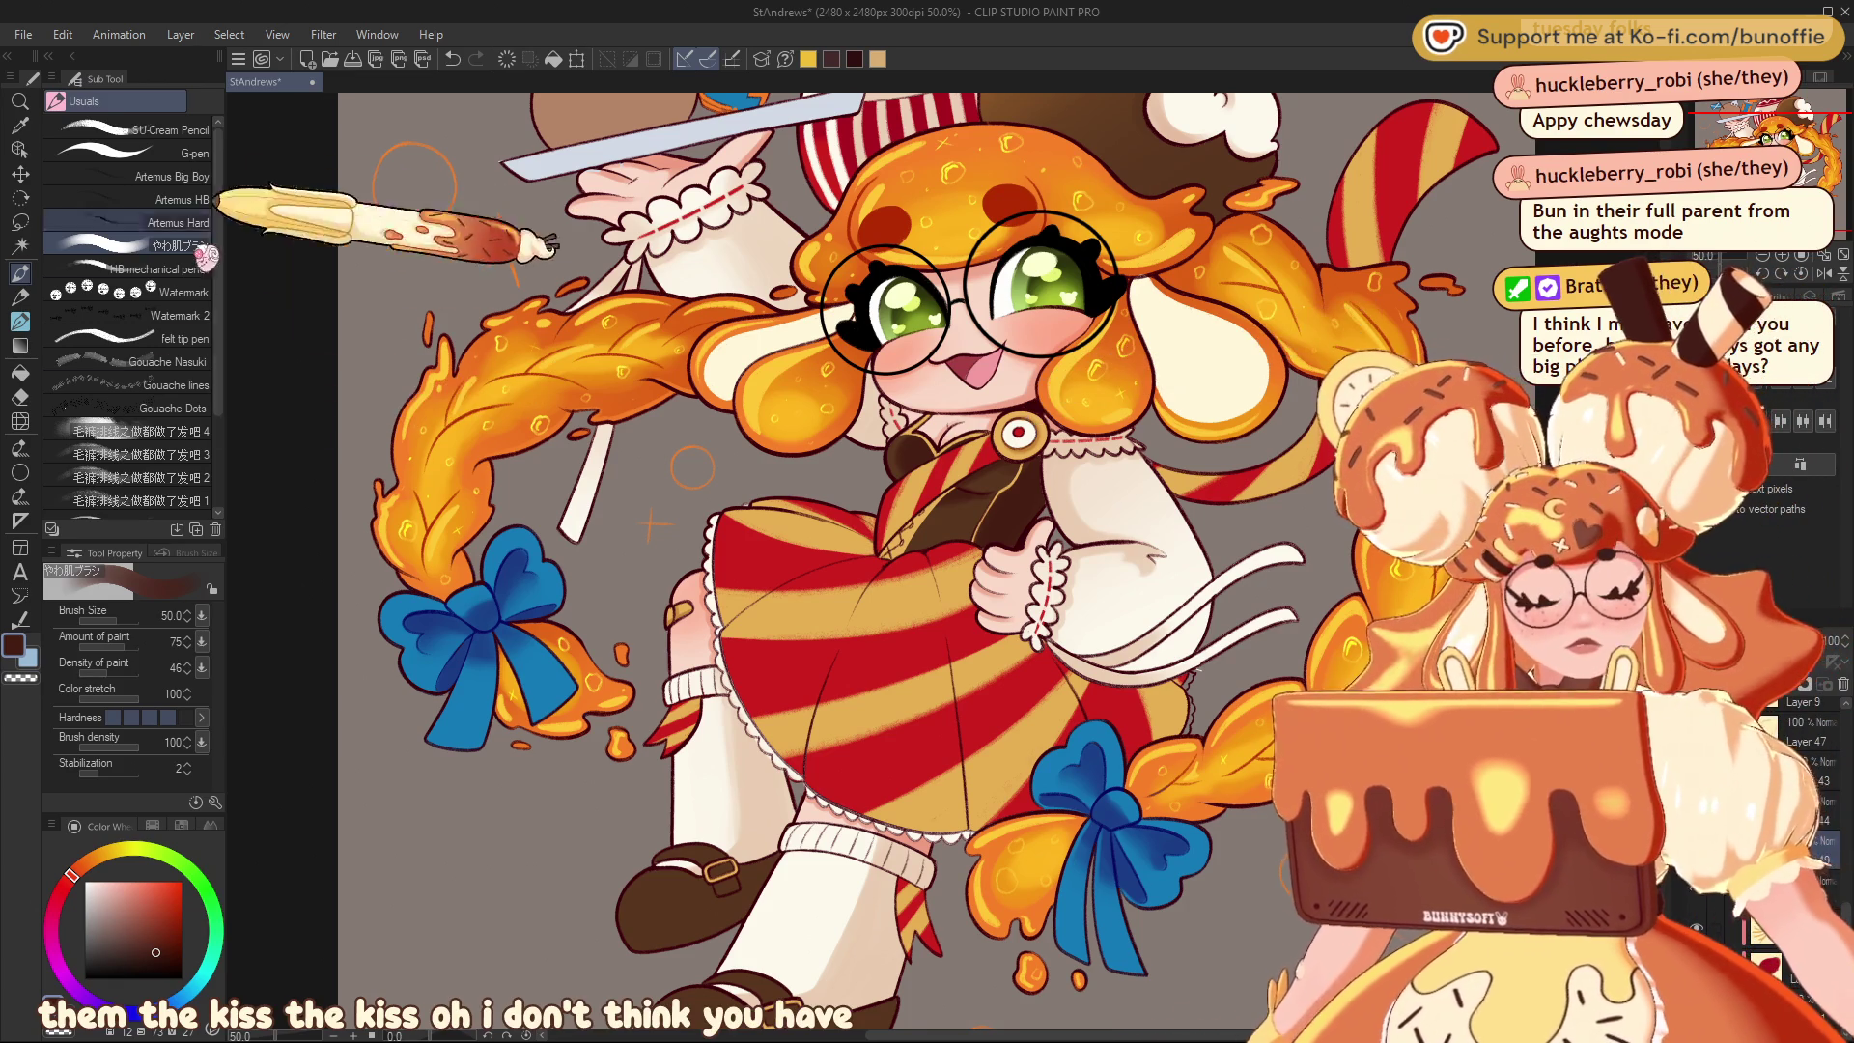
{"action": "key", "text": "ctrl+plus"}
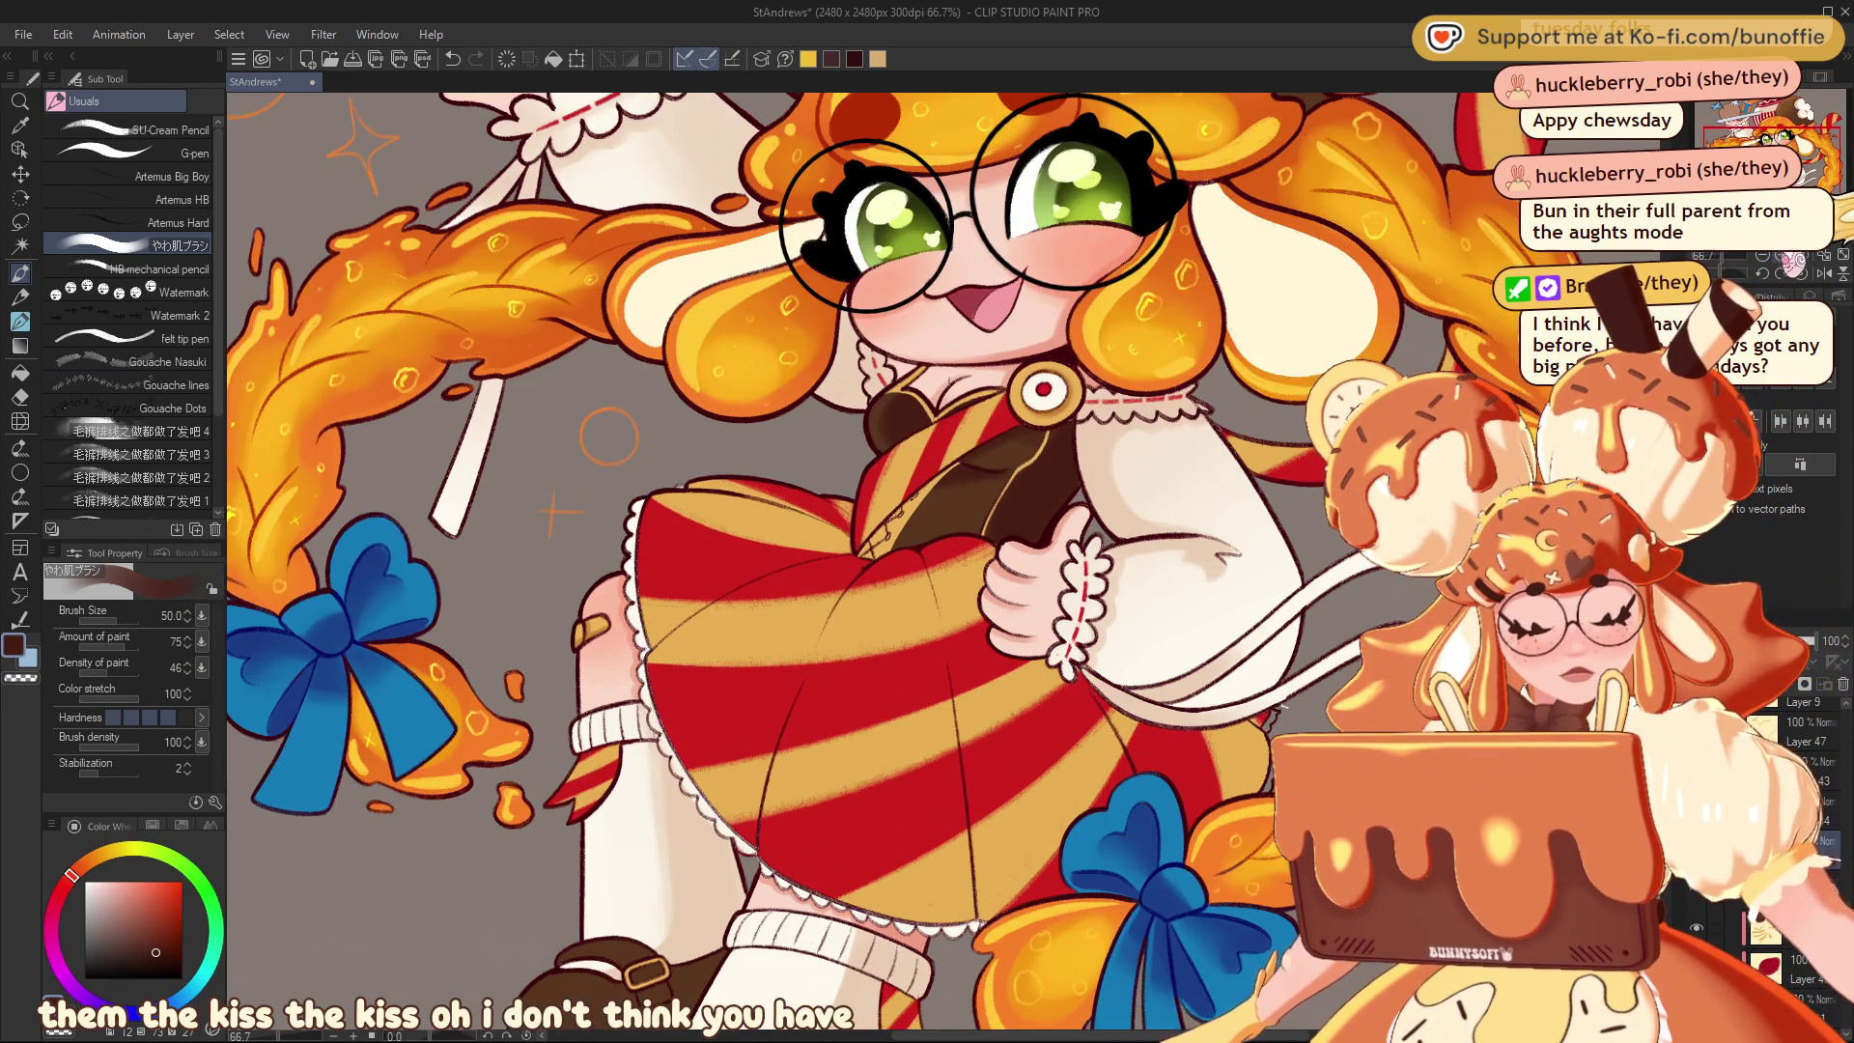
Adjust the view and scroll up until the tray, fork and flag above the head show
{"action": "left_click_drag", "start_coordinate": [1808, 164], "coordinate": [1808, 160]}
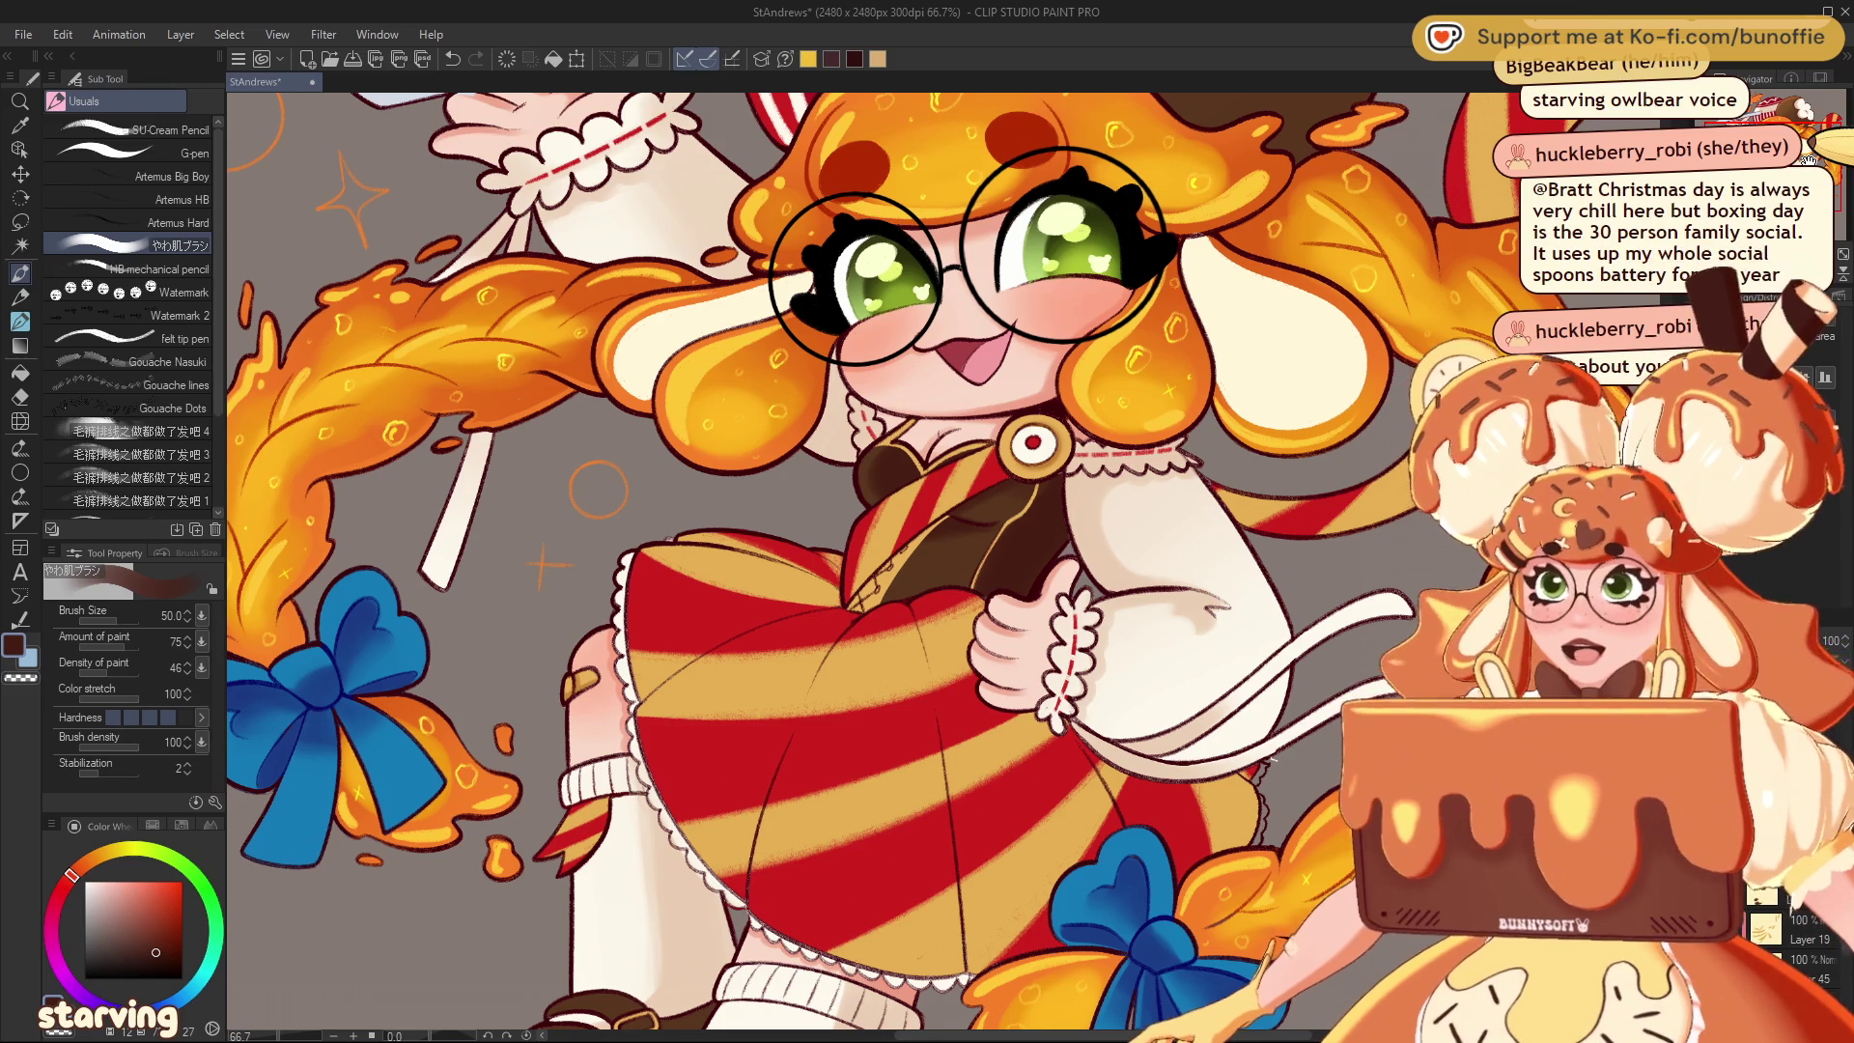
{"action": "scroll", "coordinate": [773, 560], "scroll_direction": "up", "scroll_amount": 5}
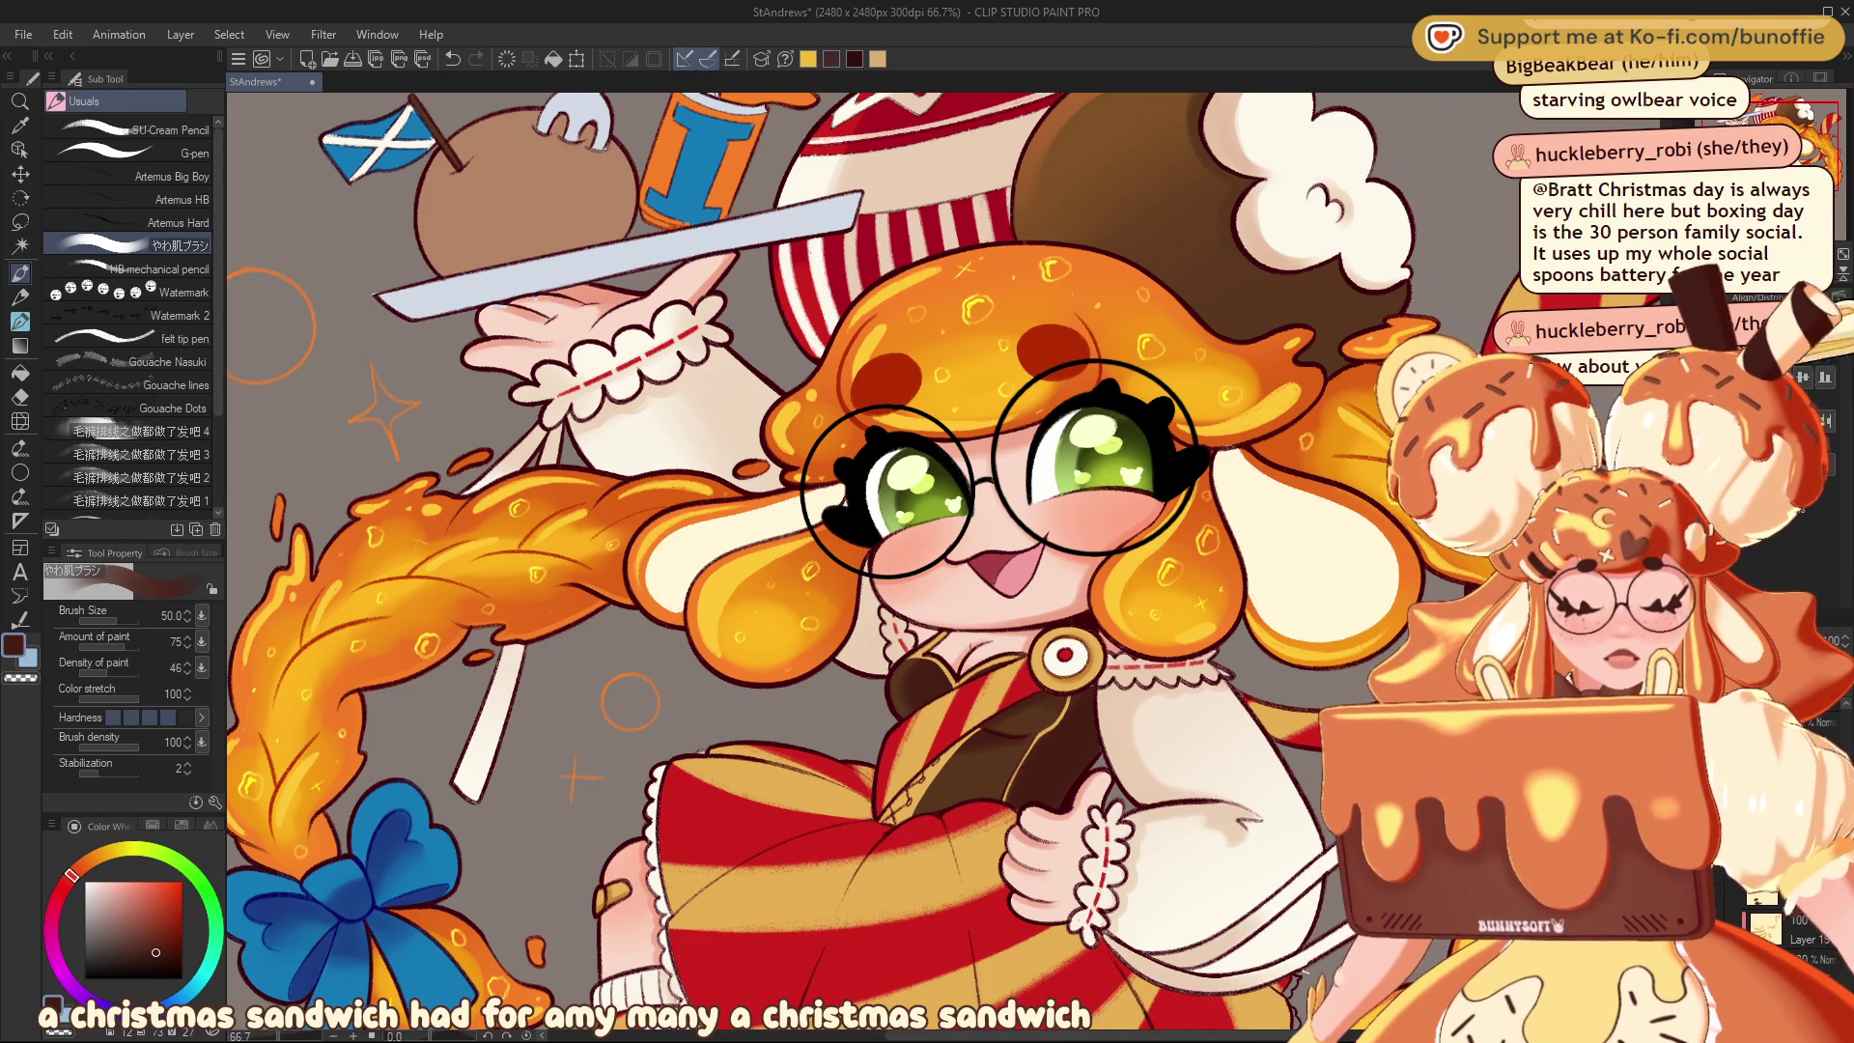
Zoom out to 50% and move down to the brown shoes at the canvas bottom
{"action": "key", "text": "ctrl+minus"}
{"action": "mouse_move", "coordinate": [927, 521]}
{"action": "left_mouse_down"}
{"action": "mouse_move", "coordinate": [904, 530]}
{"action": "mouse_move", "coordinate": [989, 477]}
{"action": "left_mouse_up"}
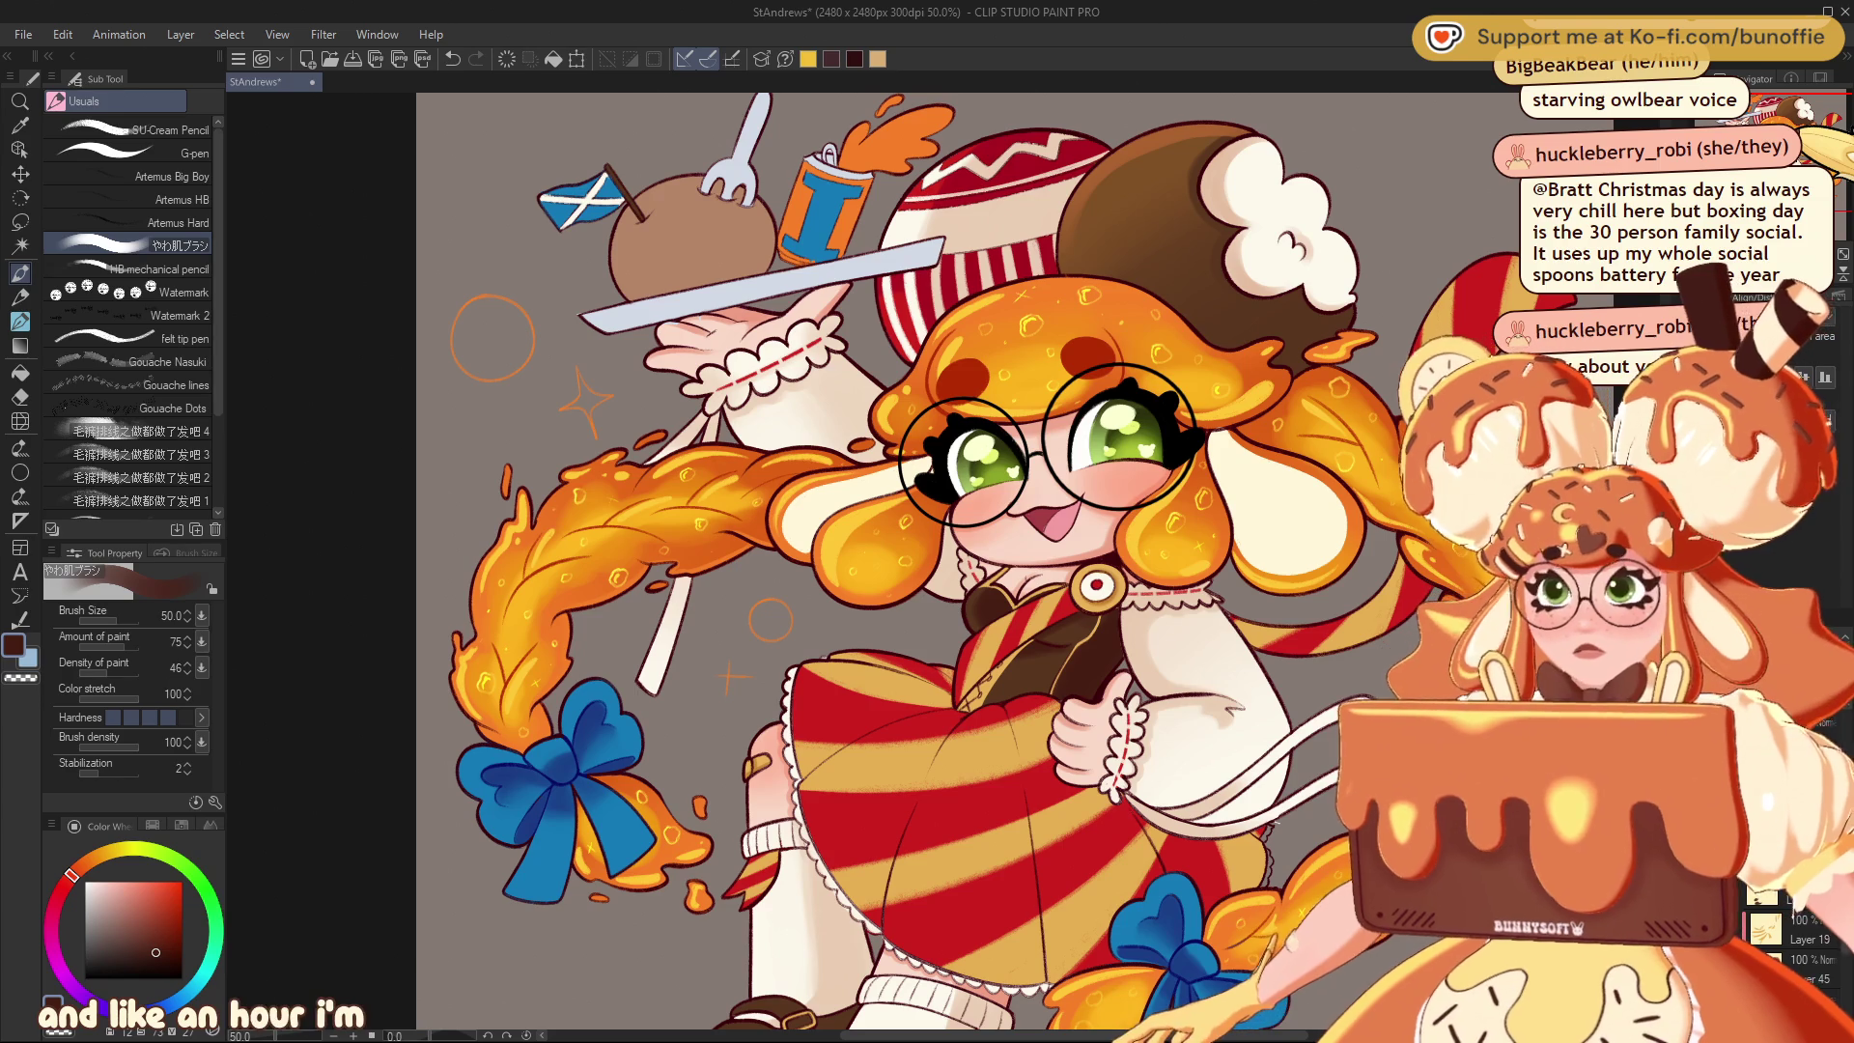
{"action": "scroll", "coordinate": [927, 560], "scroll_direction": "down", "scroll_amount": 2}
{"action": "scroll", "coordinate": [928, 560], "scroll_direction": "down", "scroll_amount": 3}
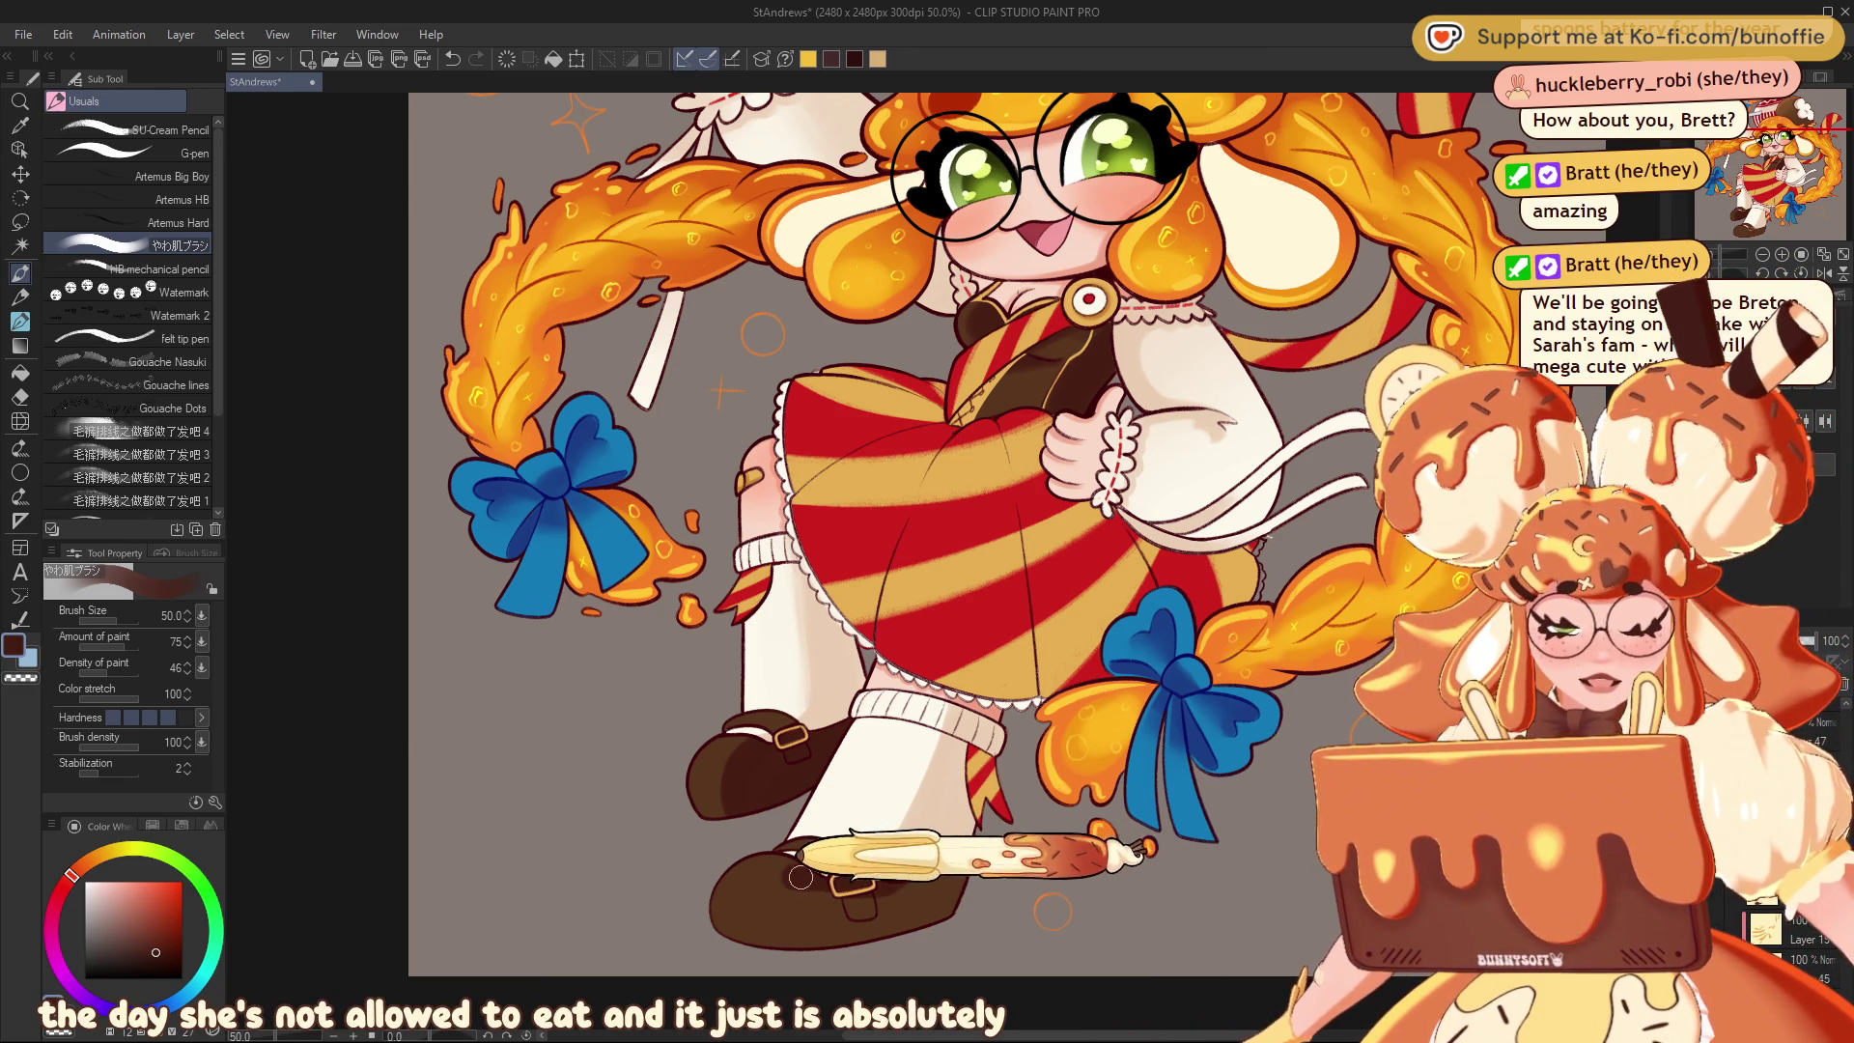
Brush a soft dark shading stroke onto the brown shoe and scroll back up to the head
{"action": "left_click_drag", "start_coordinate": [811, 878], "coordinate": [789, 880]}
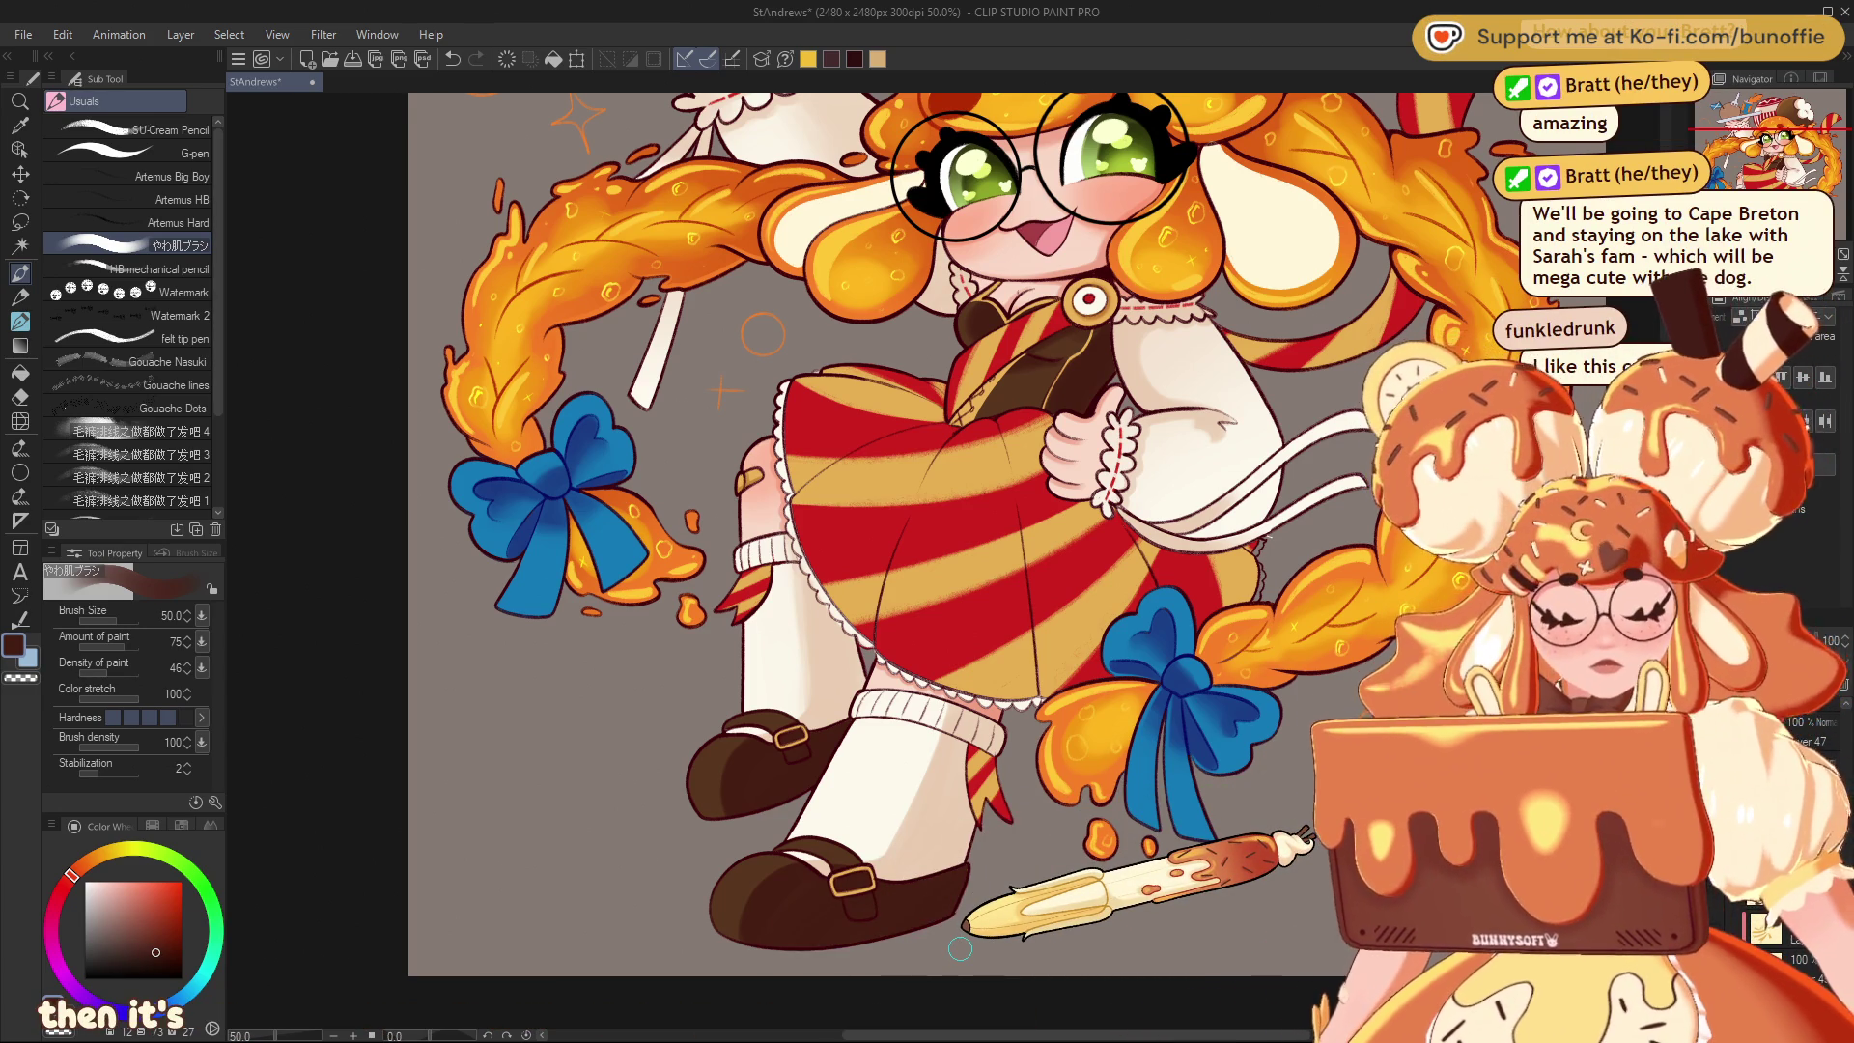
{"action": "scroll", "coordinate": [960, 948], "scroll_direction": "up", "scroll_amount": 5}
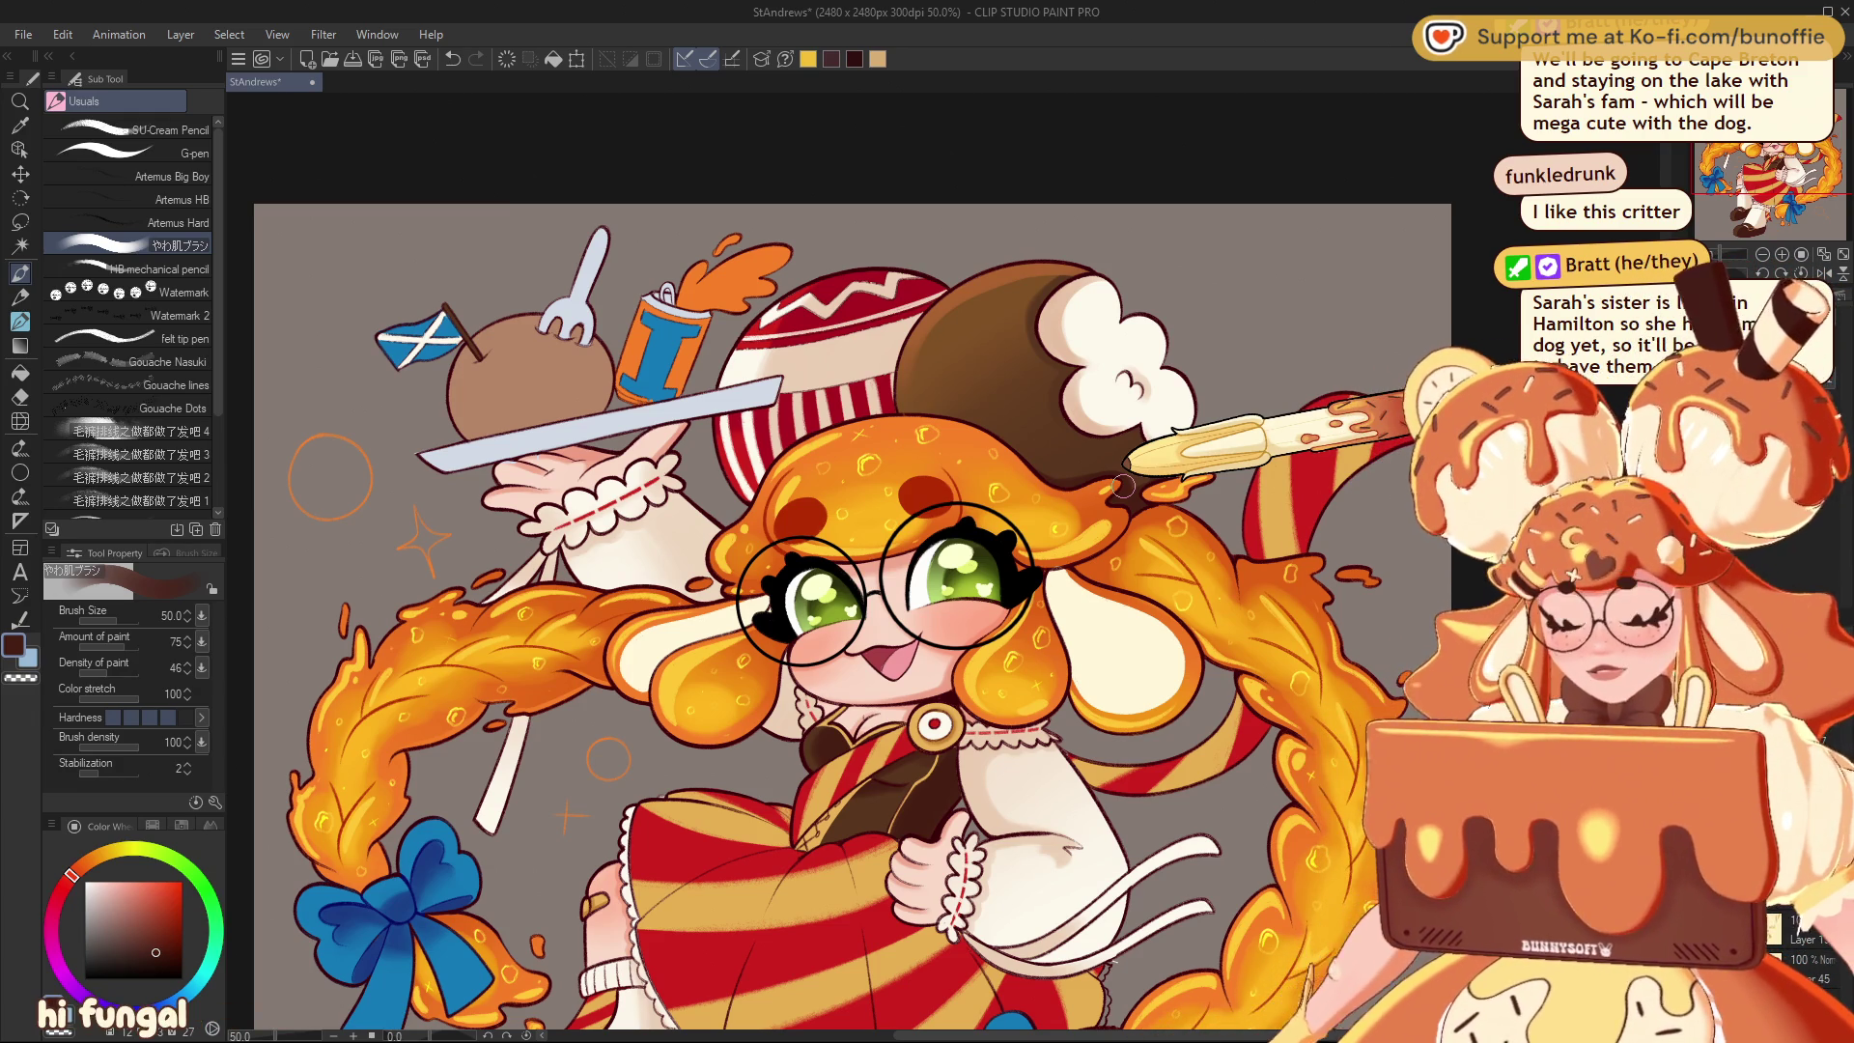
Set the soft brush to size 40, review at 33.3%, then return to 50%
{"action": "key", "text": "bracketright"}
{"action": "key", "text": "bracketright"}
{"action": "key", "text": "bracketright"}
{"action": "key", "text": "bracketleft"}
{"action": "key", "text": "bracketleft"}
{"action": "key", "text": "bracketleft"}
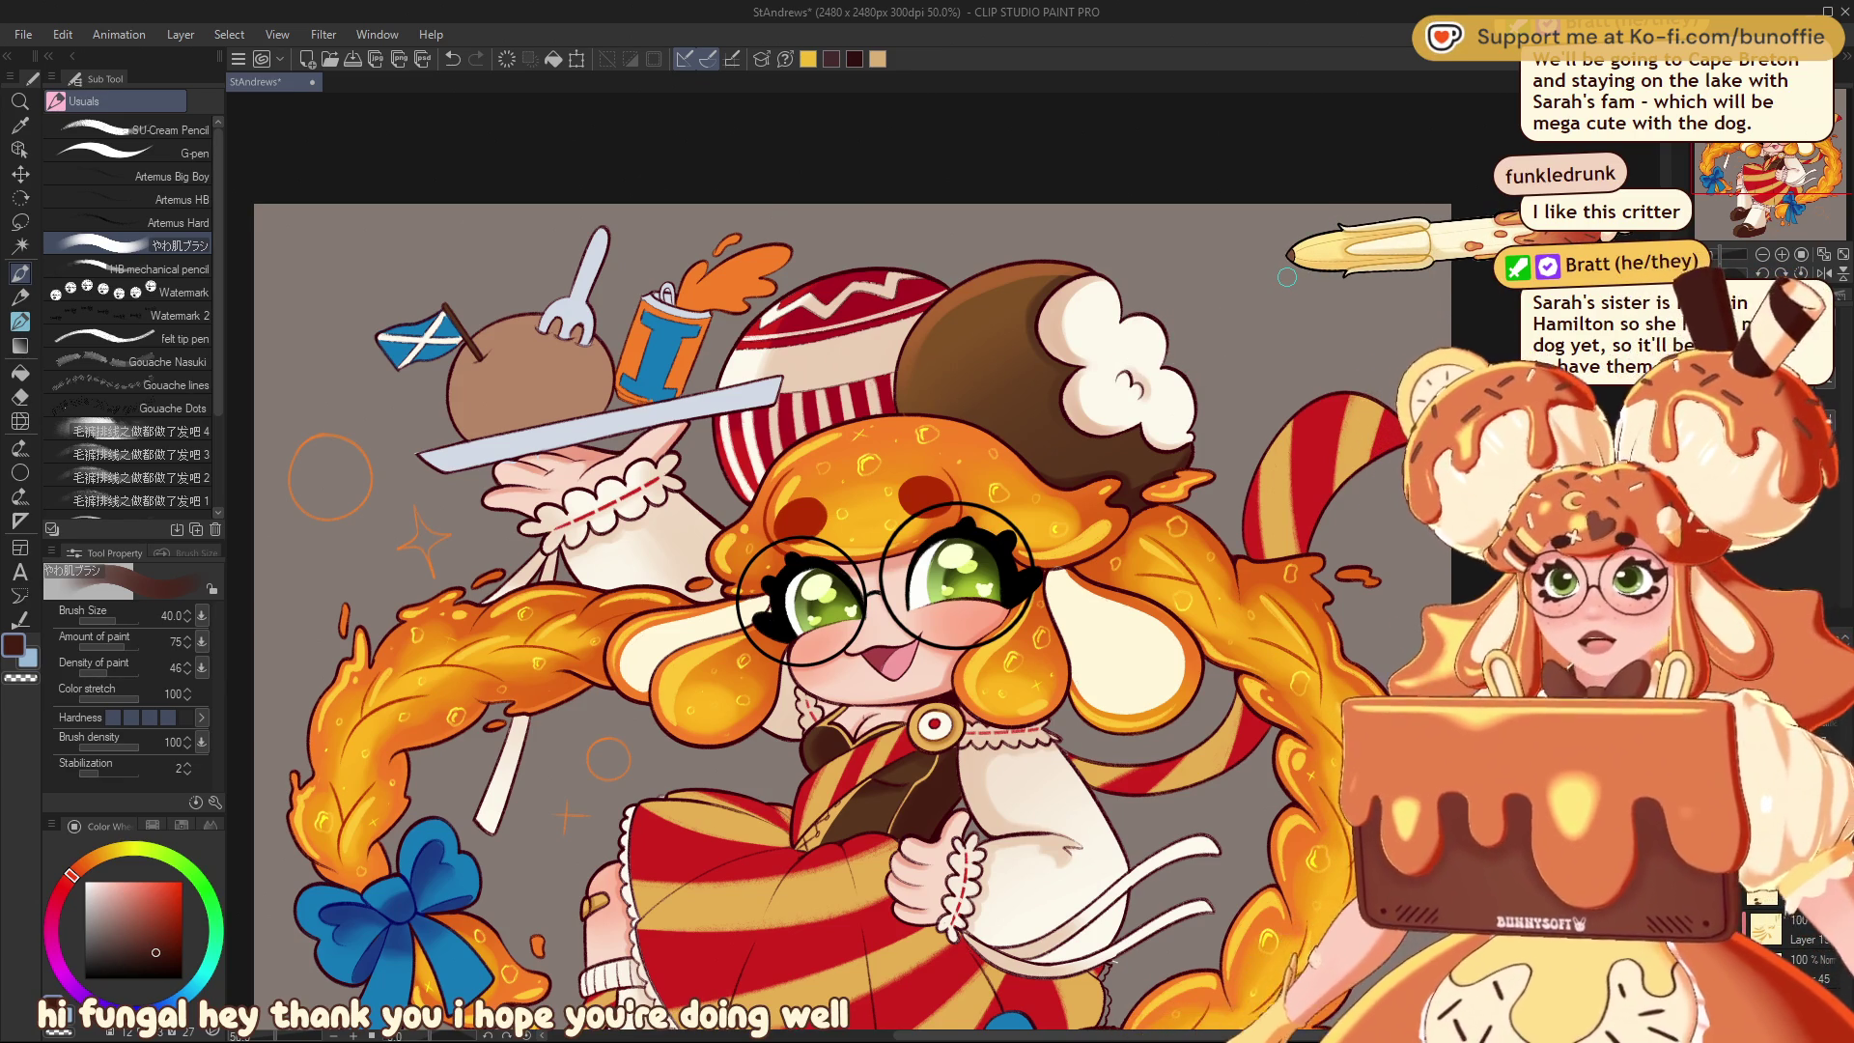
{"action": "key", "text": "ctrl+minus"}
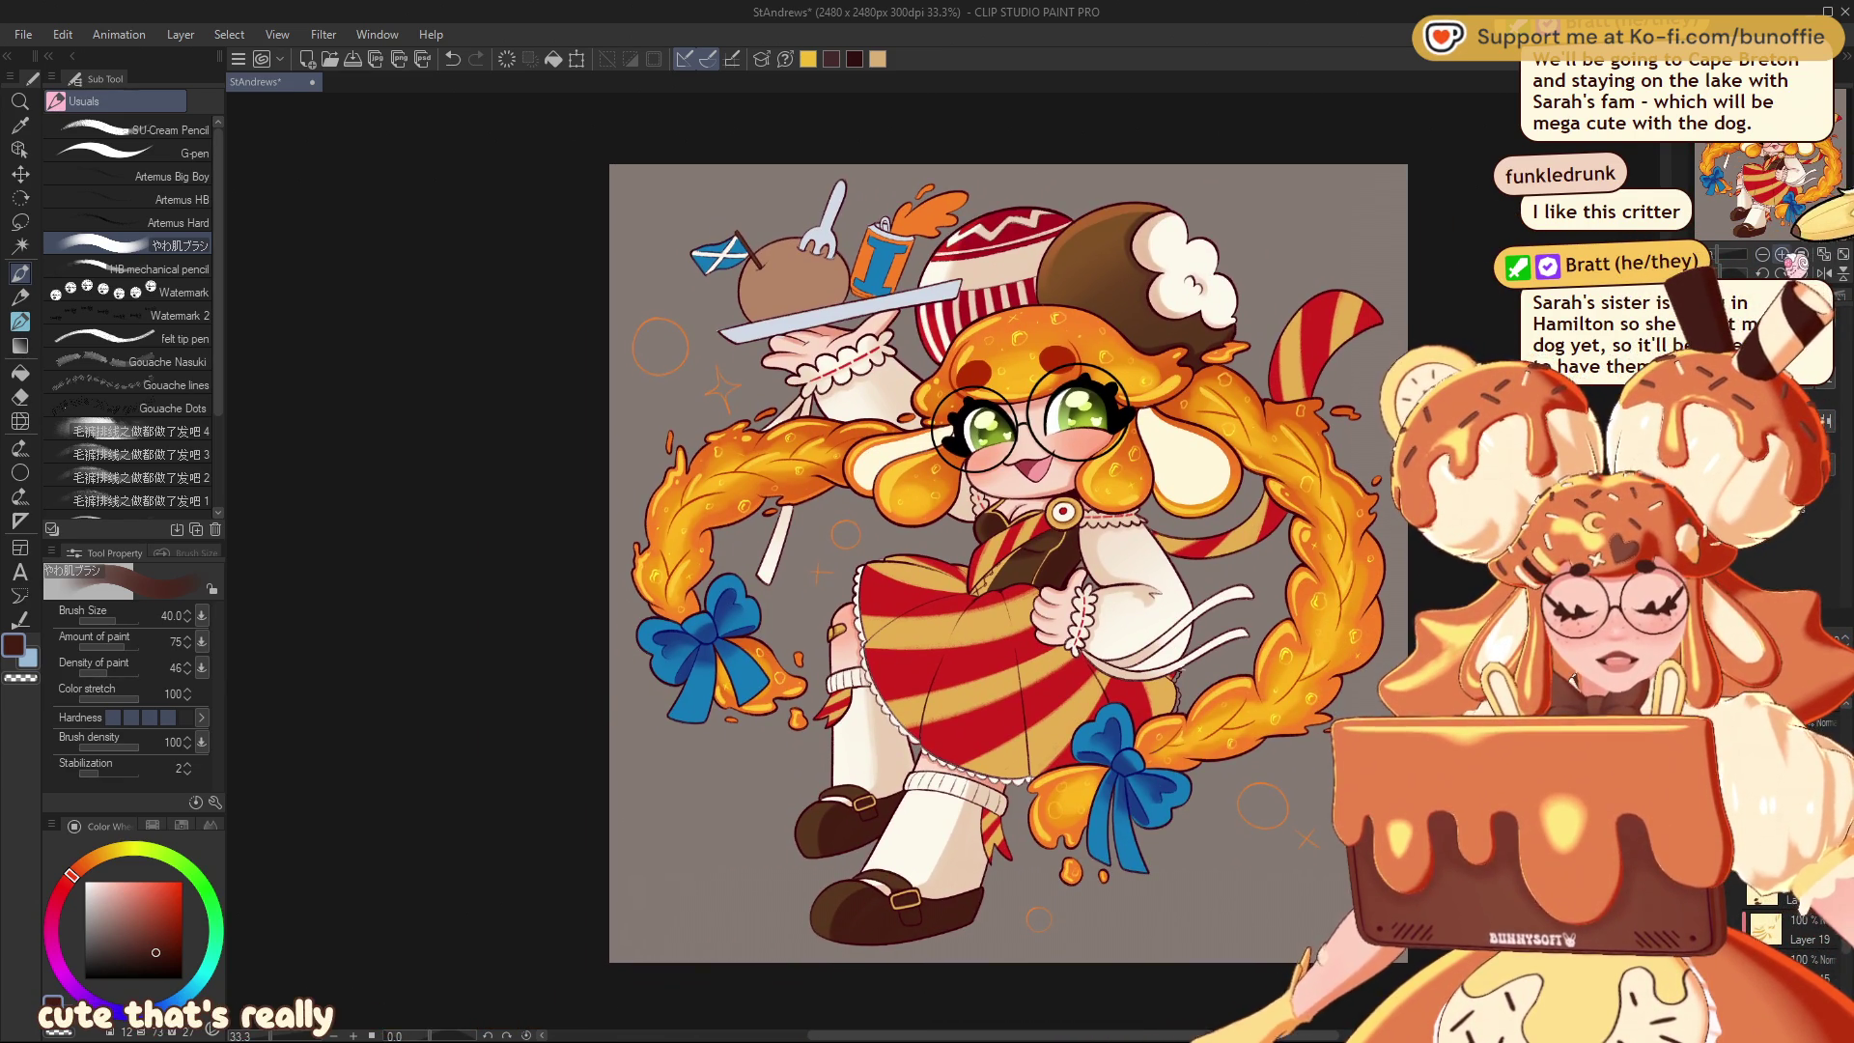
{"action": "key", "text": "ctrl+plus"}
{"action": "mouse_move", "coordinate": [917, 560]}
{"action": "left_mouse_down"}
{"action": "mouse_move", "coordinate": [910, 578]}
{"action": "mouse_move", "coordinate": [956, 568]}
{"action": "left_mouse_up"}
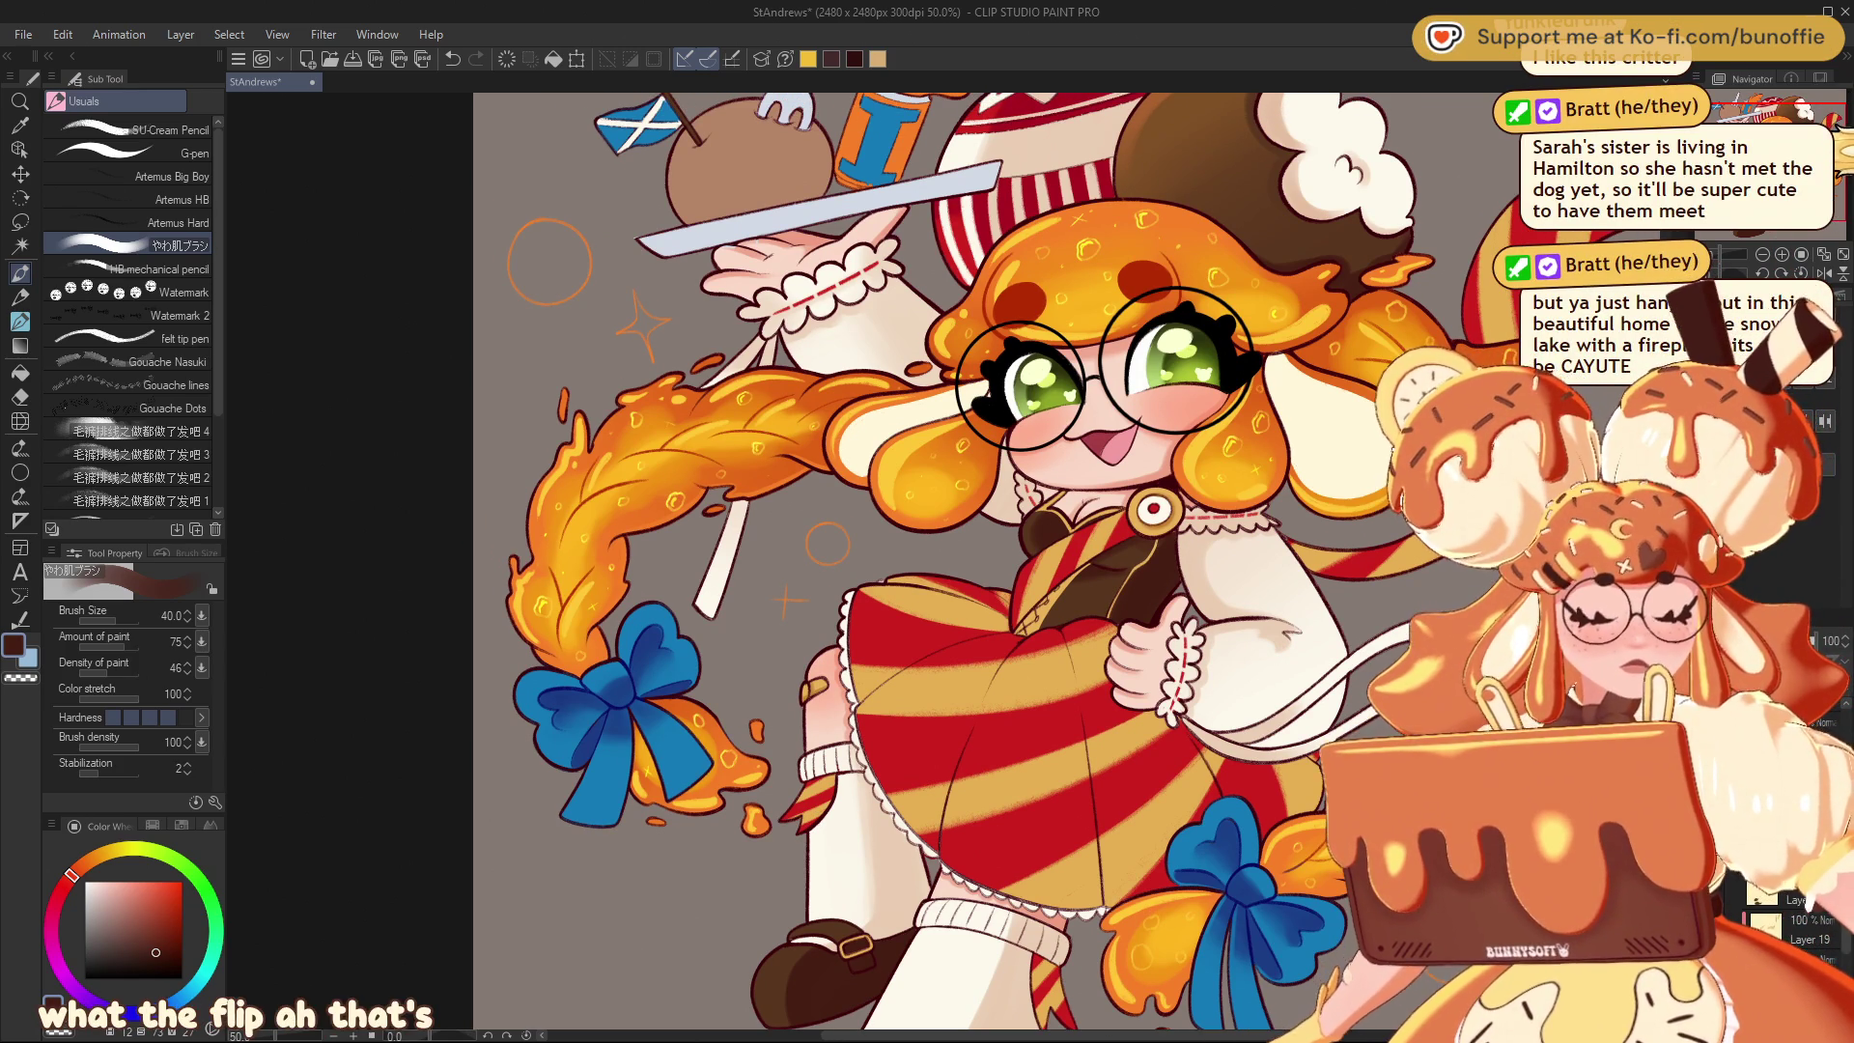
Zoom to 66.7% and pan toward the tray-holding arm and left braid
{"action": "key", "text": "ctrl+plus"}
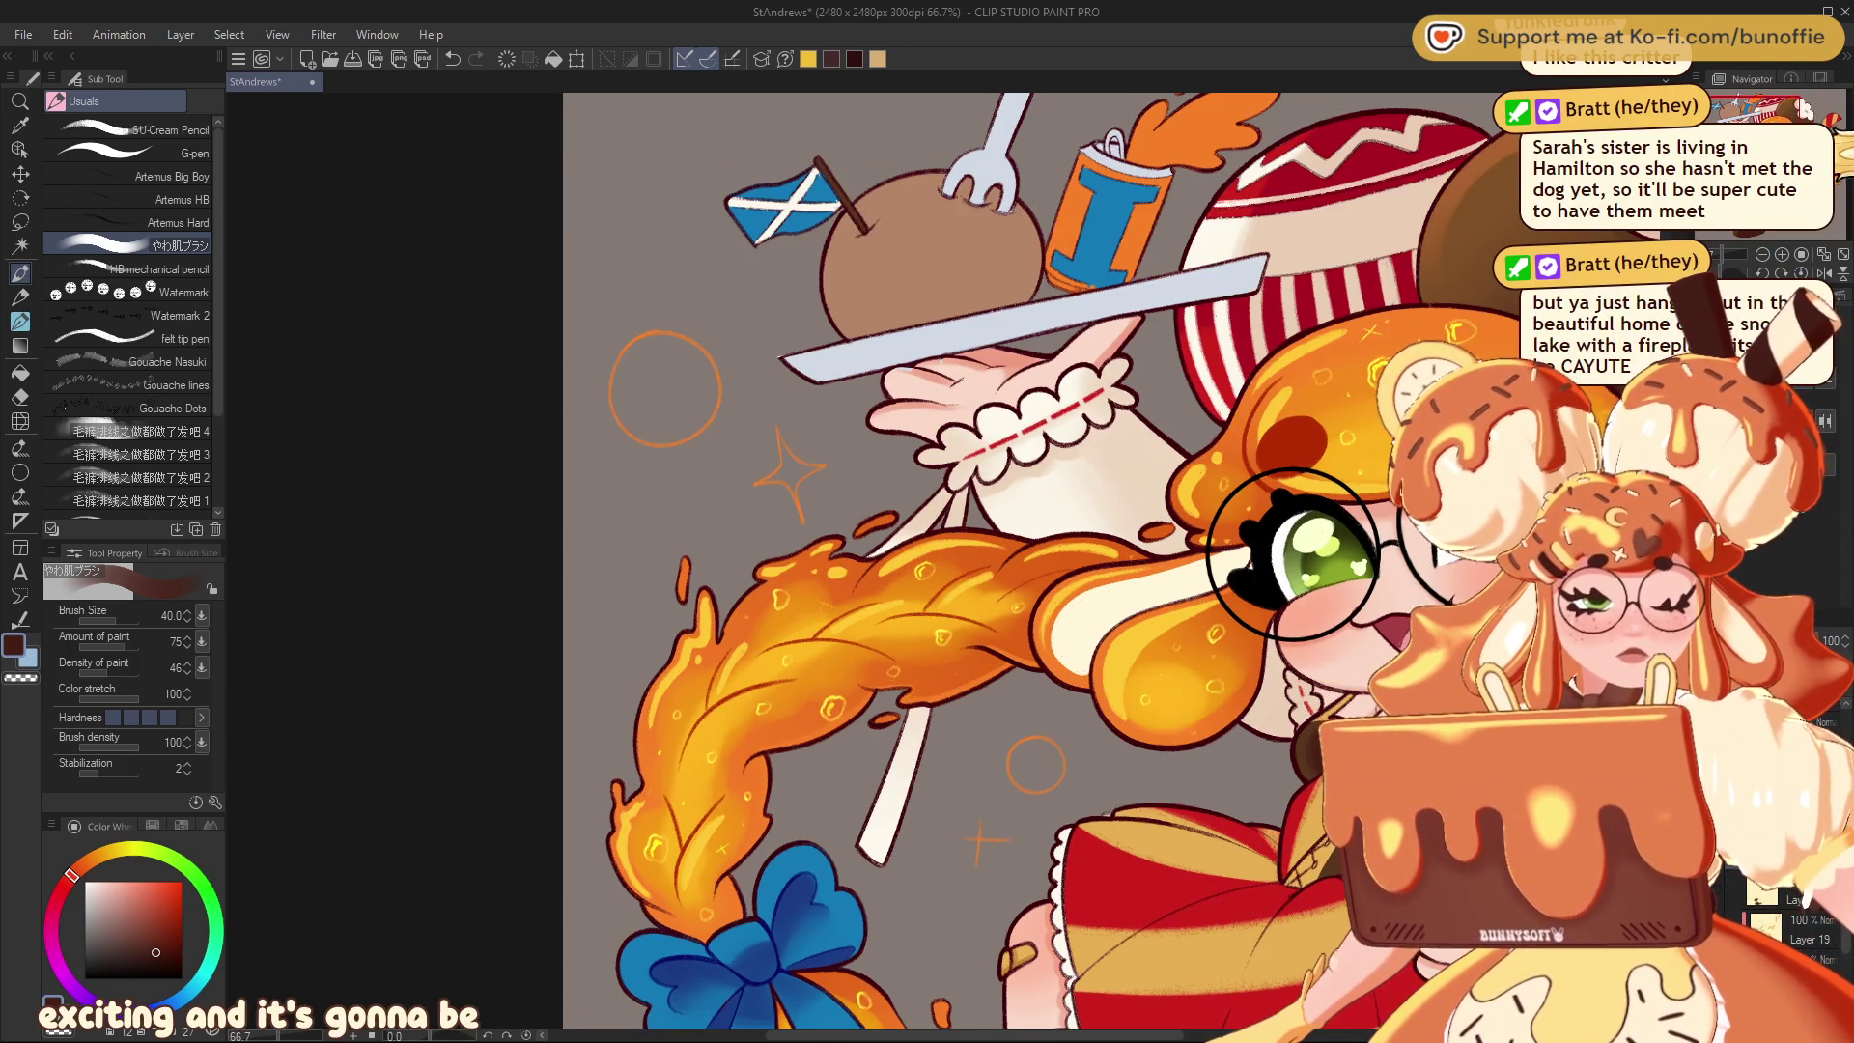
{"action": "left_click_drag", "start_coordinate": [1295, 556], "coordinate": [1357, 565]}
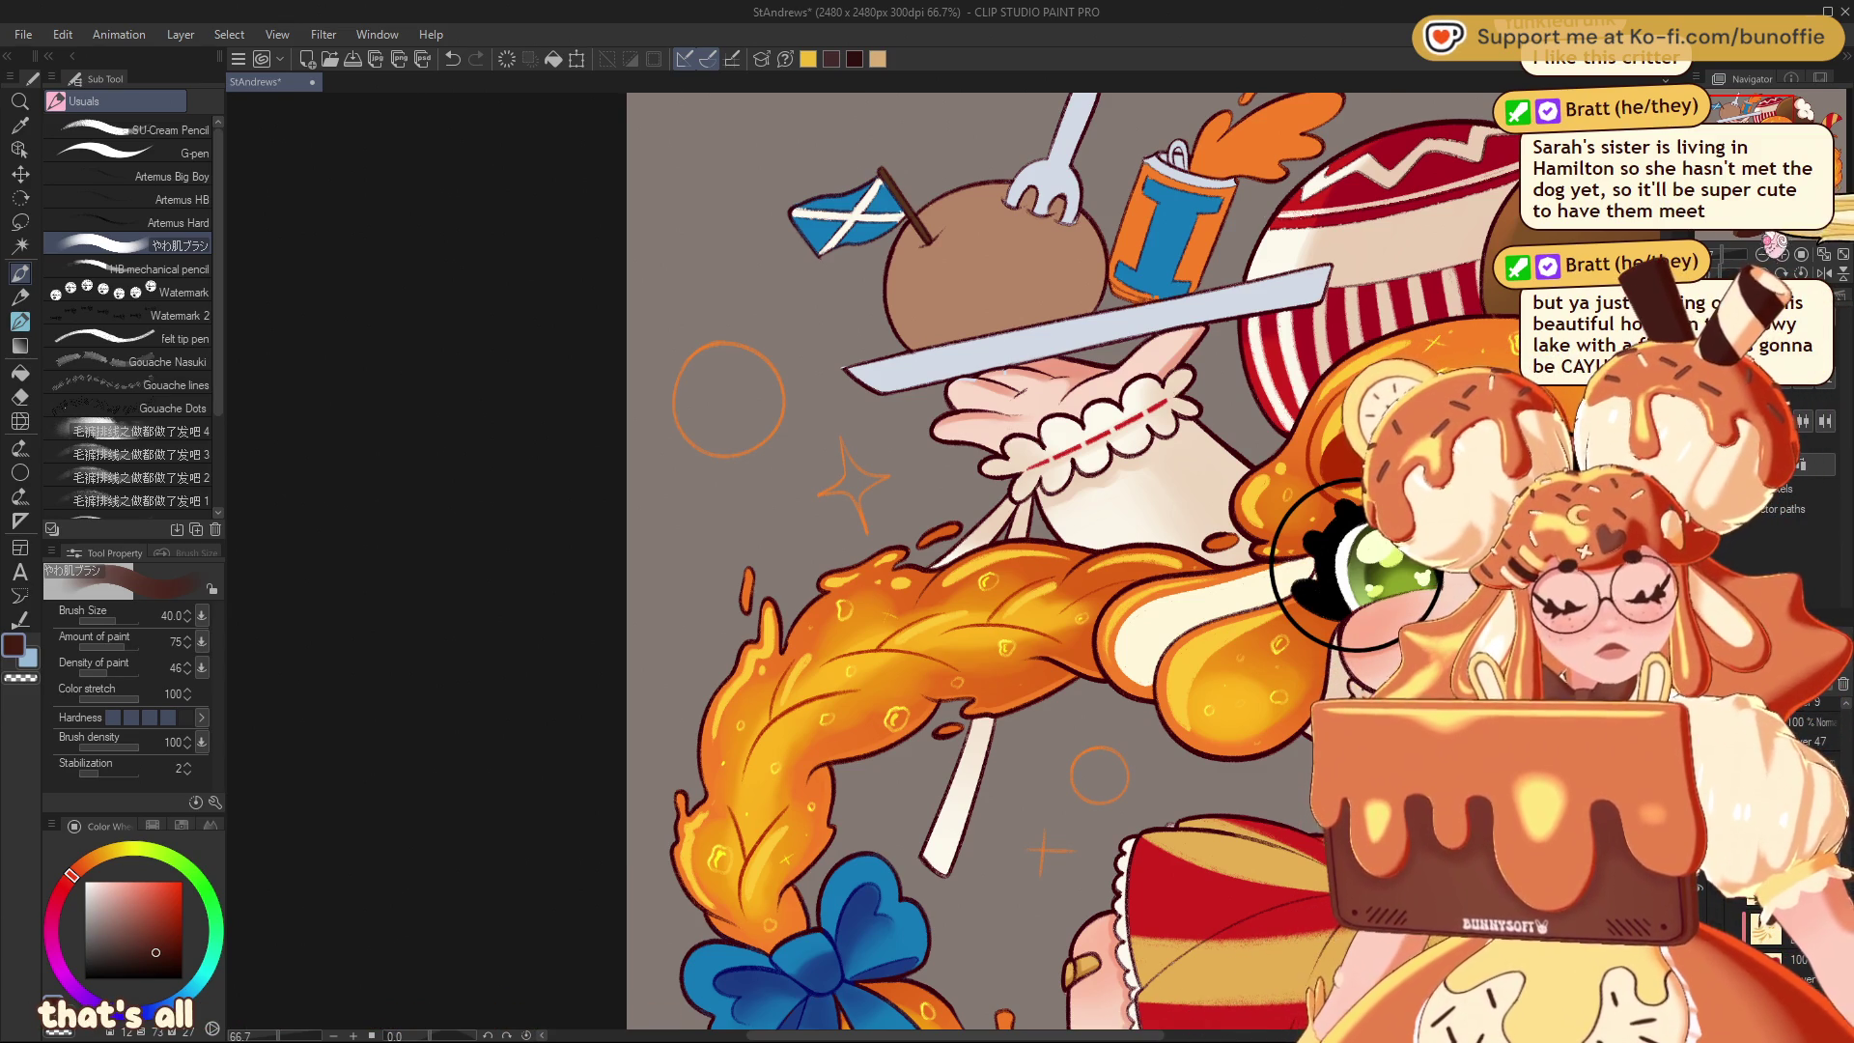
{"action": "scroll", "coordinate": [966, 560], "scroll_direction": "right", "scroll_amount": 5}
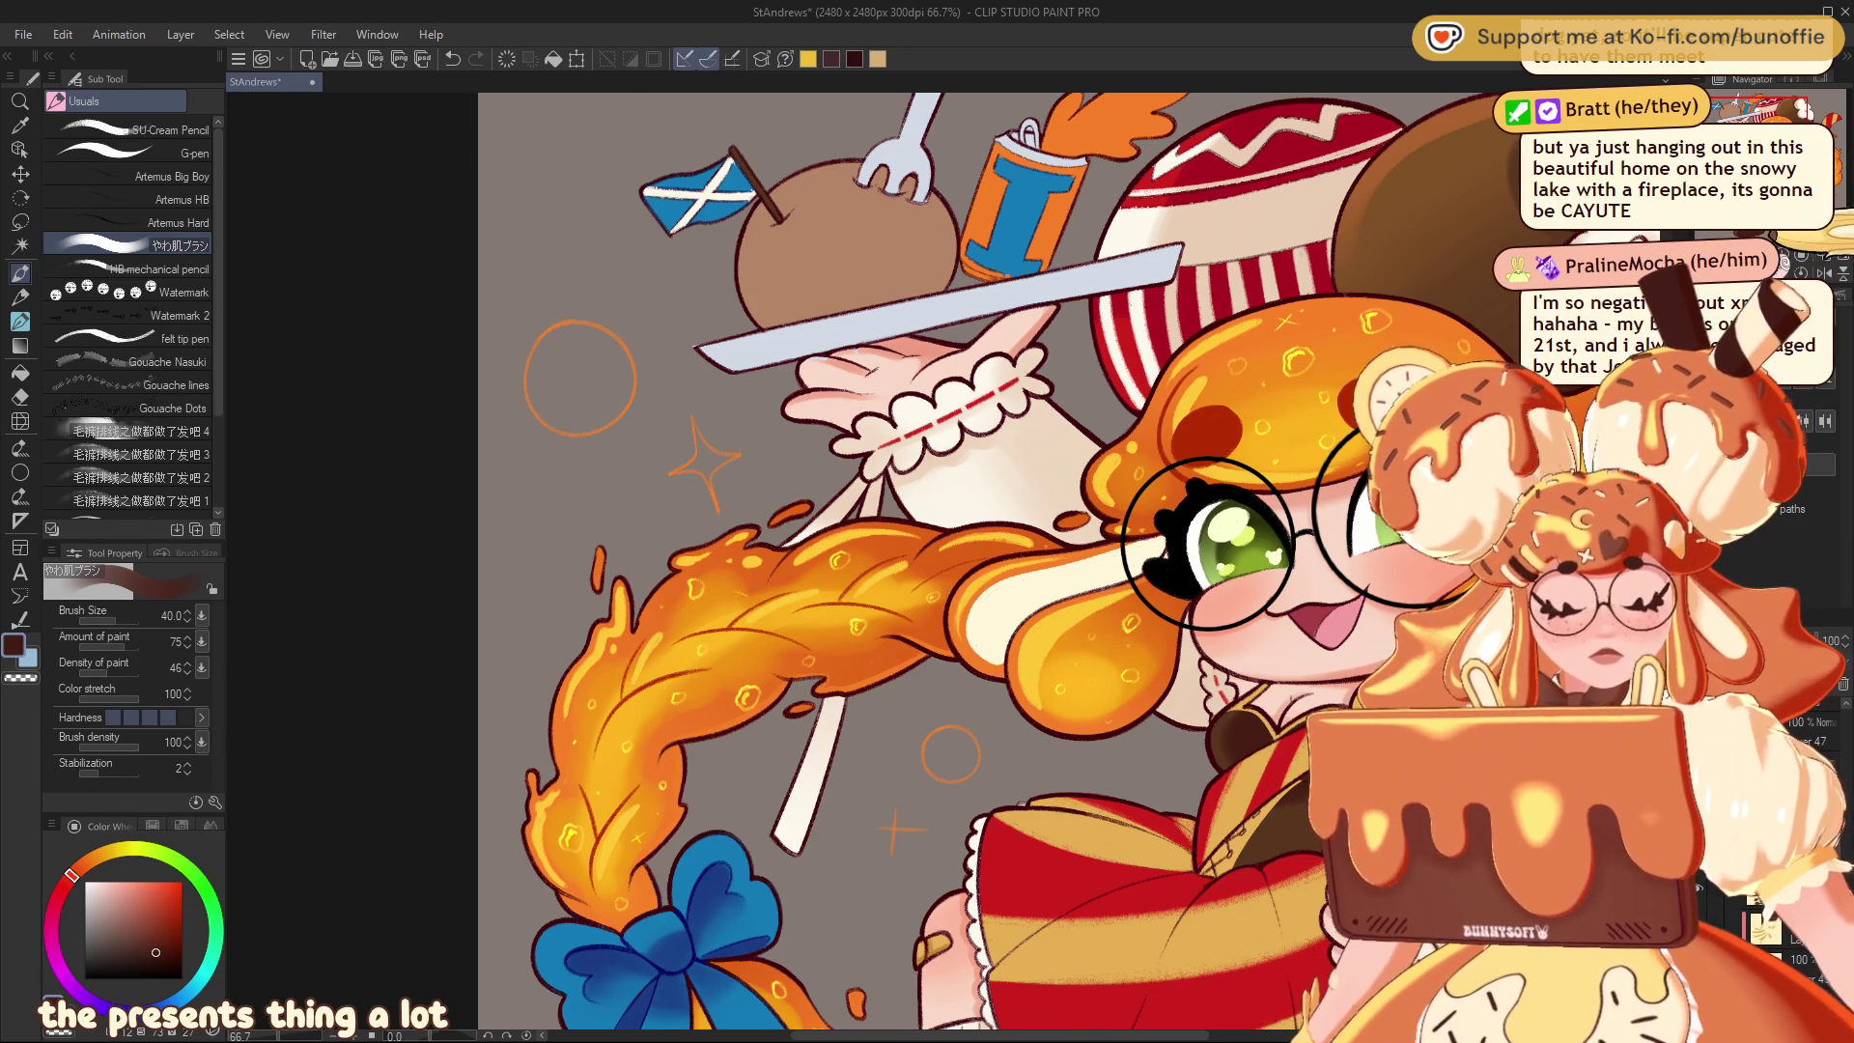
Zoom out to 33.3% and shift the whole chibi illustration rightward in view
{"action": "scroll", "coordinate": [966, 561], "scroll_direction": "down", "scroll_amount": 2}
{"action": "scroll", "coordinate": [966, 560], "scroll_direction": "down", "scroll_amount": 1}
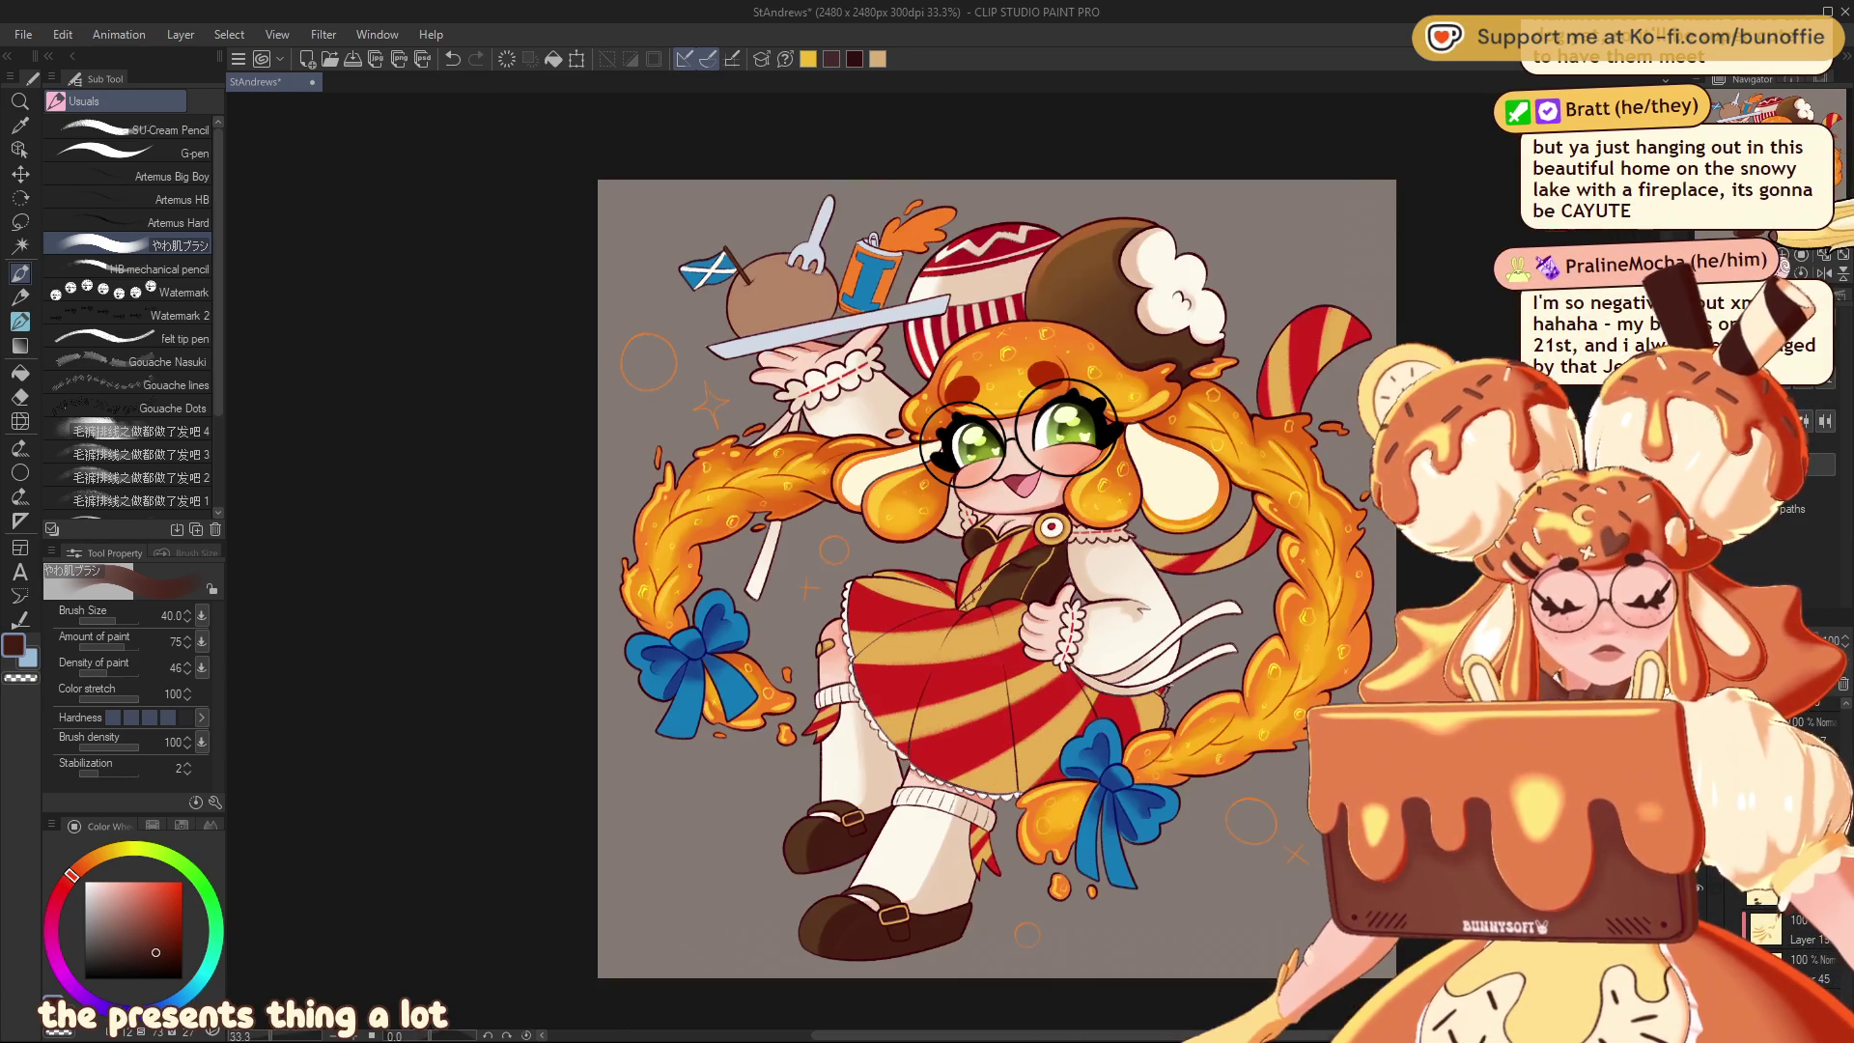
{"action": "left_click_drag", "start_coordinate": [965, 560], "coordinate": [1126, 565]}
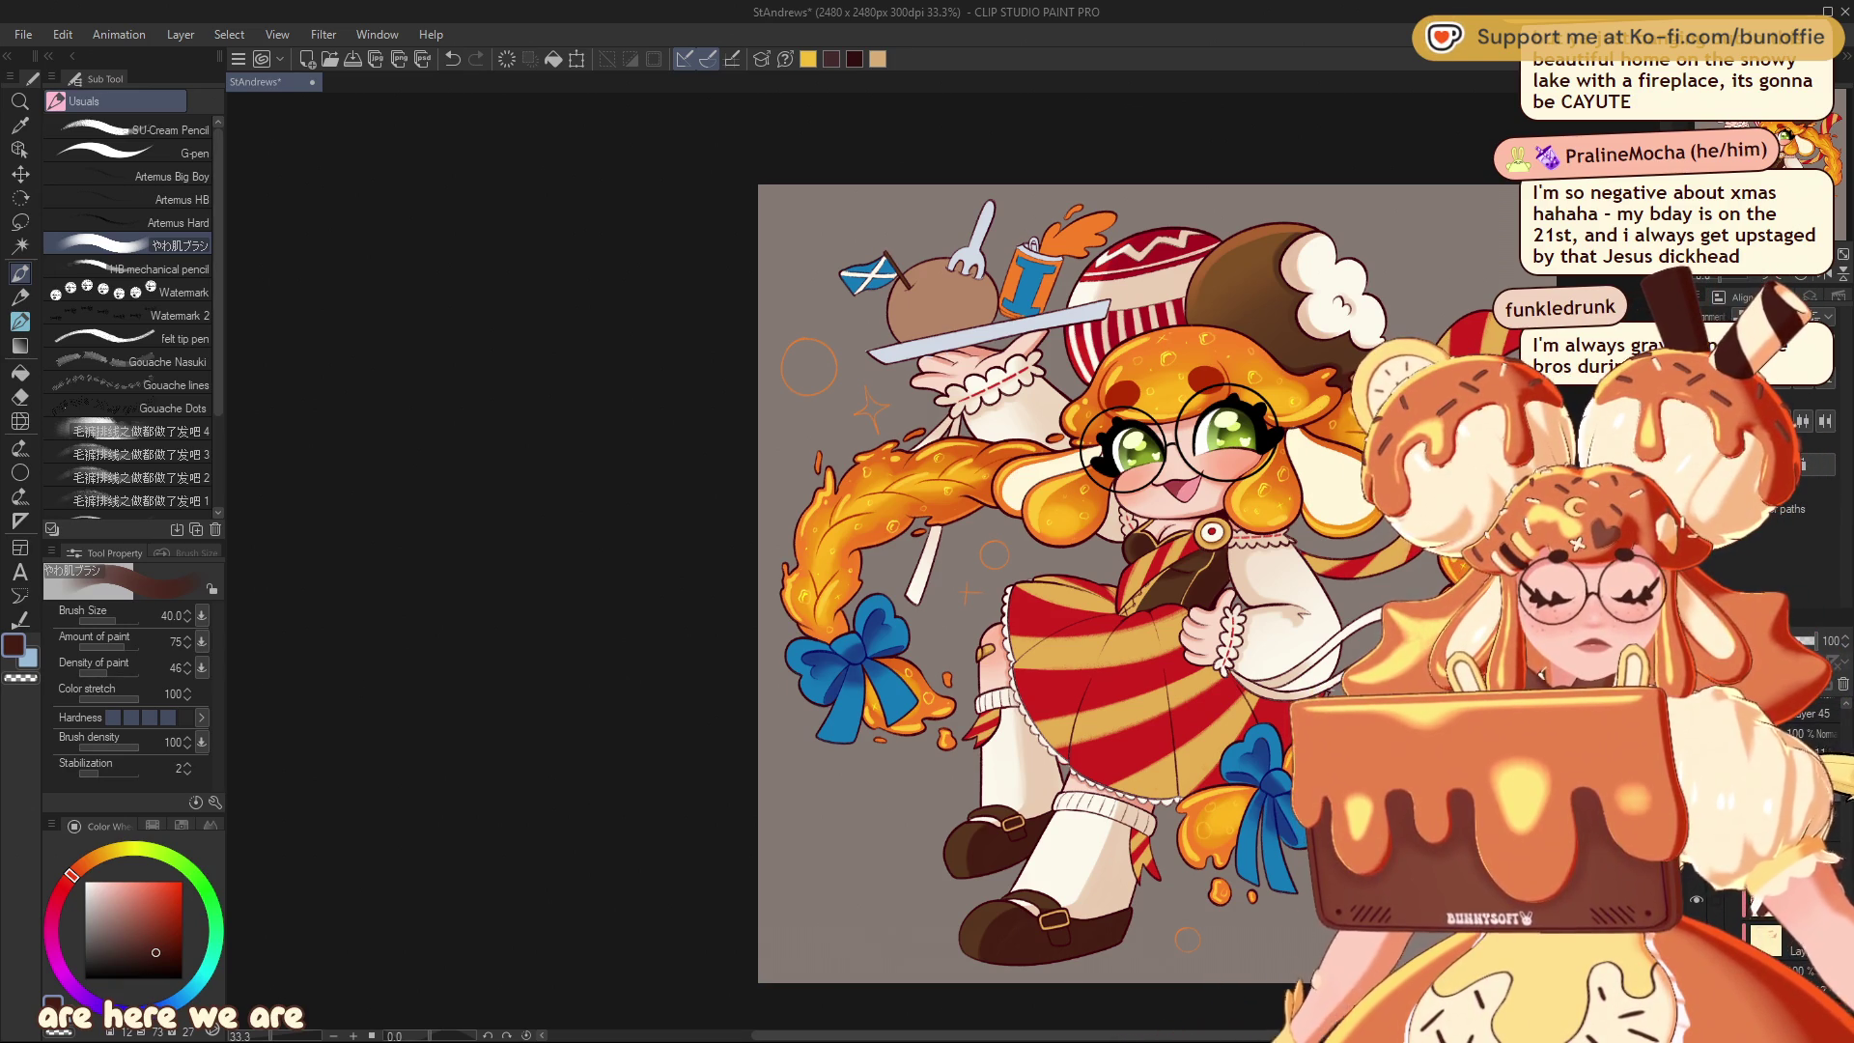
Centre the view on the tray and flag, switch to a crisp inking pen, and zoom out to 66.7%
{"action": "scroll", "coordinate": [869, 541], "scroll_direction": "up", "scroll_amount": 3}
{"action": "scroll", "coordinate": [966, 560], "scroll_direction": "up", "scroll_amount": 5}
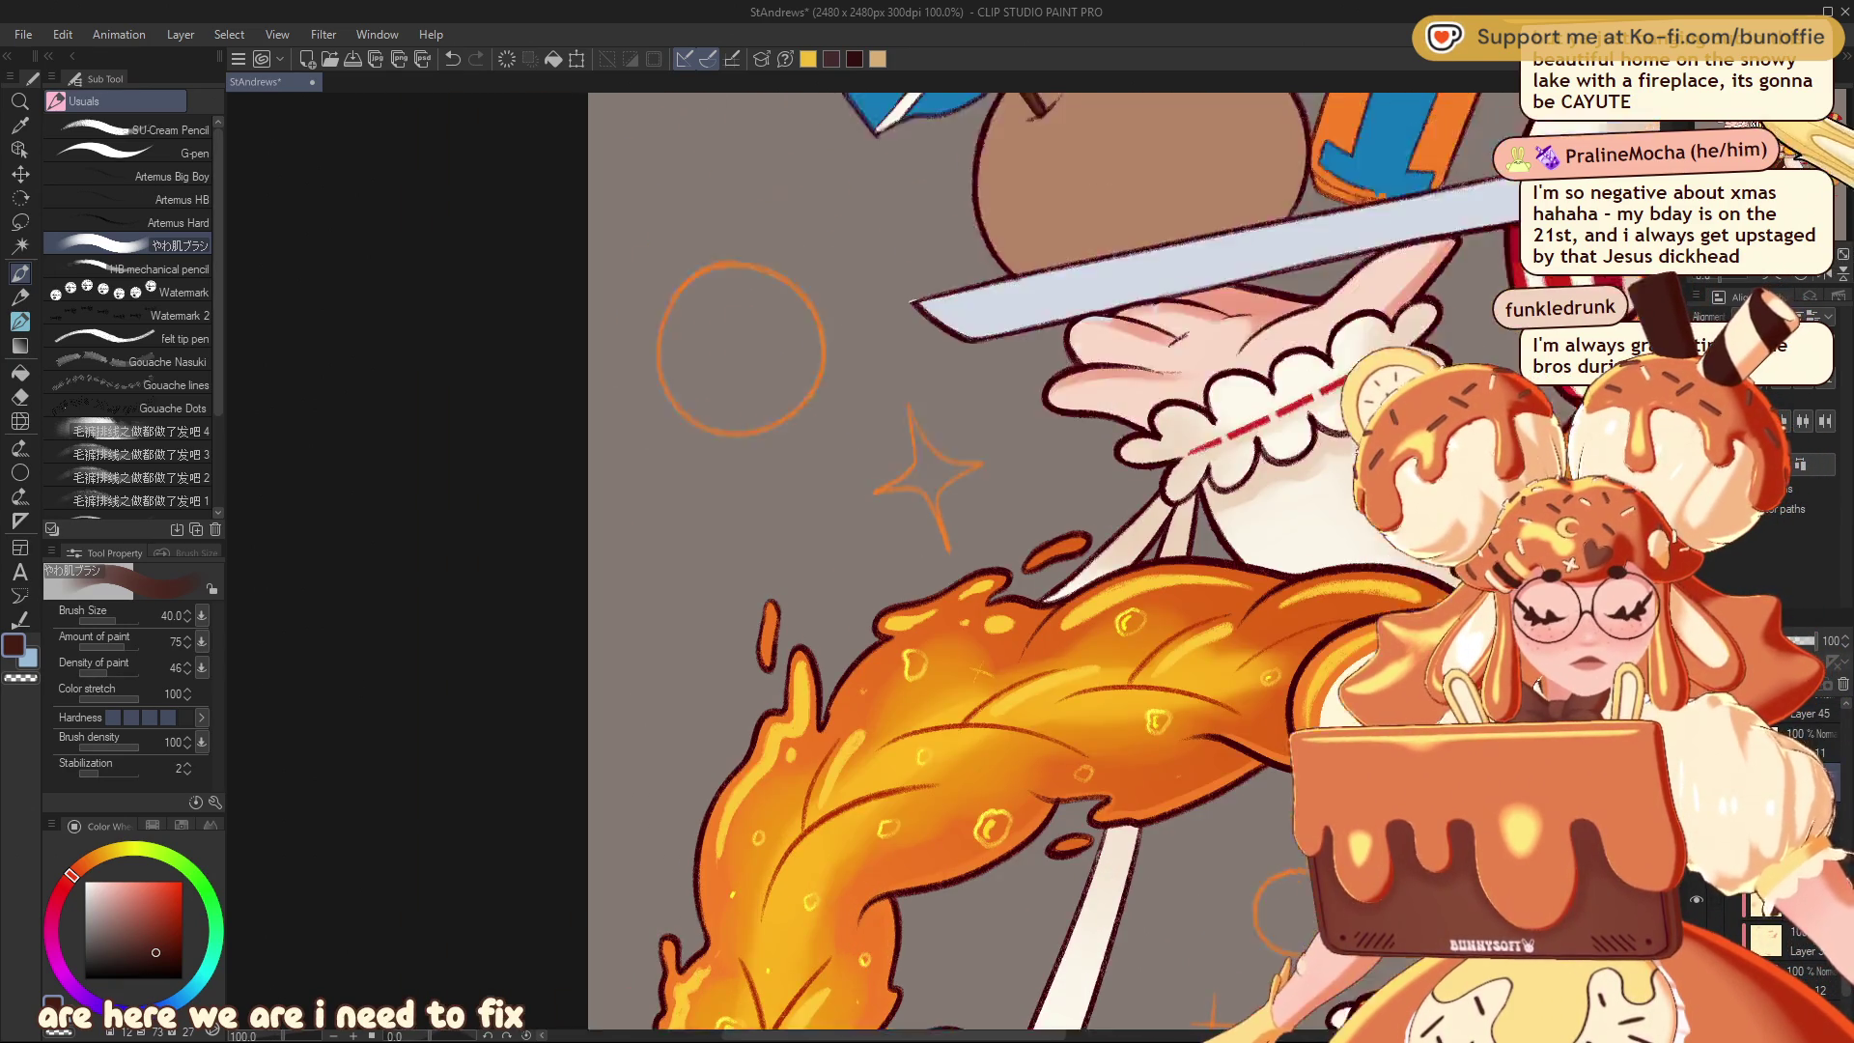
{"action": "left_click_drag", "start_coordinate": [966, 580], "coordinate": [889, 503]}
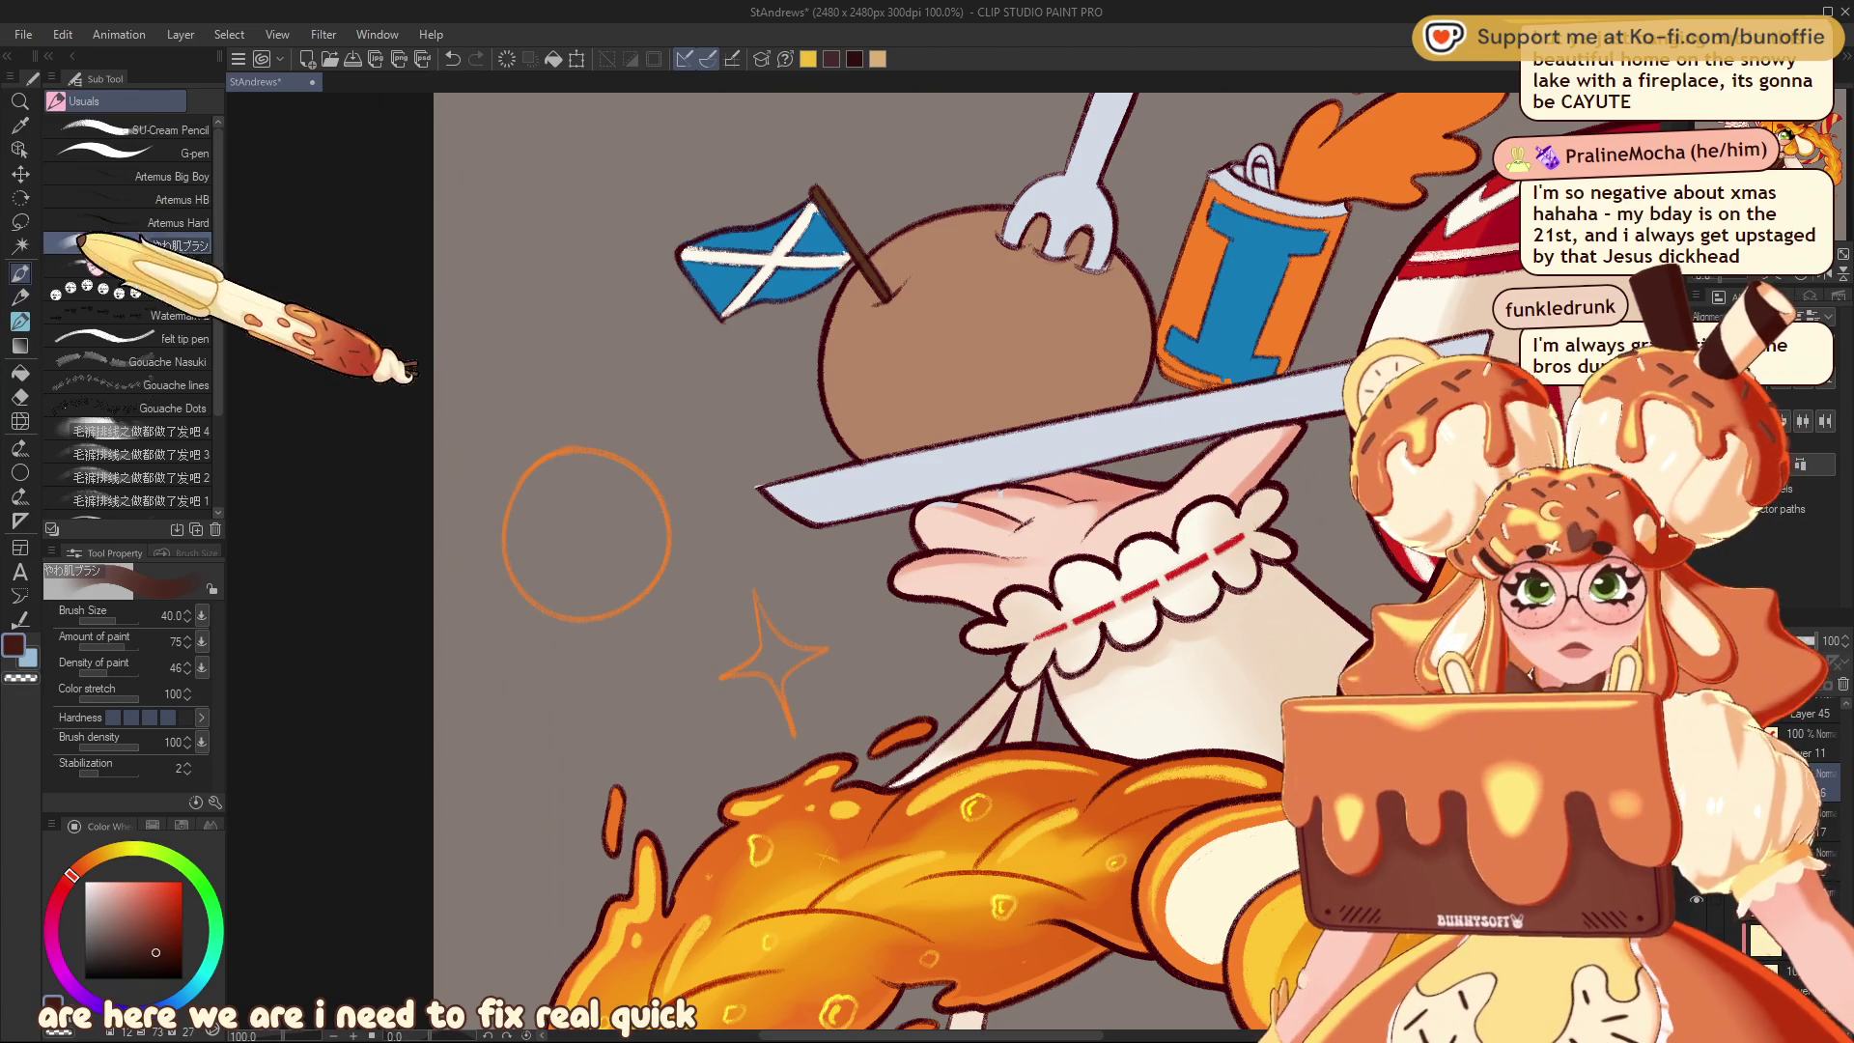
{"action": "left_click", "coordinate": [174, 152]}
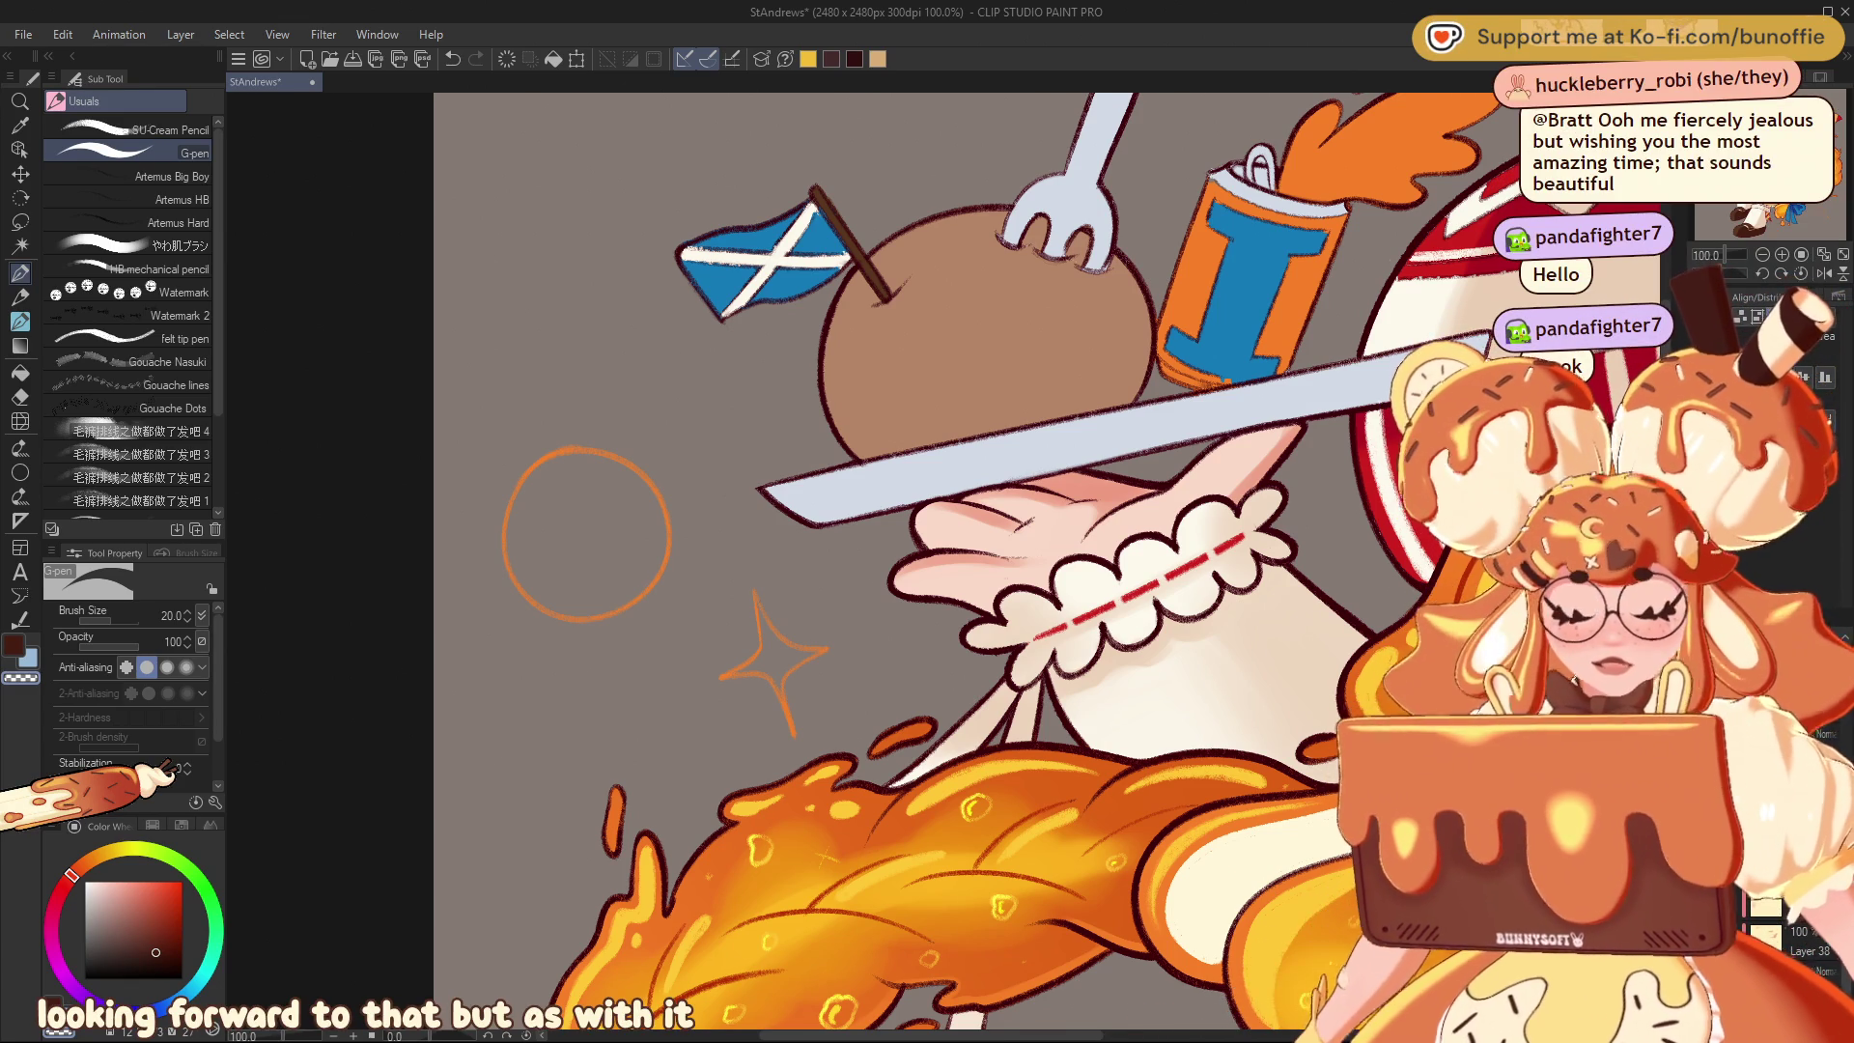
{"action": "key", "text": "ctrl+minus"}
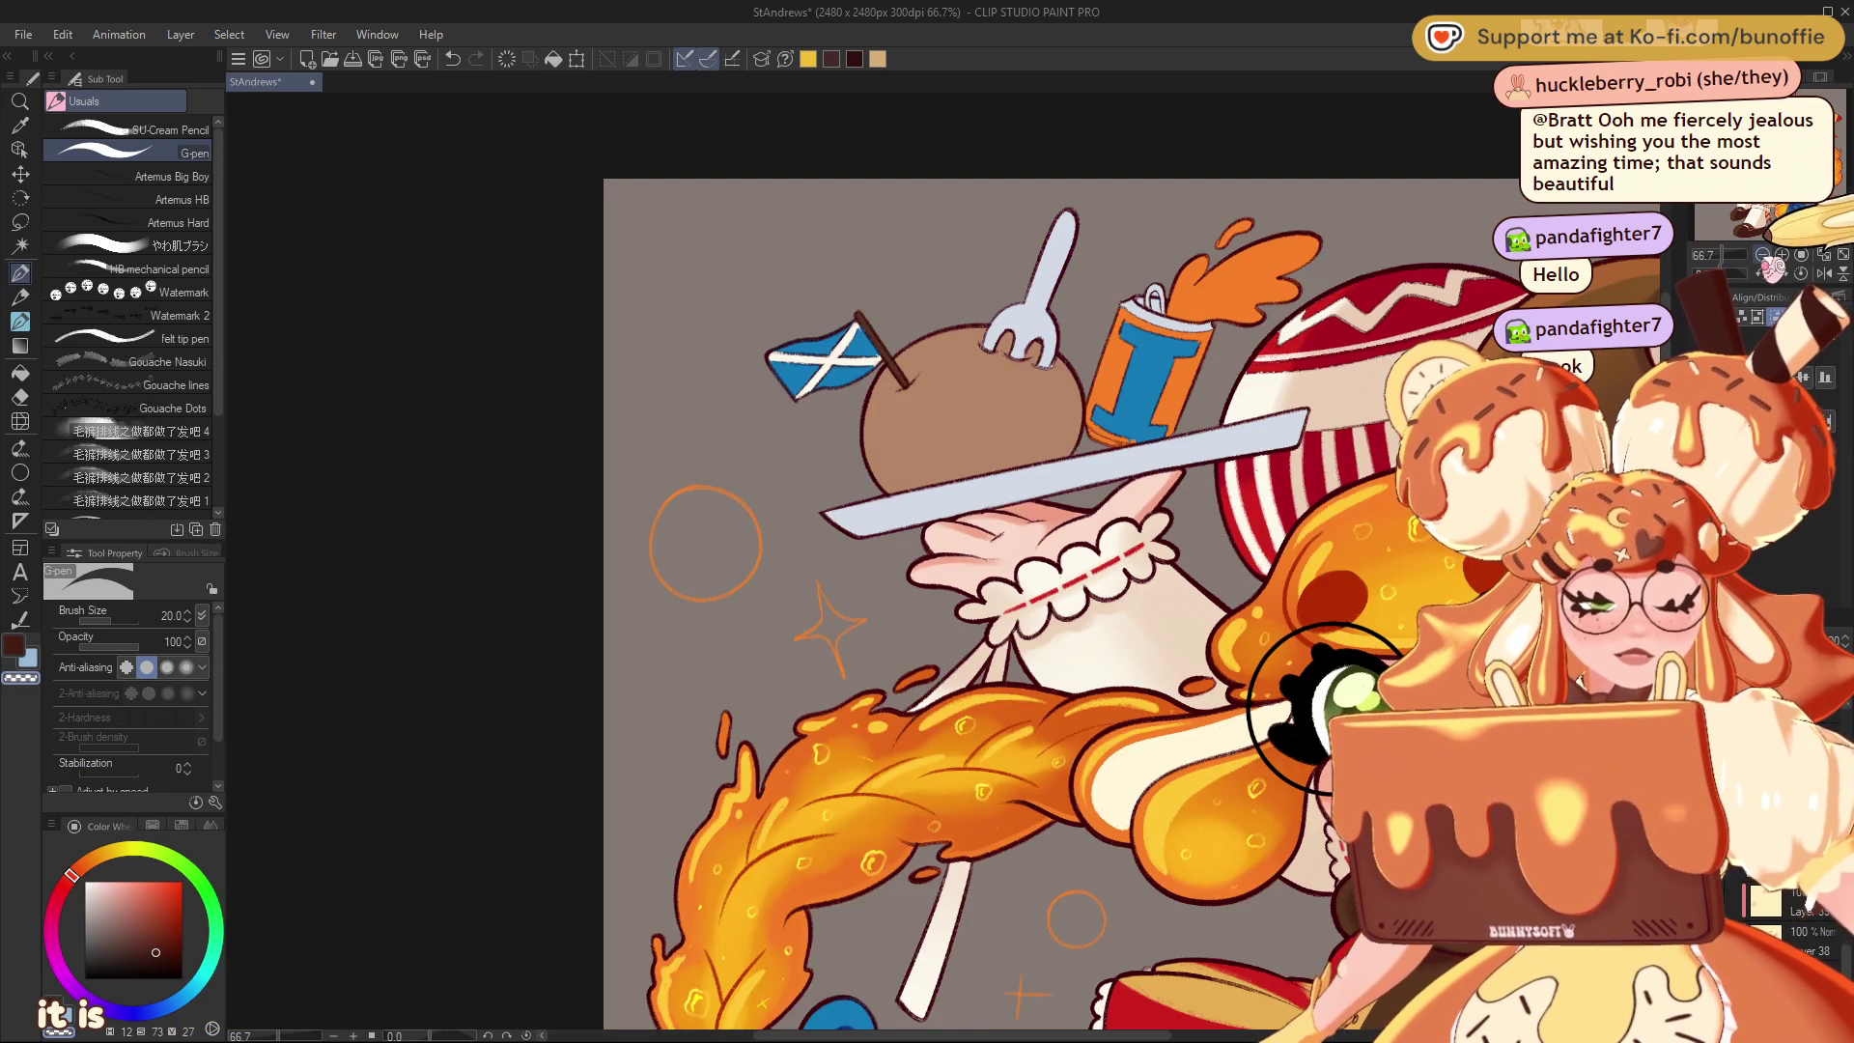
Repaint the white zigzag band on the striped hat in red, then sample cream and near-white
{"action": "key", "text": "ctrl+plus"}
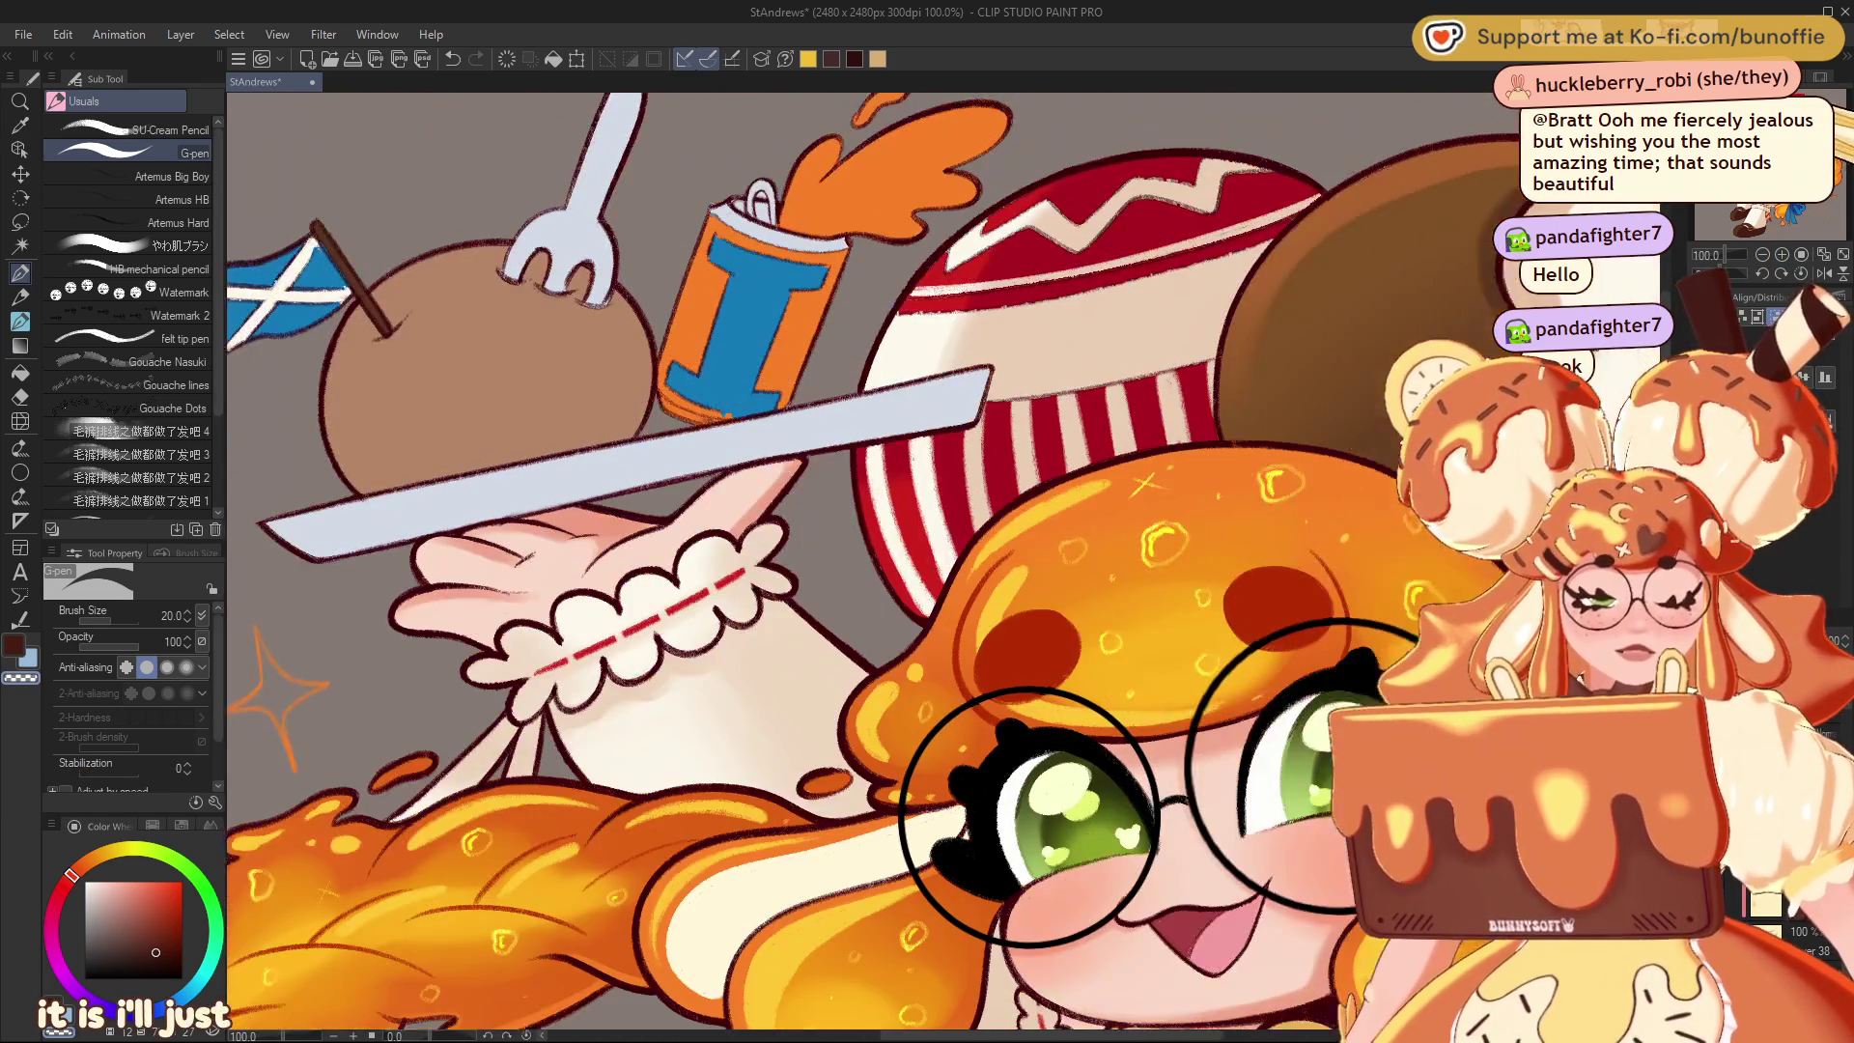
{"action": "left_click_drag", "start_coordinate": [869, 579], "coordinate": [560, 633]}
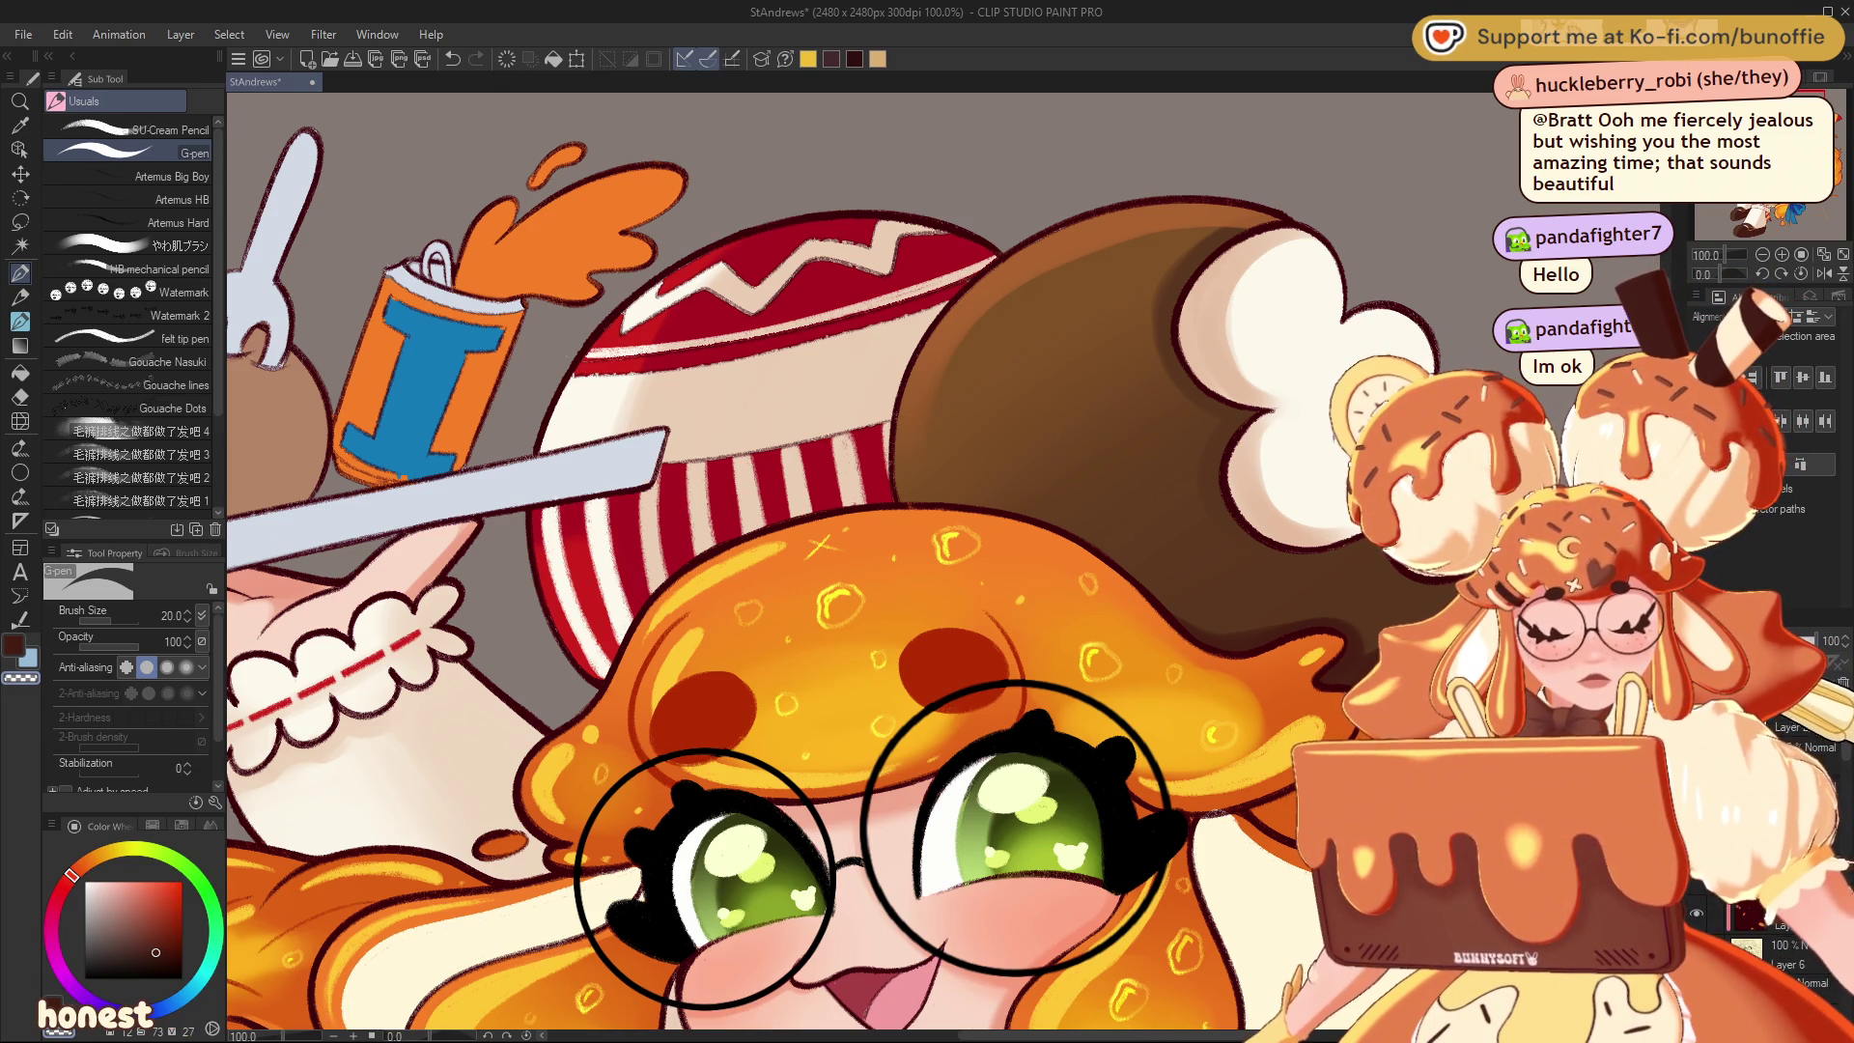
{"action": "left_click", "coordinate": [840, 280], "text": "alt"}
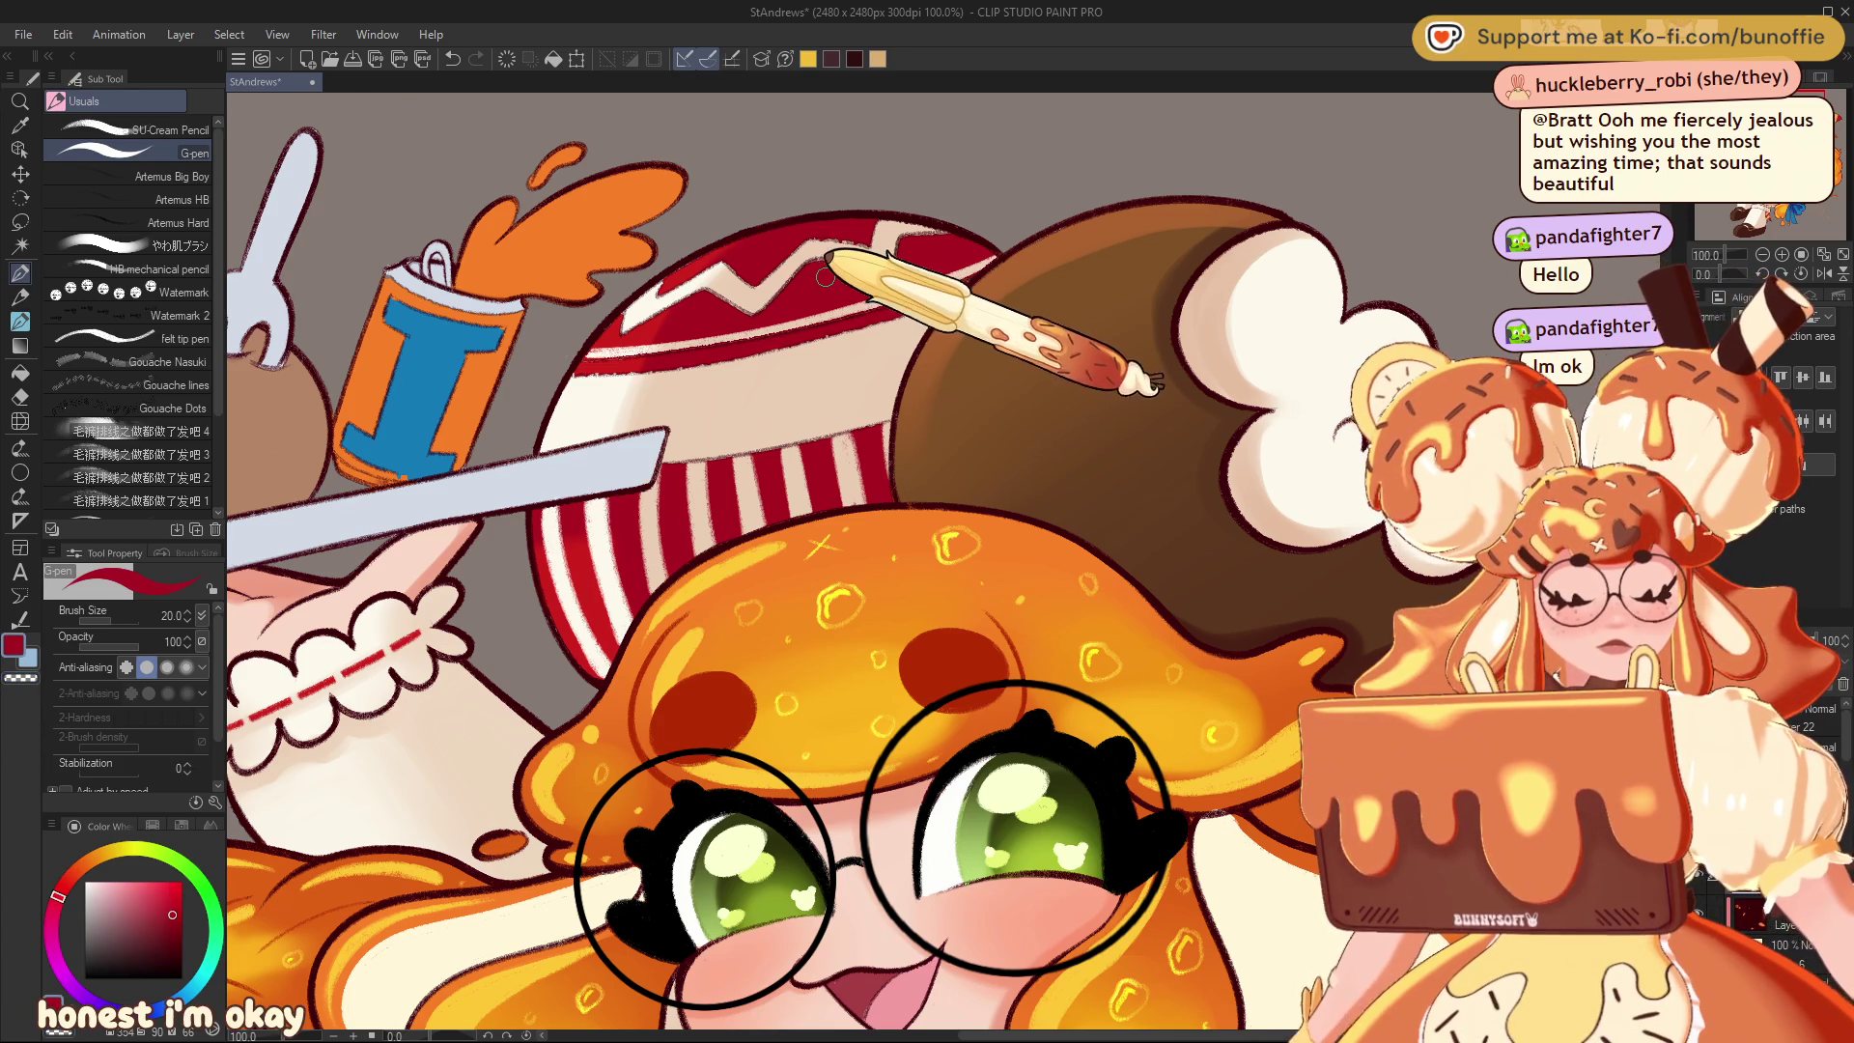
{"action": "mouse_move", "coordinate": [722, 278]}
{"action": "left_mouse_down"}
{"action": "mouse_move", "coordinate": [711, 294]}
{"action": "mouse_move", "coordinate": [754, 280]}
{"action": "mouse_move", "coordinate": [765, 302]}
{"action": "left_mouse_up"}
{"action": "left_click", "coordinate": [763, 285], "text": "alt"}
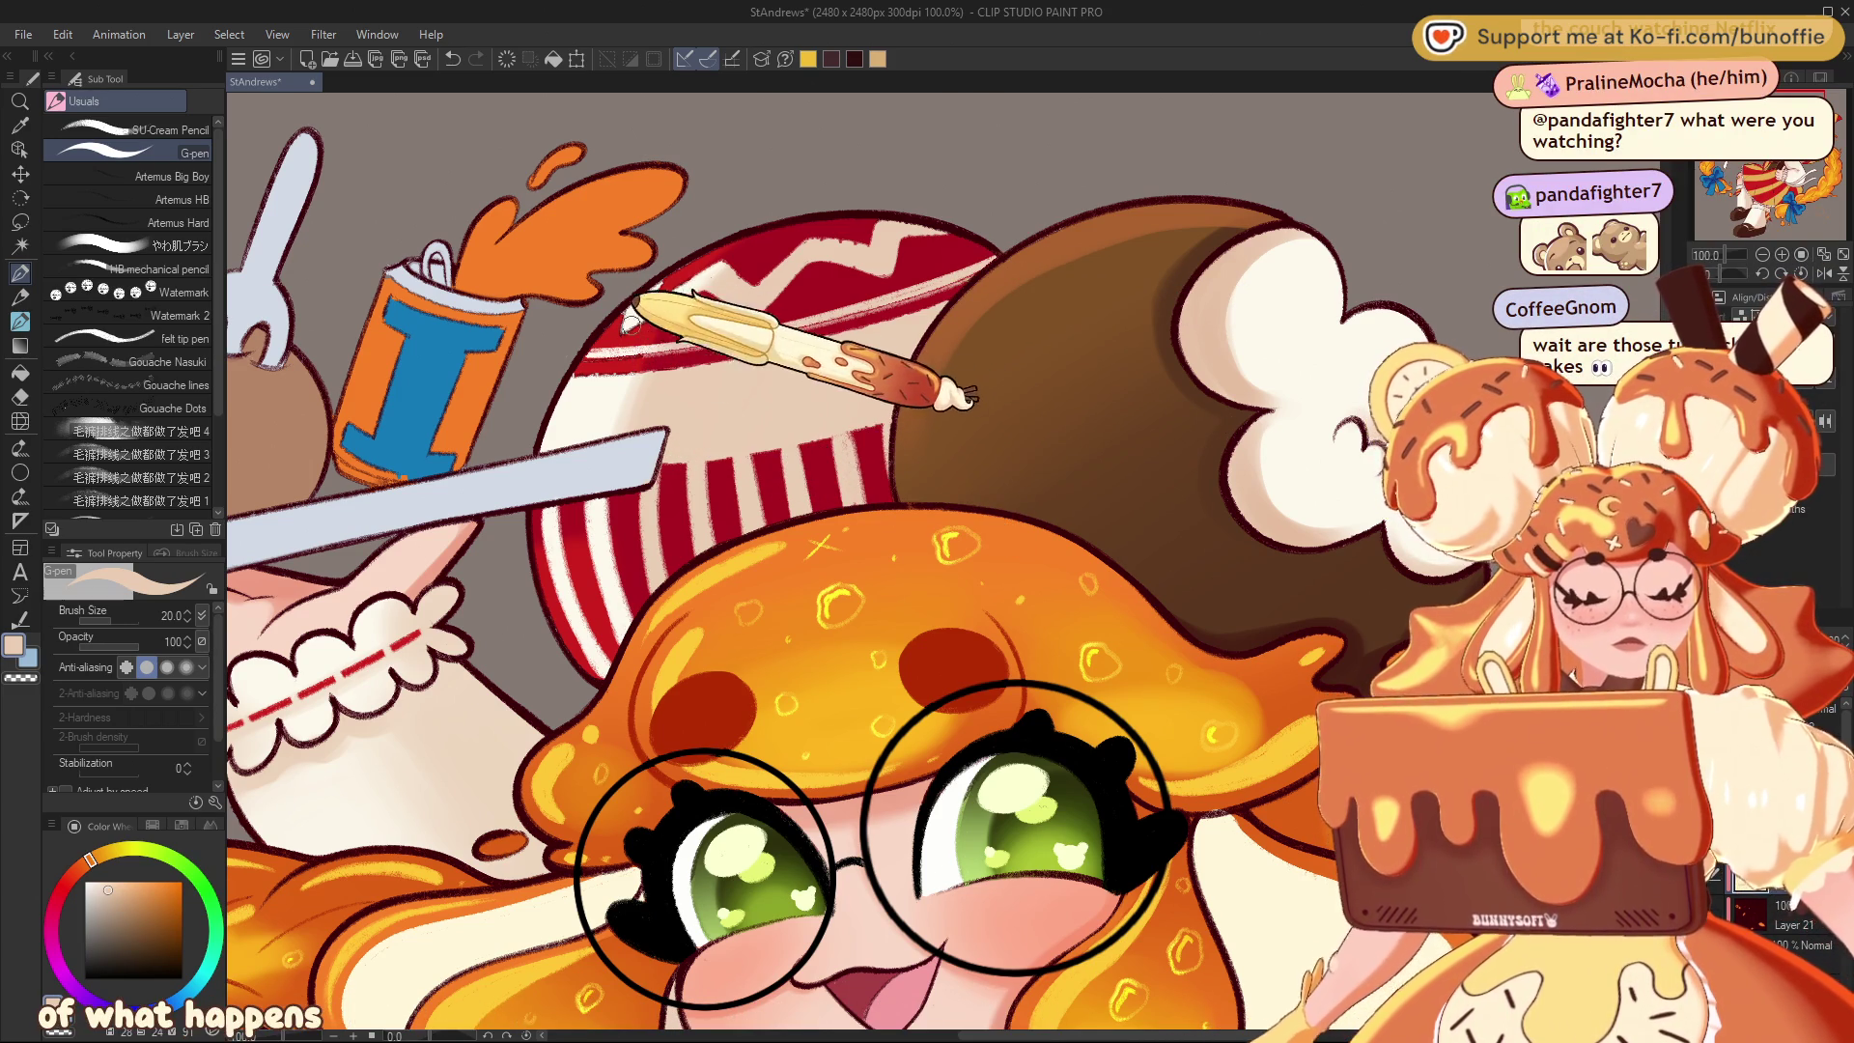
{"action": "left_click", "coordinate": [636, 371], "text": "alt"}
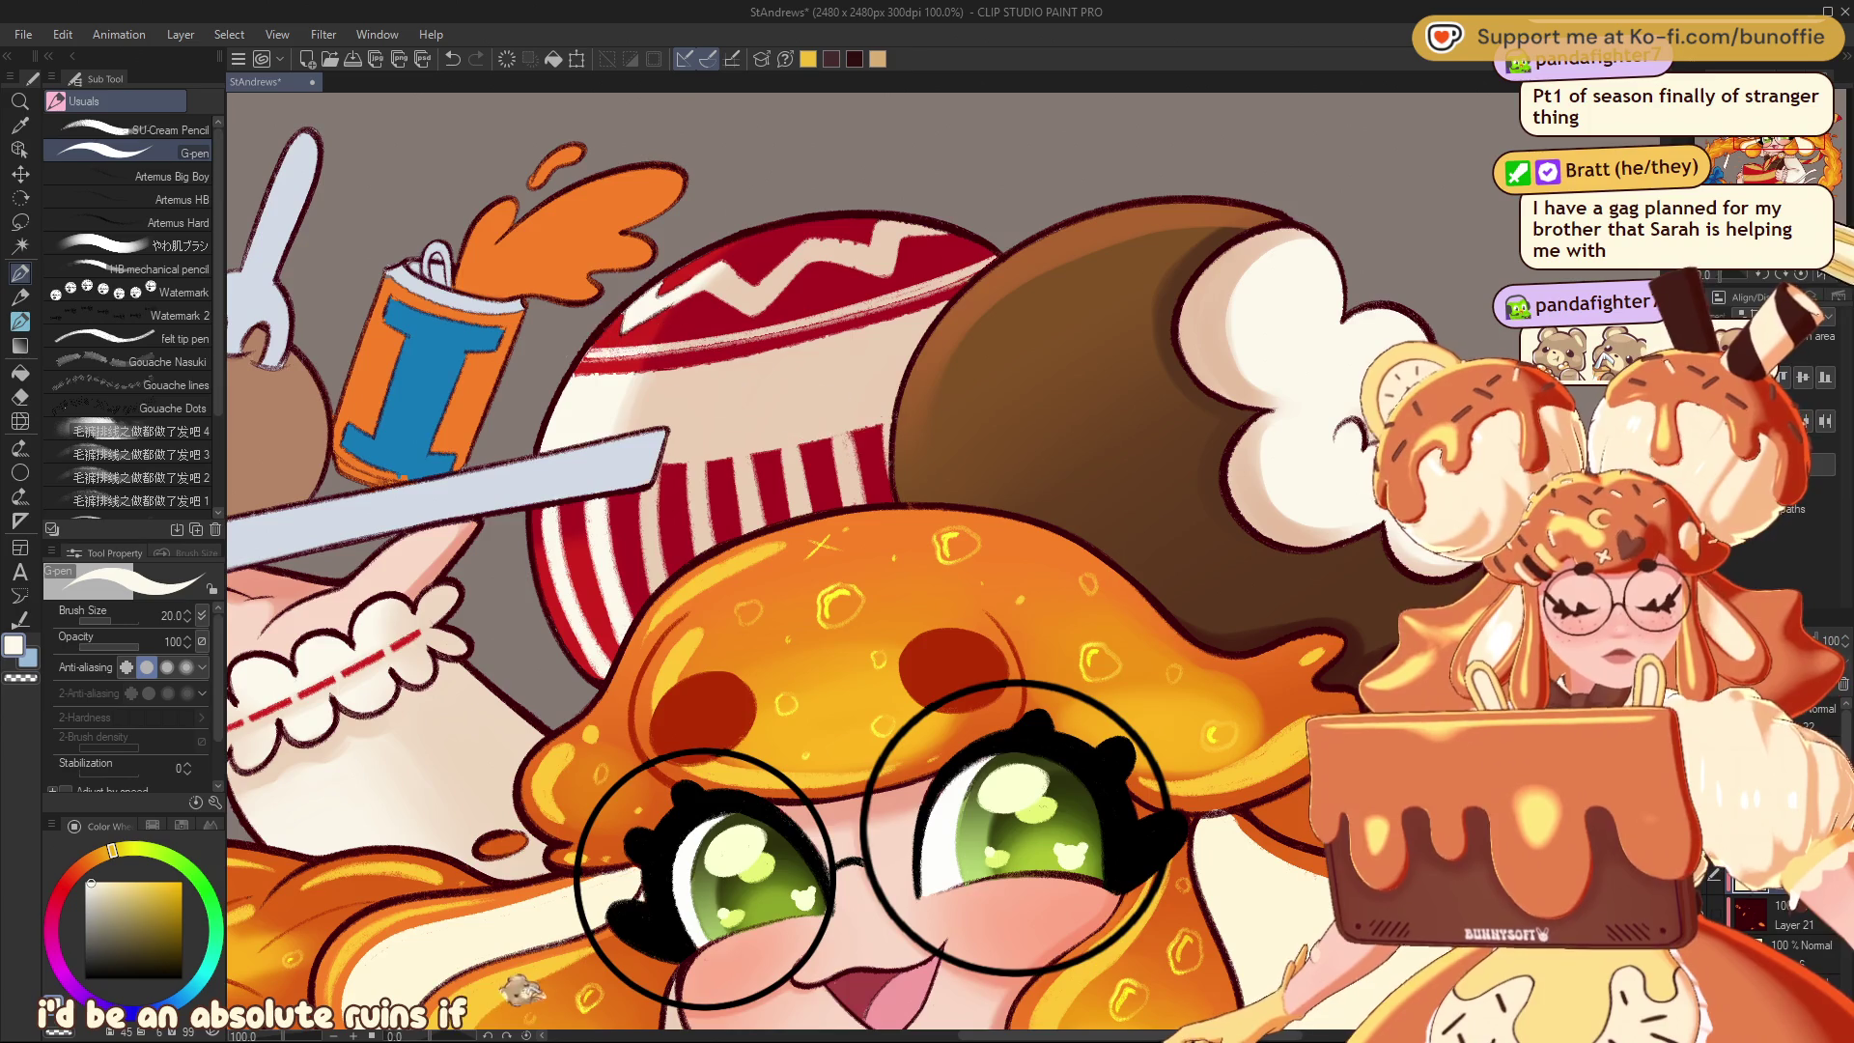
Zoom out and pan down to bring the legs and shoes into view
{"action": "key", "text": "ctrl+minus"}
{"action": "mouse_move", "coordinate": [927, 580]}
{"action": "left_mouse_down"}
{"action": "mouse_move", "coordinate": [1110, 415]}
{"action": "mouse_move", "coordinate": [1173, 145]}
{"action": "mouse_move", "coordinate": [1063, 275]}
{"action": "left_mouse_up"}
{"action": "key", "text": "ctrl+minus"}
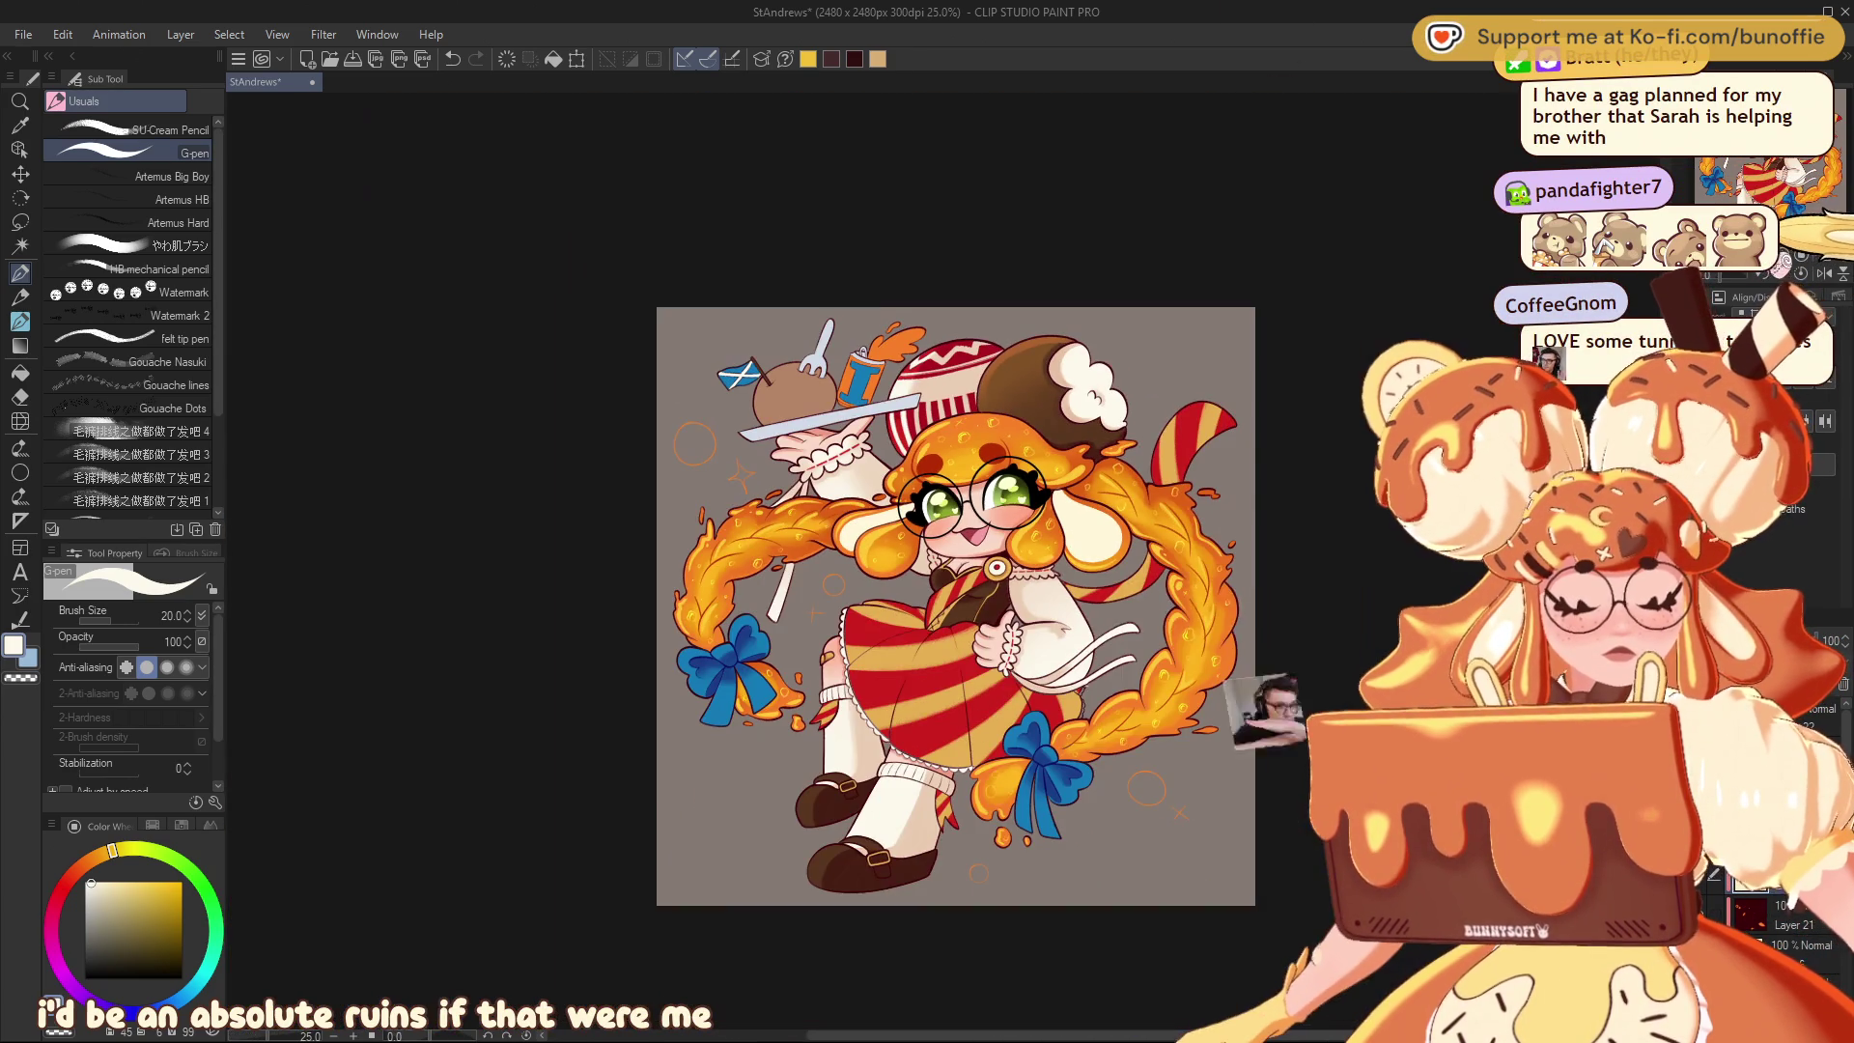
{"action": "key", "text": "ctrl+plus"}
{"action": "mouse_move", "coordinate": [1005, 434]}
{"action": "left_mouse_down"}
{"action": "mouse_move", "coordinate": [1033, 270]}
{"action": "mouse_move", "coordinate": [995, 207]}
{"action": "mouse_move", "coordinate": [961, 215]}
{"action": "mouse_move", "coordinate": [971, 232]}
{"action": "left_mouse_up"}
{"action": "mouse_move", "coordinate": [927, 386]}
{"action": "left_mouse_down"}
{"action": "mouse_move", "coordinate": [927, 667]}
{"action": "mouse_move", "coordinate": [879, 686]}
{"action": "mouse_move", "coordinate": [927, 328]}
{"action": "mouse_move", "coordinate": [1106, 280]}
{"action": "left_mouse_up"}
Pick brown, add a new shading layer, and select the やわ肌ブラシ soft brush
{"action": "left_click", "coordinate": [1044, 213], "text": "alt"}
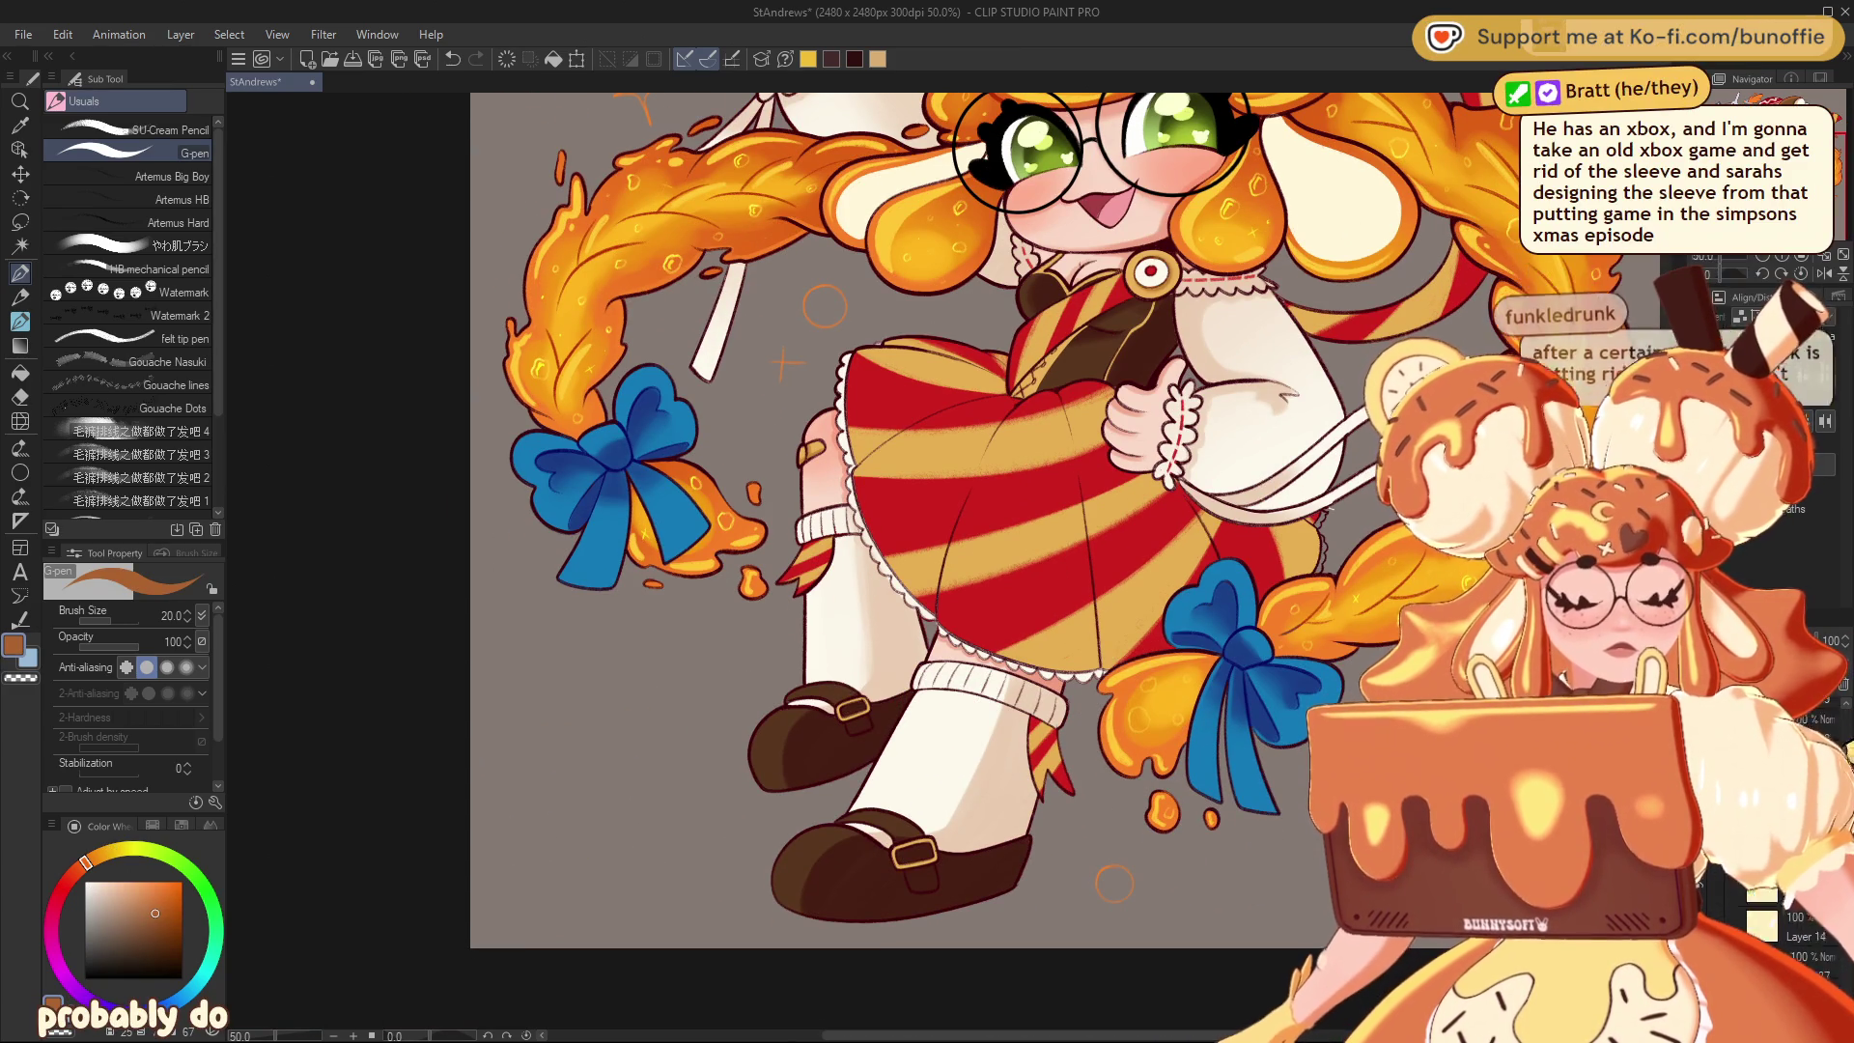
{"action": "key", "text": "ctrl+shift+n"}
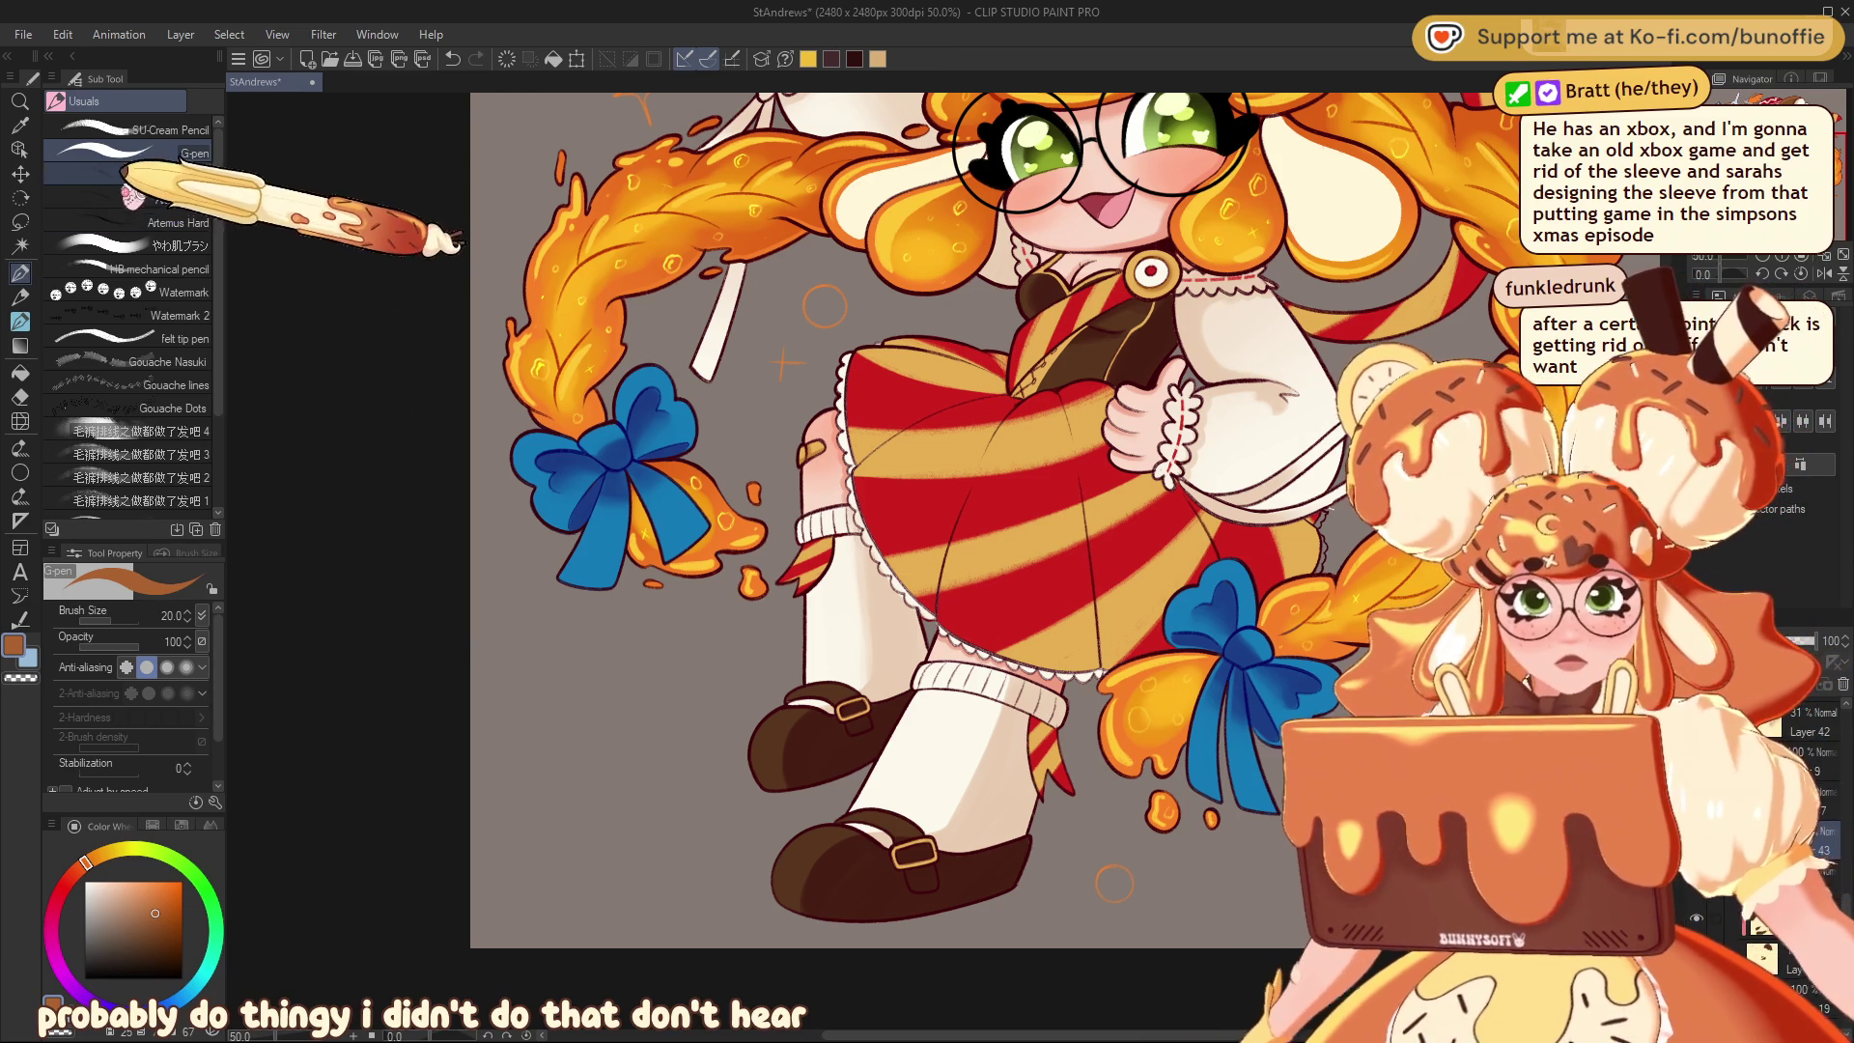
{"action": "left_click", "coordinate": [186, 245]}
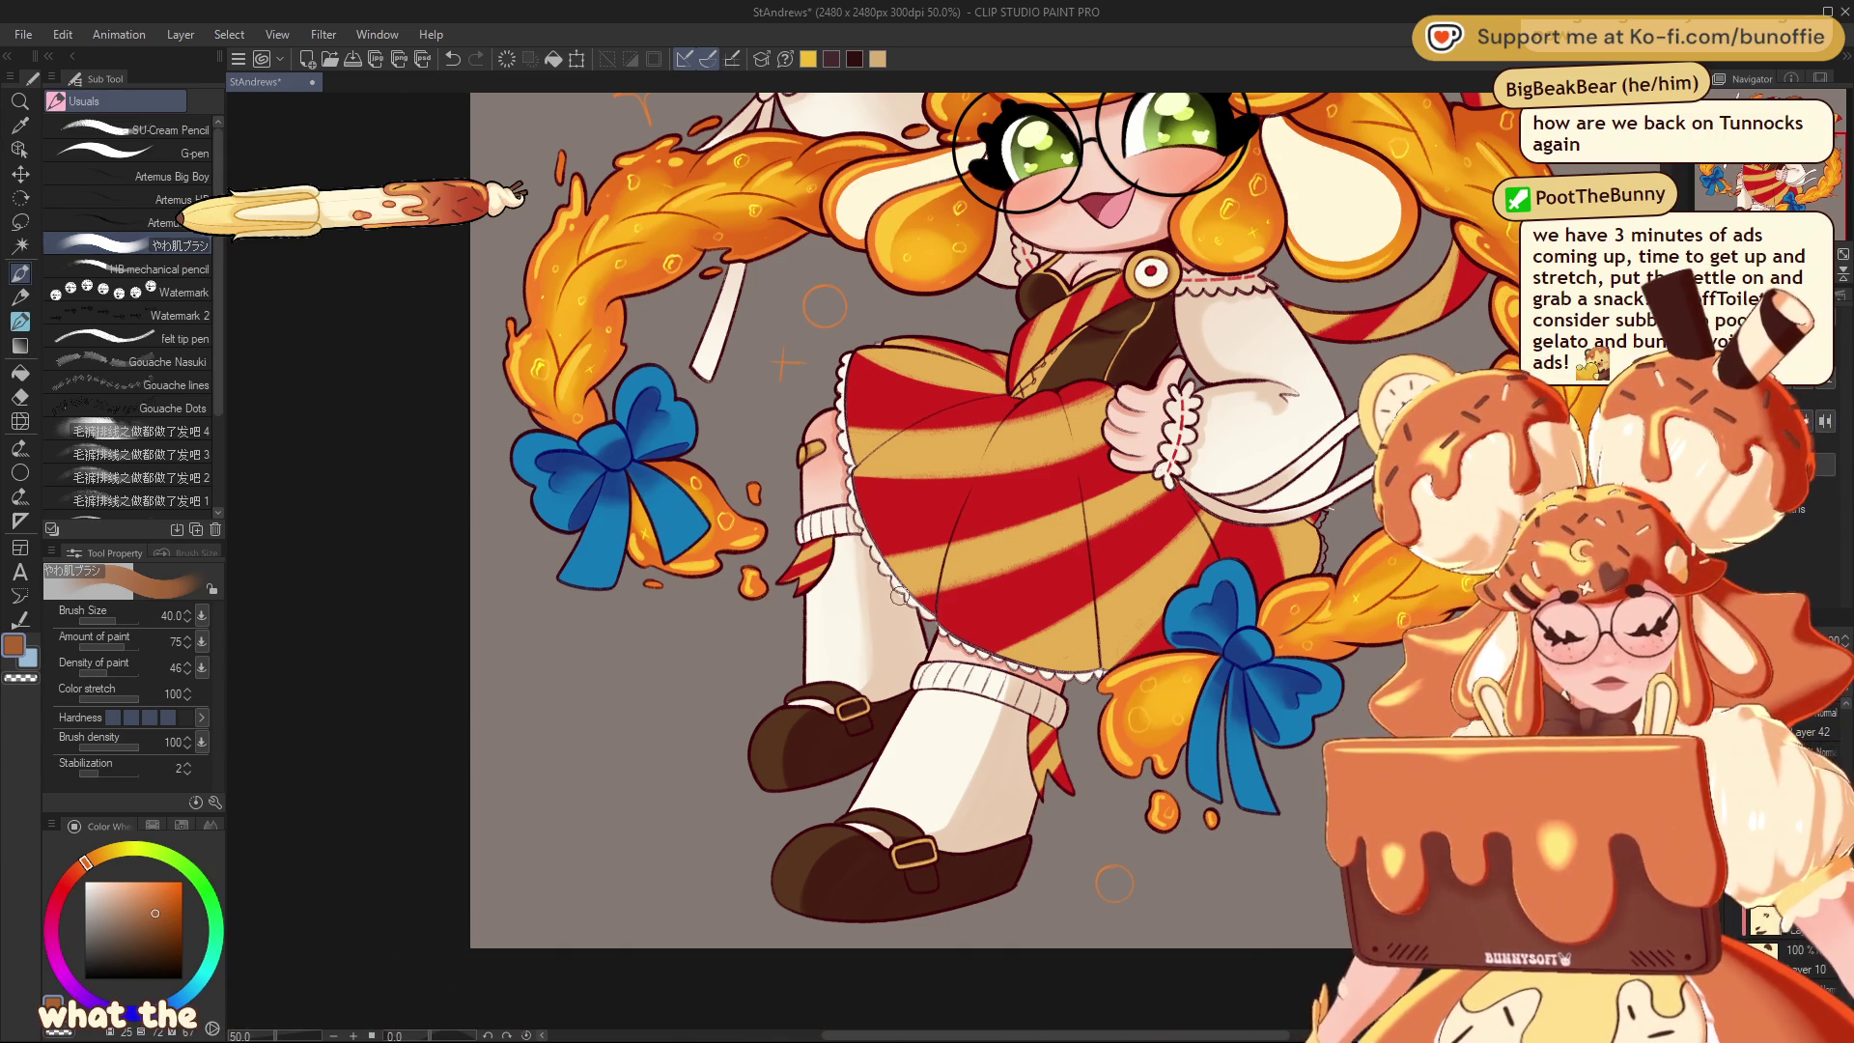
Toggle undo/redo, make two strokes on the lower figure, then scroll the face and tray to centre
{"action": "key", "text": "ctrl+z"}
{"action": "key", "text": "ctrl+y"}
{"action": "key", "text": "ctrl+z"}
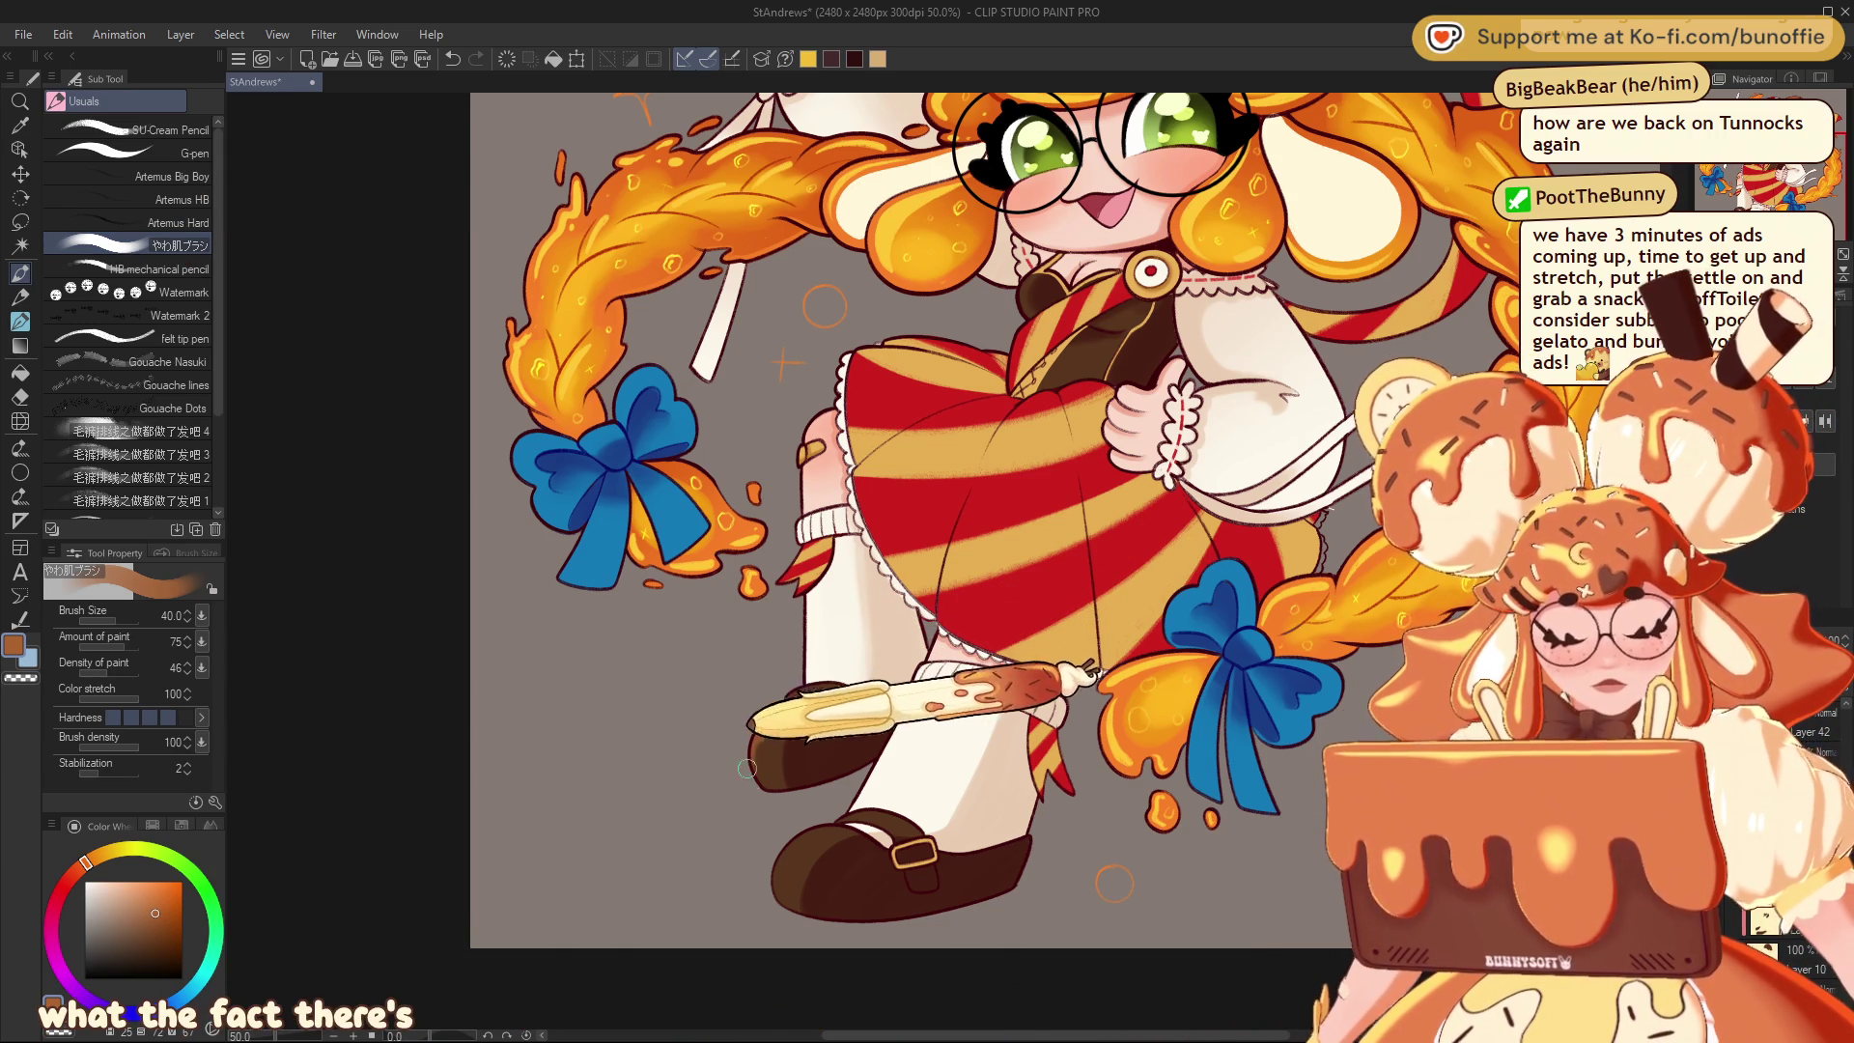
{"action": "key", "text": "ctrl+y"}
{"action": "key", "text": "ctrl+z"}
{"action": "key", "text": "ctrl+y"}
{"action": "mouse_move", "coordinate": [835, 690]}
{"action": "left_mouse_down"}
{"action": "mouse_move", "coordinate": [767, 753]}
{"action": "mouse_move", "coordinate": [797, 682]}
{"action": "mouse_move", "coordinate": [819, 823]}
{"action": "mouse_move", "coordinate": [773, 855]}
{"action": "mouse_move", "coordinate": [780, 928]}
{"action": "mouse_move", "coordinate": [772, 870]}
{"action": "left_mouse_up"}
{"action": "left_click_drag", "start_coordinate": [777, 906], "coordinate": [783, 850]}
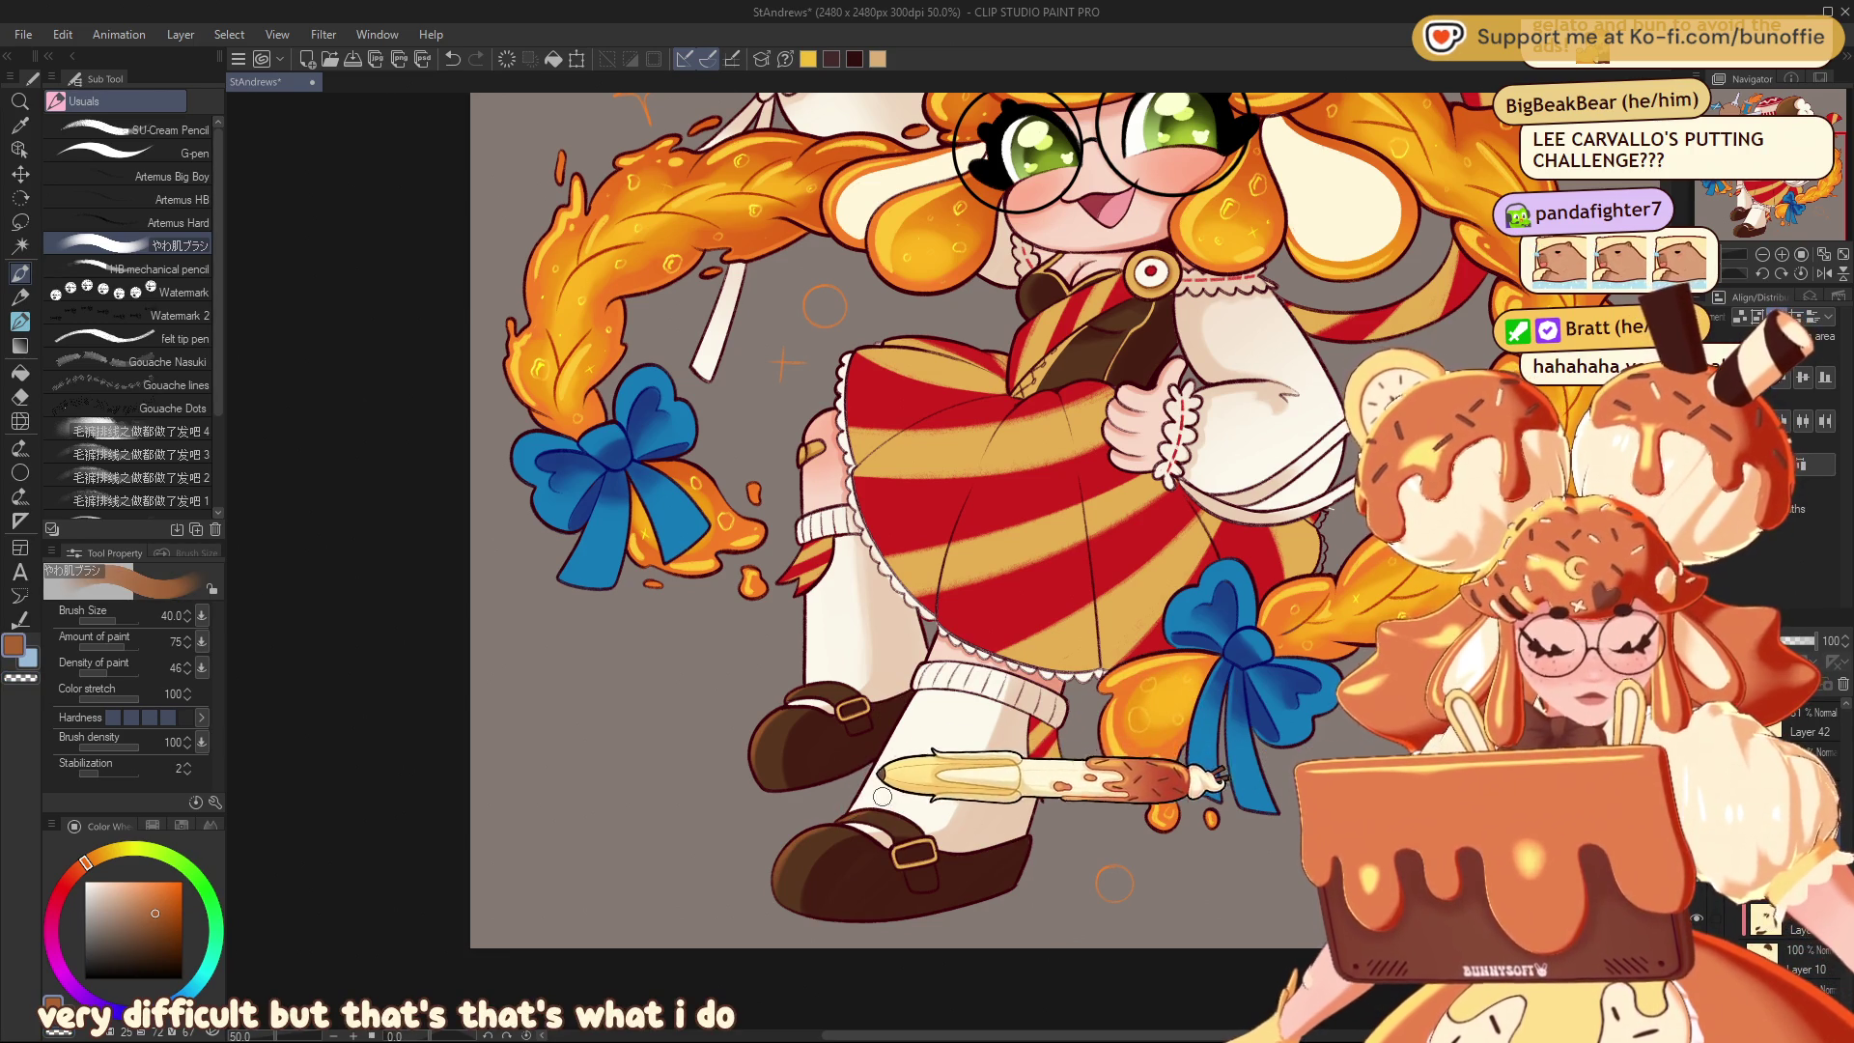
{"action": "scroll", "coordinate": [915, 773], "scroll_direction": "up", "scroll_amount": 3}
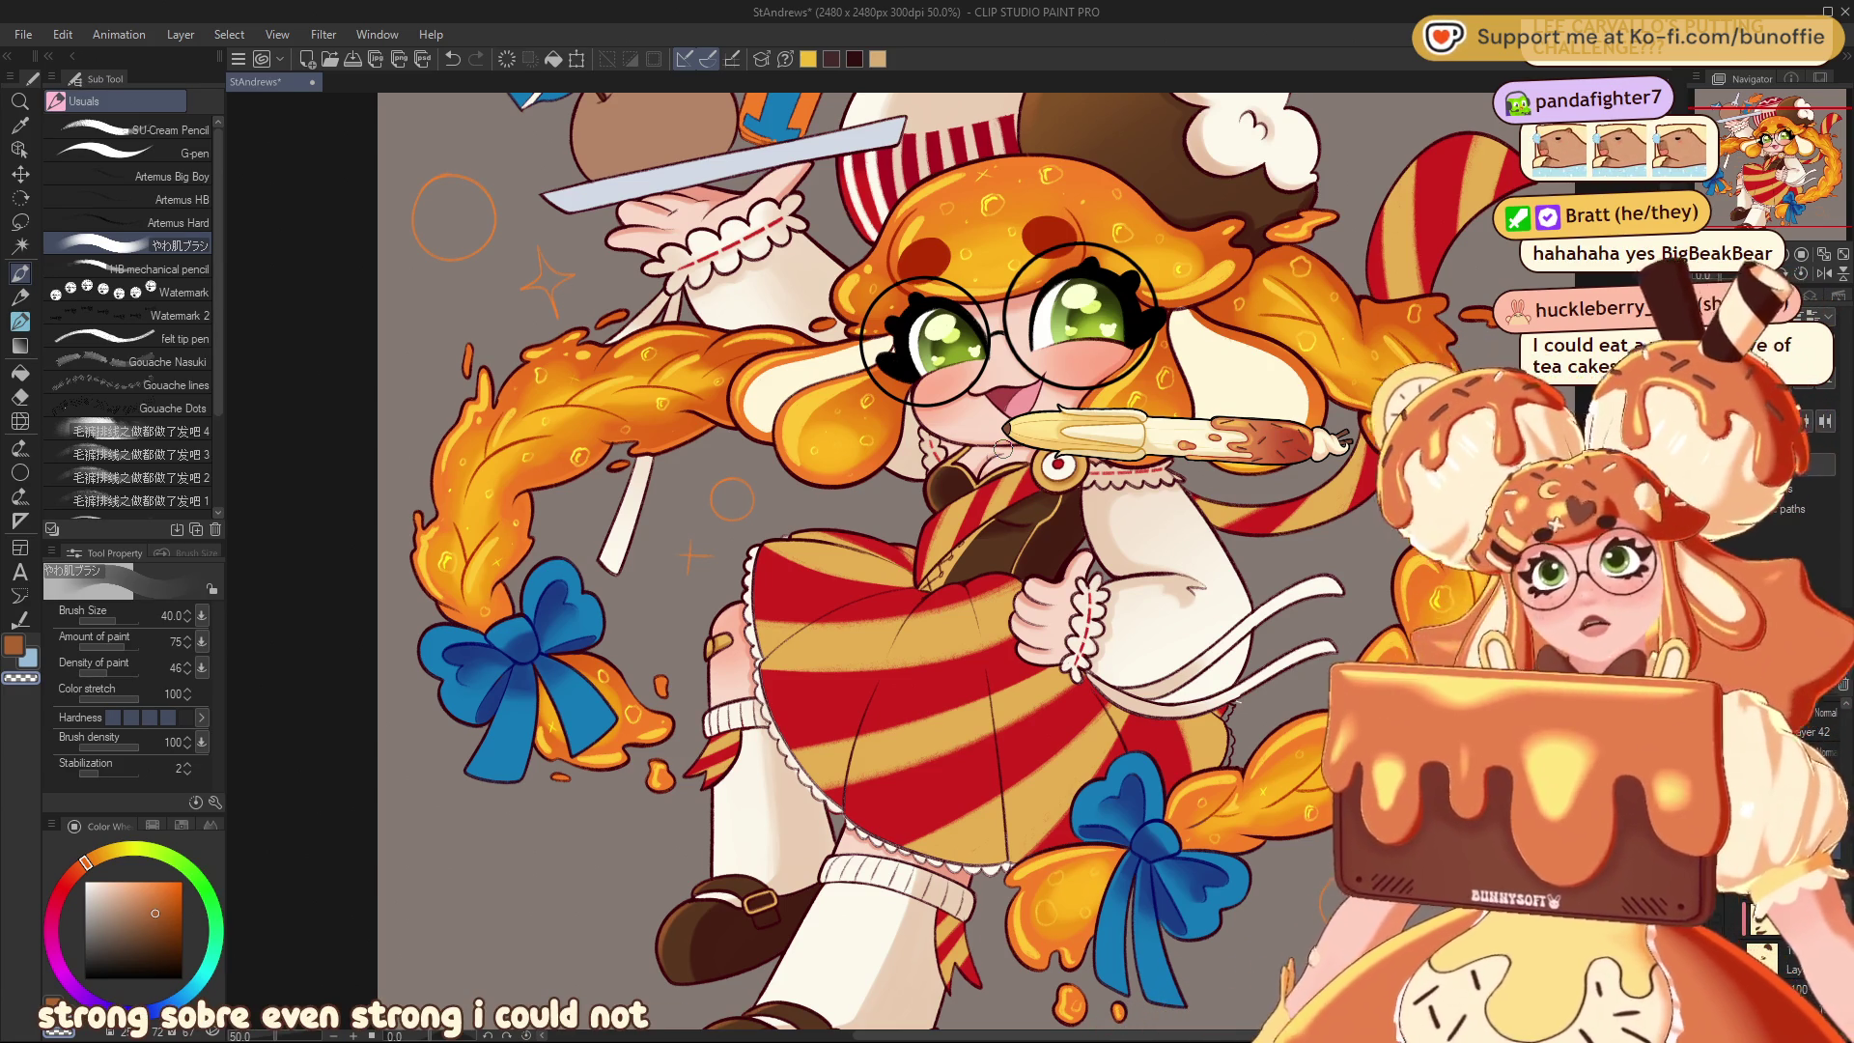
Reframe the figure and pick a light tan, darkening it to orange-brown
{"action": "mouse_move", "coordinate": [1784, 180]}
{"action": "left_mouse_down"}
{"action": "mouse_move", "coordinate": [1773, 166]}
{"action": "mouse_move", "coordinate": [1779, 183]}
{"action": "left_mouse_up"}
{"action": "key", "text": "ctrl+minus"}
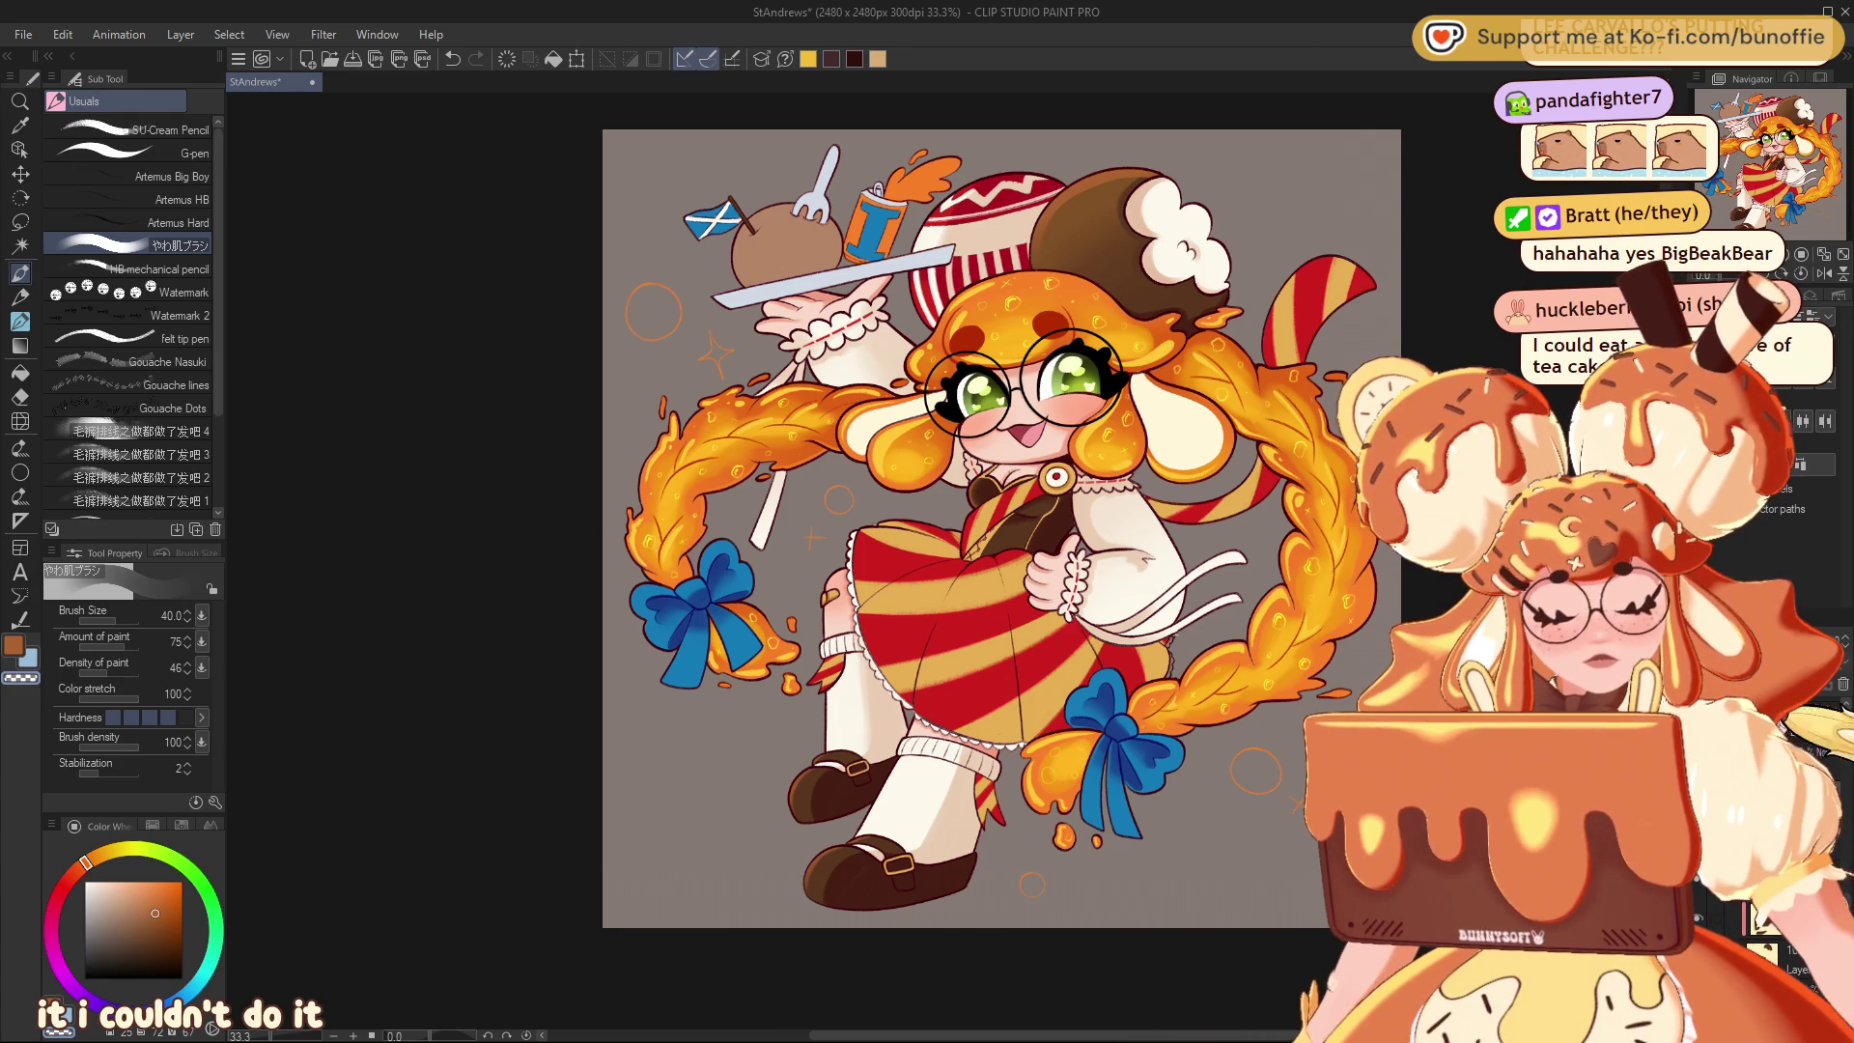
{"action": "key", "text": "ctrl+plus"}
{"action": "key", "text": "ctrl+plus"}
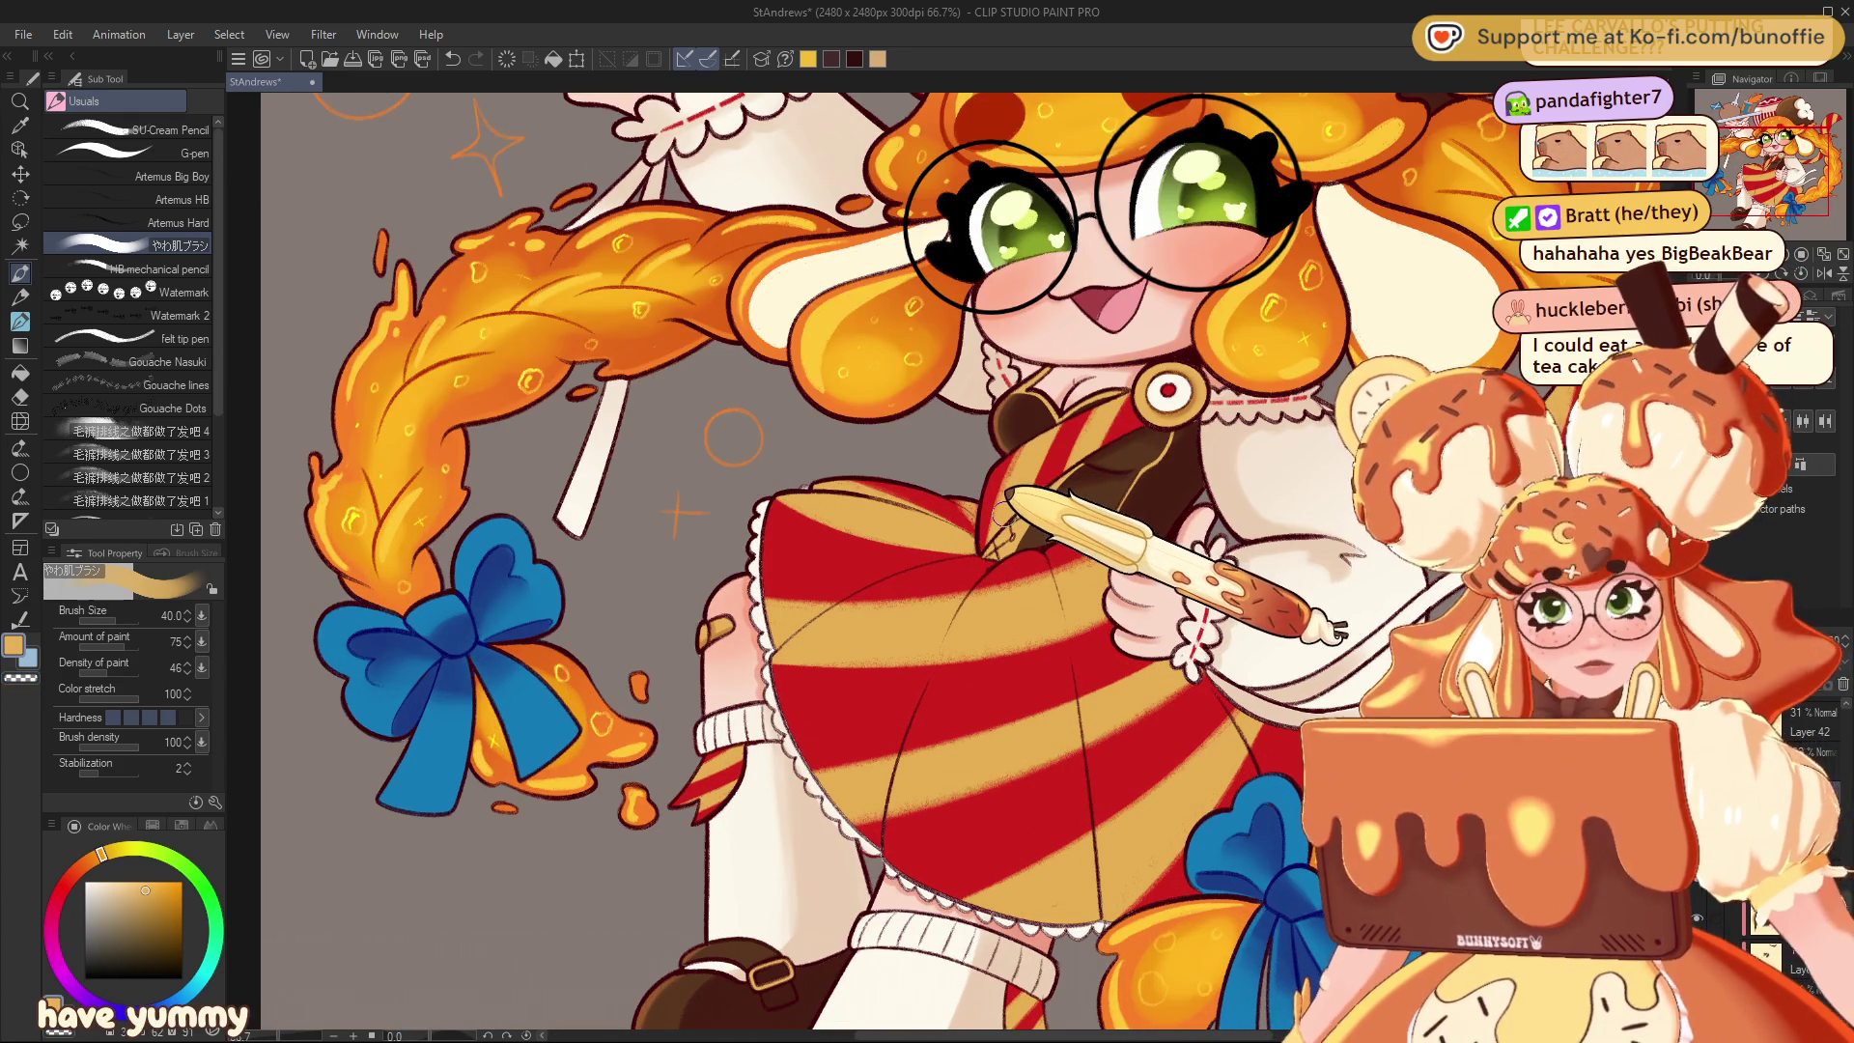
{"action": "left_click", "coordinate": [102, 854]}
{"action": "left_click", "coordinate": [148, 889]}
{"action": "left_click", "coordinate": [153, 903]}
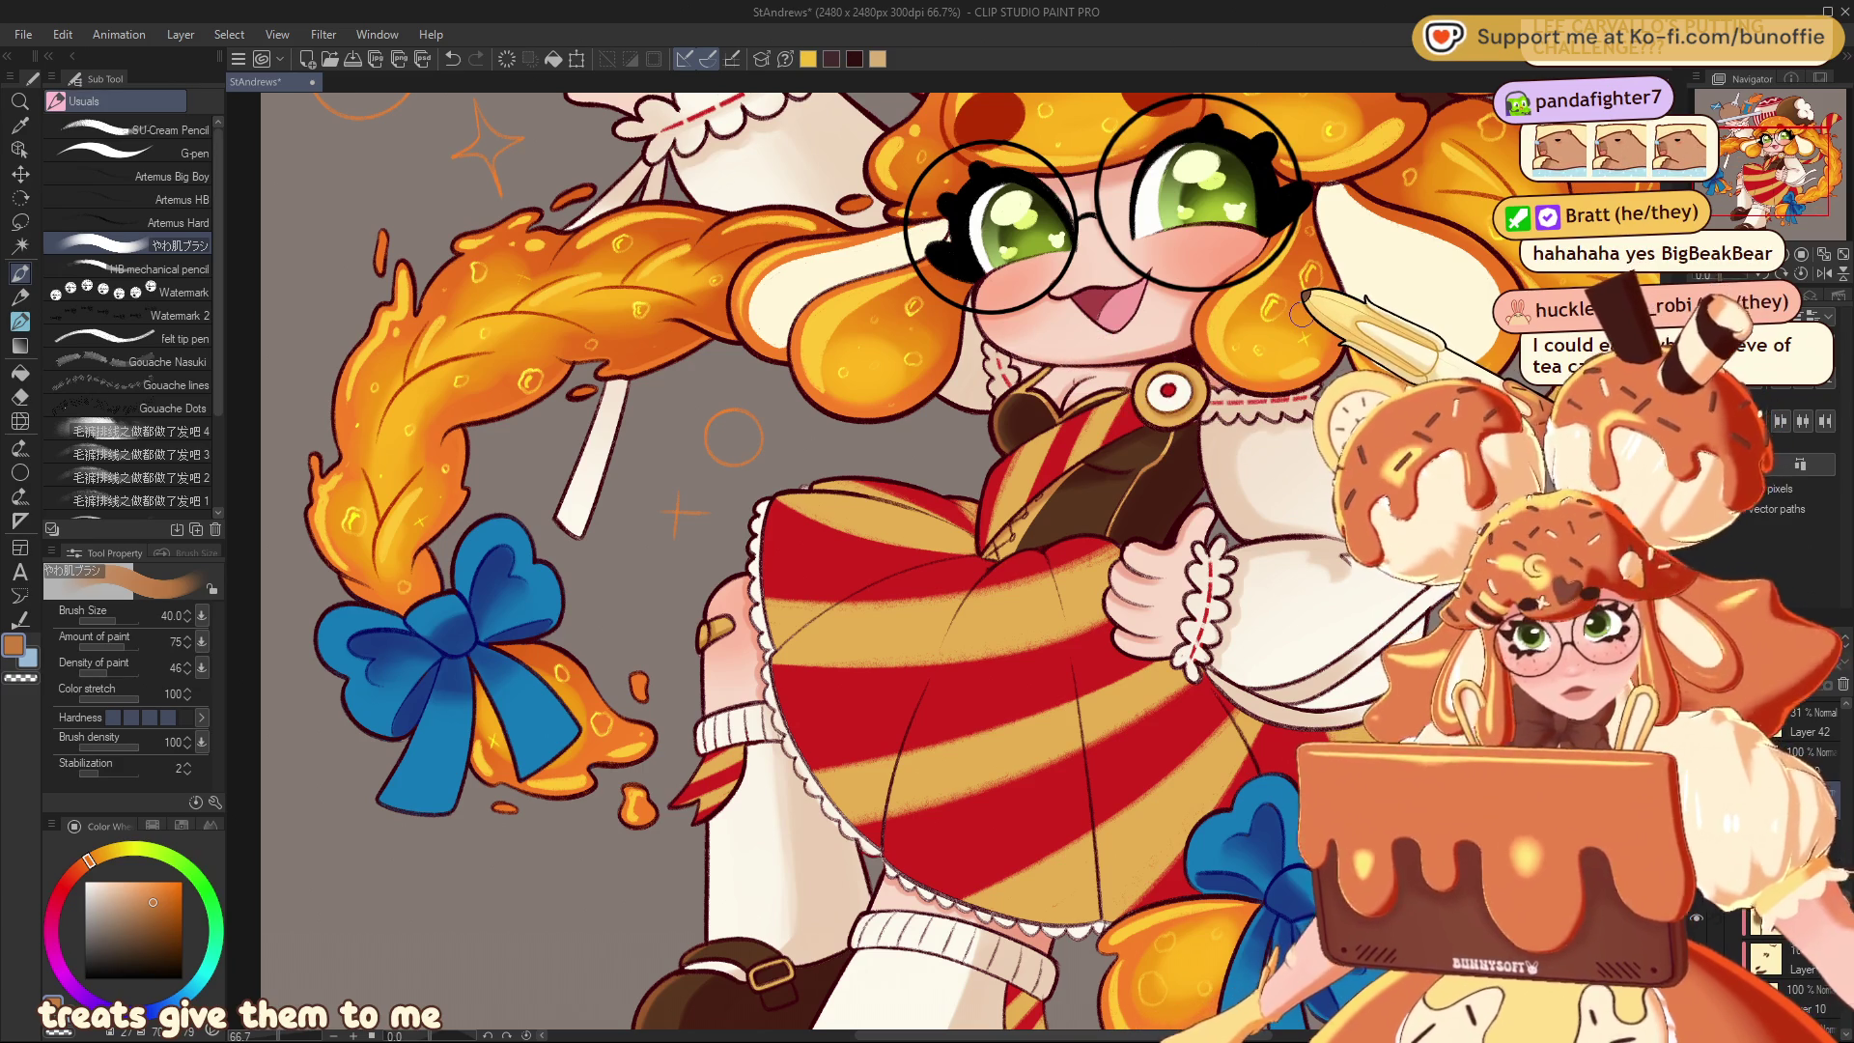
Zoom to 66.7% on the striped skirt and switch the colour from red to dark crimson
{"action": "key", "text": "ctrl+minus"}
{"action": "key", "text": "ctrl+minus"}
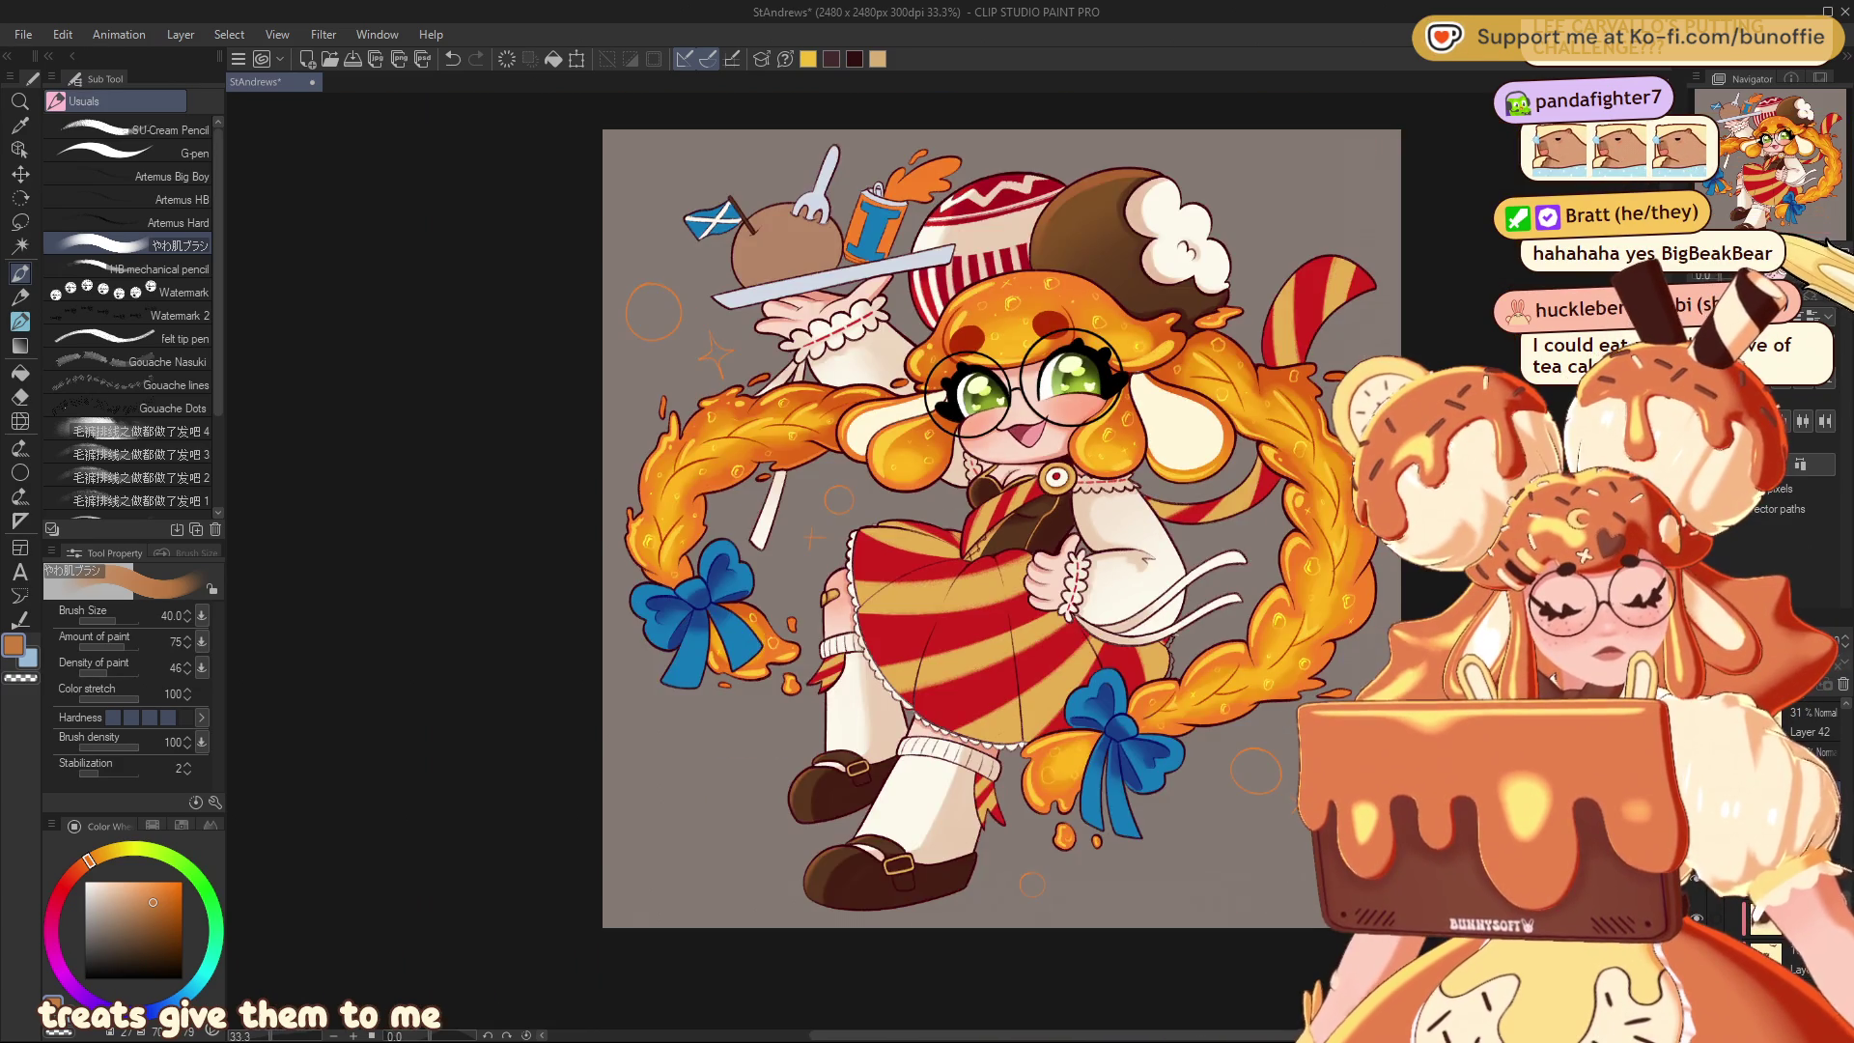
{"action": "key", "text": "ctrl+plus"}
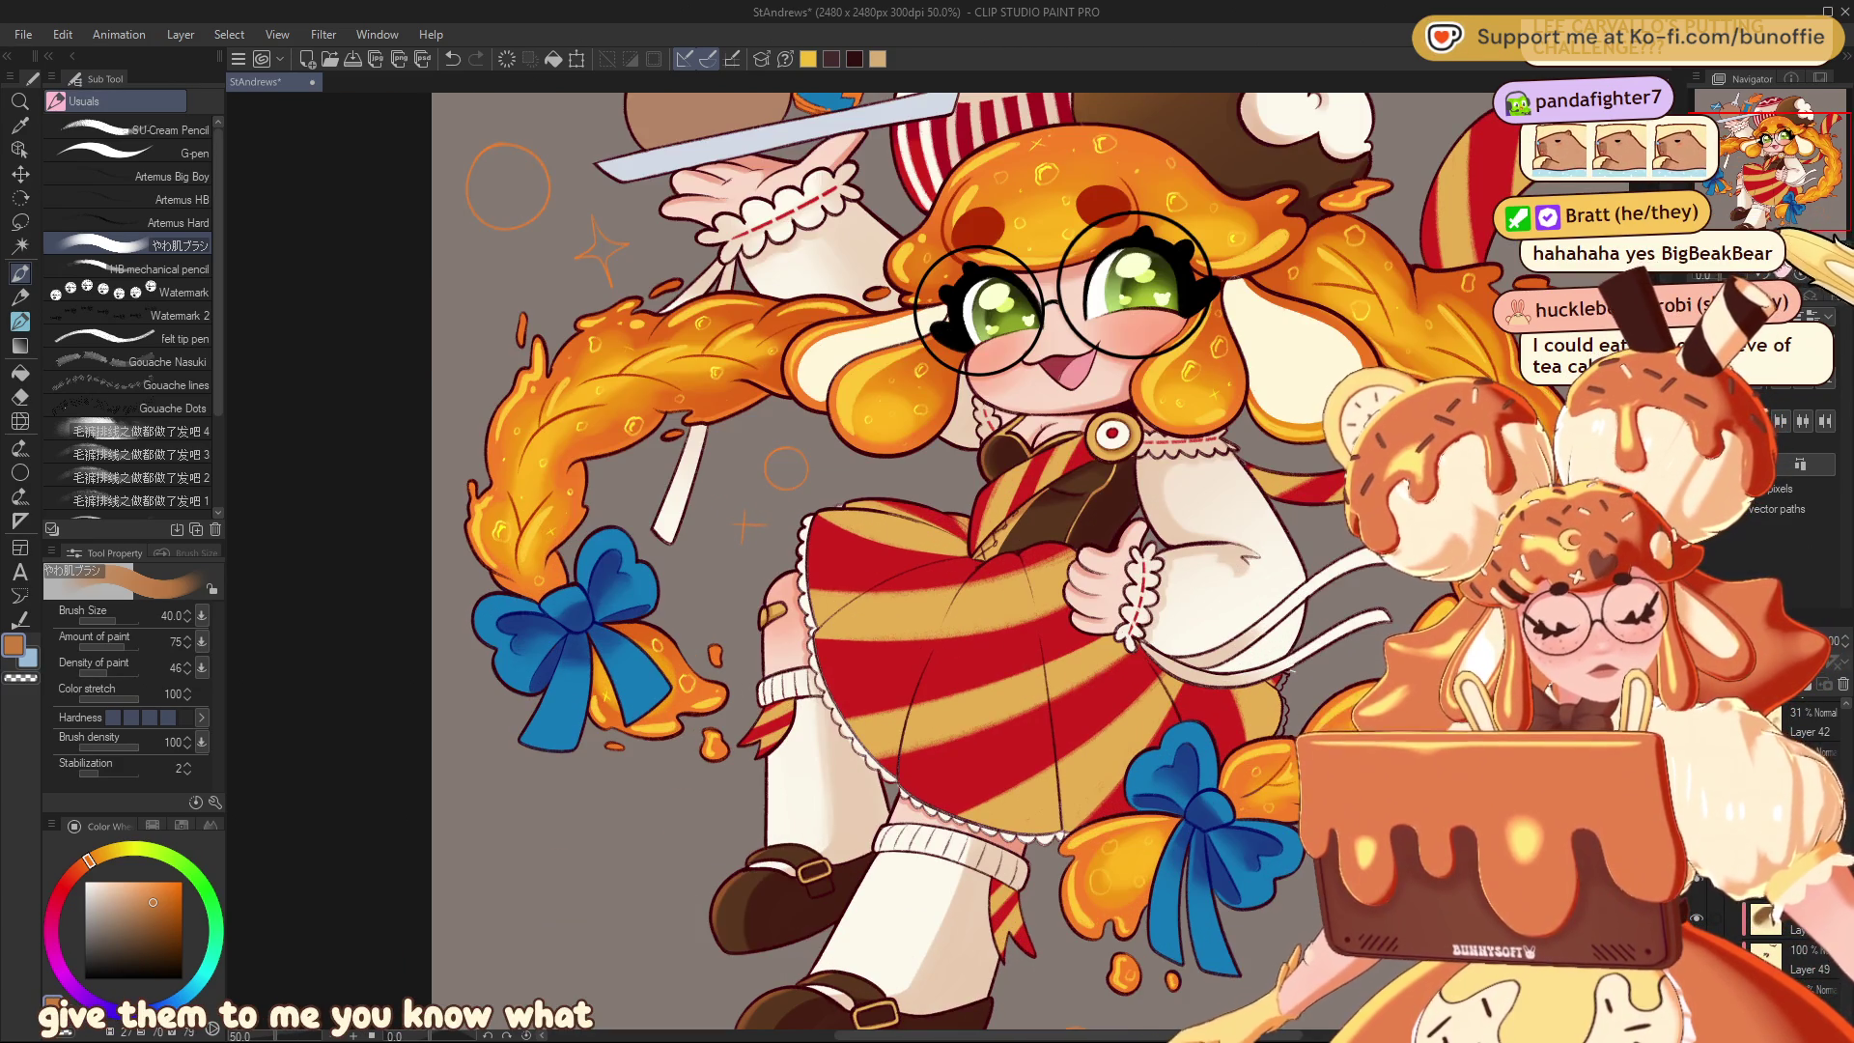
{"action": "key", "text": "ctrl+plus"}
{"action": "mouse_move", "coordinate": [1822, 183]}
{"action": "left_mouse_down"}
{"action": "mouse_move", "coordinate": [1775, 160]}
{"action": "mouse_move", "coordinate": [1794, 202]}
{"action": "left_mouse_up"}
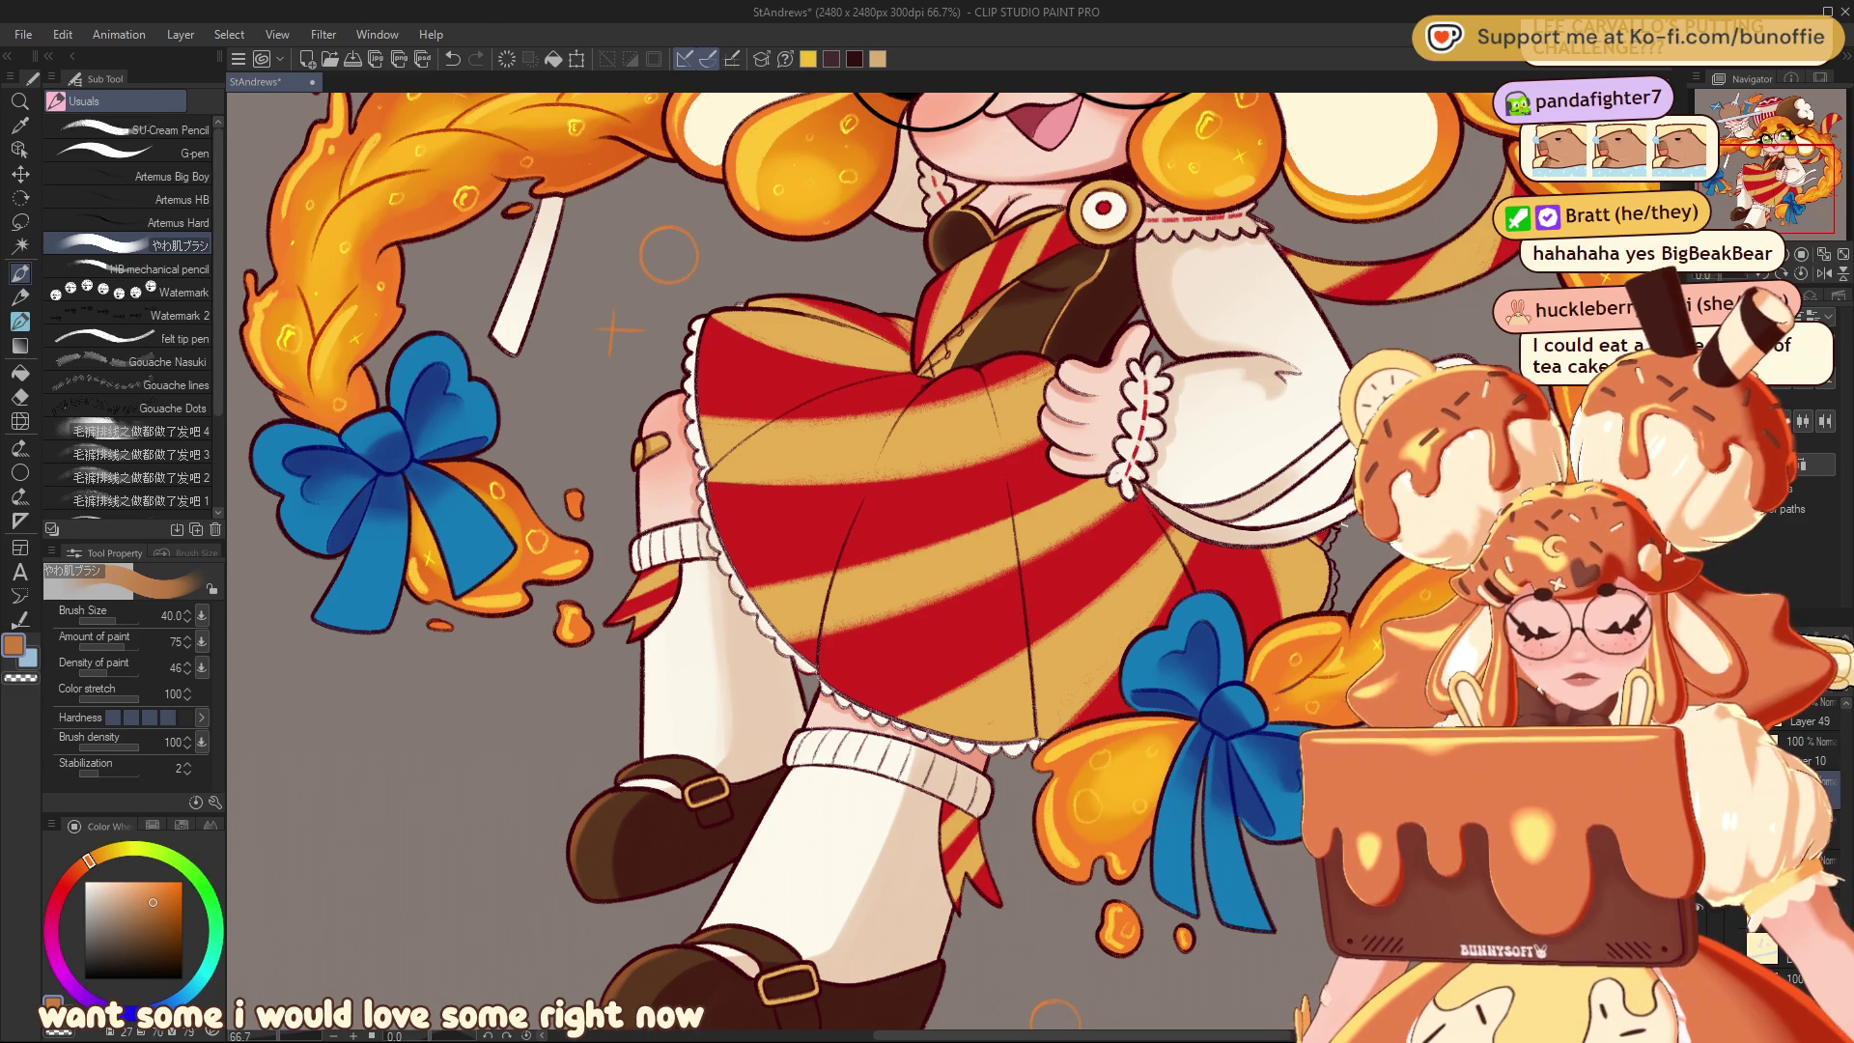
{"action": "left_click", "coordinate": [879, 390], "text": "alt"}
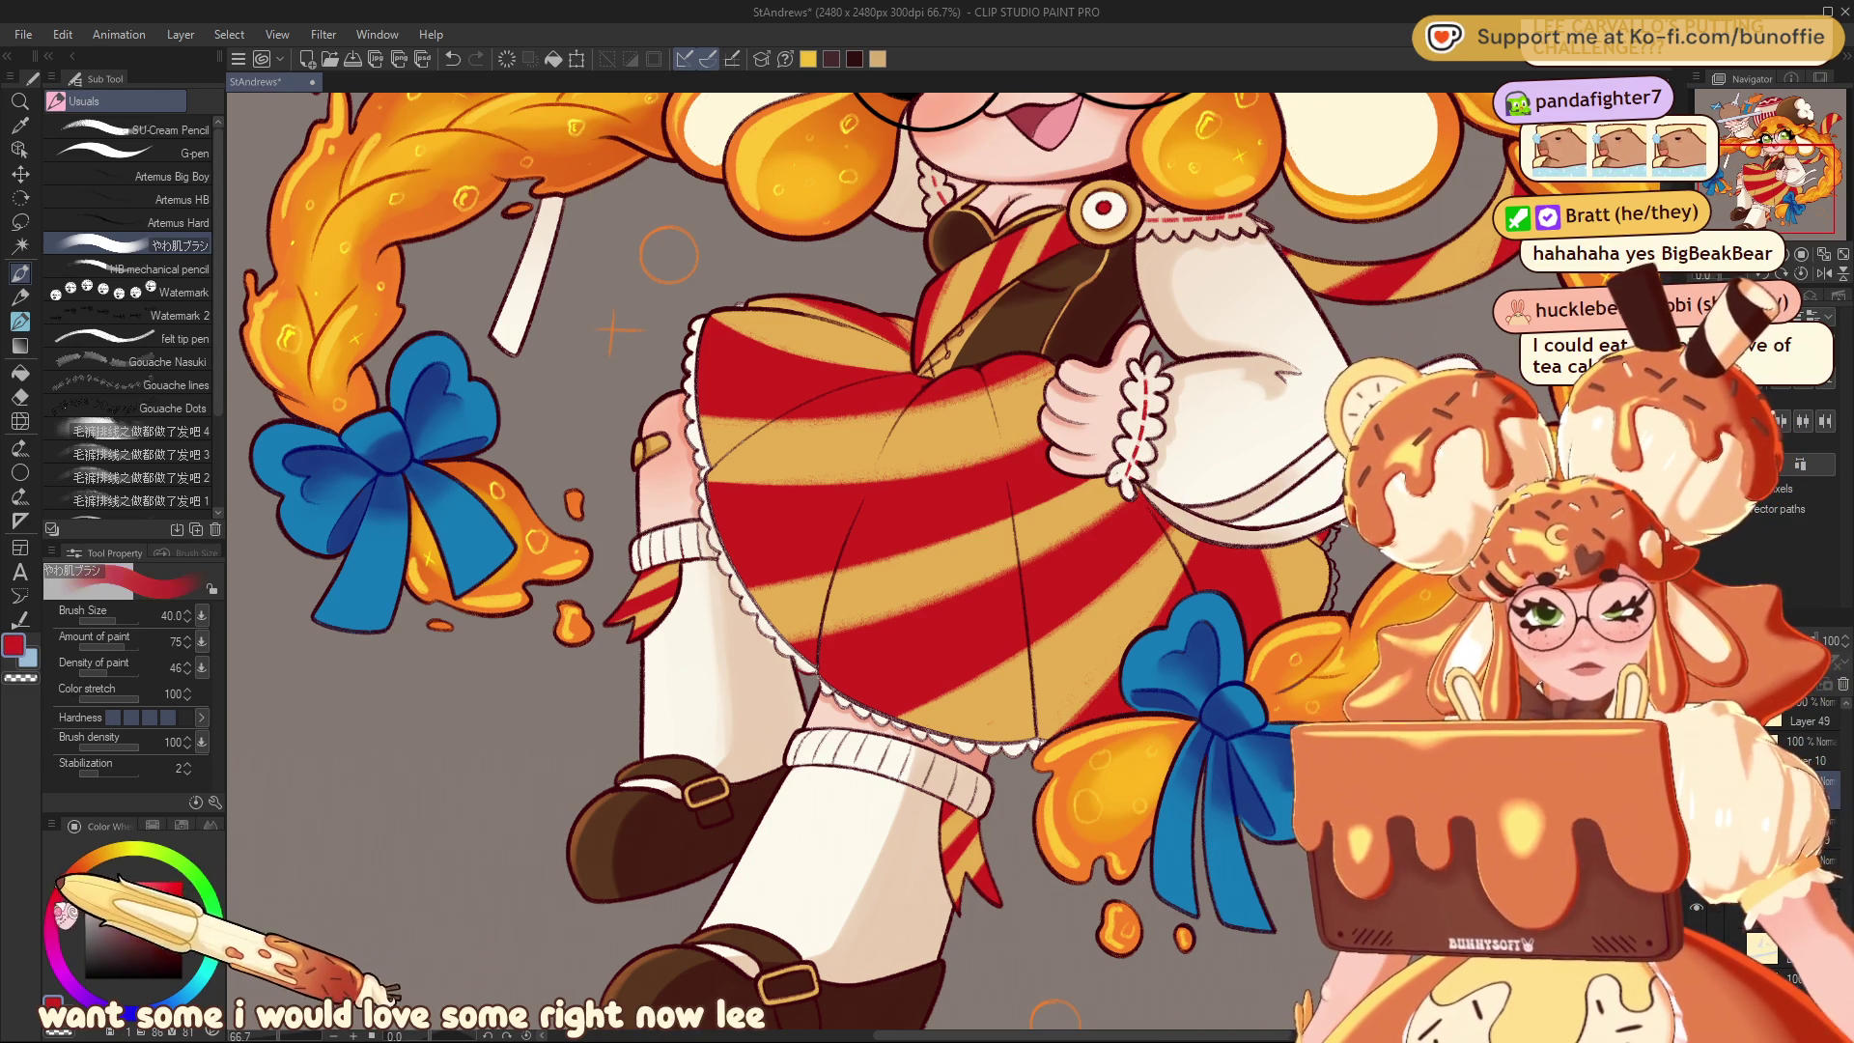
{"action": "left_click", "coordinate": [162, 911]}
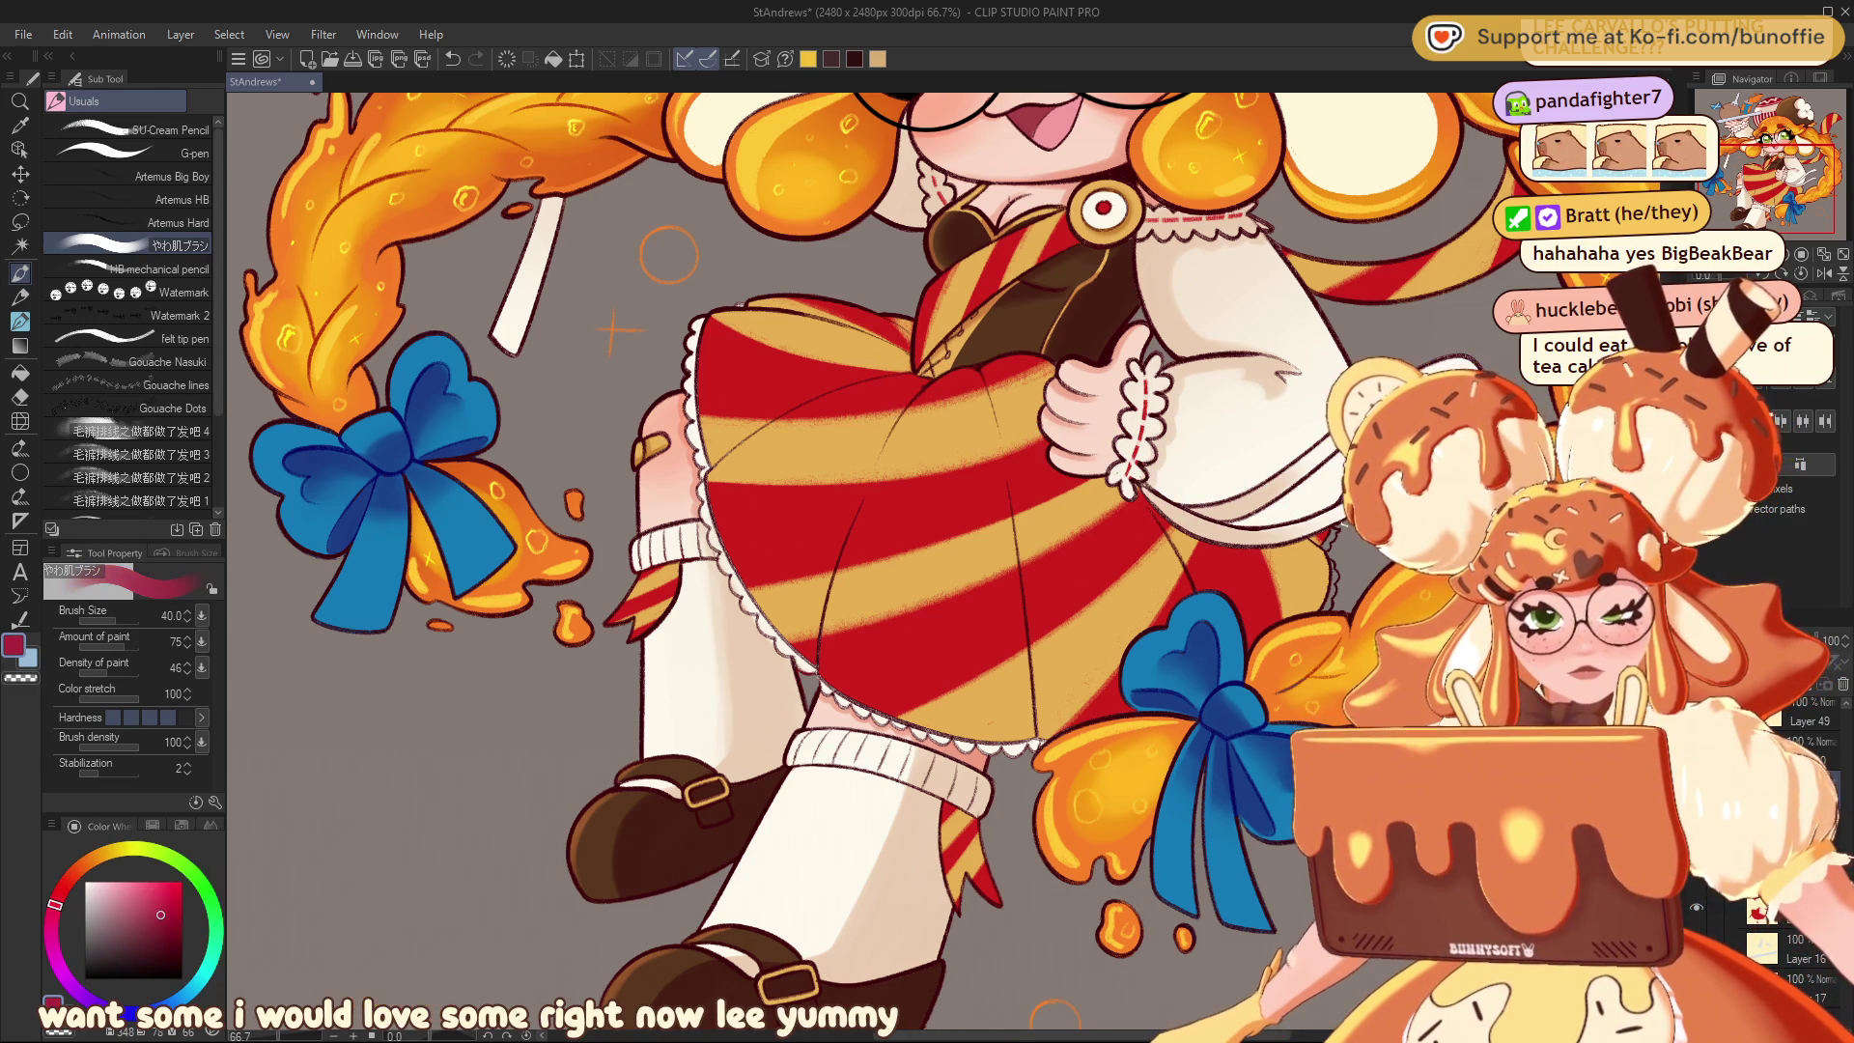
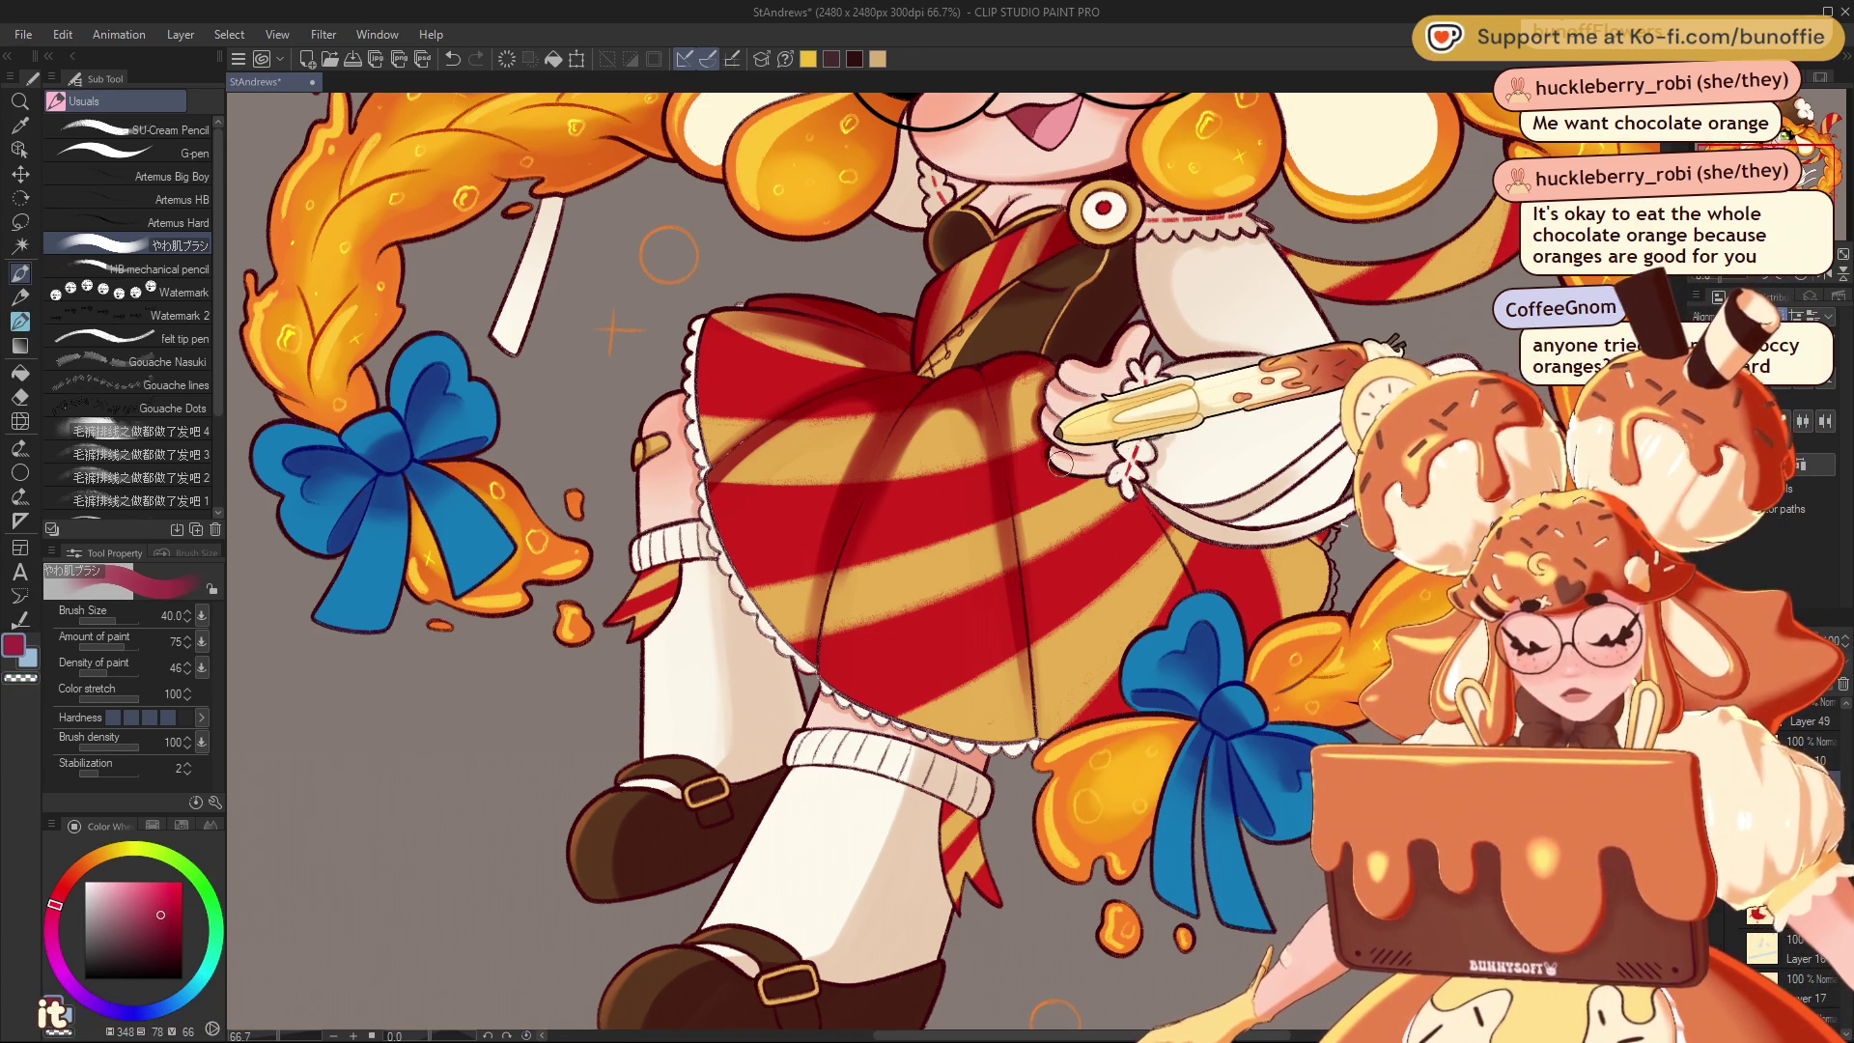
Tilt and pan the canvas over the skirt, upper body and face, then reset upright and zoom out
{"action": "left_click_drag", "start_coordinate": [966, 541], "coordinate": [1087, 647]}
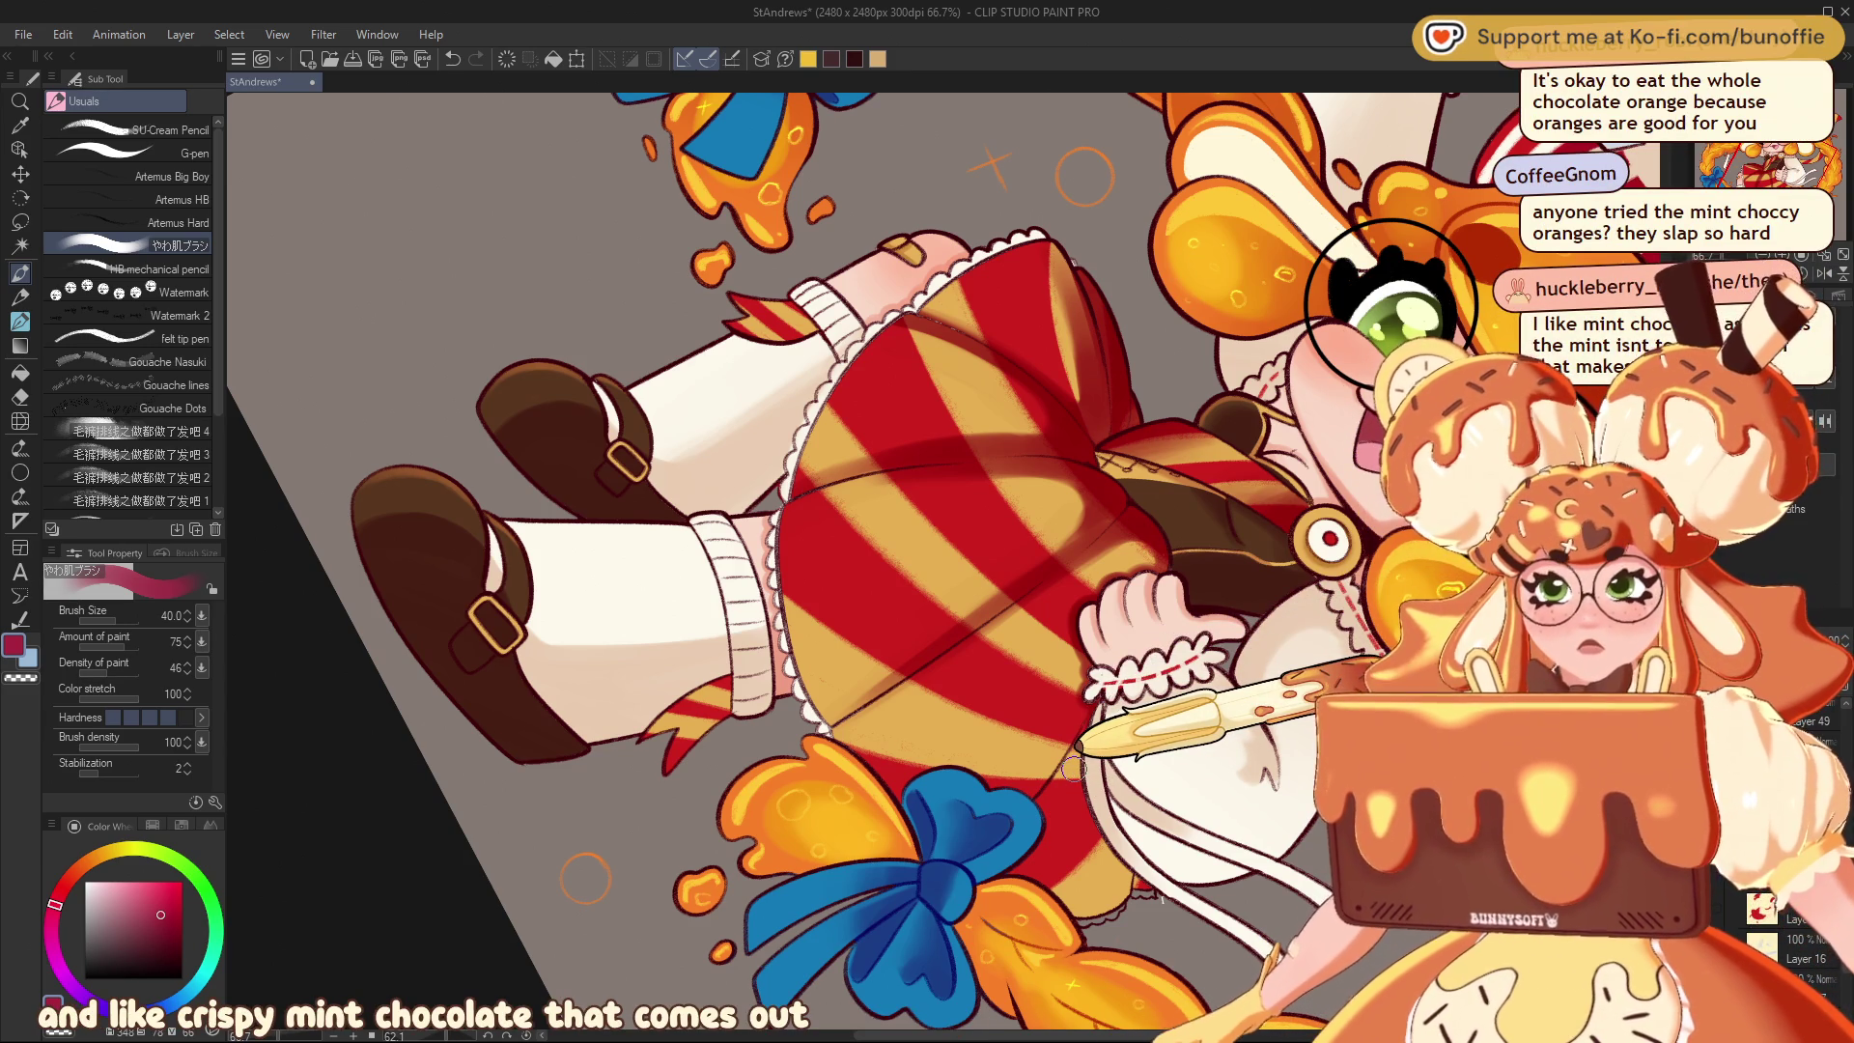
{"action": "key", "text": "ctrl+@"}
{"action": "left_click_drag", "start_coordinate": [1120, 676], "coordinate": [961, 537]}
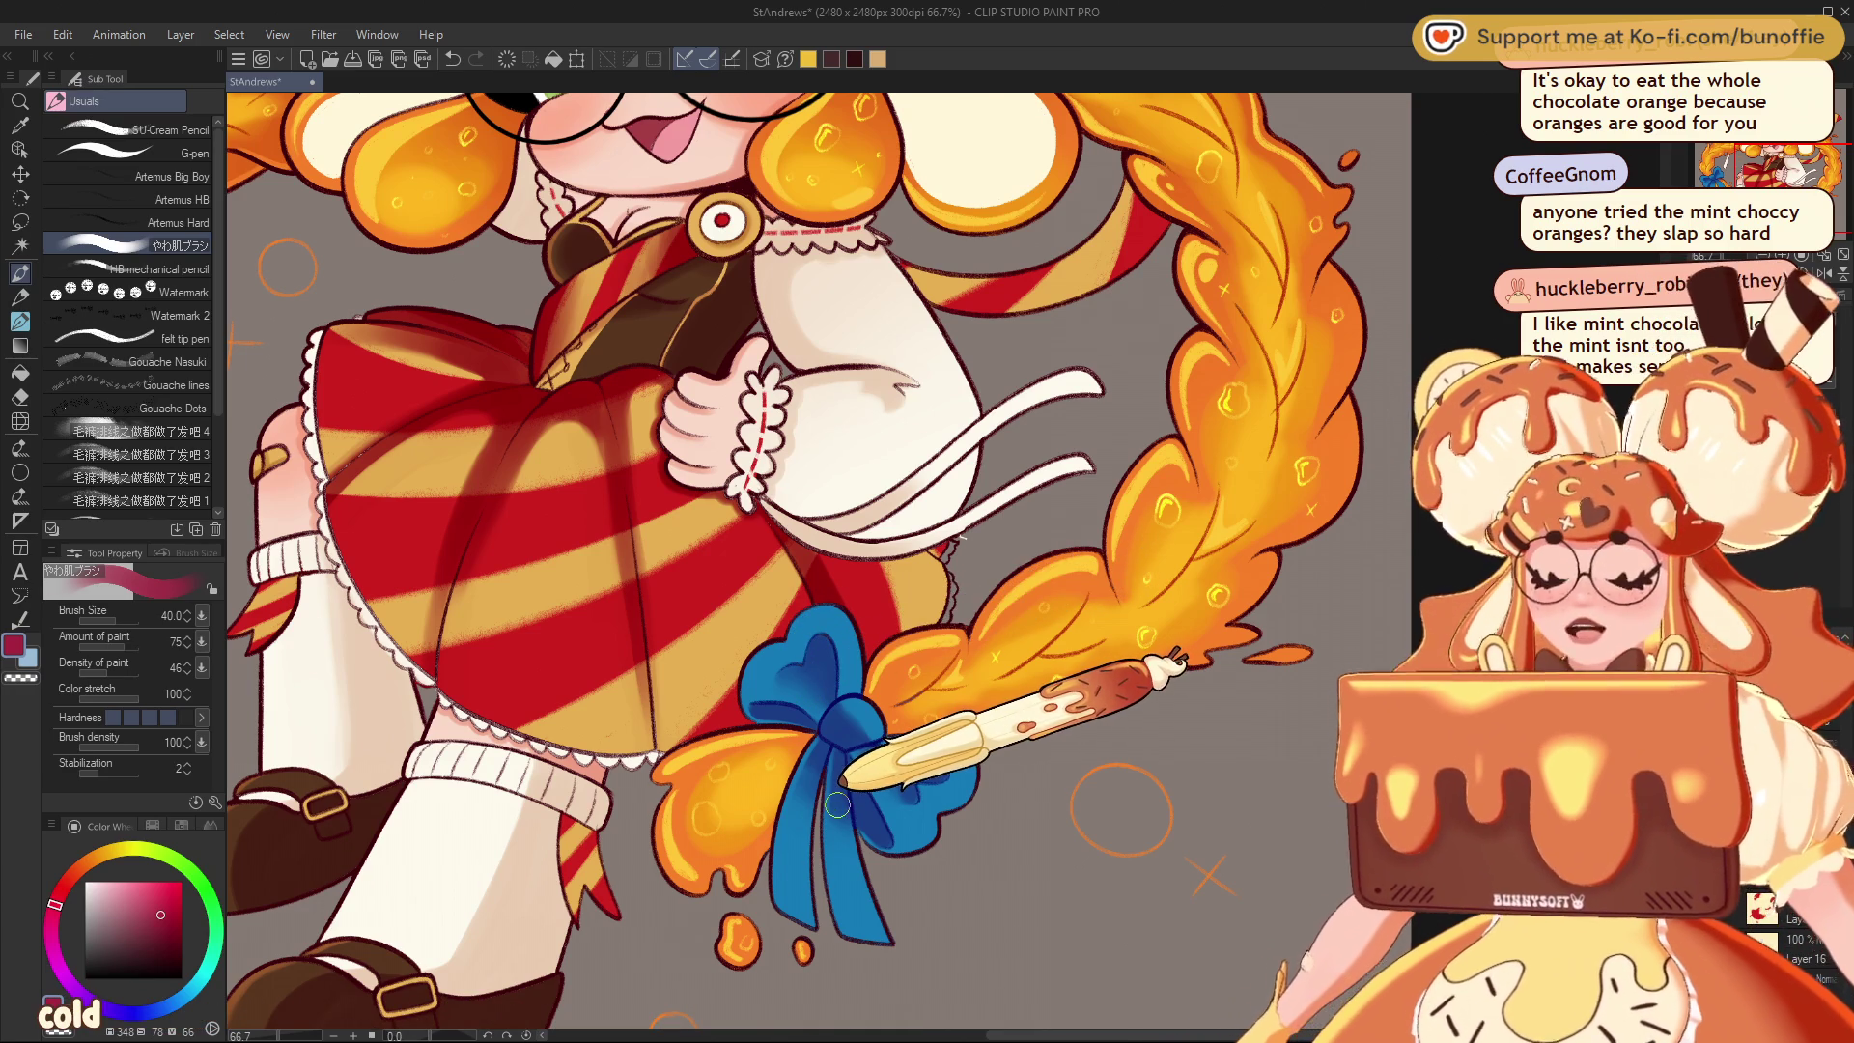
{"action": "left_click_drag", "start_coordinate": [1174, 473], "coordinate": [1365, 345]}
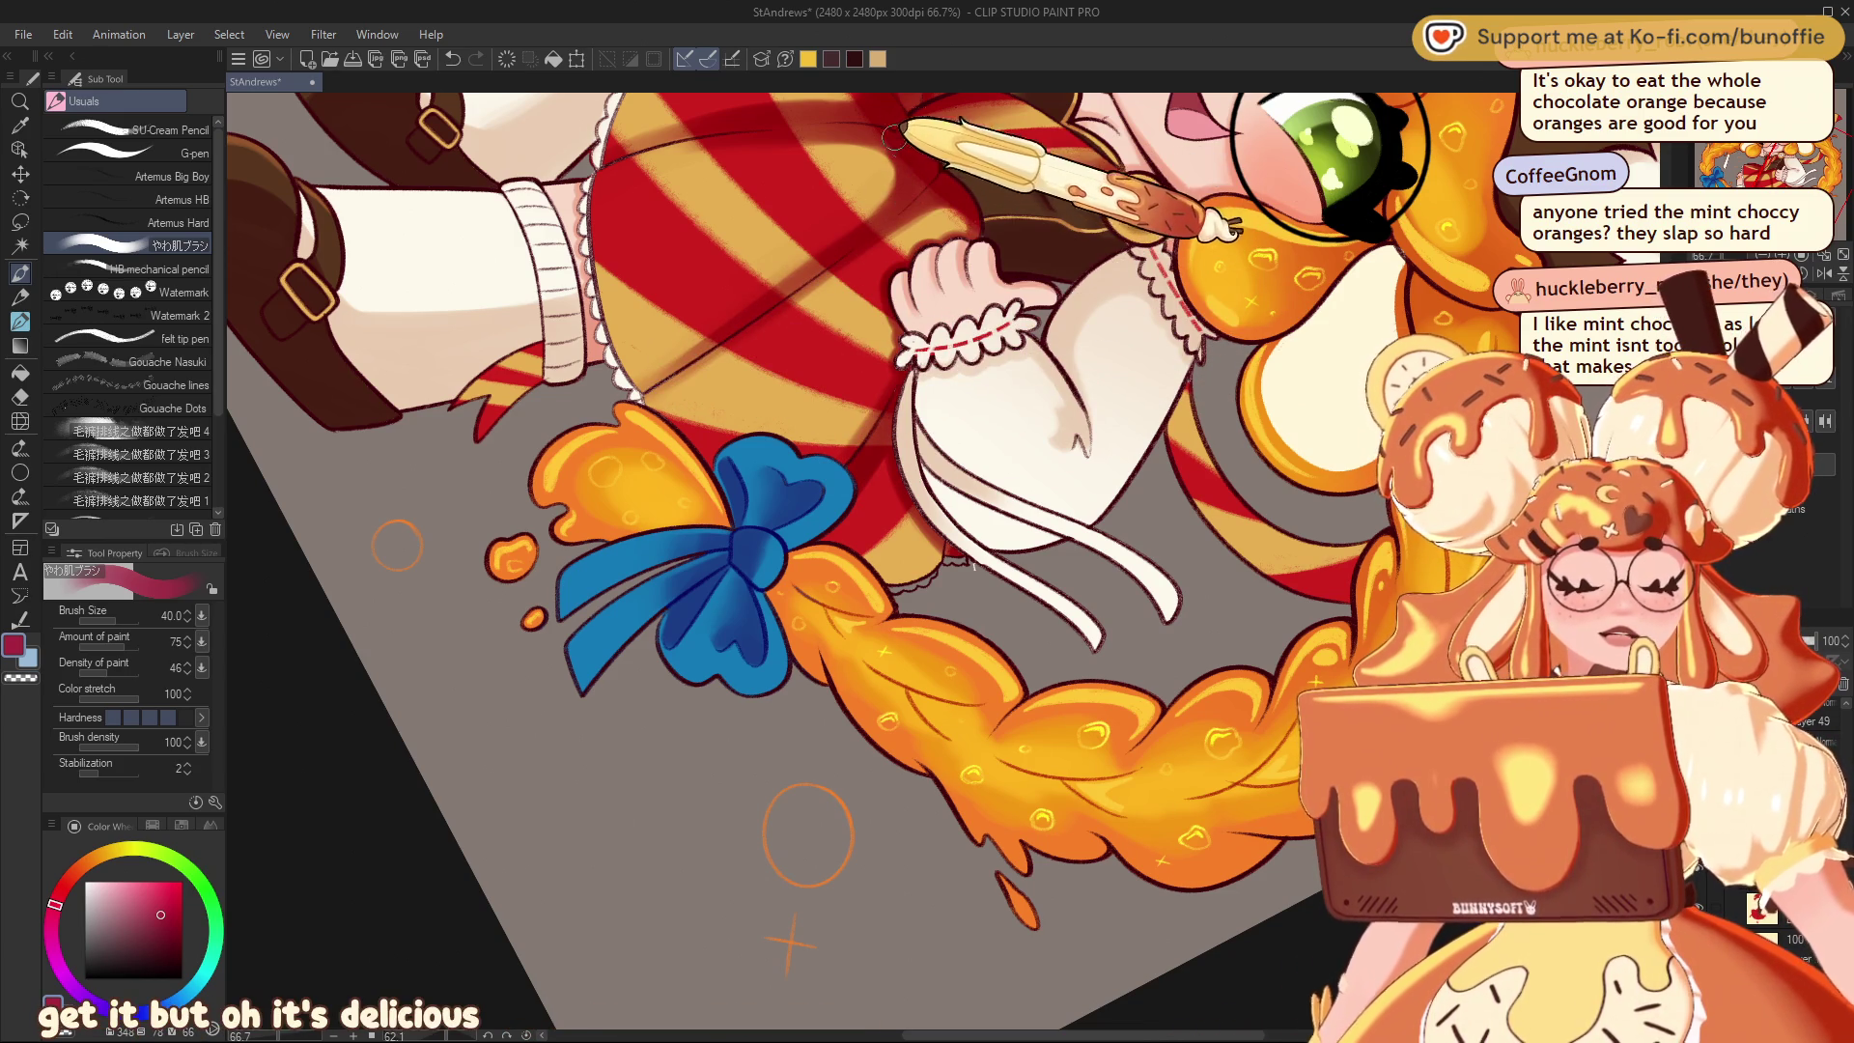
{"action": "mouse_move", "coordinate": [905, 101]}
{"action": "left_mouse_down"}
{"action": "mouse_move", "coordinate": [985, 464]}
{"action": "mouse_move", "coordinate": [1140, 628]}
{"action": "left_mouse_up"}
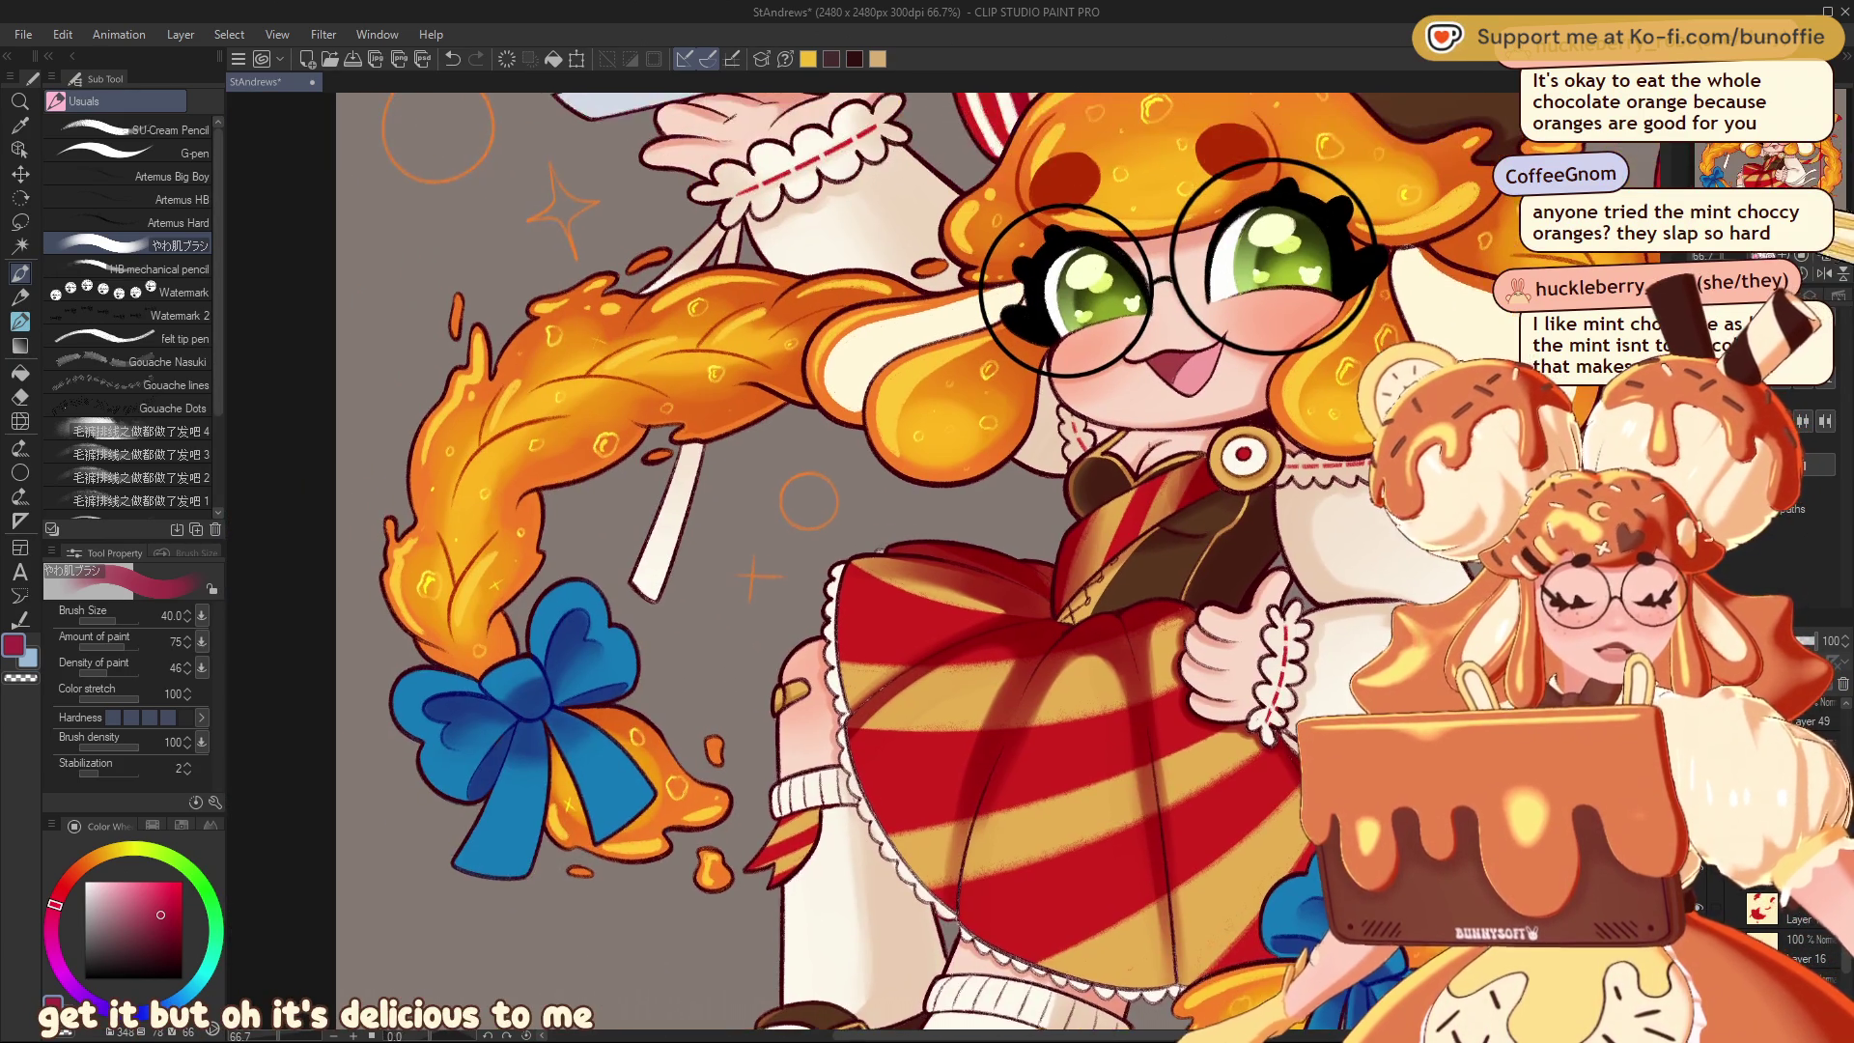
{"action": "key", "text": "ctrl+minus"}
{"action": "key", "text": "ctrl+minus"}
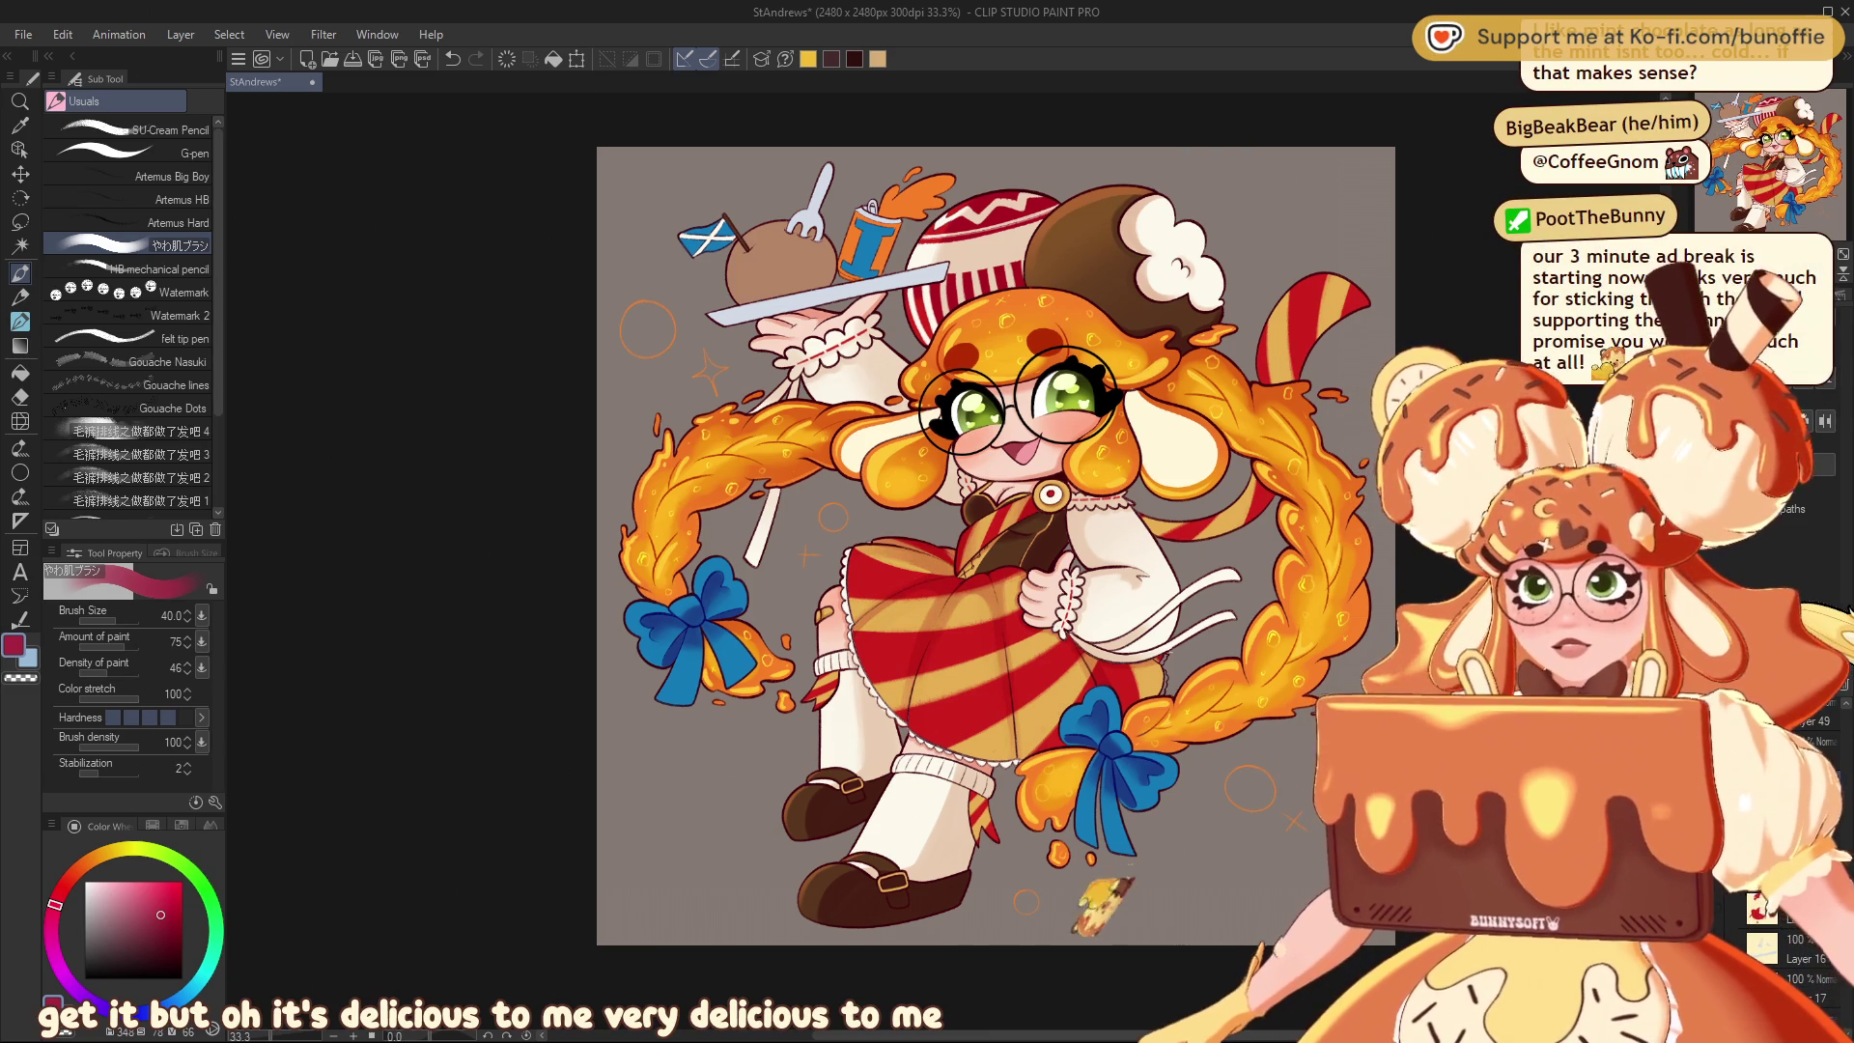
{"action": "scroll", "coordinate": [1062, 676], "scroll_direction": "up", "scroll_amount": 2}
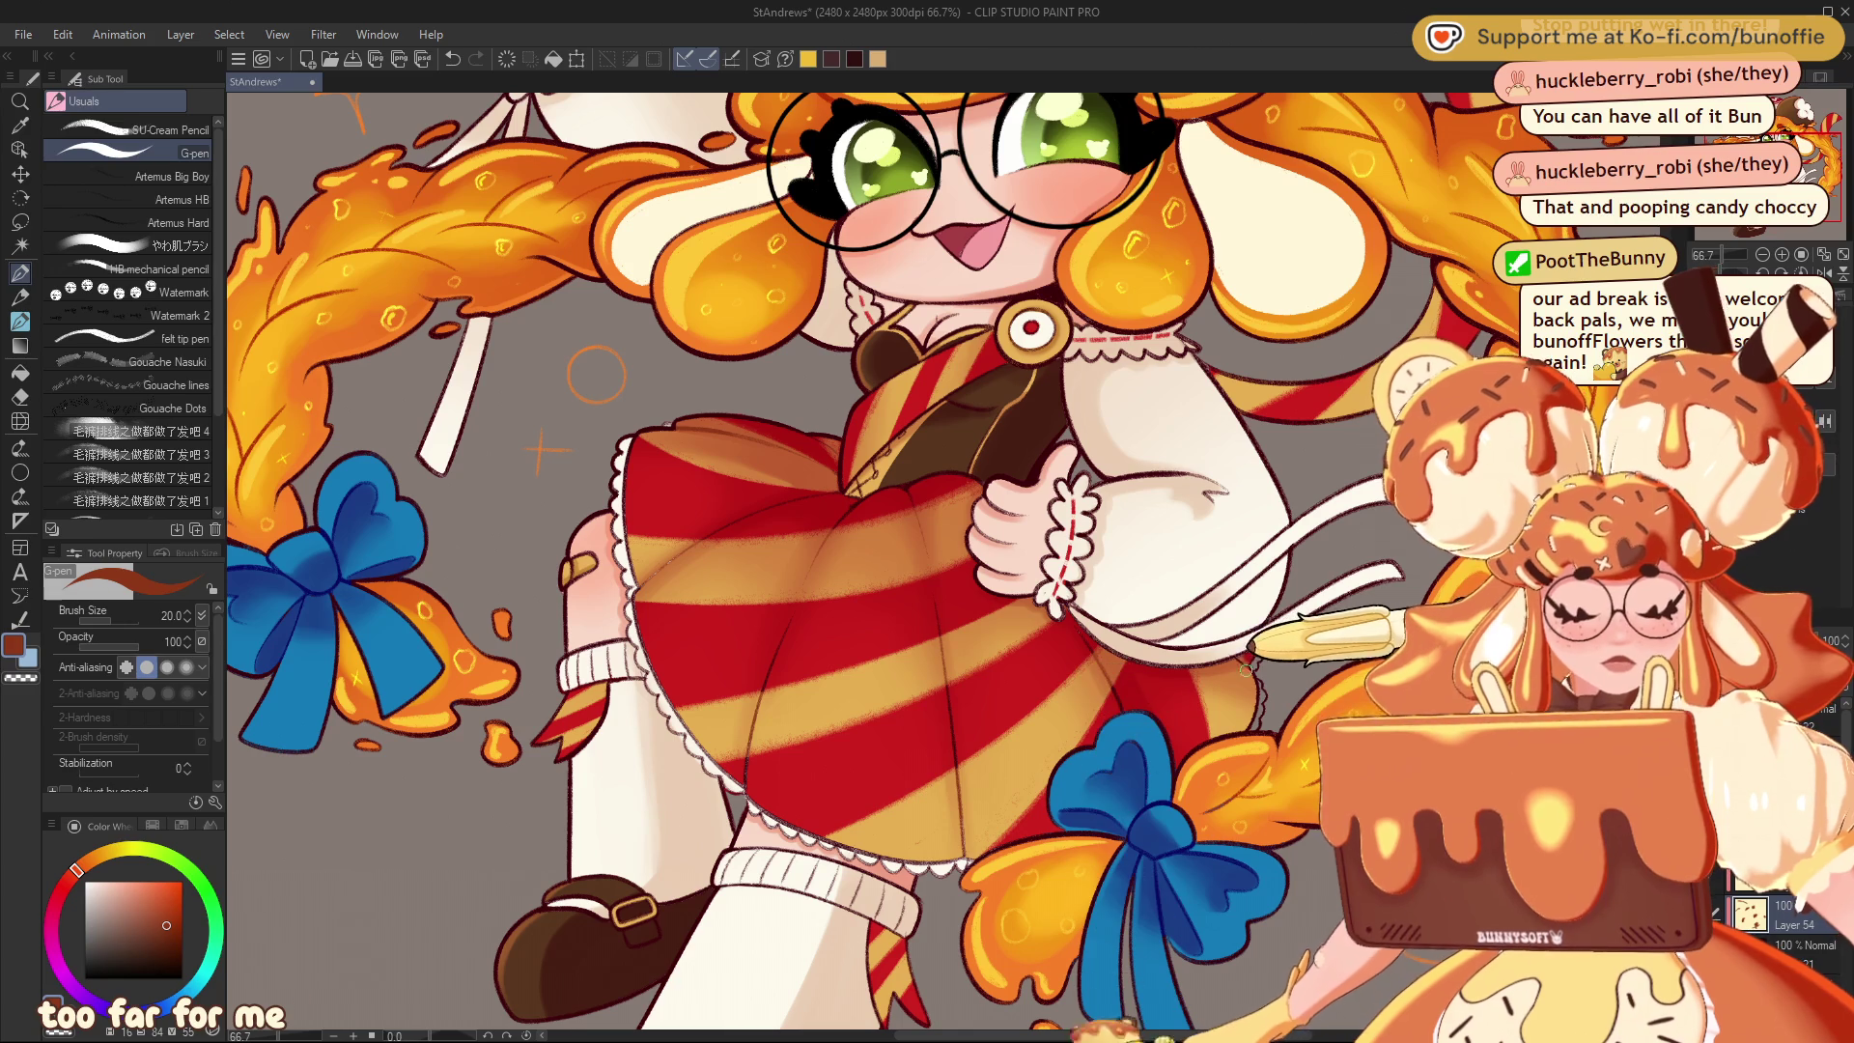
Pick the skirt's bright red as the drawing colour while panning over the braid and skirt
{"action": "mouse_move", "coordinate": [927, 541]}
{"action": "left_mouse_down"}
{"action": "mouse_move", "coordinate": [1130, 530]}
{"action": "mouse_move", "coordinate": [1138, 572]}
{"action": "left_mouse_up"}
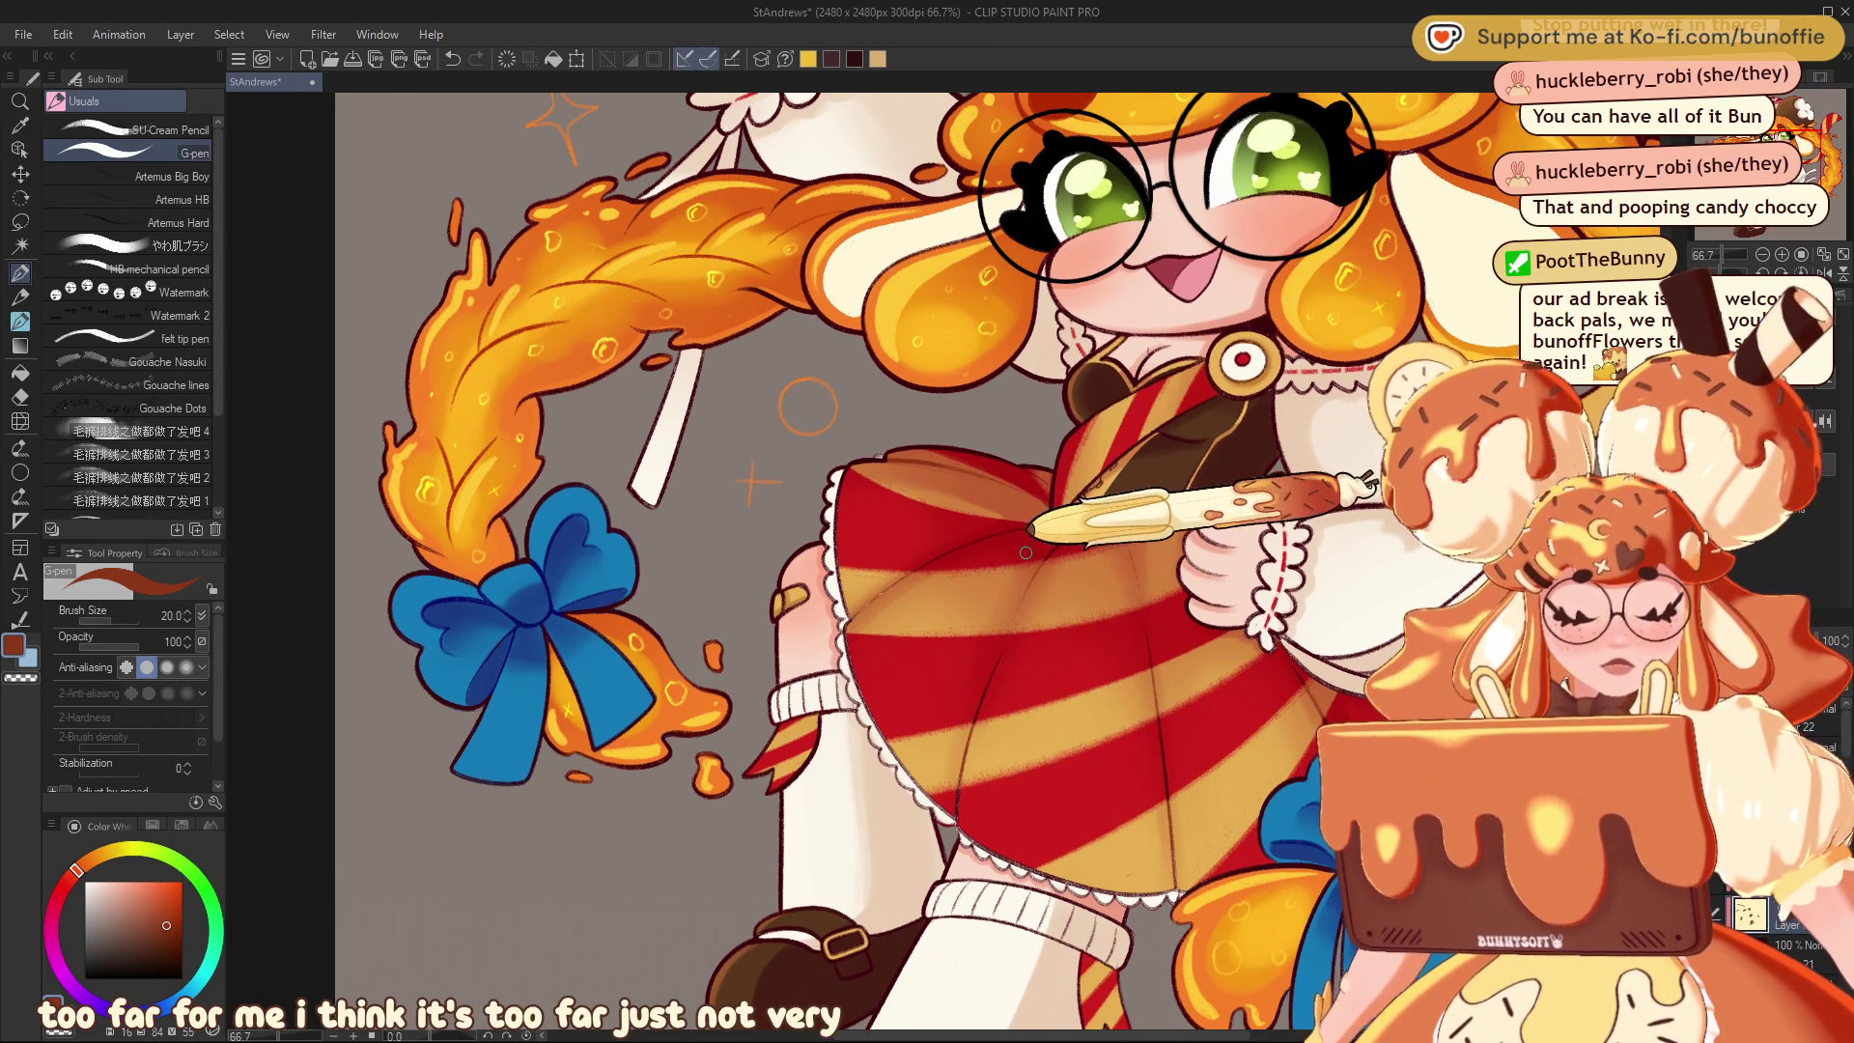
{"action": "left_click", "coordinate": [1046, 524], "text": "alt"}
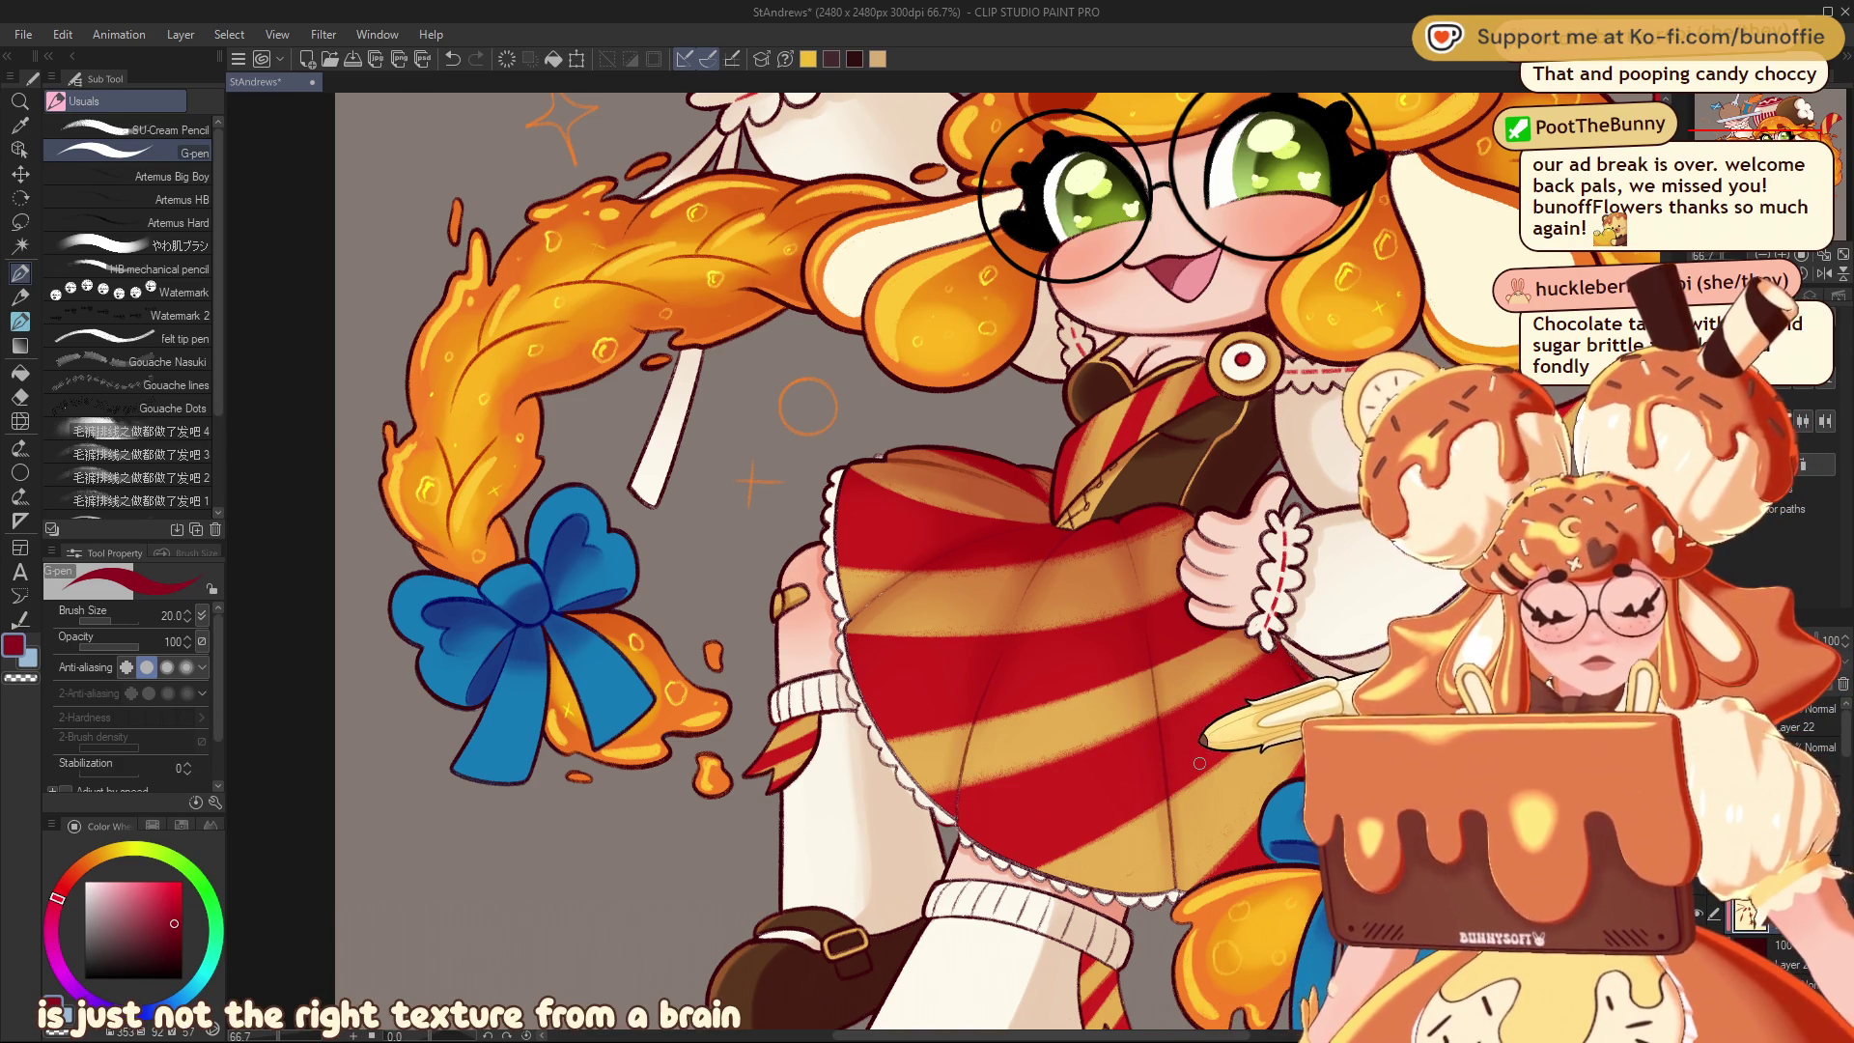
{"action": "mouse_move", "coordinate": [1376, 715]}
{"action": "left_mouse_down"}
{"action": "mouse_move", "coordinate": [1202, 719]}
{"action": "mouse_move", "coordinate": [1111, 598]}
{"action": "left_mouse_up"}
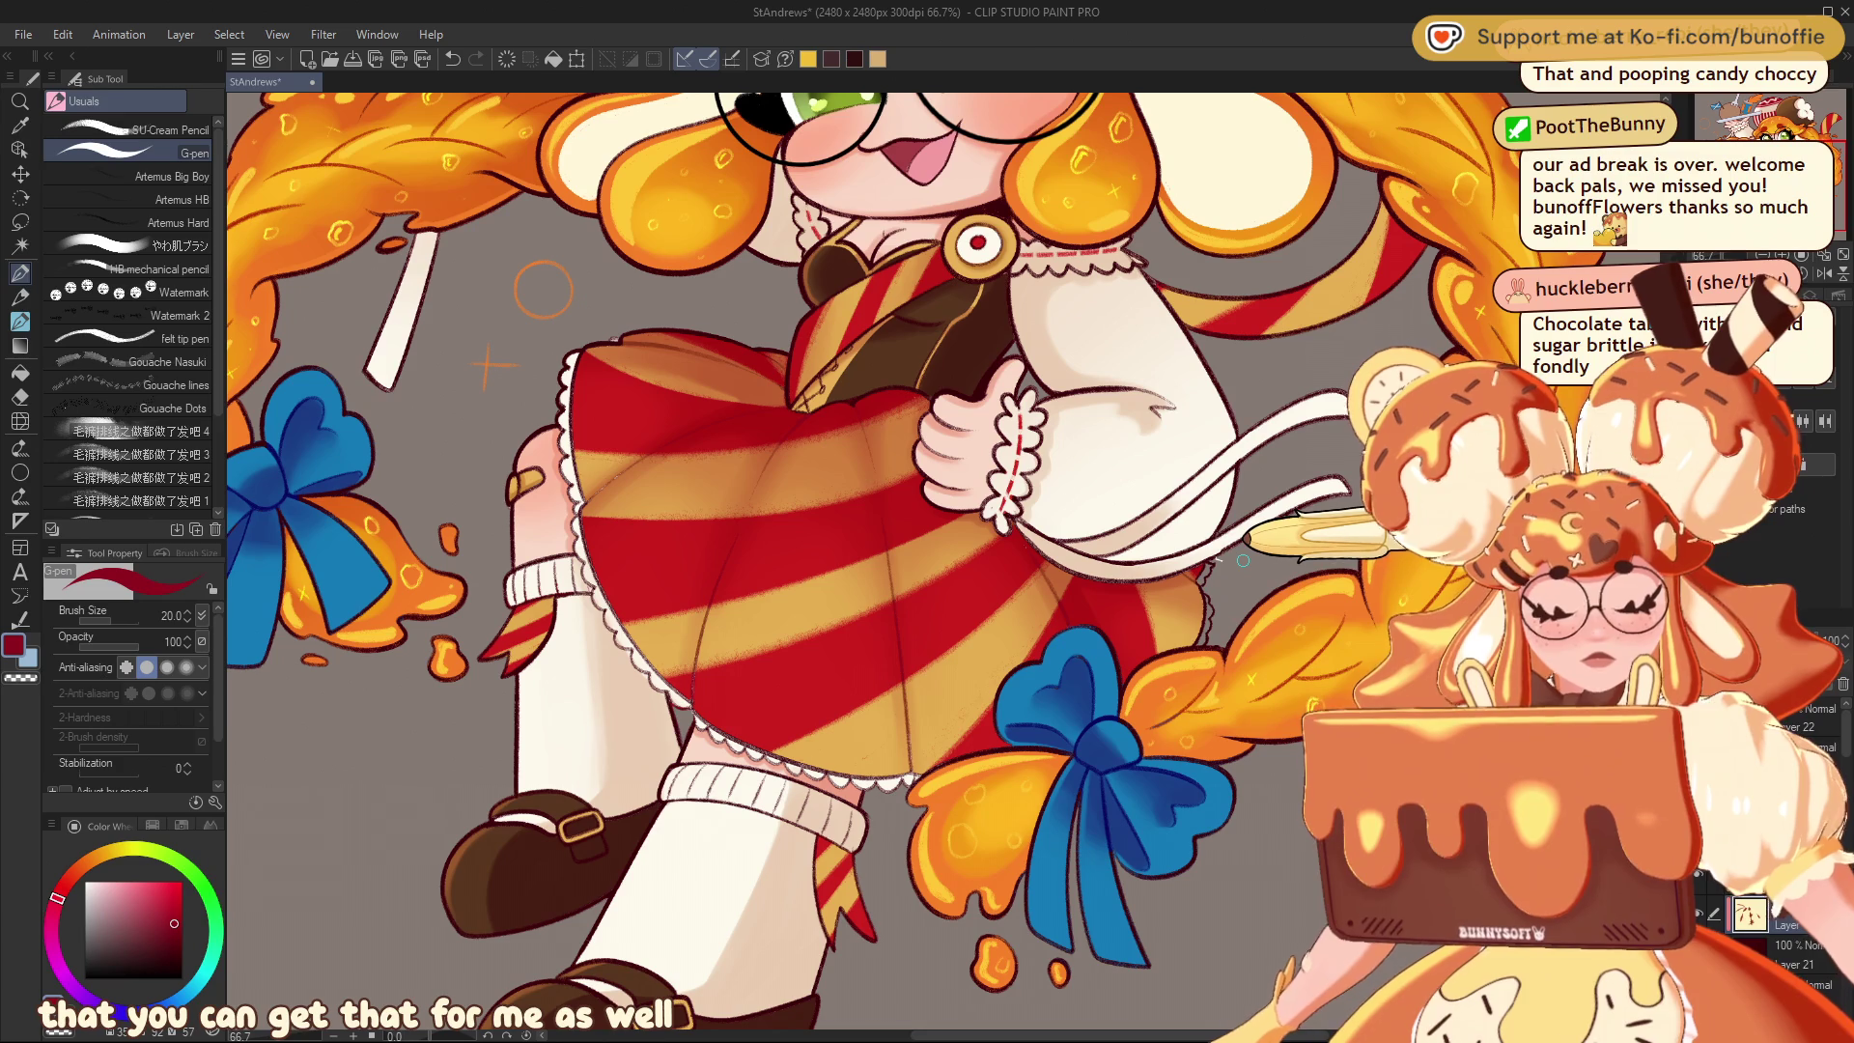
{"action": "scroll", "coordinate": [544, 290], "scroll_direction": "down", "scroll_amount": 5}
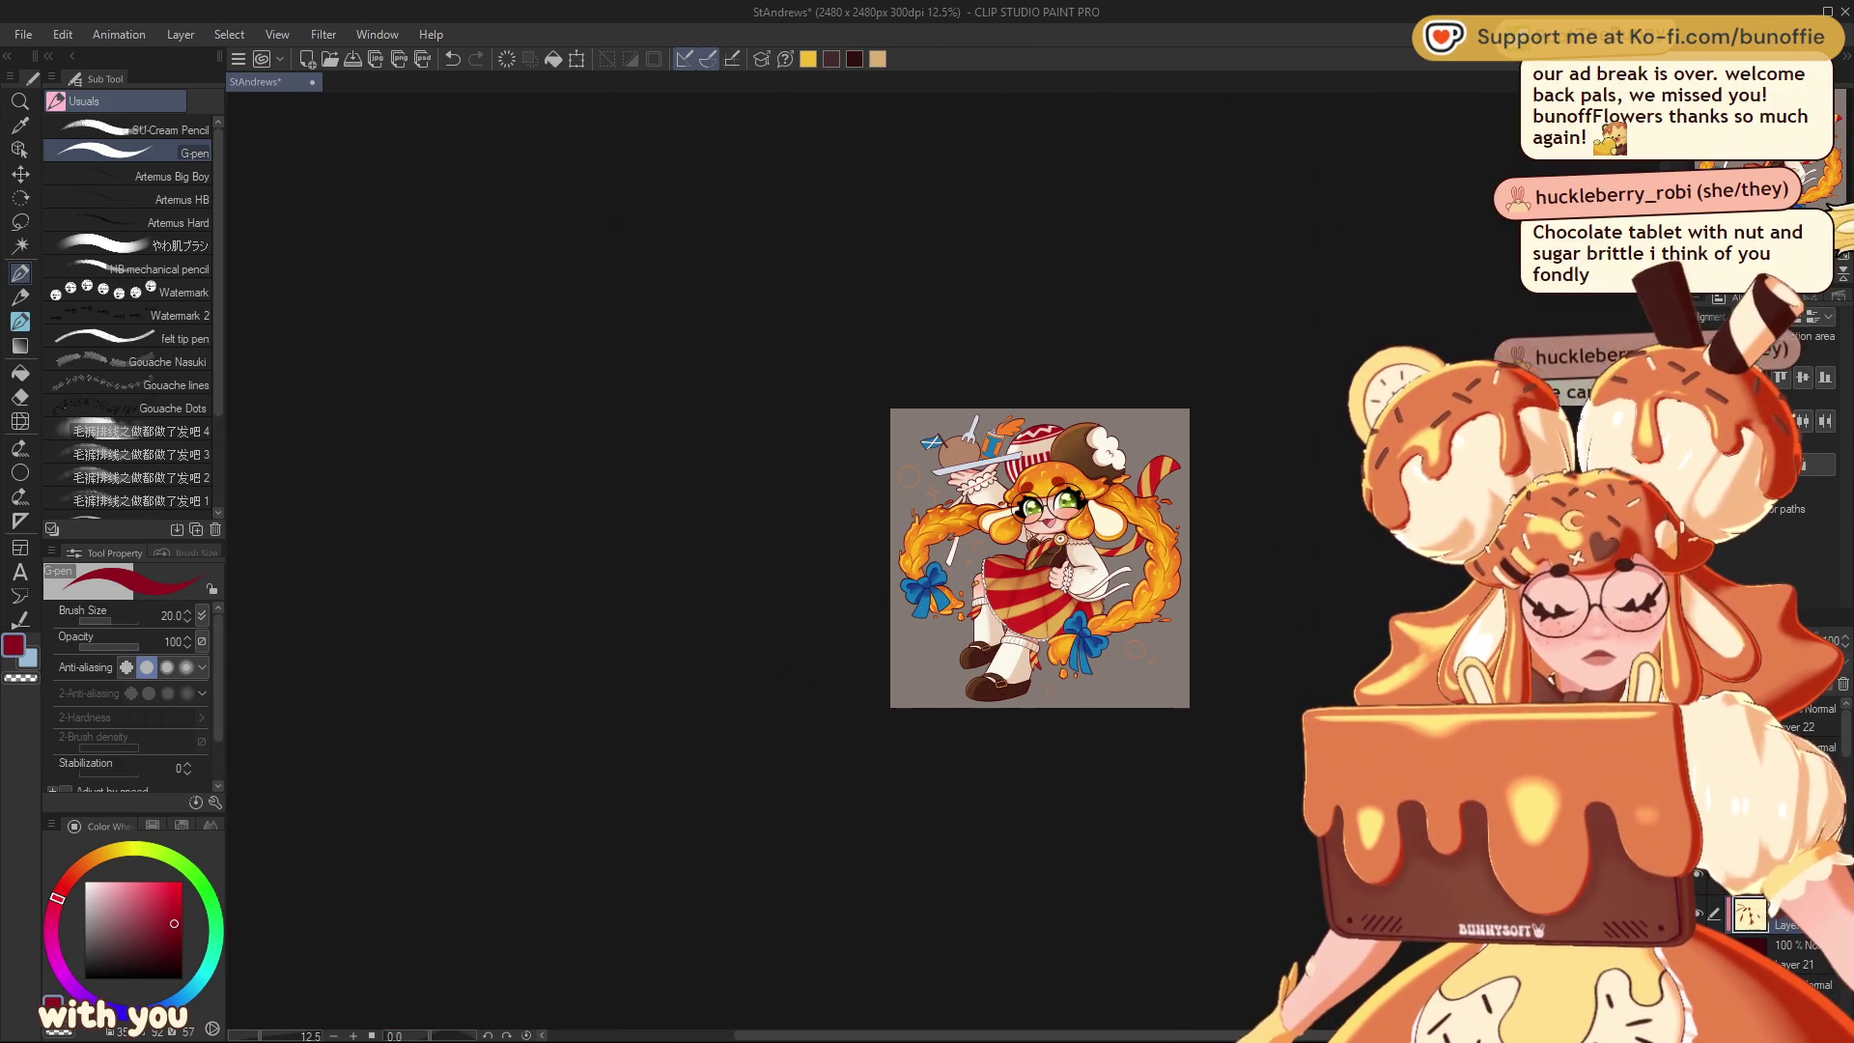
Add a new layer and choose pale yellow from the colour wheel square
{"action": "scroll", "coordinate": [1040, 558], "scroll_direction": "up", "scroll_amount": 3}
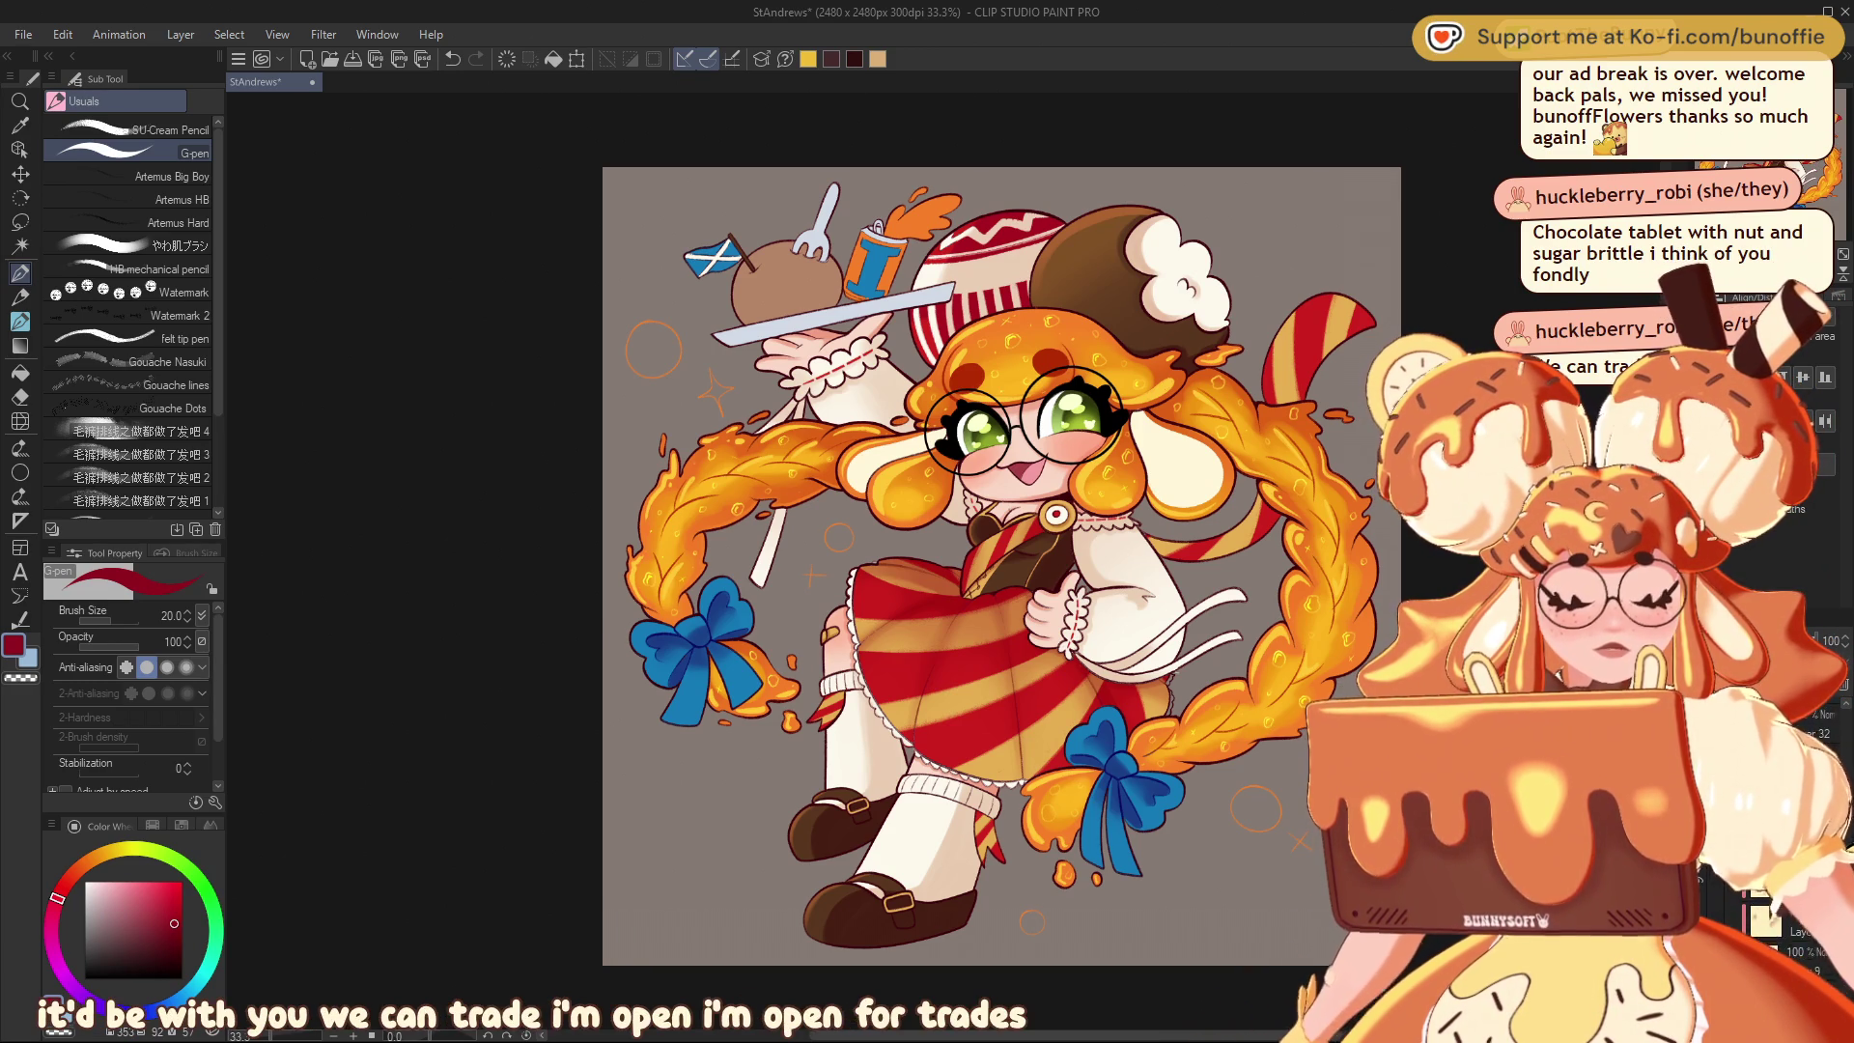
{"action": "key", "text": "ctrl+shift+n"}
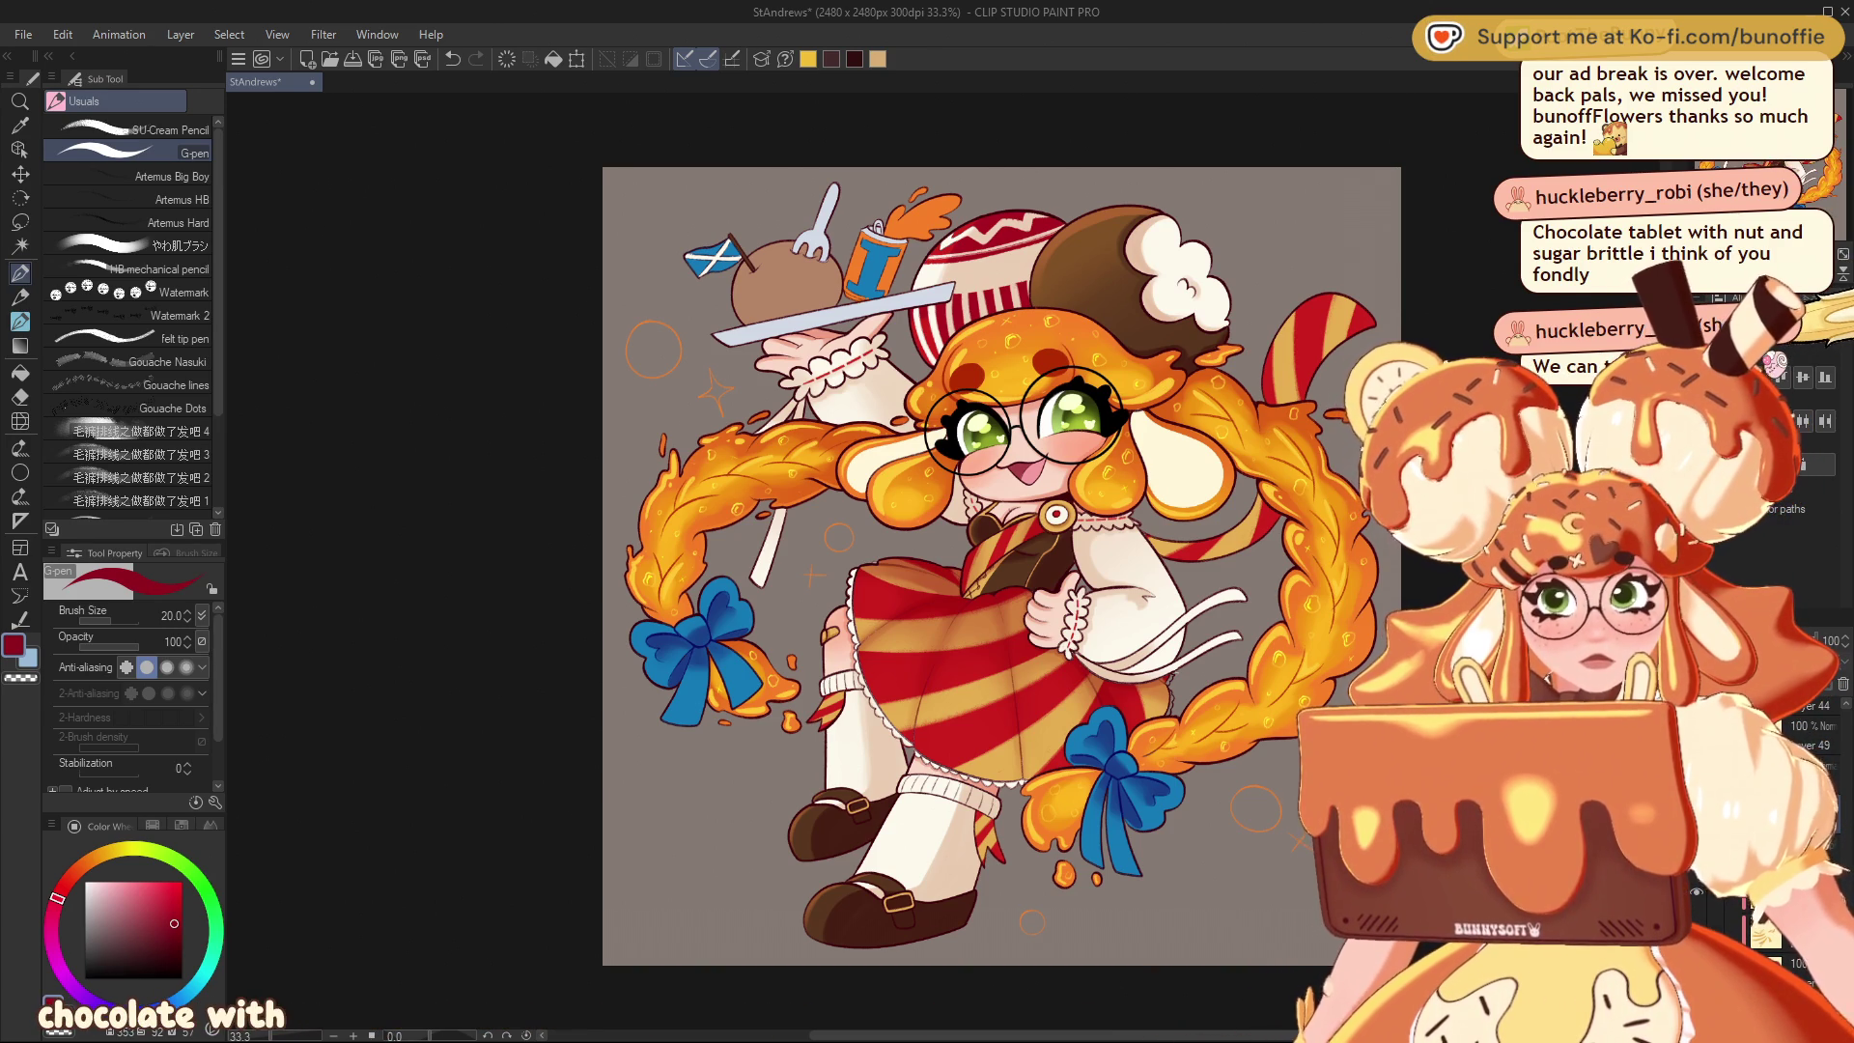
{"action": "left_click", "coordinate": [129, 847]}
{"action": "left_click", "coordinate": [126, 882]}
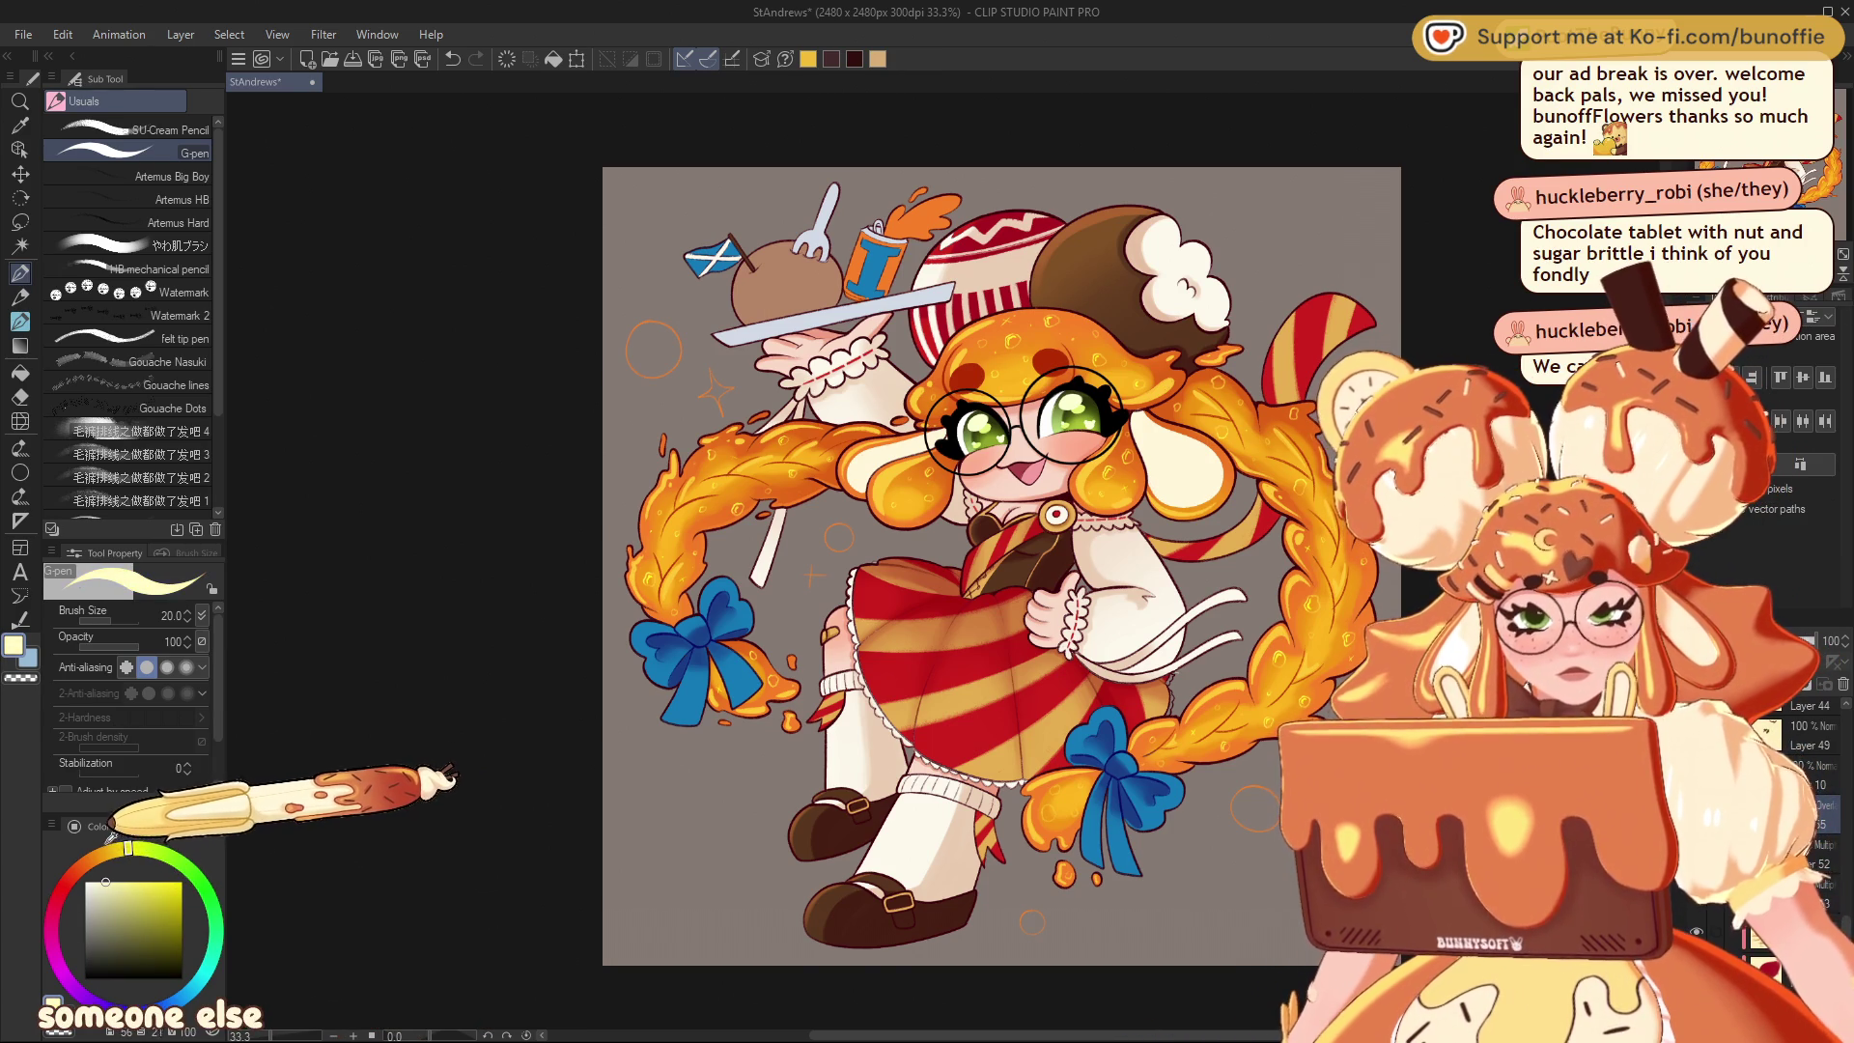
{"action": "left_click", "coordinate": [151, 241]}
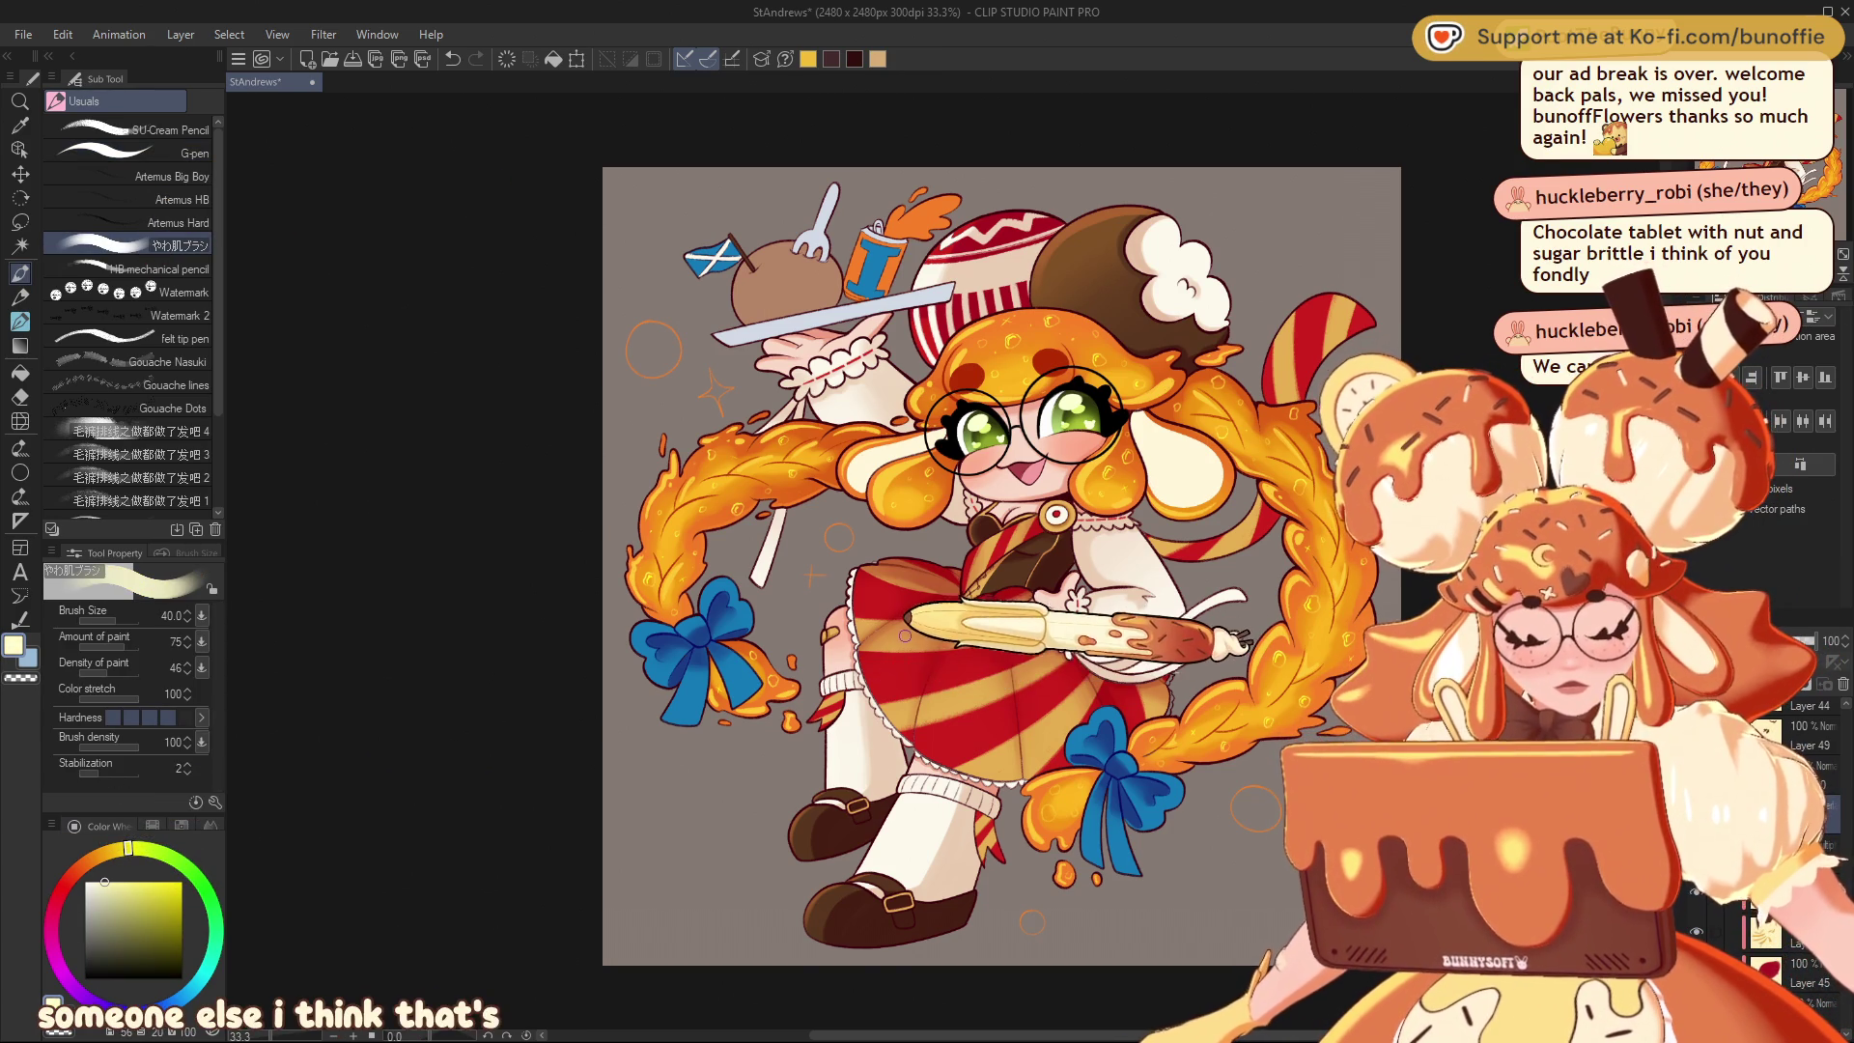
Paint broad soft pale-cream highlight strokes across the skirt and braids
{"action": "mouse_move", "coordinate": [894, 640]}
{"action": "left_mouse_down"}
{"action": "mouse_move", "coordinate": [1197, 618]}
{"action": "mouse_move", "coordinate": [917, 608]}
{"action": "mouse_move", "coordinate": [1197, 623]}
{"action": "mouse_move", "coordinate": [880, 653]}
{"action": "mouse_move", "coordinate": [955, 643]}
{"action": "left_mouse_up"}
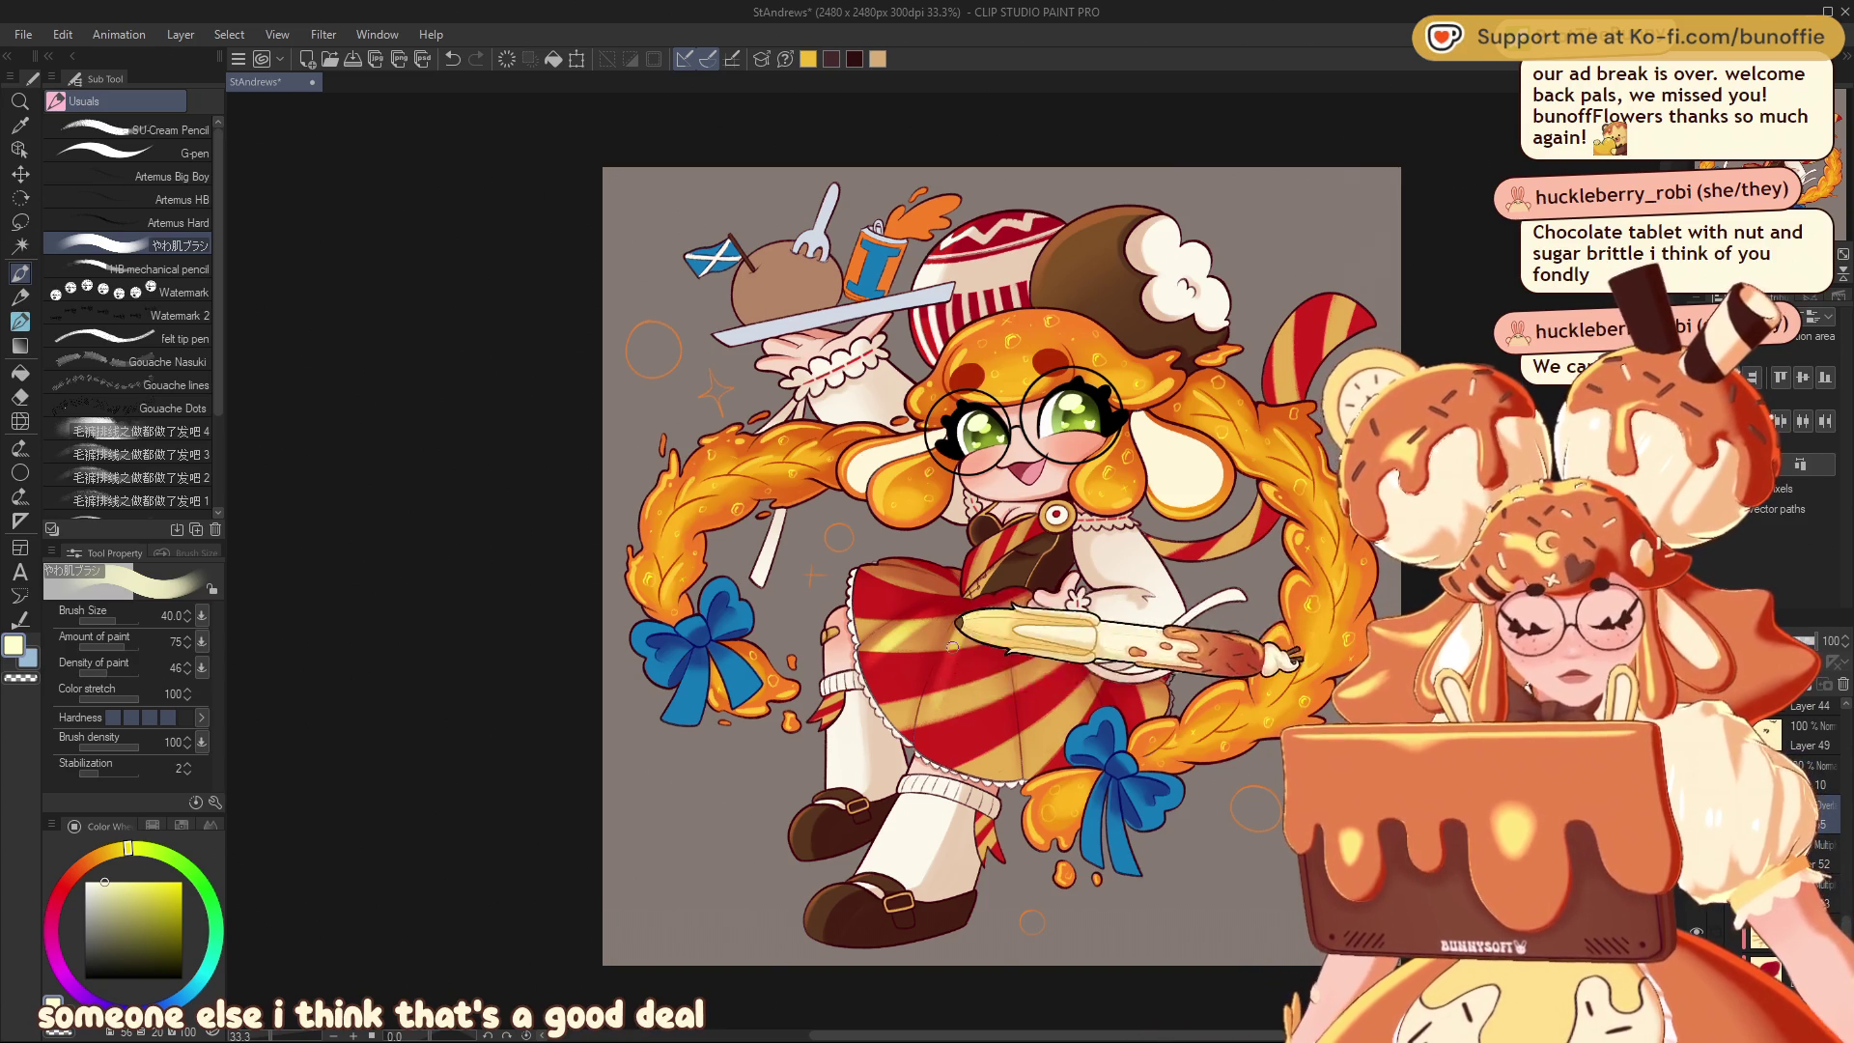
{"action": "left_click_drag", "start_coordinate": [934, 712], "coordinate": [954, 551]}
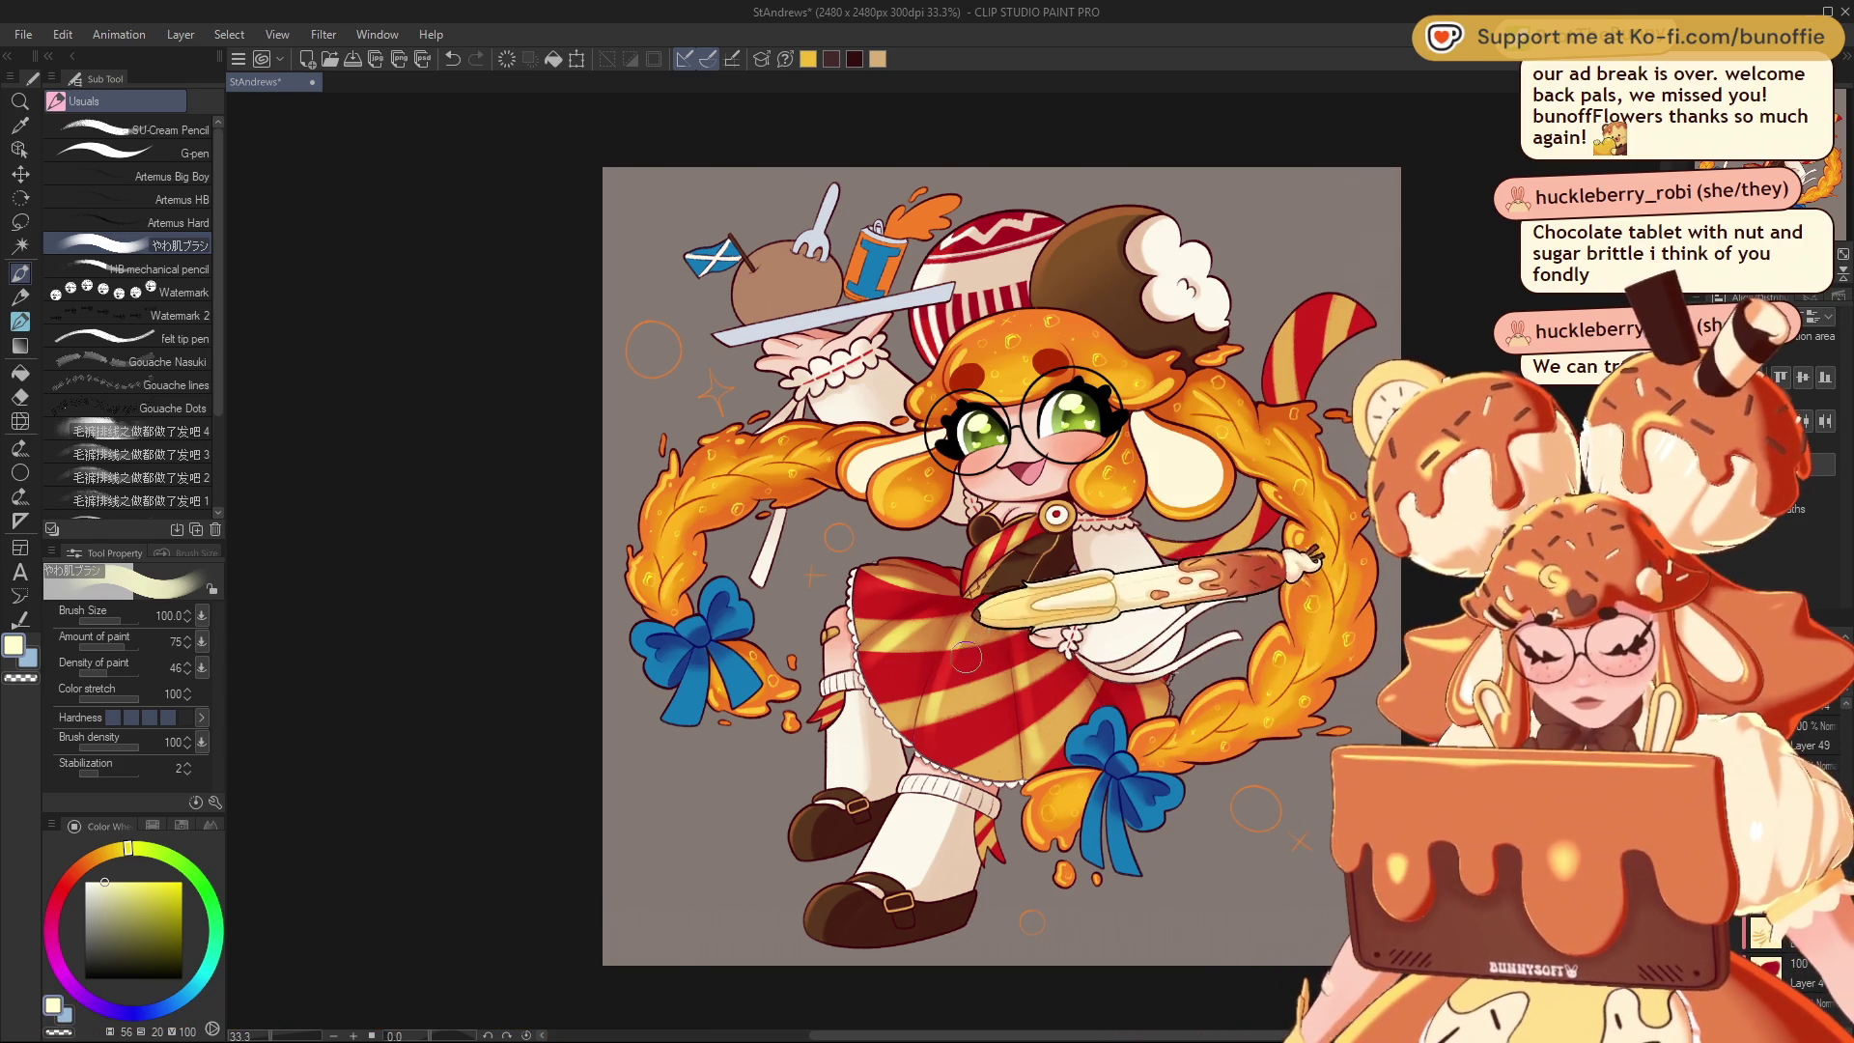
{"action": "mouse_move", "coordinate": [937, 741]}
{"action": "left_mouse_down"}
{"action": "mouse_move", "coordinate": [981, 741]}
{"action": "mouse_move", "coordinate": [929, 579]}
{"action": "mouse_move", "coordinate": [1014, 710]}
{"action": "mouse_move", "coordinate": [1023, 680]}
{"action": "mouse_move", "coordinate": [1082, 713]}
{"action": "mouse_move", "coordinate": [1835, 224]}
{"action": "left_mouse_up"}
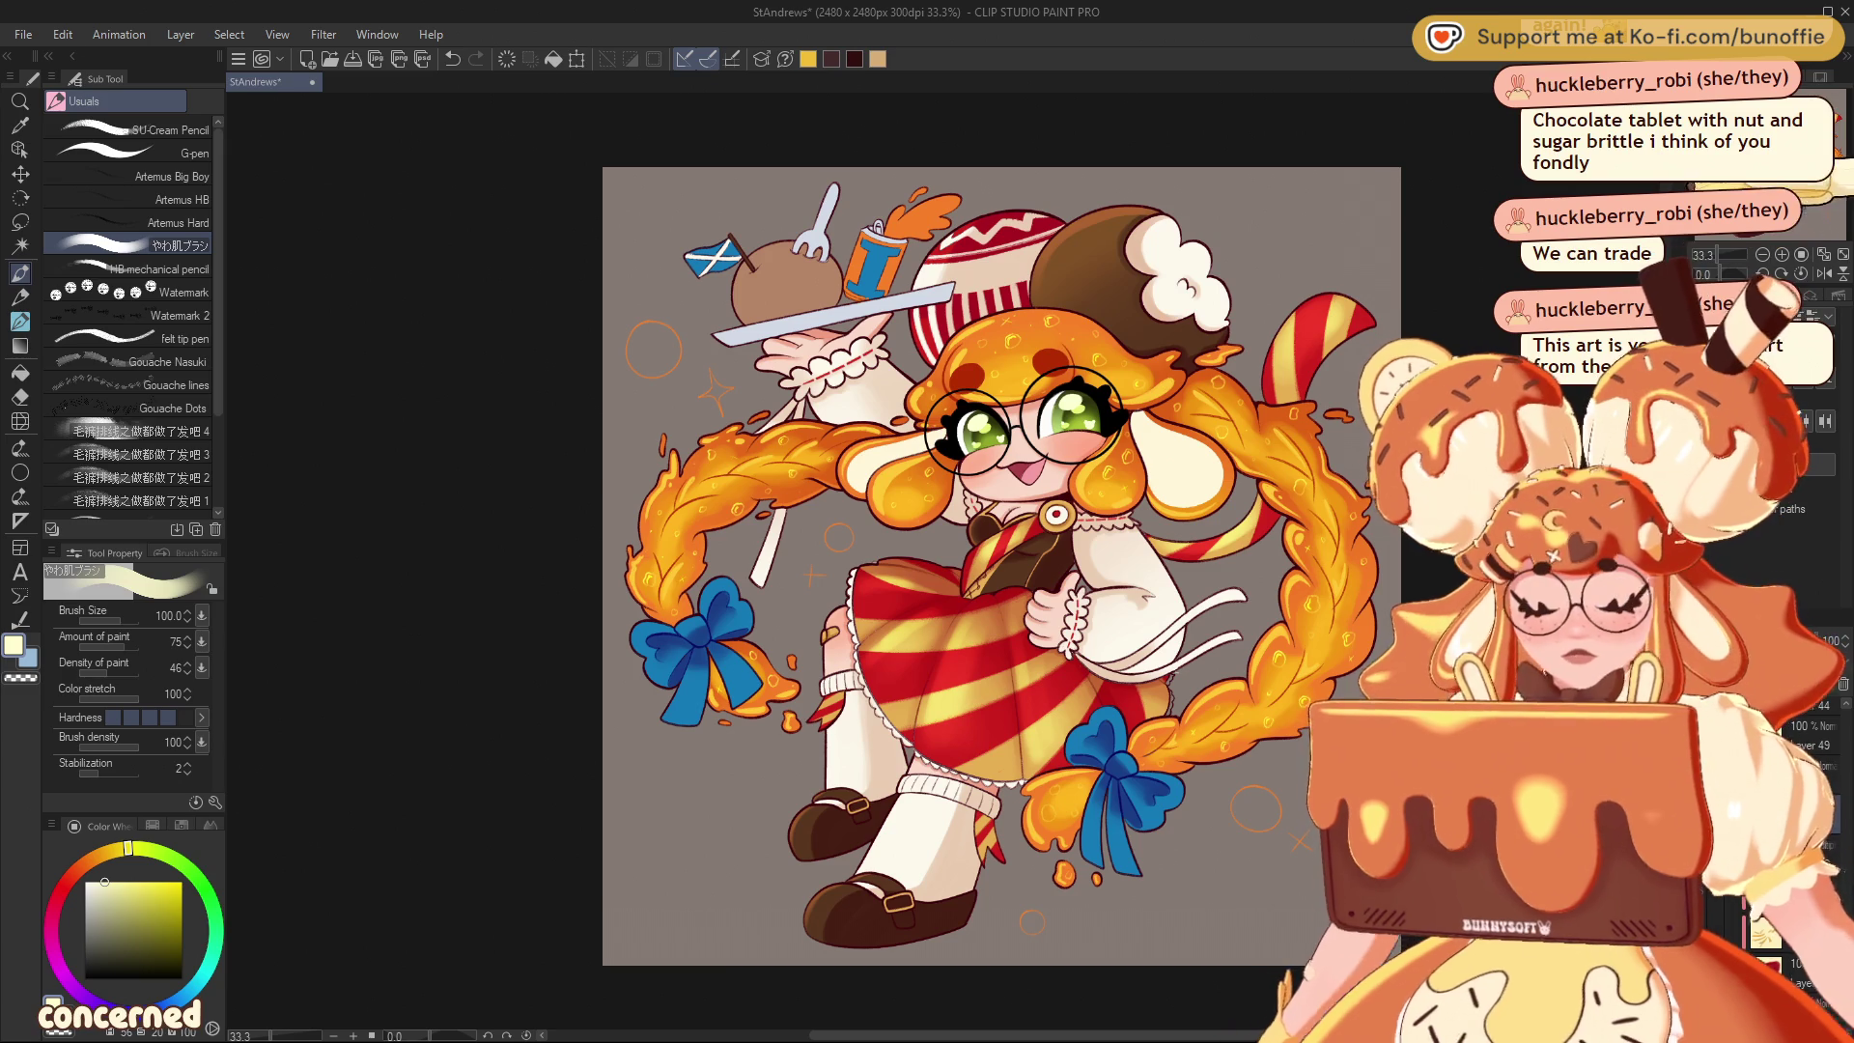
{"action": "left_click_drag", "start_coordinate": [1001, 566], "coordinate": [929, 508]}
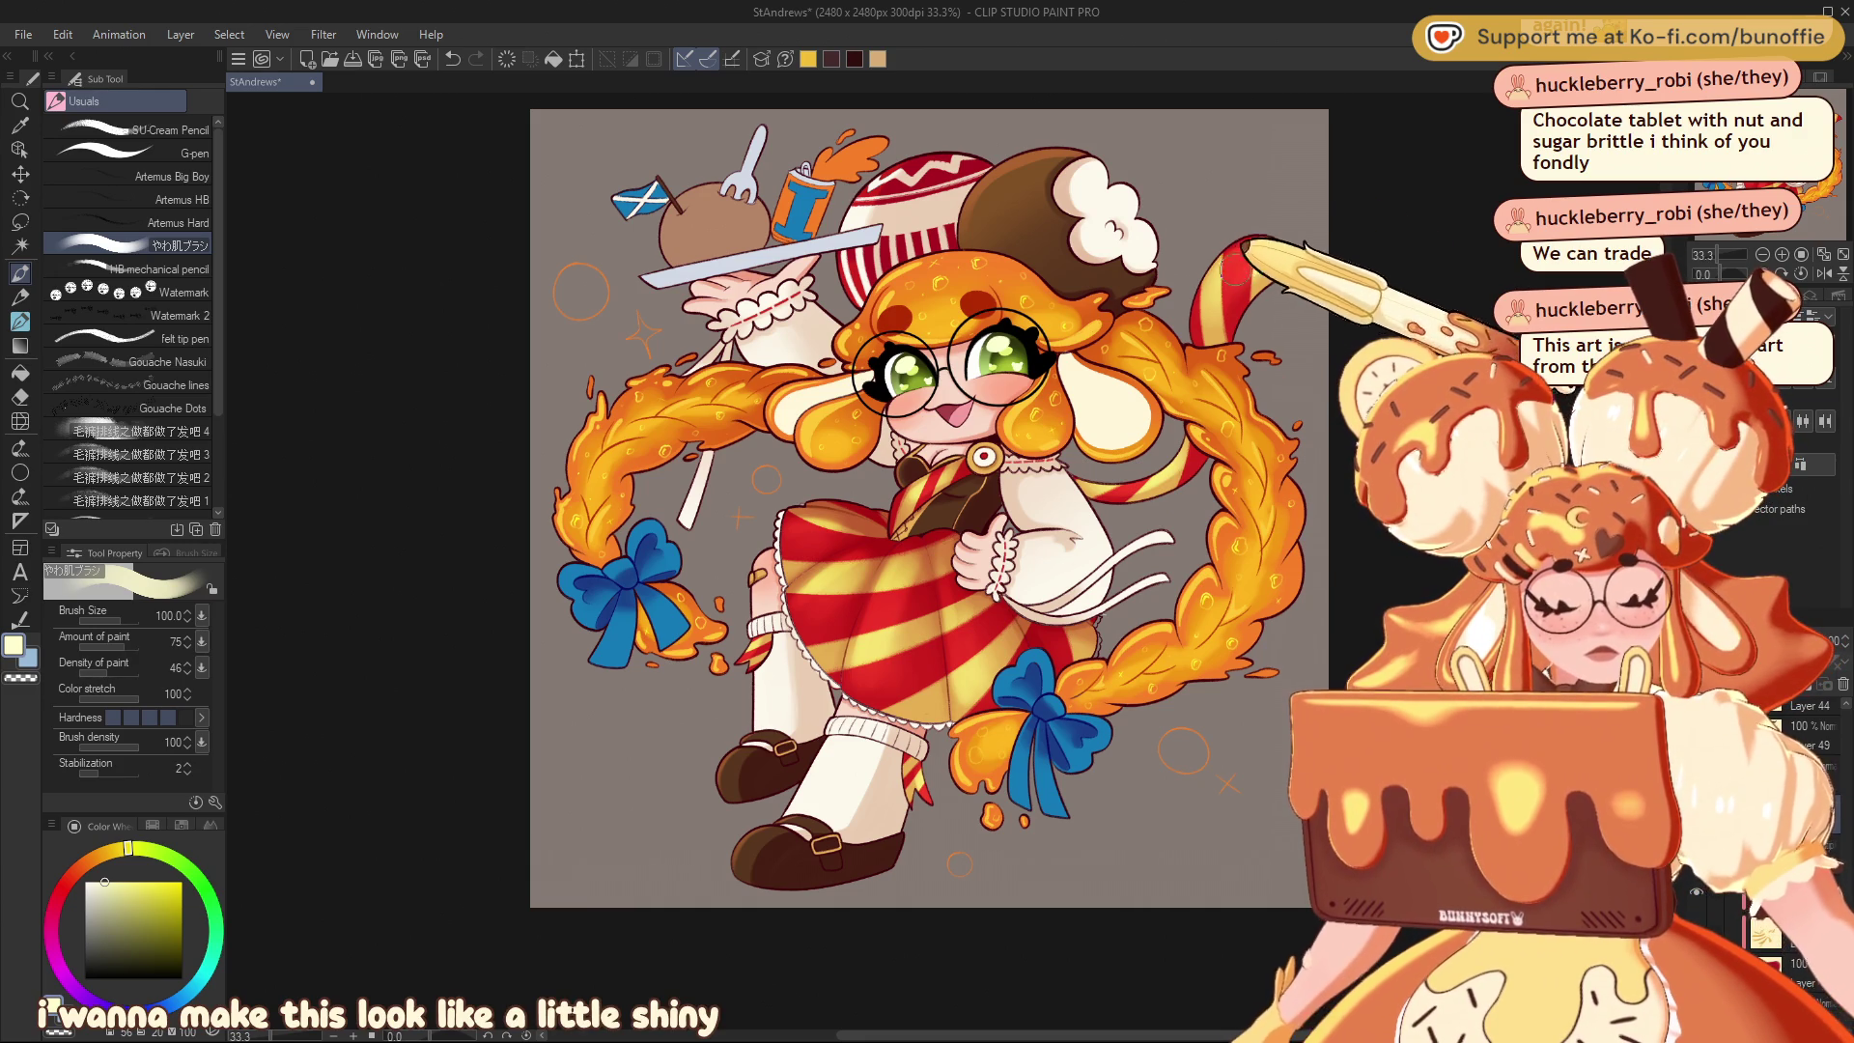
{"action": "mouse_move", "coordinate": [927, 507]}
{"action": "left_mouse_down"}
{"action": "mouse_move", "coordinate": [979, 585]}
{"action": "mouse_move", "coordinate": [930, 586]}
{"action": "mouse_move", "coordinate": [1007, 591]}
{"action": "mouse_move", "coordinate": [968, 629]}
{"action": "left_mouse_up"}
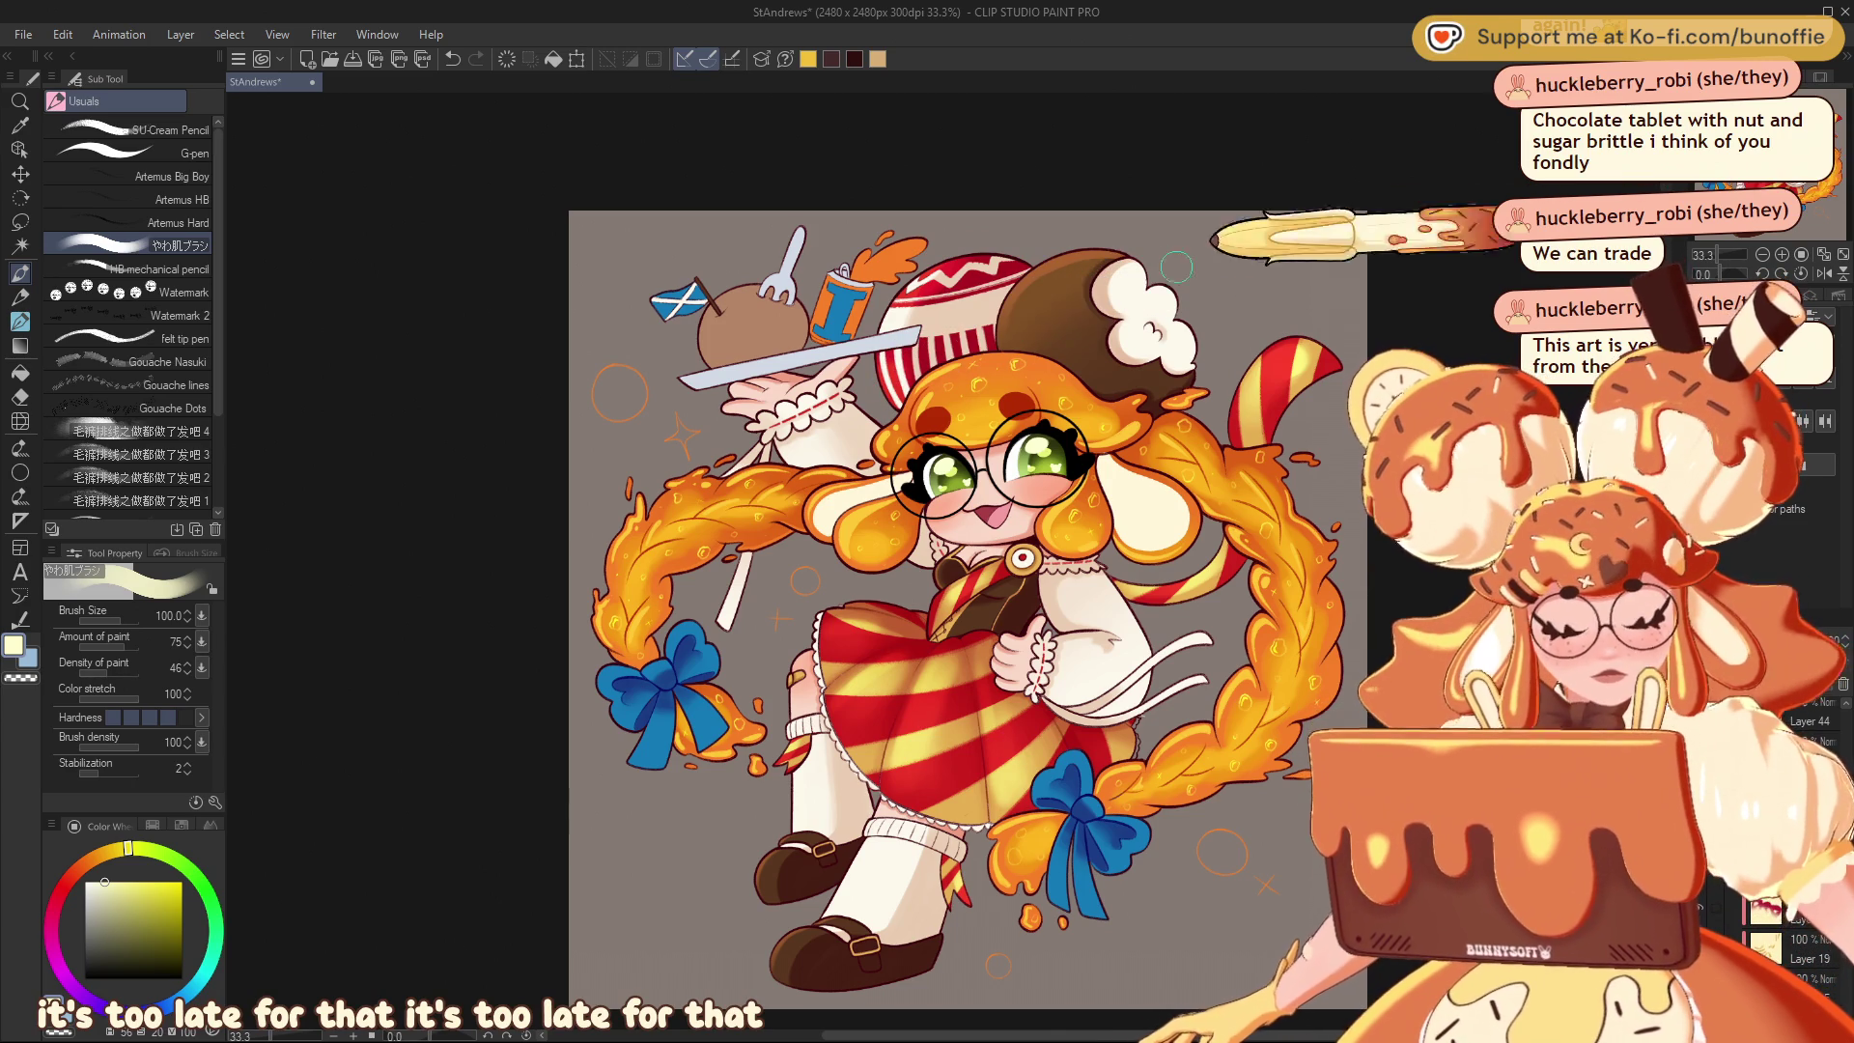
{"action": "mouse_move", "coordinate": [995, 290]}
{"action": "left_mouse_down"}
{"action": "mouse_move", "coordinate": [928, 262]}
{"action": "mouse_move", "coordinate": [1039, 228]}
{"action": "mouse_move", "coordinate": [1009, 199]}
{"action": "mouse_move", "coordinate": [980, 244]}
{"action": "mouse_move", "coordinate": [1024, 204]}
{"action": "left_mouse_up"}
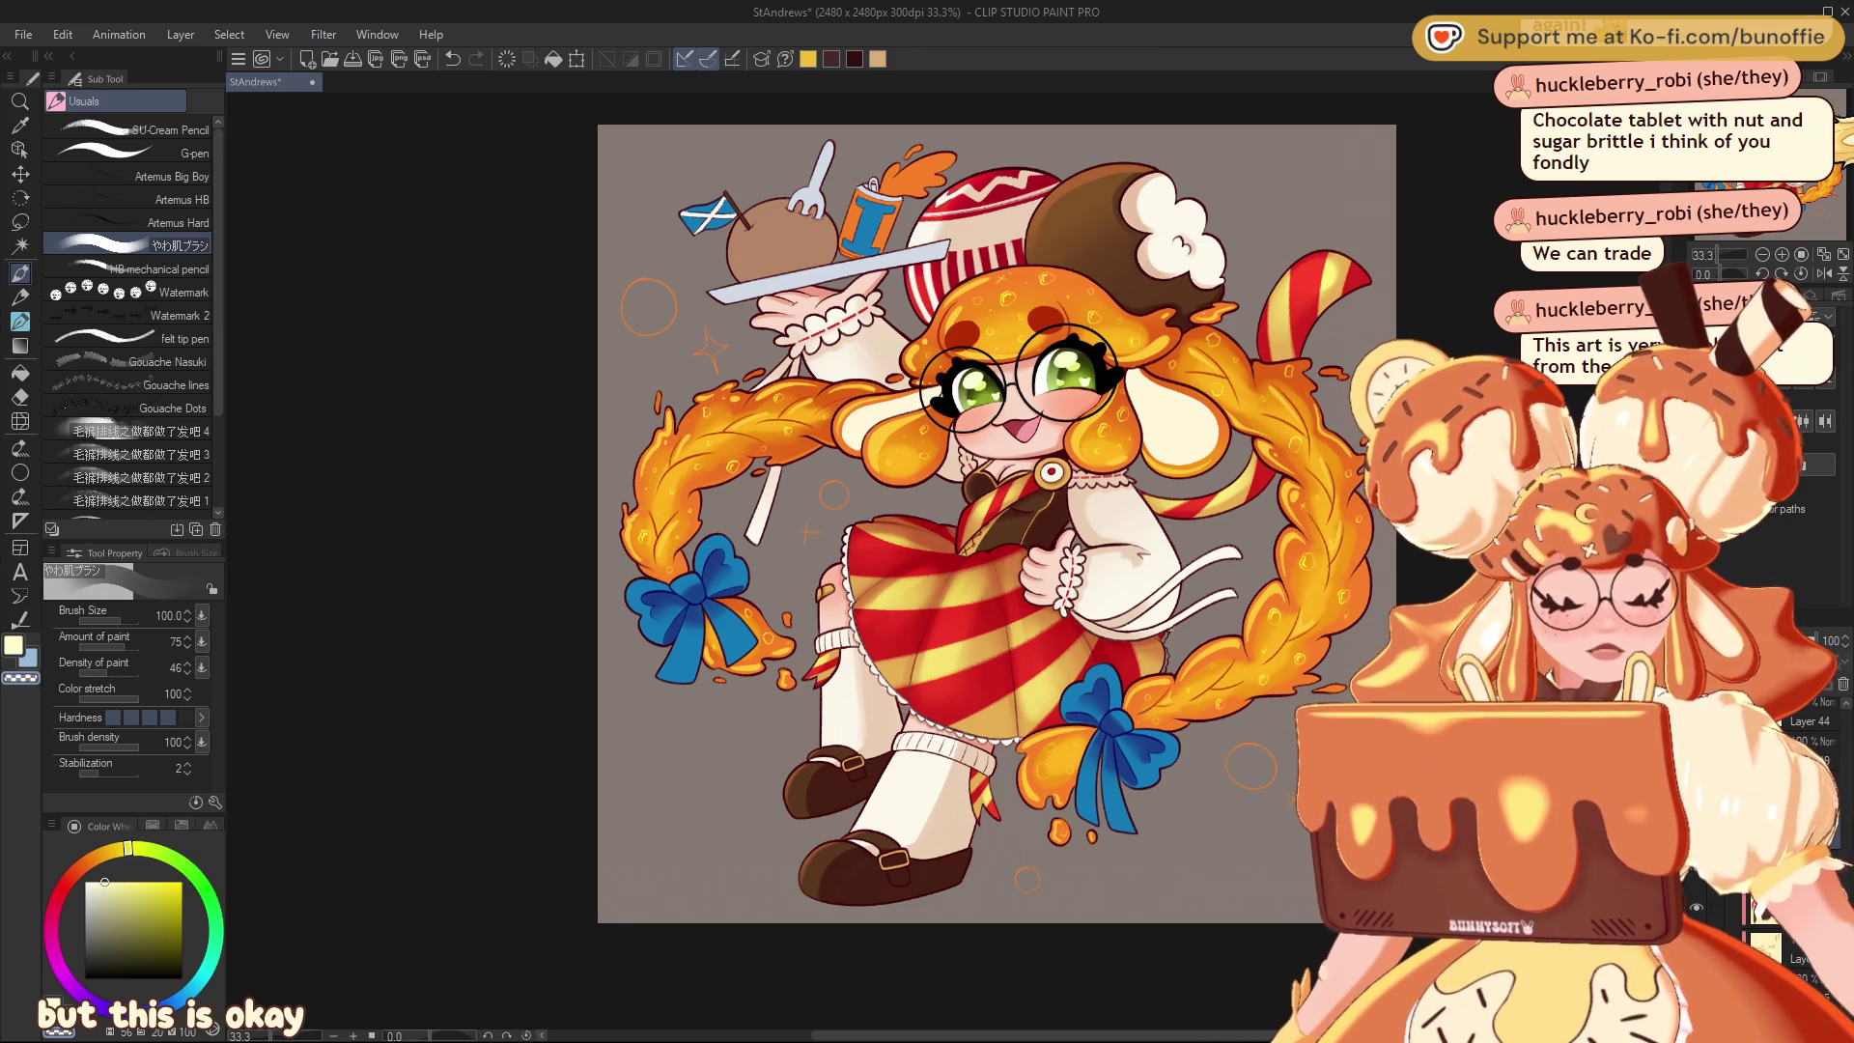
{"action": "left_click_drag", "start_coordinate": [996, 523], "coordinate": [1162, 599]}
{"action": "scroll", "coordinate": [1367, 636], "scroll_direction": "up", "scroll_amount": 2}
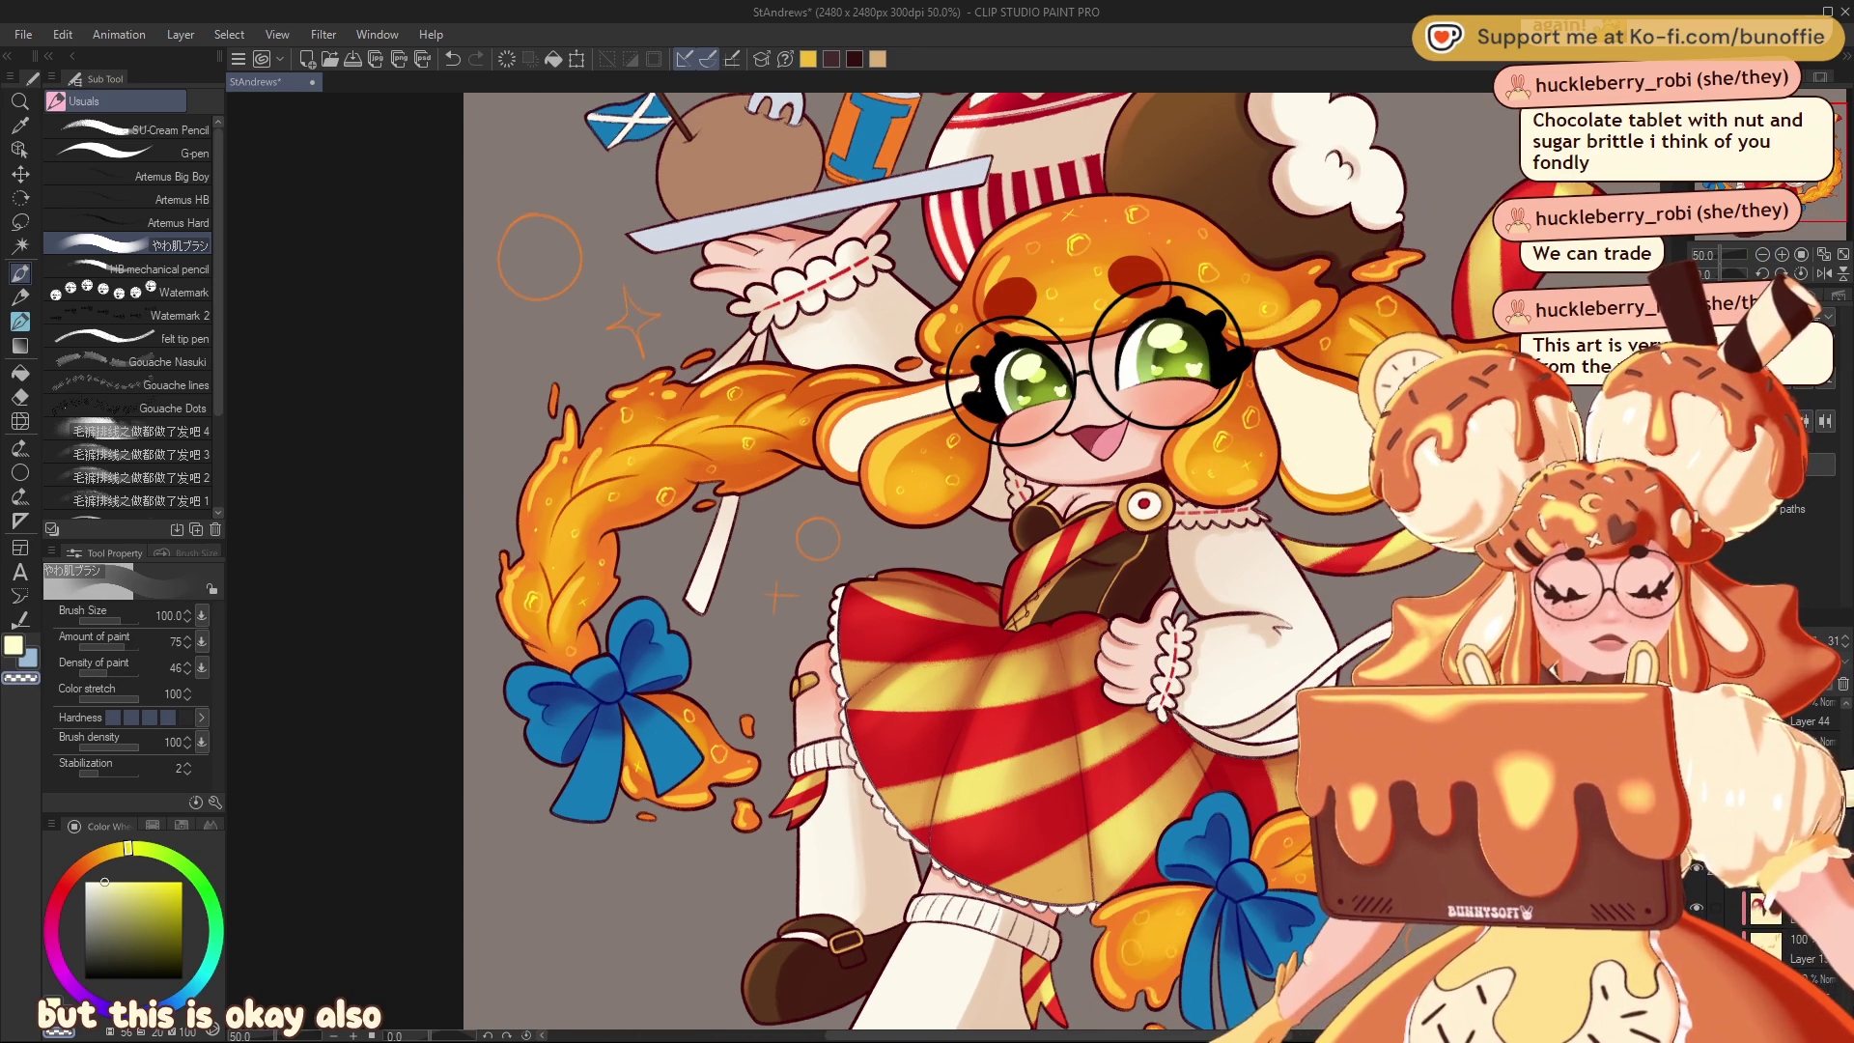
Choose orange from the Color Set swatches, zoomed in on the tray and upper hair
{"action": "left_click", "coordinate": [152, 825]}
{"action": "left_click", "coordinate": [82, 848]}
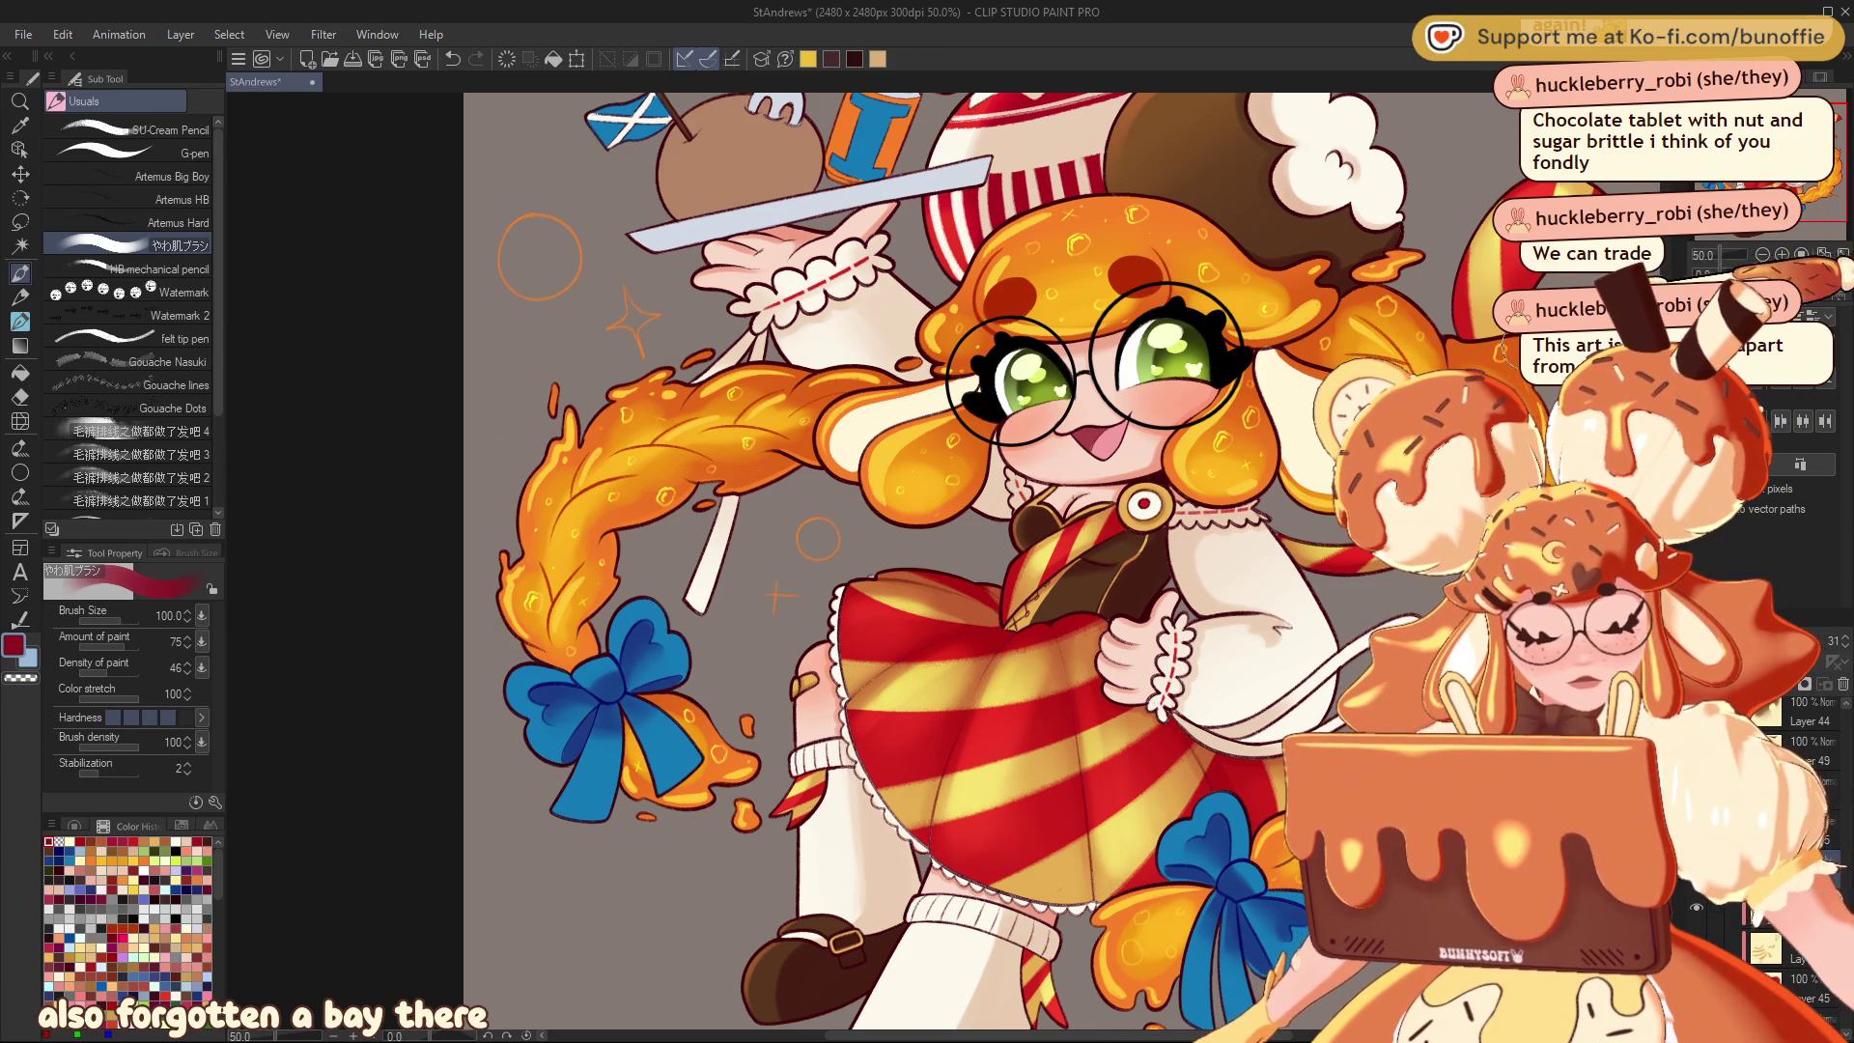
{"action": "left_click_drag", "start_coordinate": [1096, 367], "coordinate": [956, 502]}
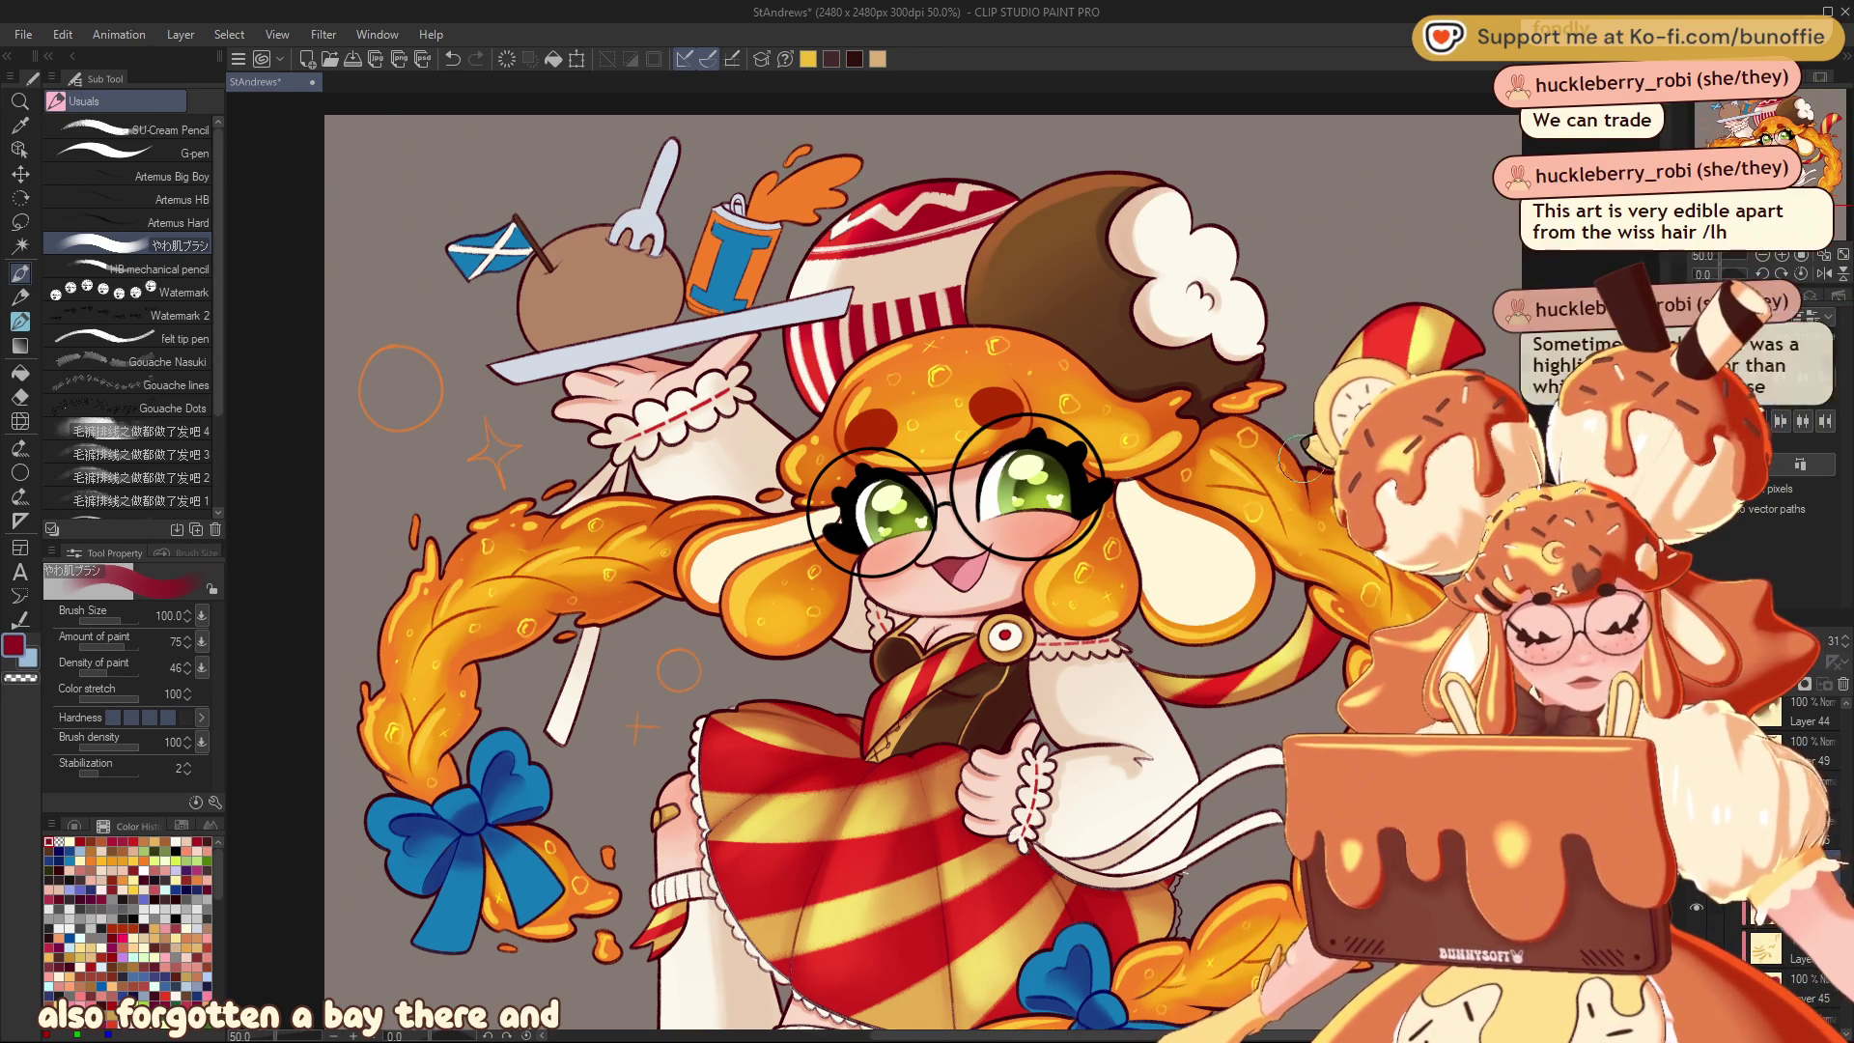
{"action": "scroll", "coordinate": [925, 577], "scroll_direction": "up", "scroll_amount": 1}
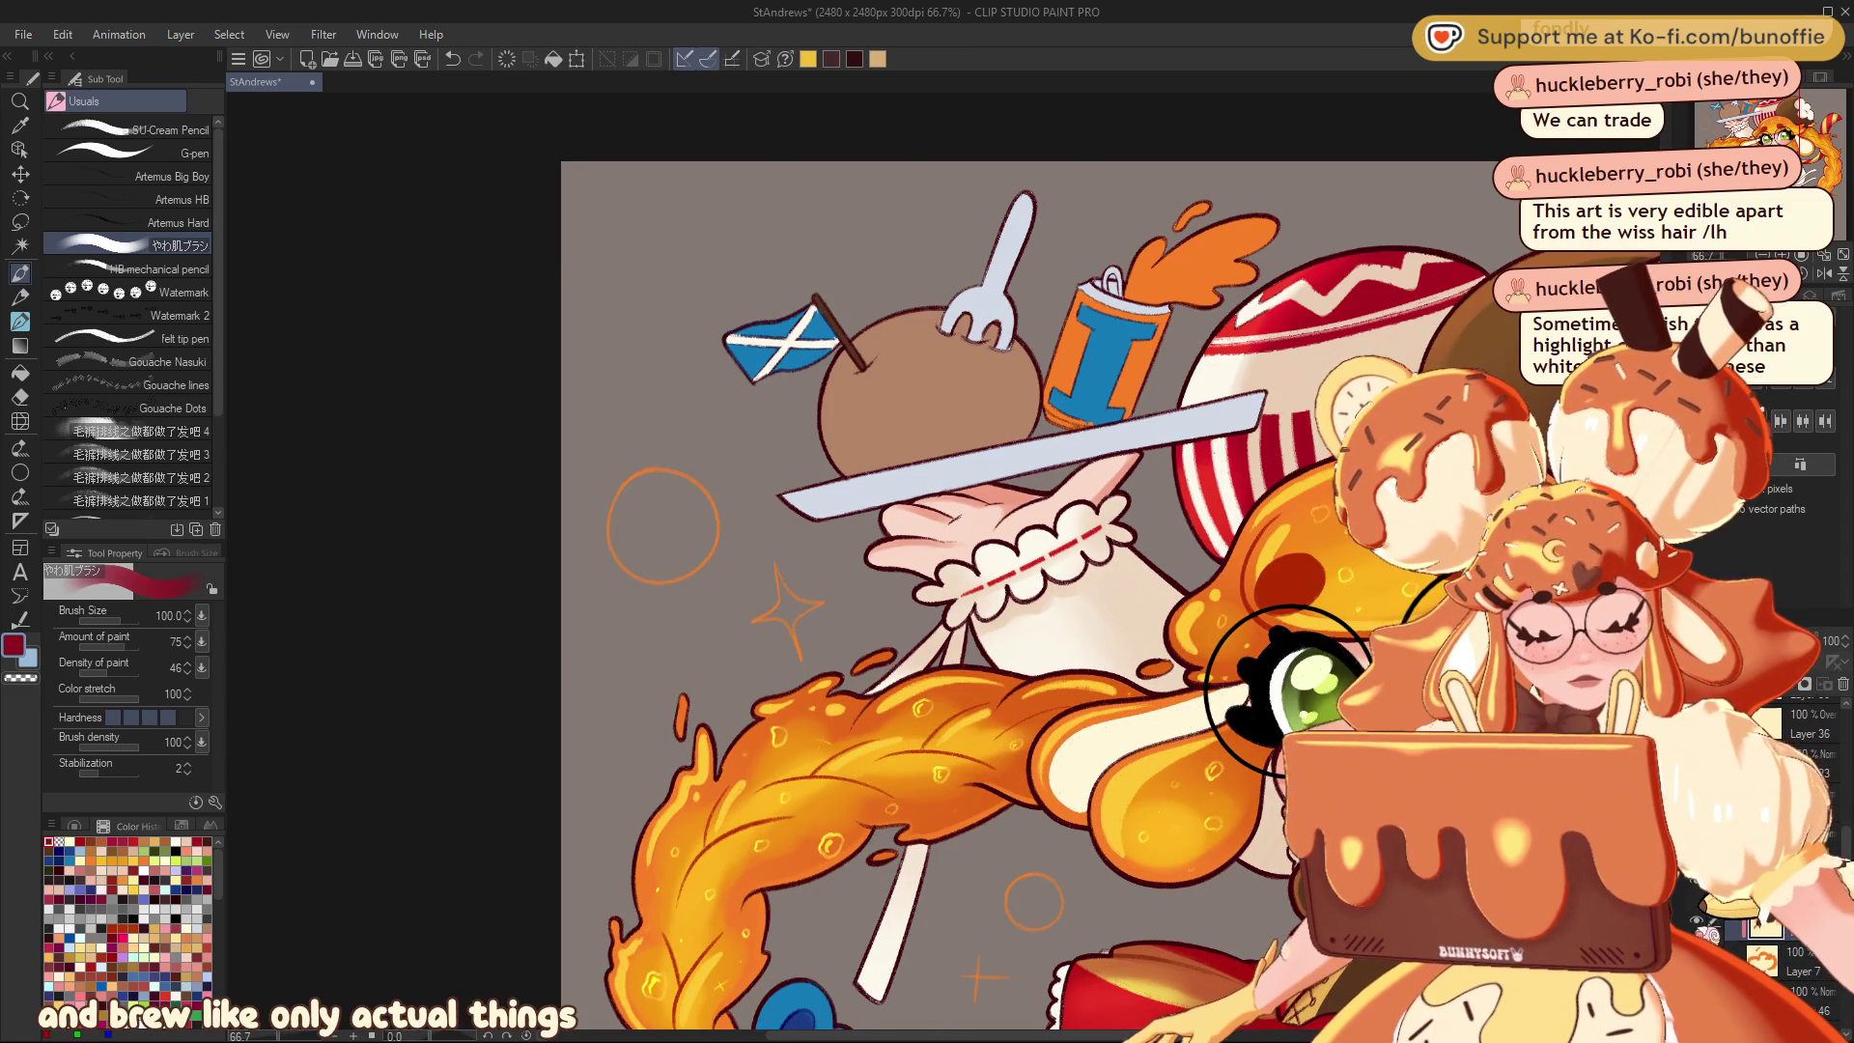
{"action": "left_click", "coordinate": [1125, 696], "text": "alt"}
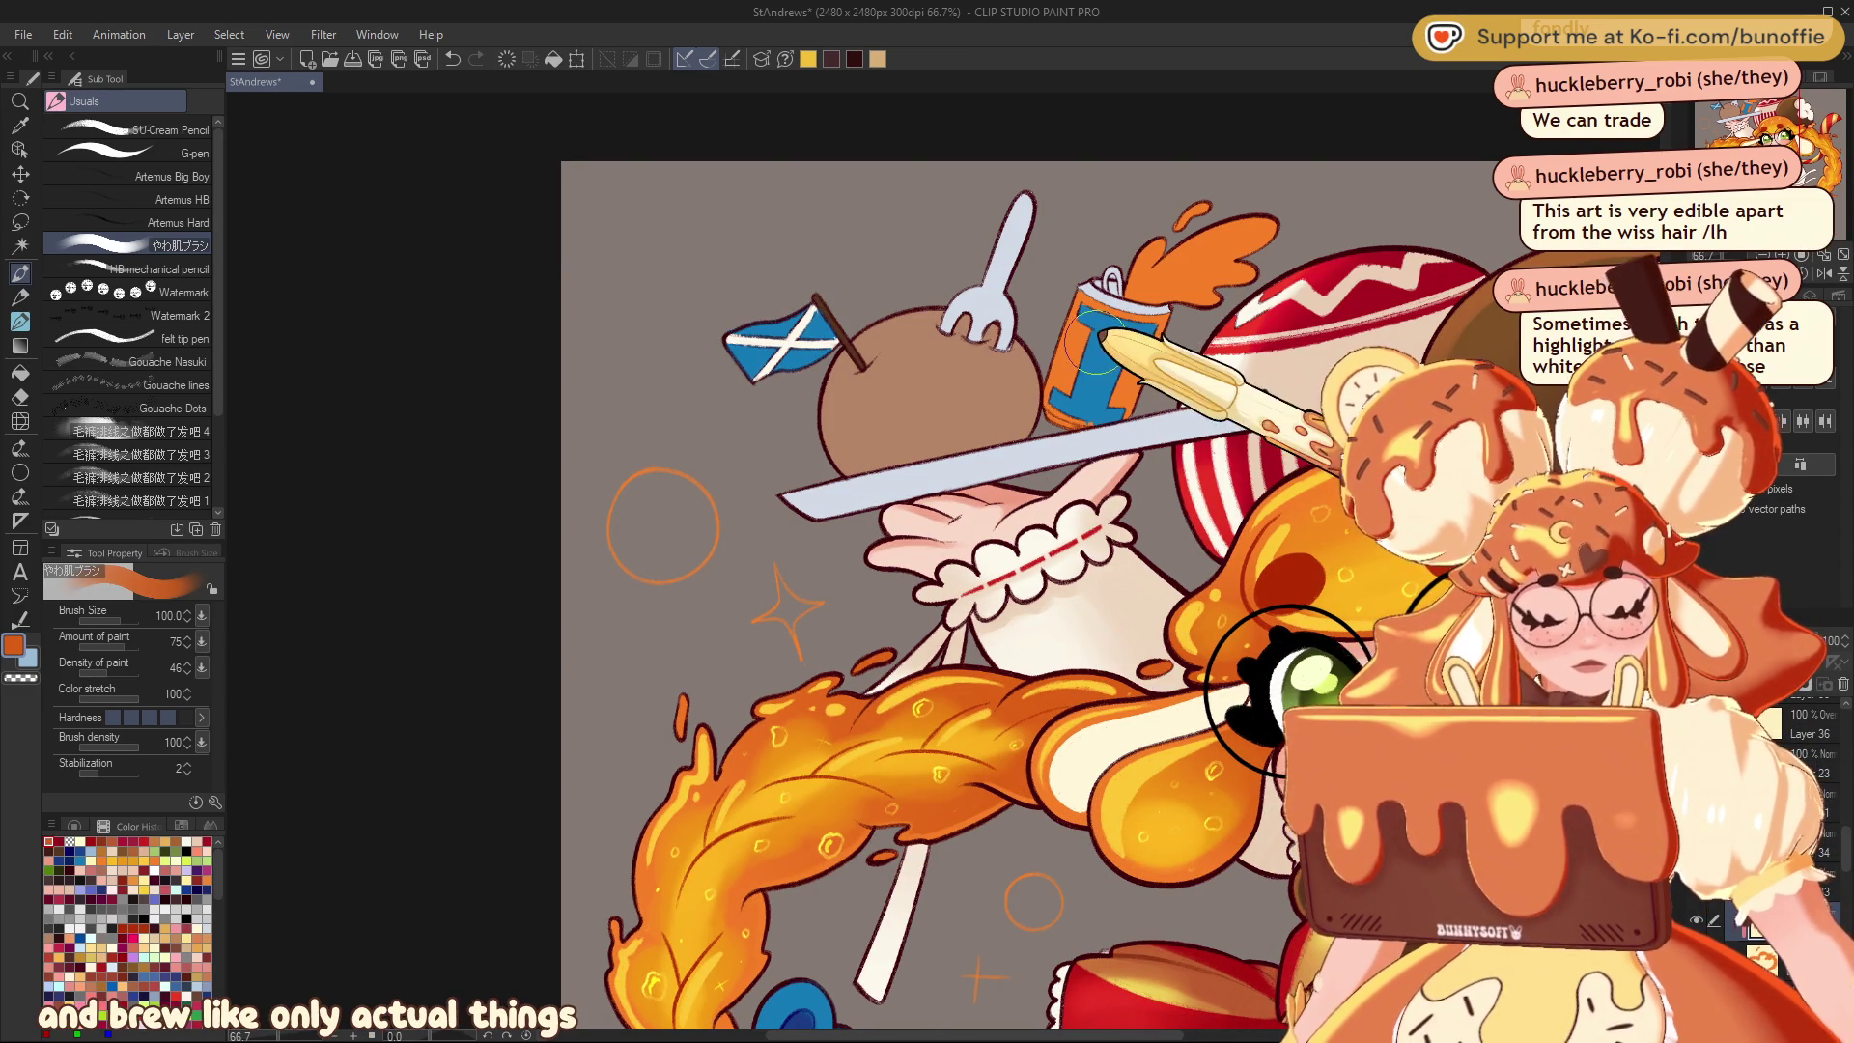
{"action": "left_click", "coordinate": [19, 221]}
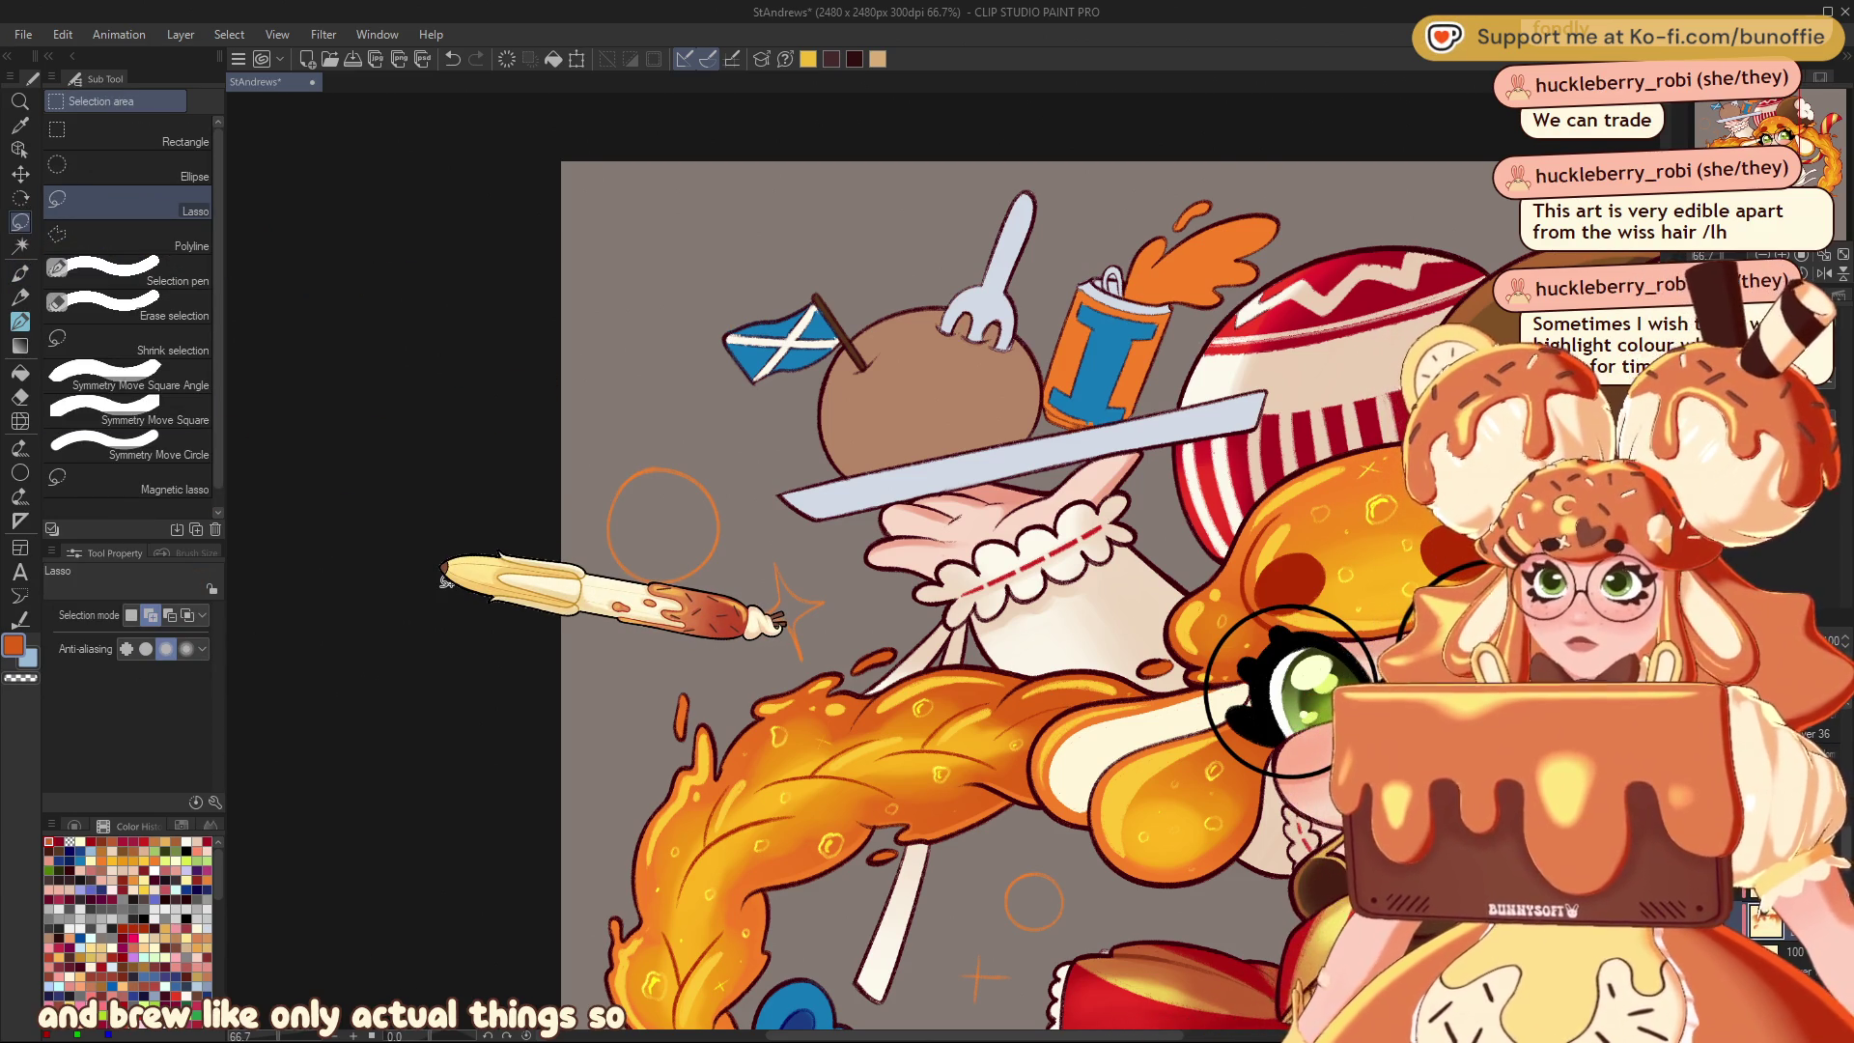
Lasso the orange splash above the can, then deselect it and restore the brighter splash
{"action": "left_click_drag", "start_coordinate": [1708, 127], "coordinate": [1454, 159]}
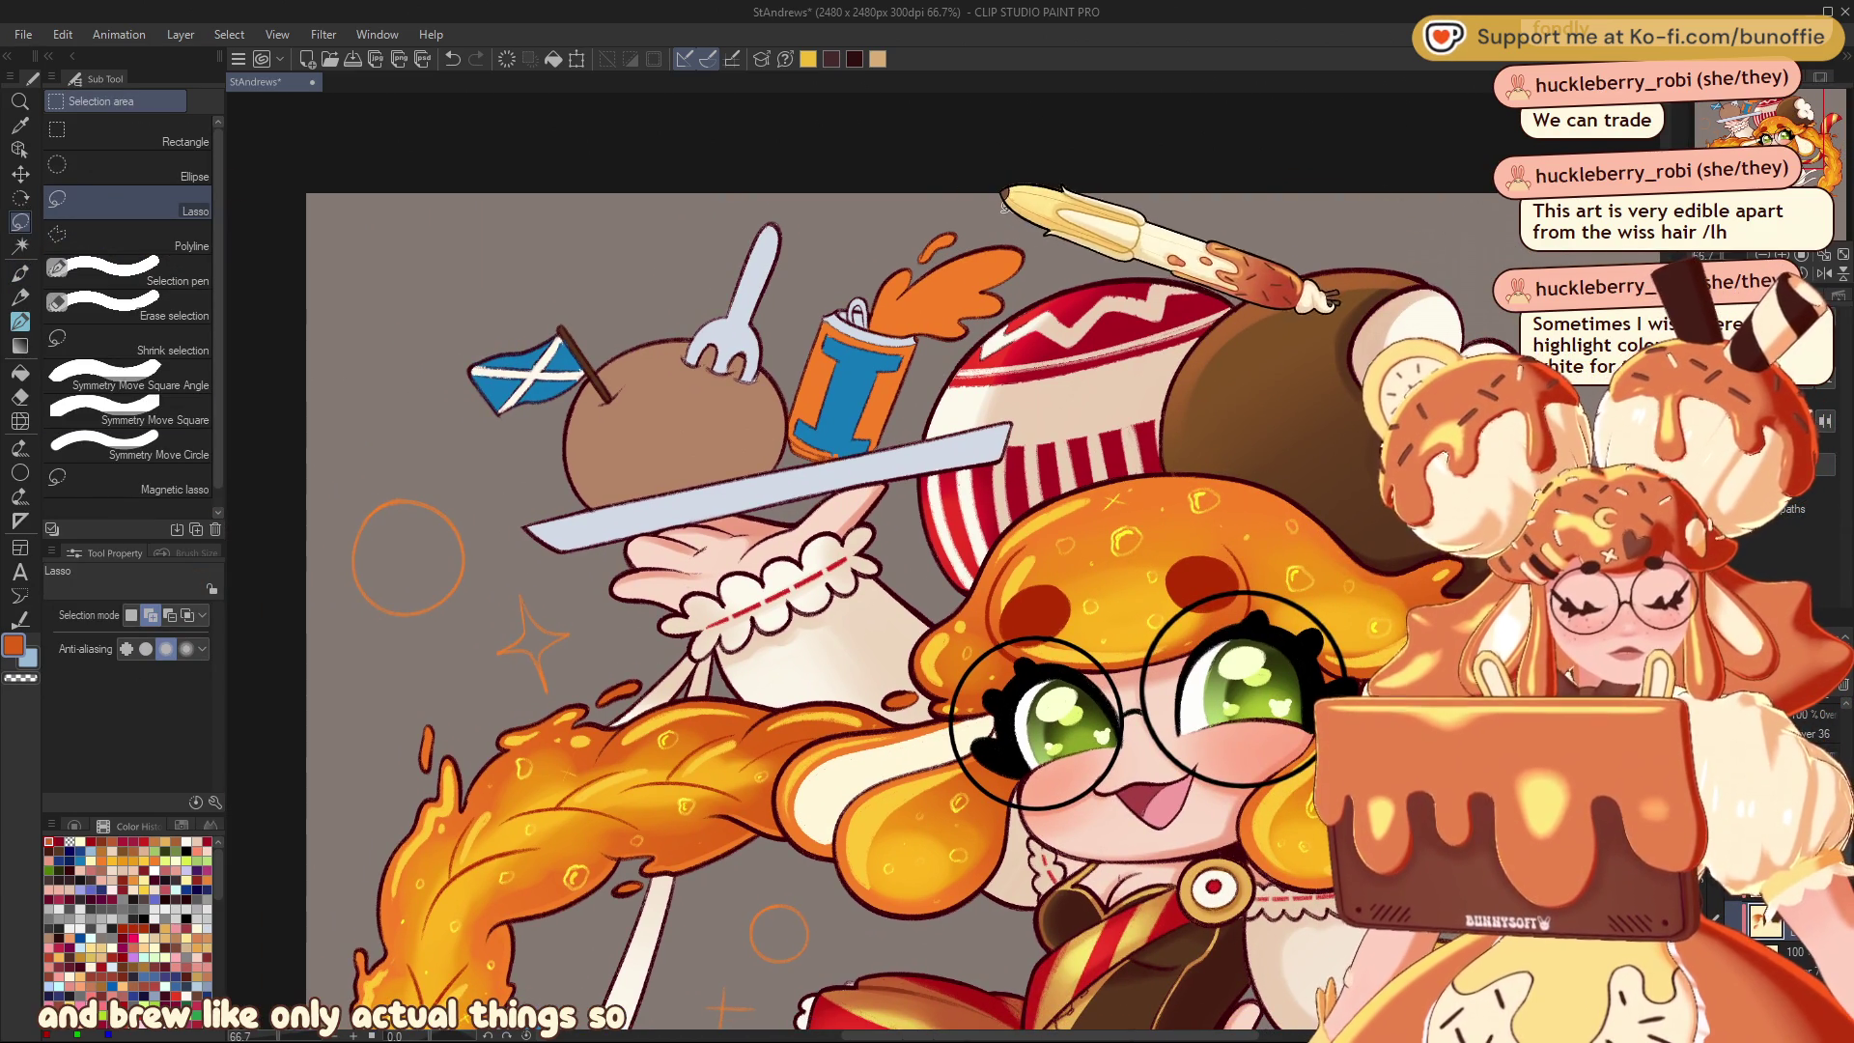
{"action": "mouse_move", "coordinate": [961, 210]}
{"action": "left_mouse_down"}
{"action": "mouse_move", "coordinate": [889, 227]}
{"action": "mouse_move", "coordinate": [845, 280]}
{"action": "mouse_move", "coordinate": [850, 340]}
{"action": "mouse_move", "coordinate": [995, 328]}
{"action": "mouse_move", "coordinate": [1038, 251]}
{"action": "mouse_move", "coordinate": [1005, 214]}
{"action": "mouse_move", "coordinate": [846, 290]}
{"action": "mouse_move", "coordinate": [906, 336]}
{"action": "mouse_move", "coordinate": [995, 323]}
{"action": "mouse_move", "coordinate": [1028, 208]}
{"action": "left_mouse_up"}
{"action": "left_click", "coordinate": [767, 384]}
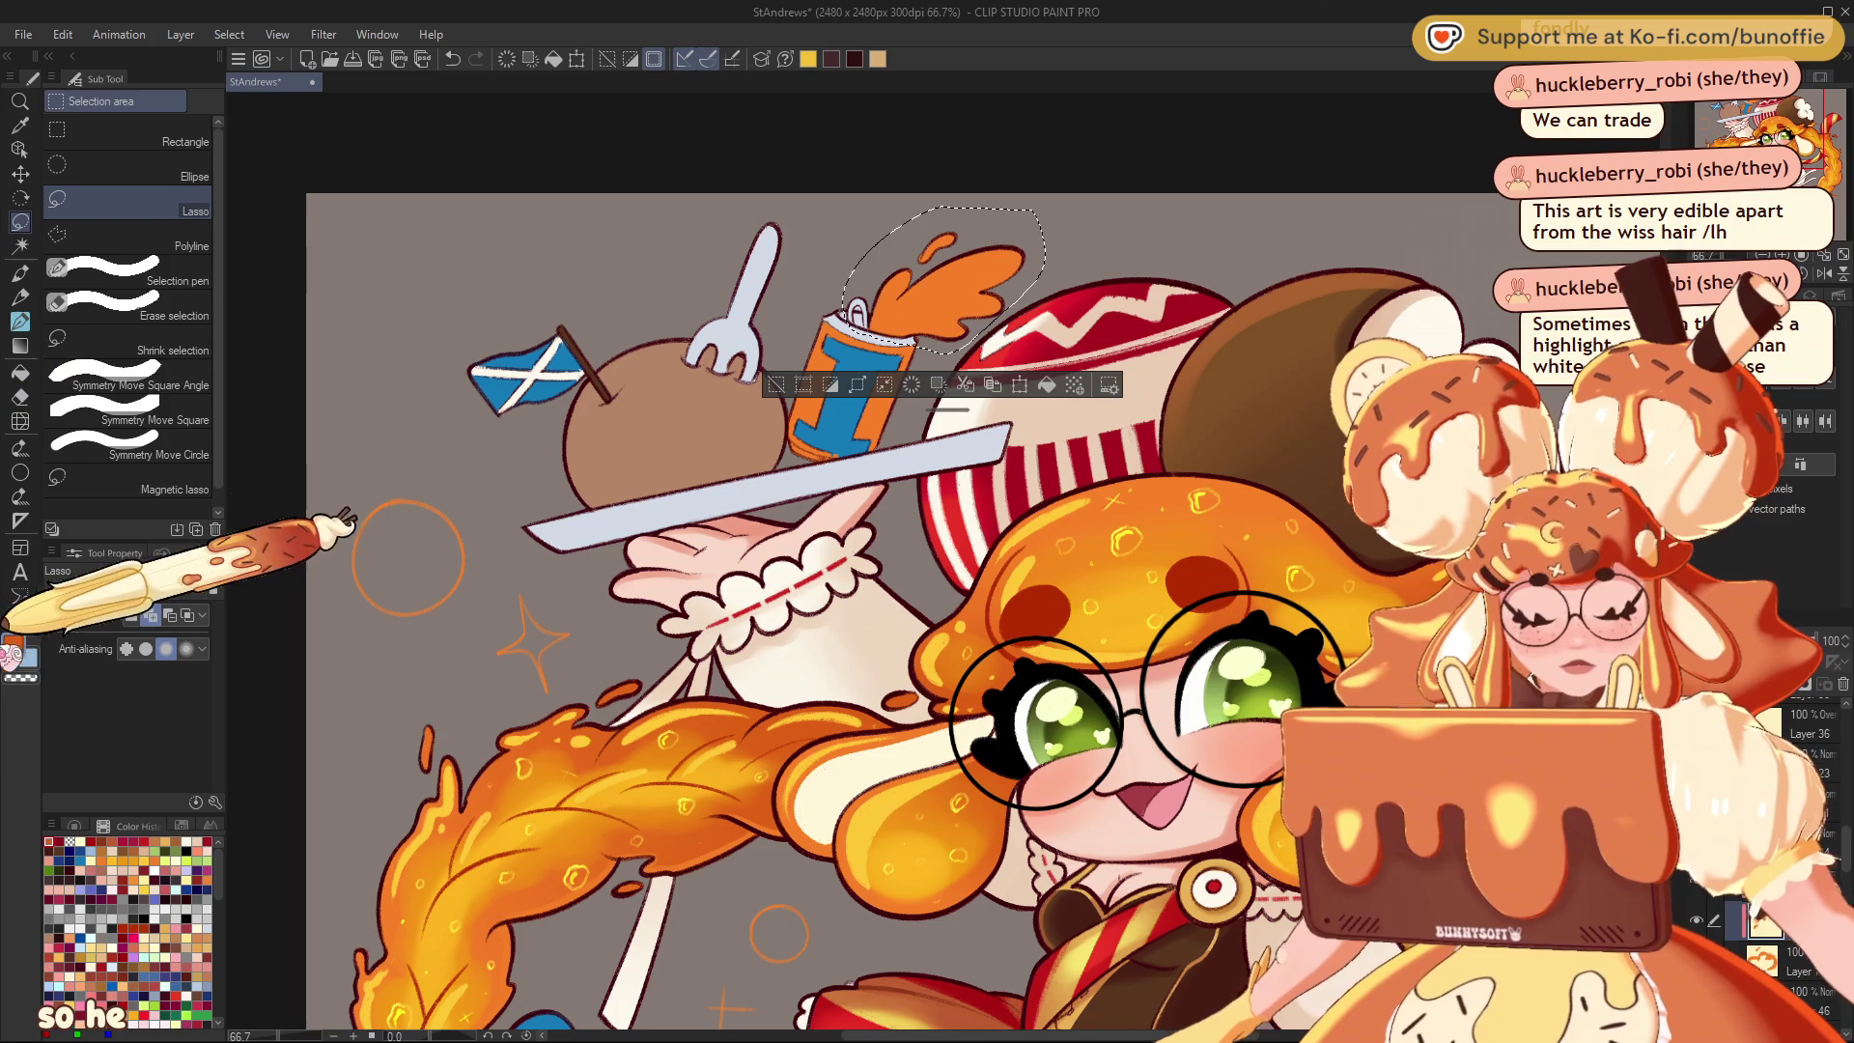
{"action": "mouse_move", "coordinate": [1762, 133]}
{"action": "left_mouse_down"}
{"action": "mouse_move", "coordinate": [1764, 190]}
{"action": "mouse_move", "coordinate": [1768, 130]}
{"action": "left_mouse_up"}
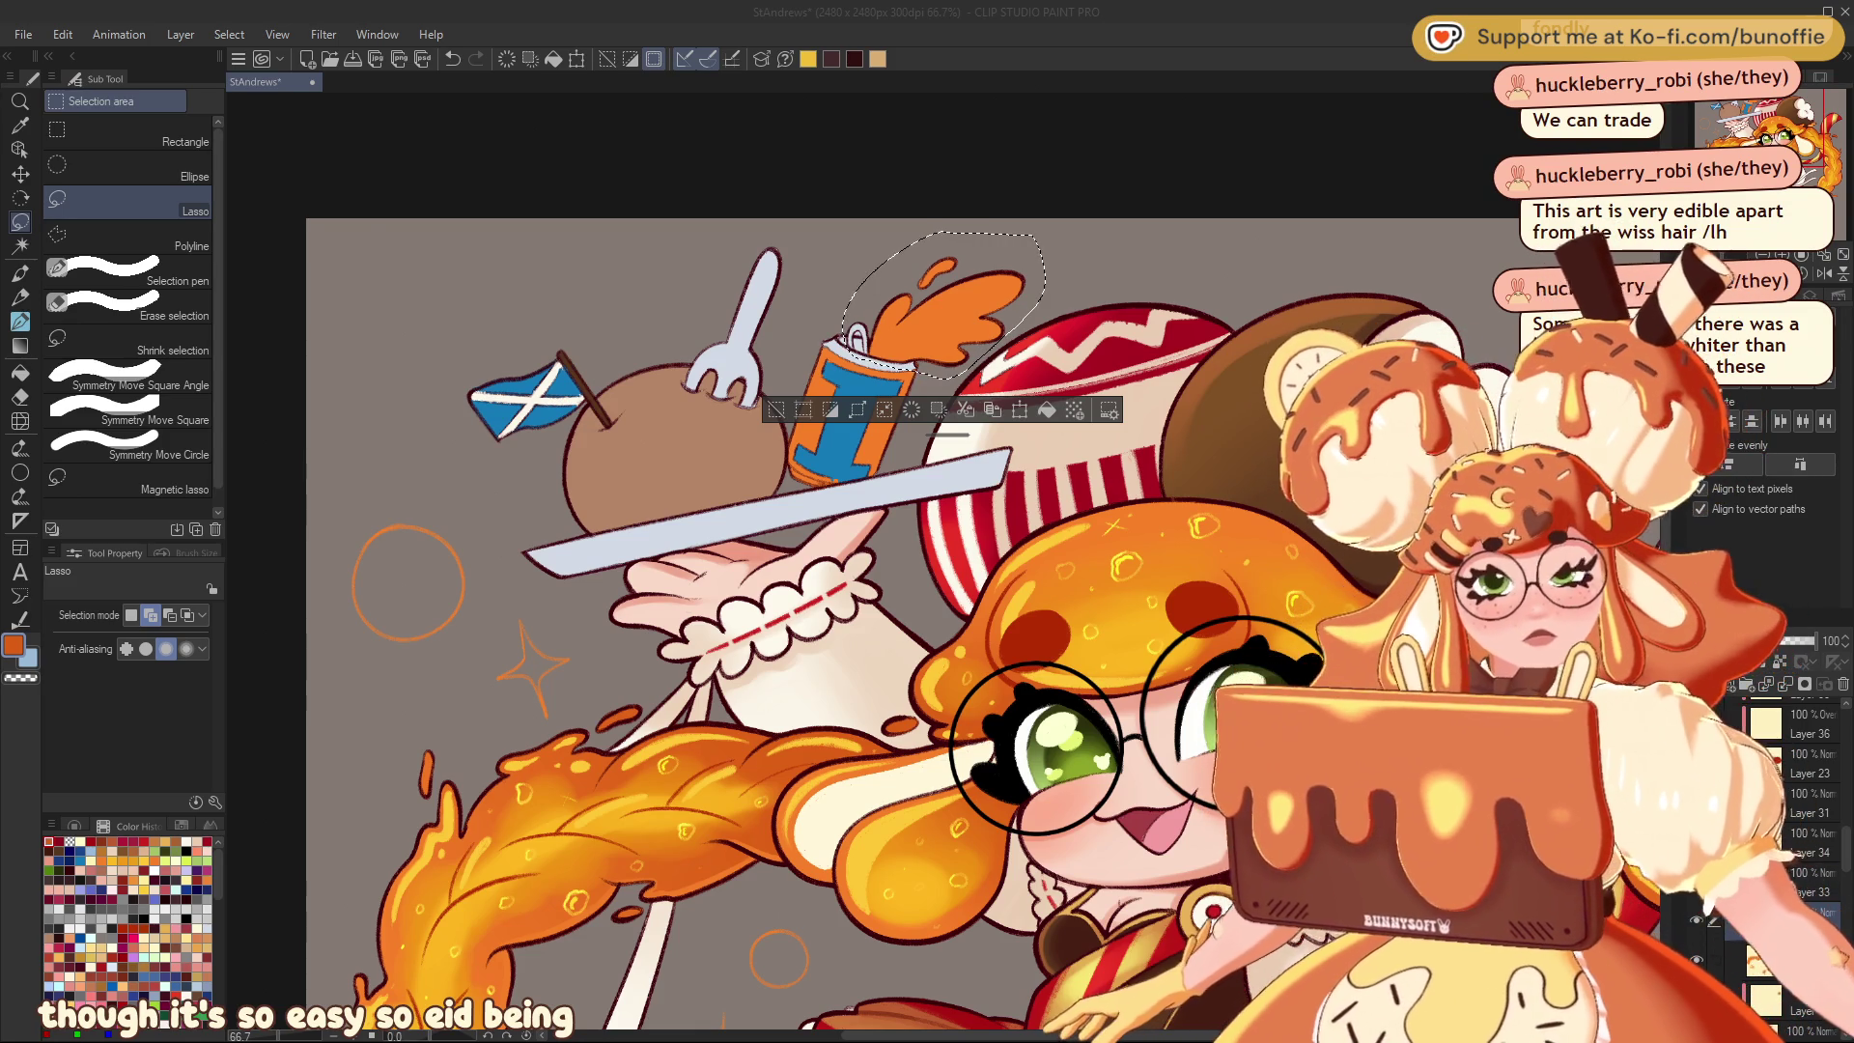
{"action": "left_click", "coordinate": [19, 345]}
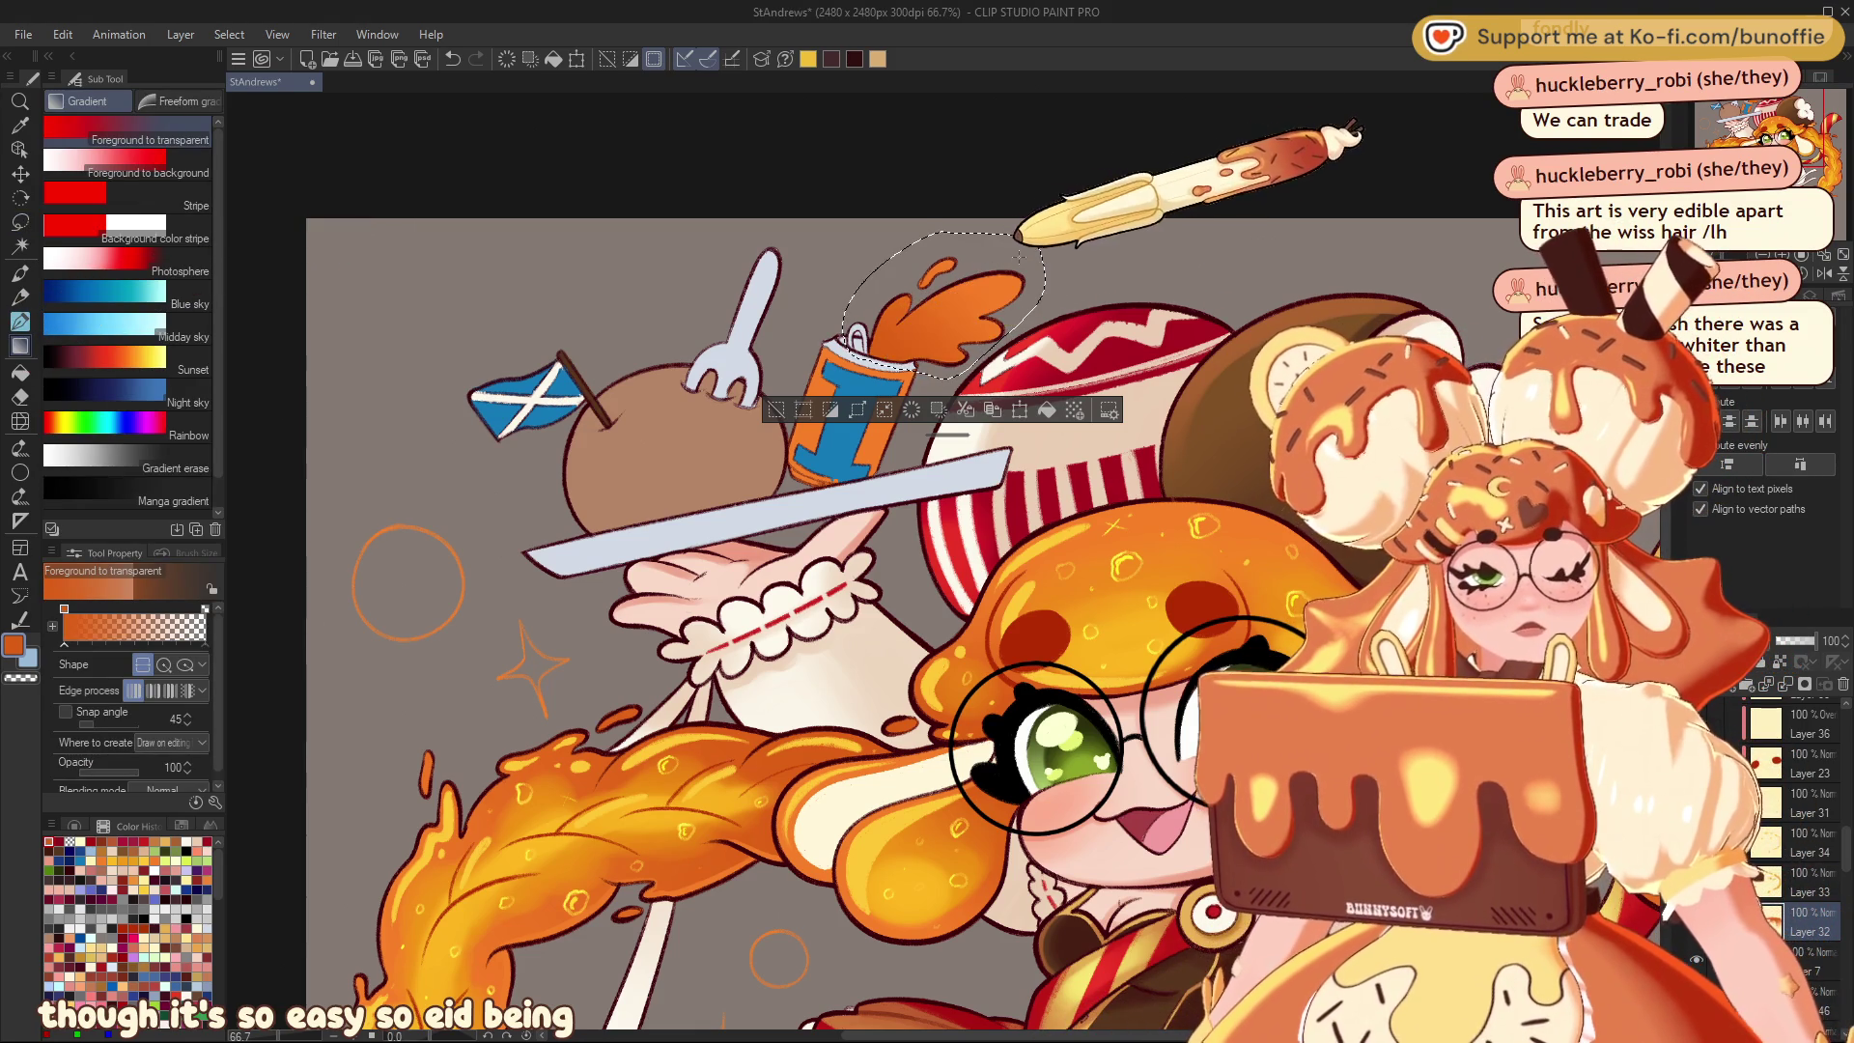
{"action": "key", "text": "ctrl+d"}
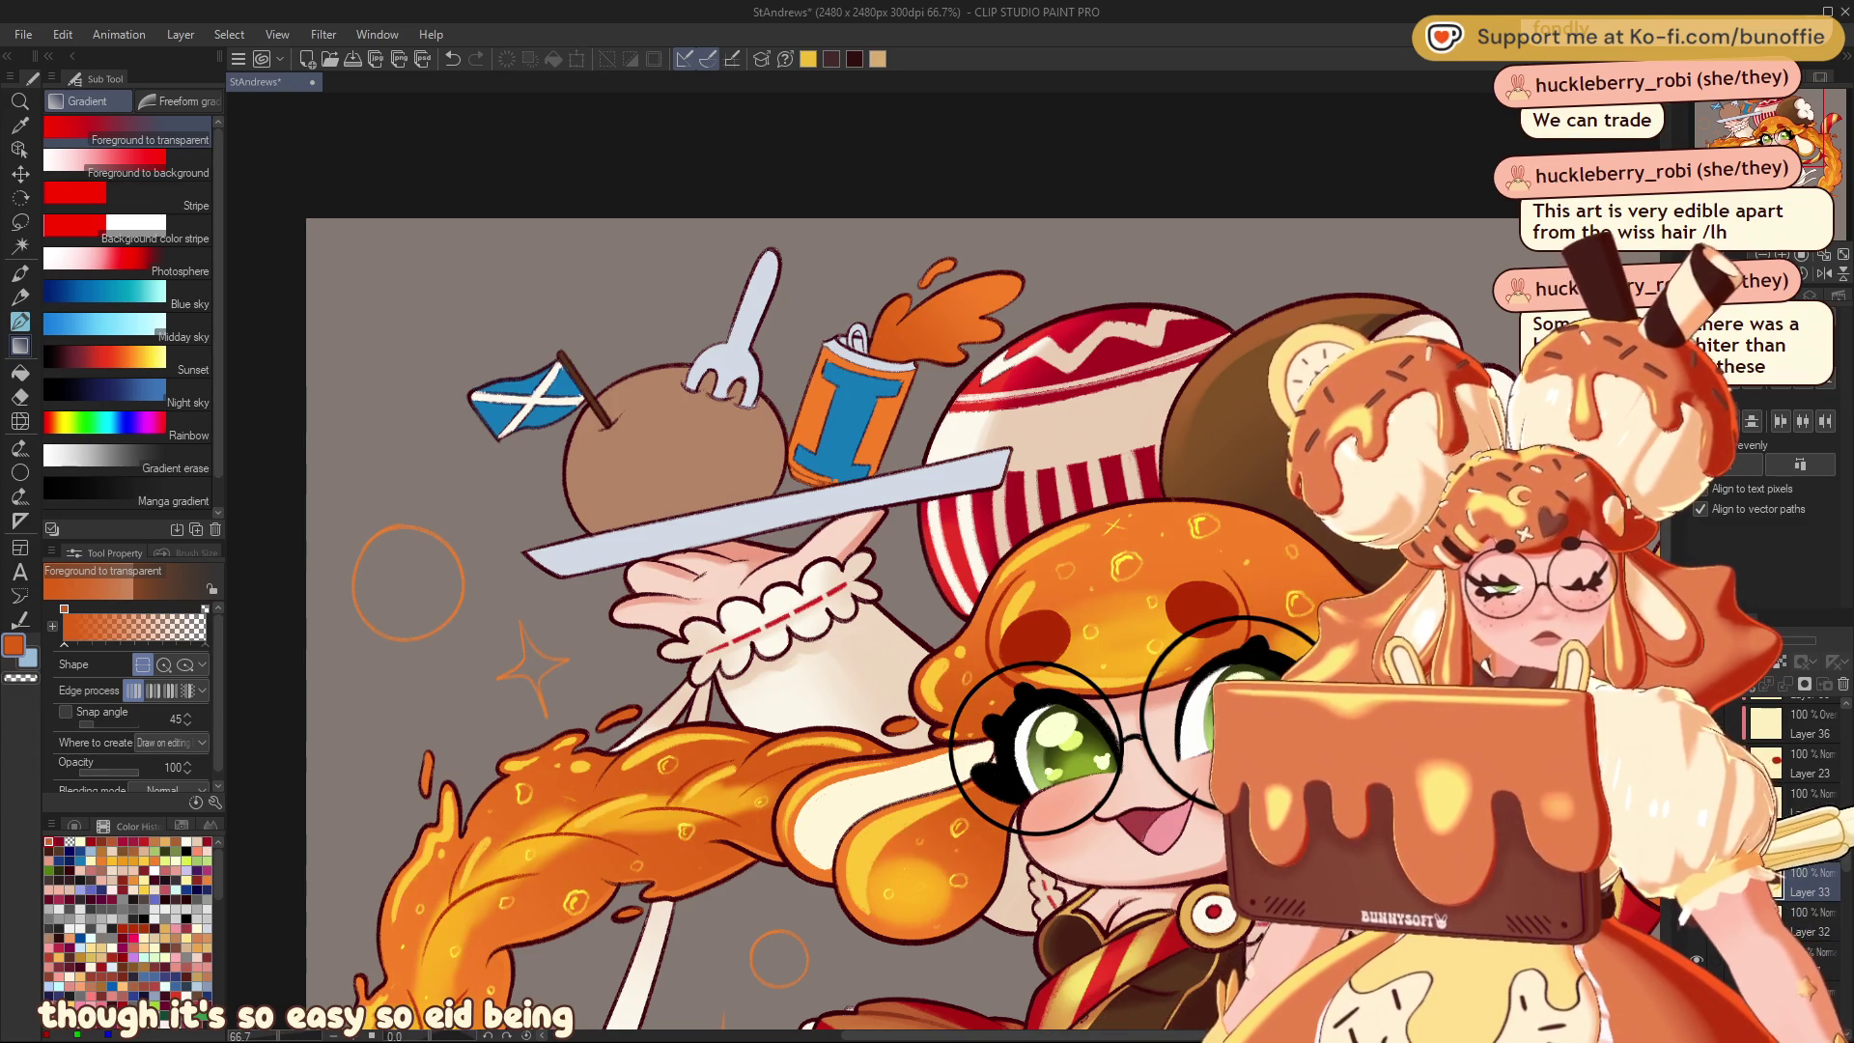
{"action": "key", "text": "ctrl+z"}
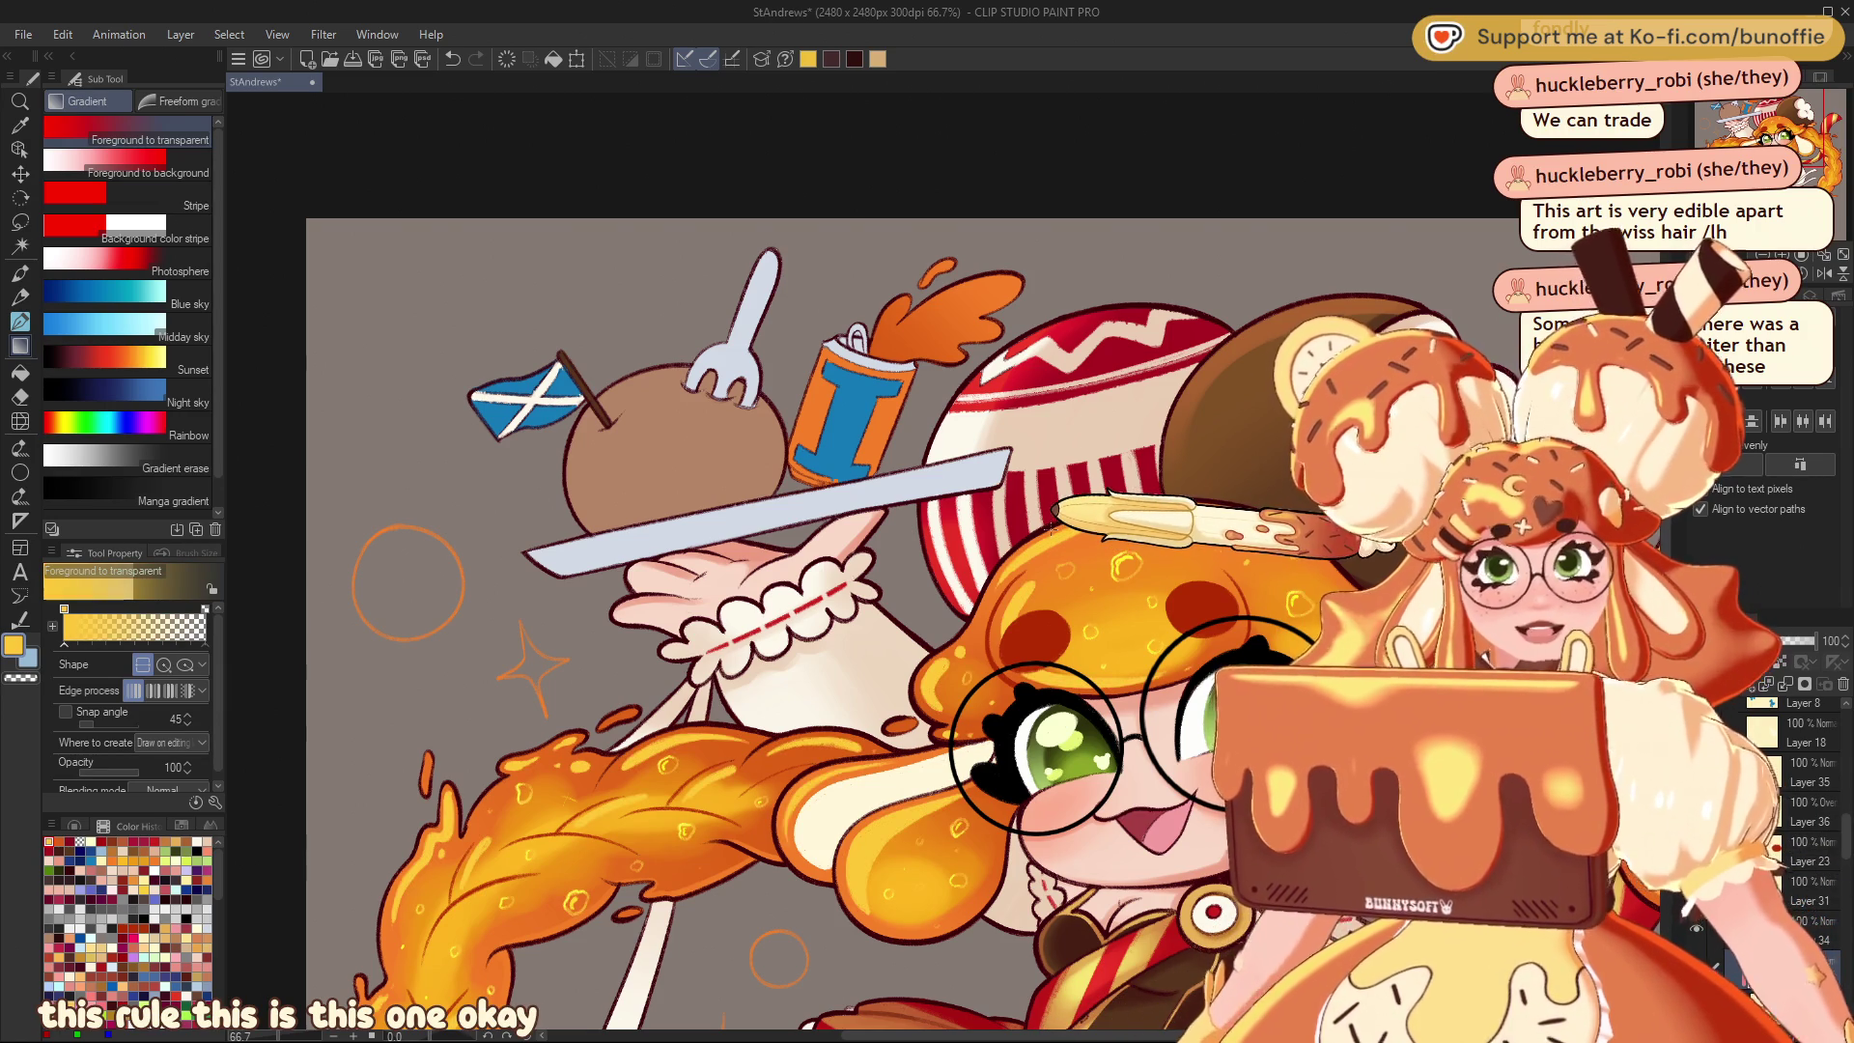
Paint a light highlight and two small bubble shines on the orange splash with the pencil
{"action": "left_click", "coordinate": [19, 273]}
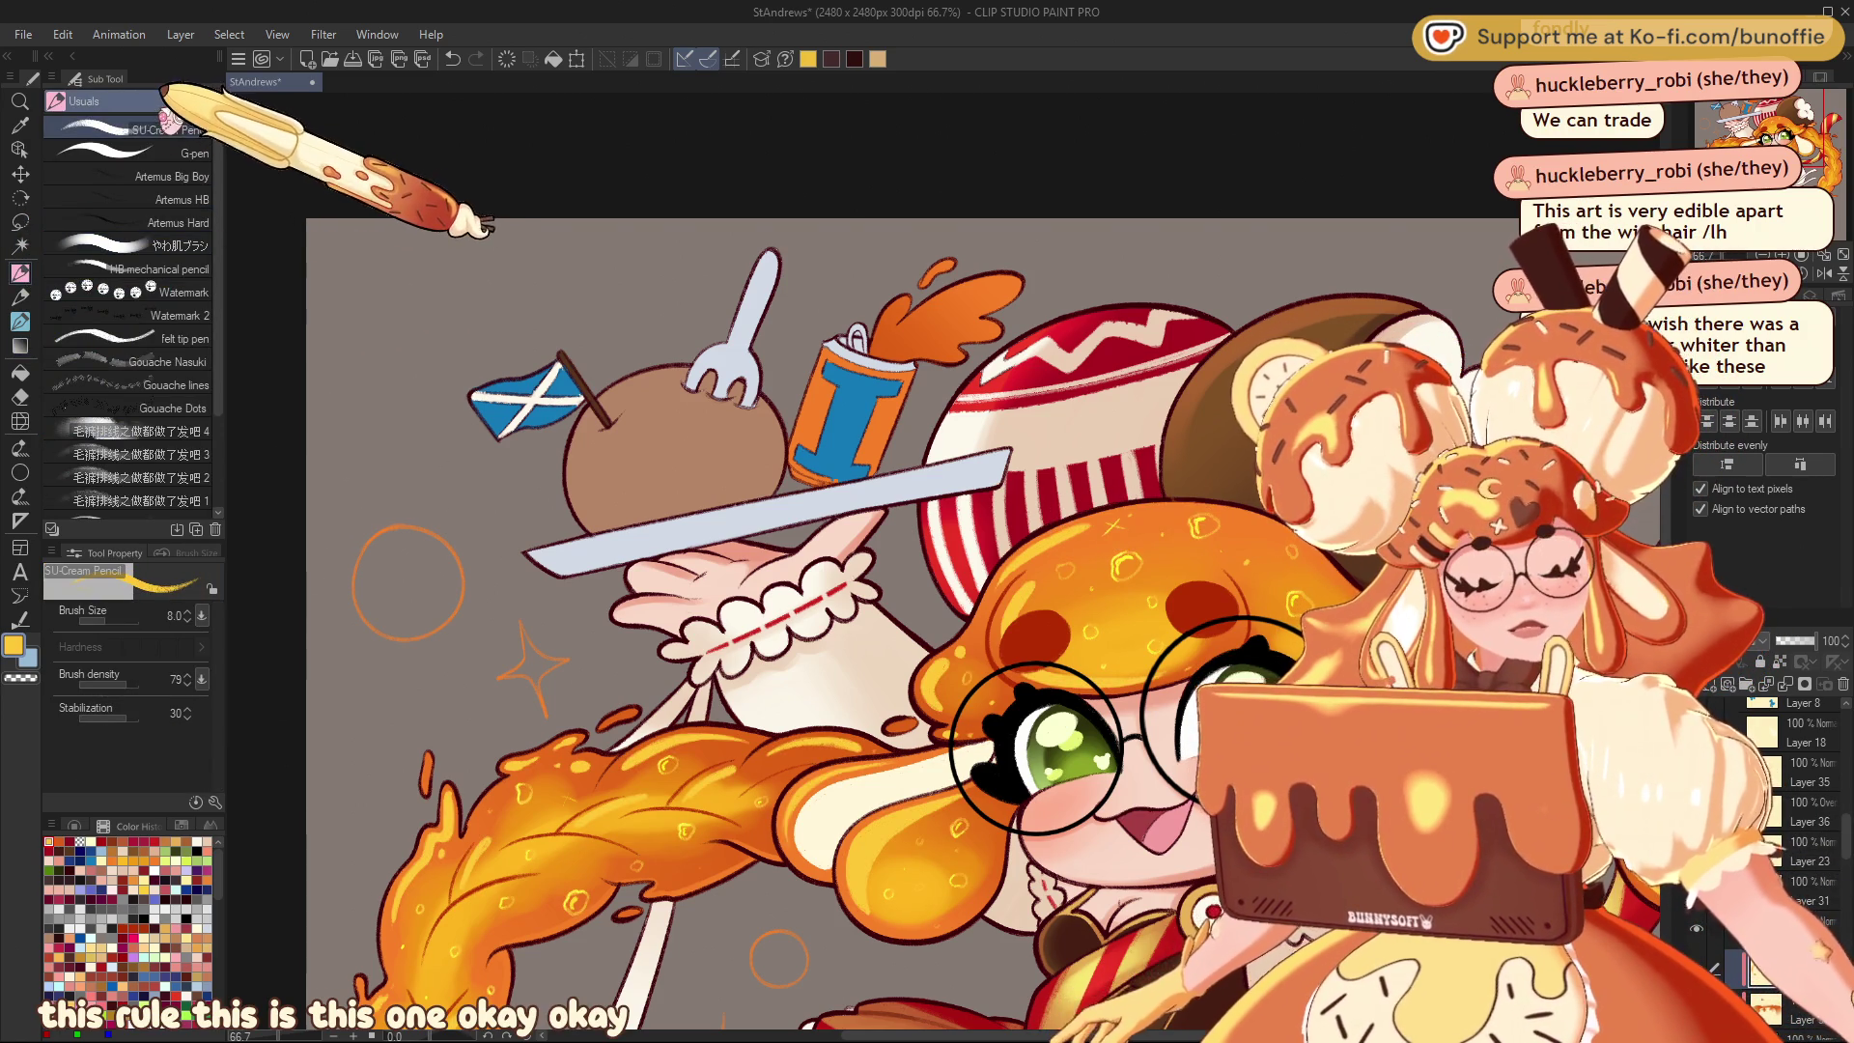
{"action": "key", "text": "ctrl+plus"}
{"action": "key", "text": "ctrl+plus"}
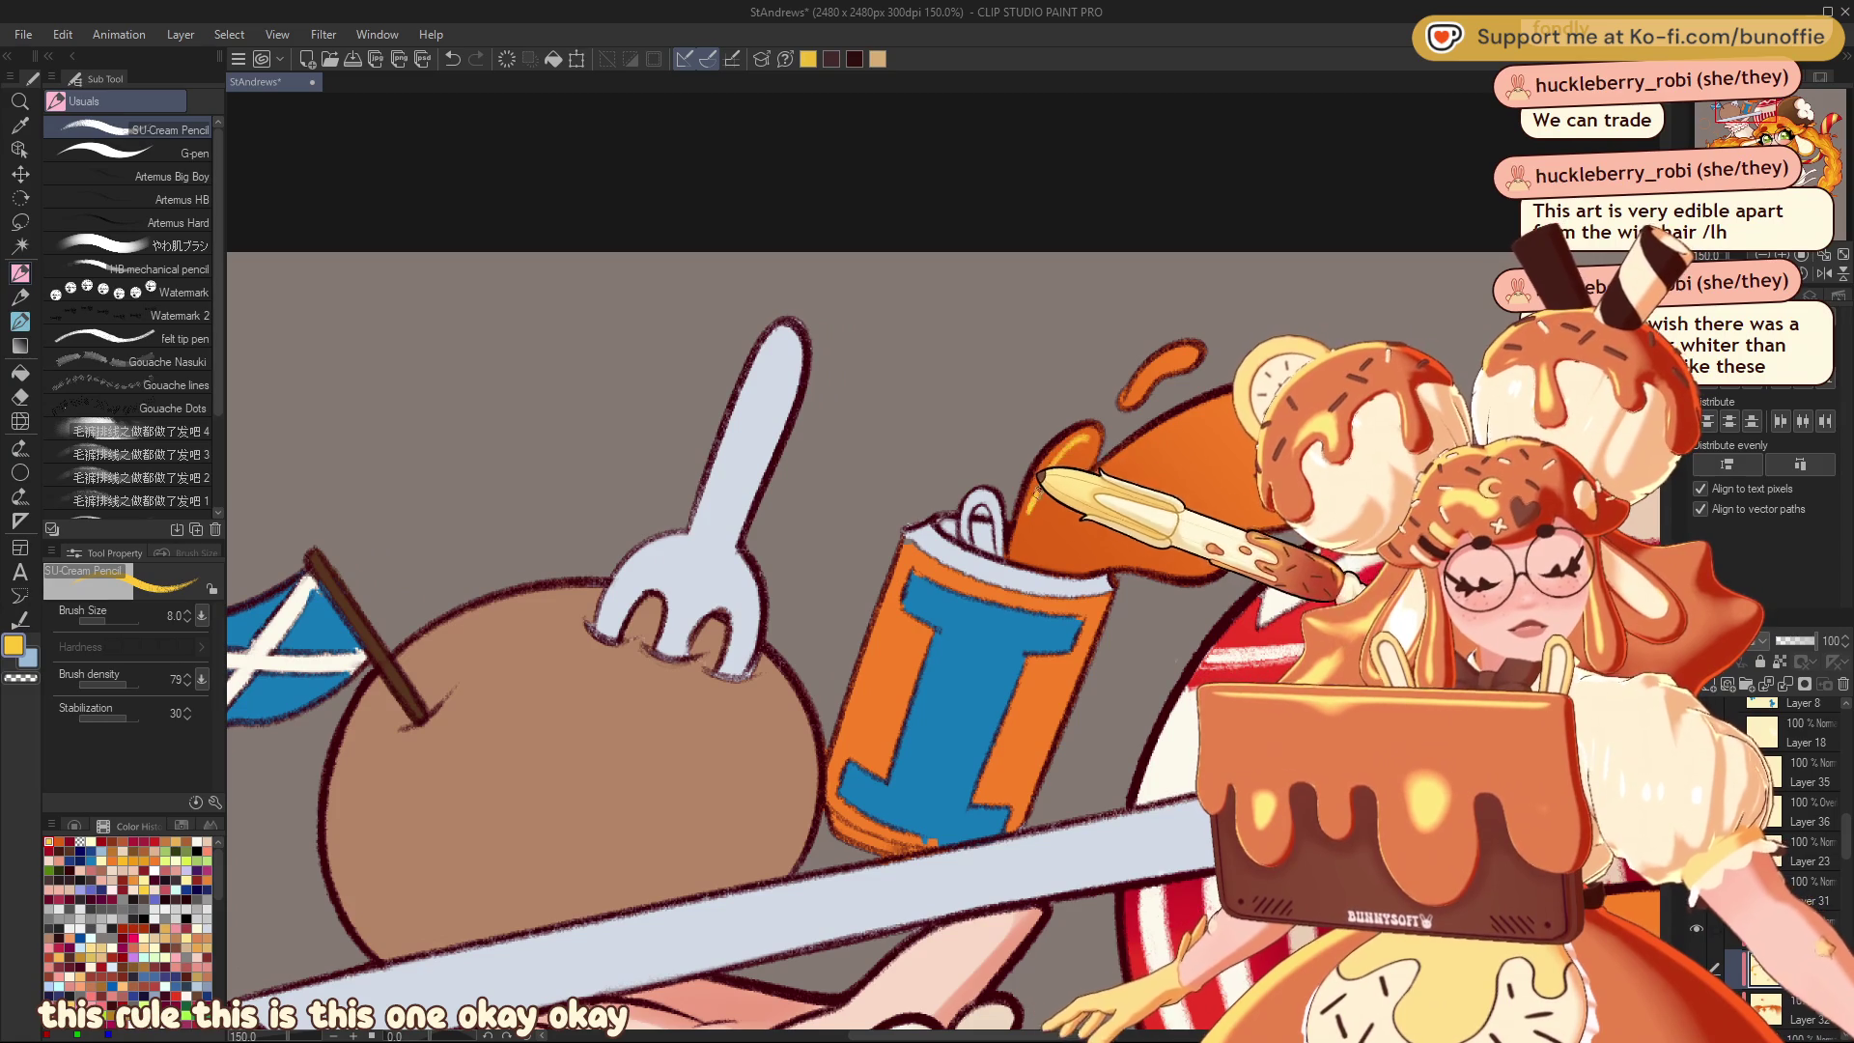
{"action": "left_click_drag", "start_coordinate": [1084, 442], "coordinate": [1014, 548]}
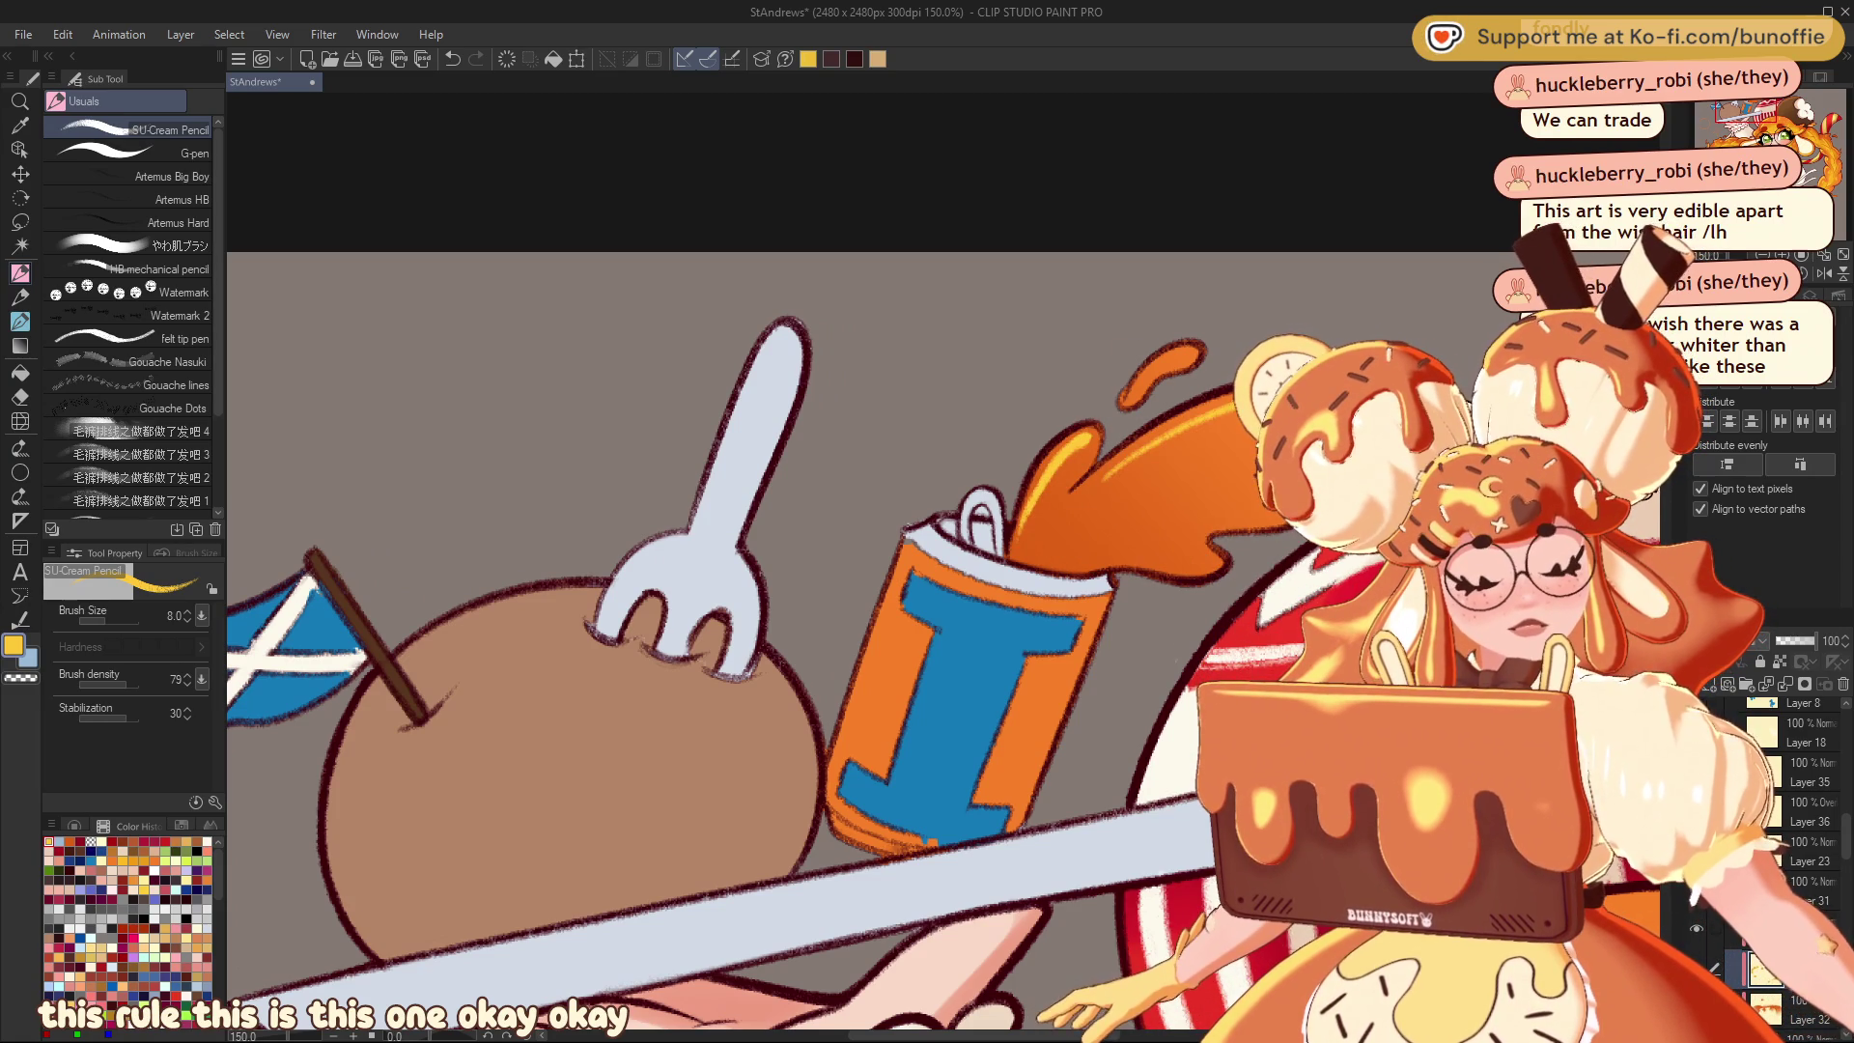
{"action": "key", "text": "ctrl+z"}
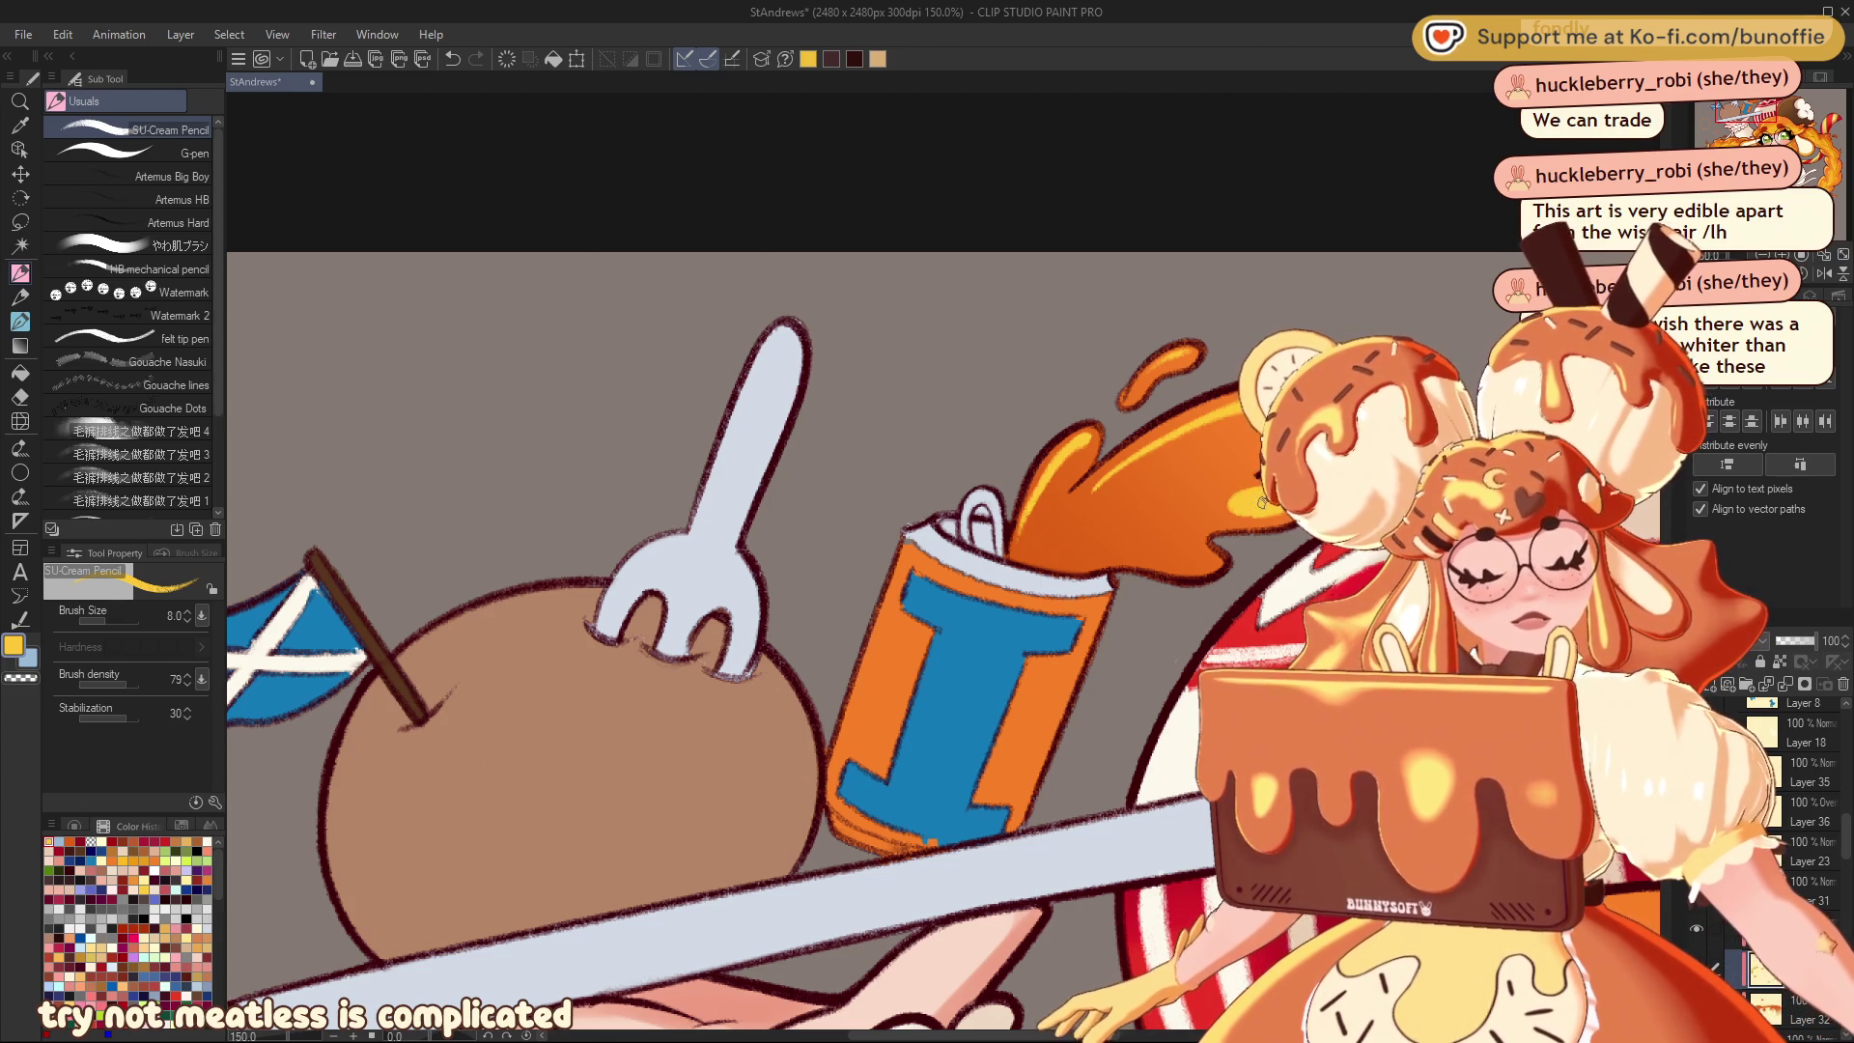
{"action": "left_click_drag", "start_coordinate": [1205, 443], "coordinate": [1207, 445]}
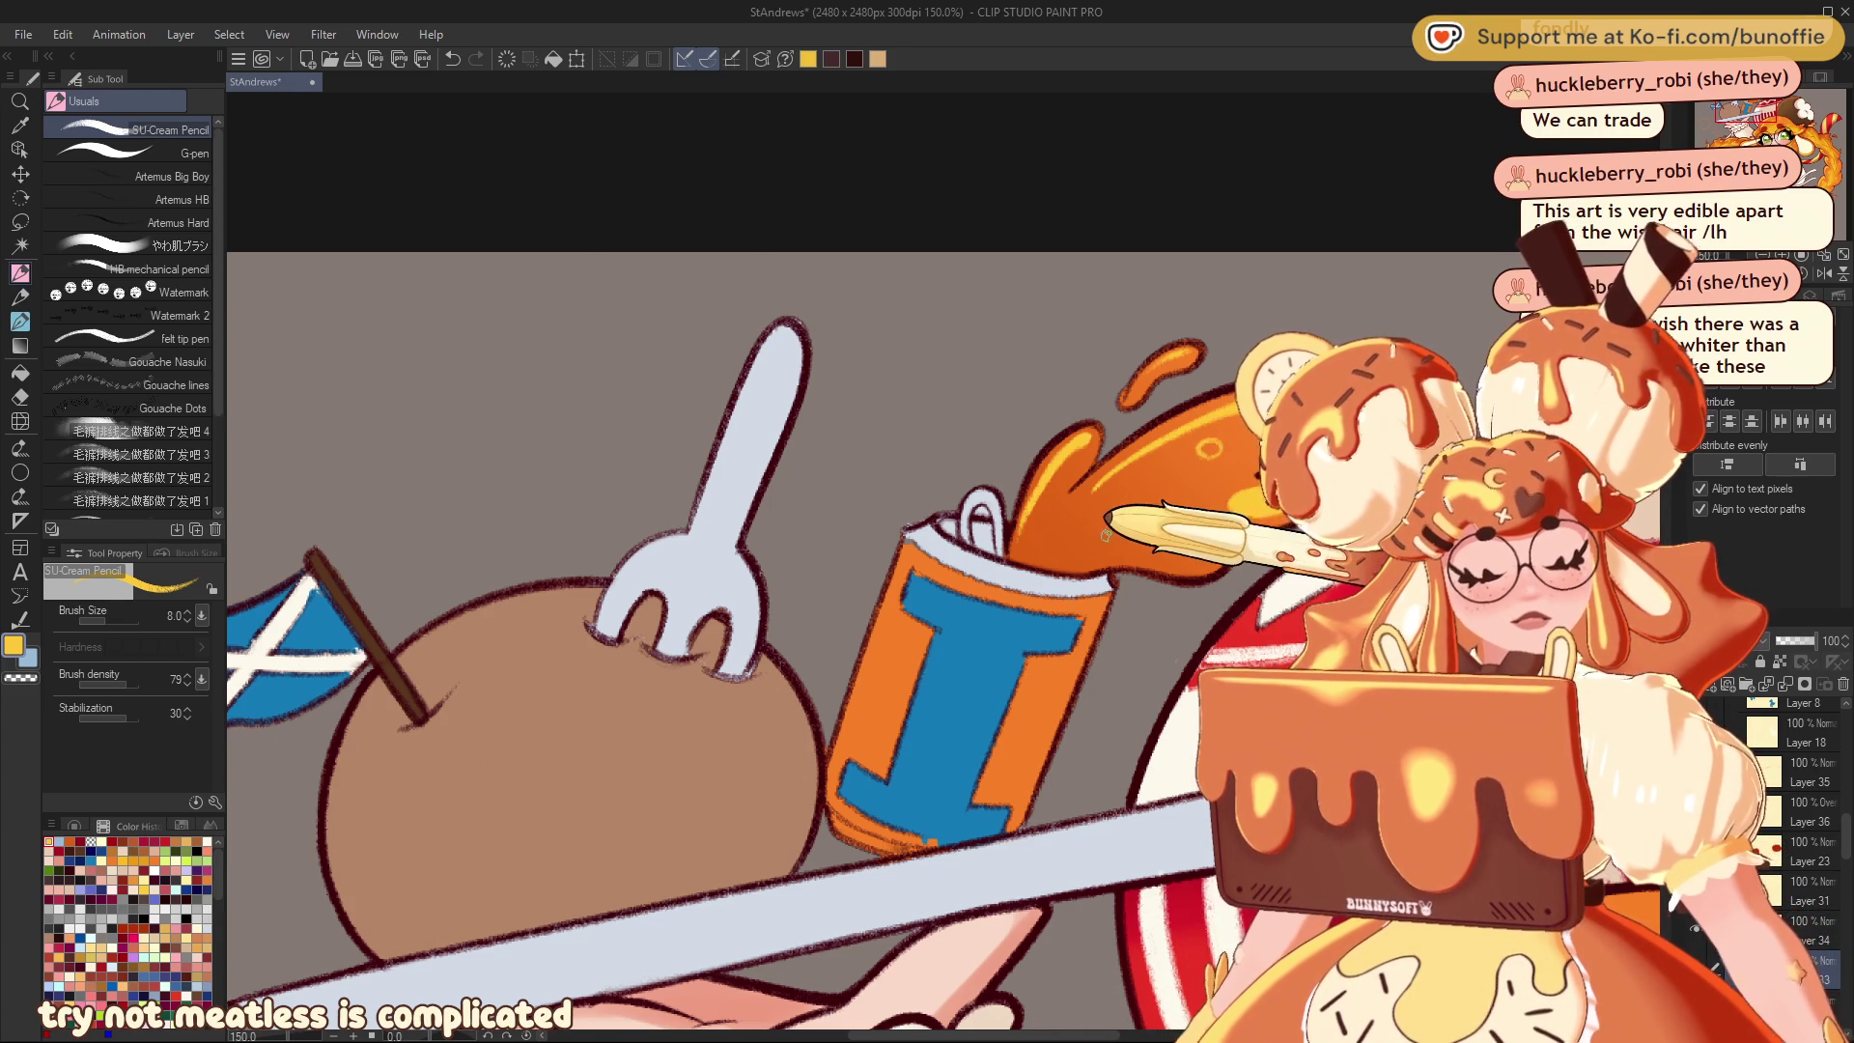
{"action": "left_click_drag", "start_coordinate": [1099, 522], "coordinate": [1101, 524]}
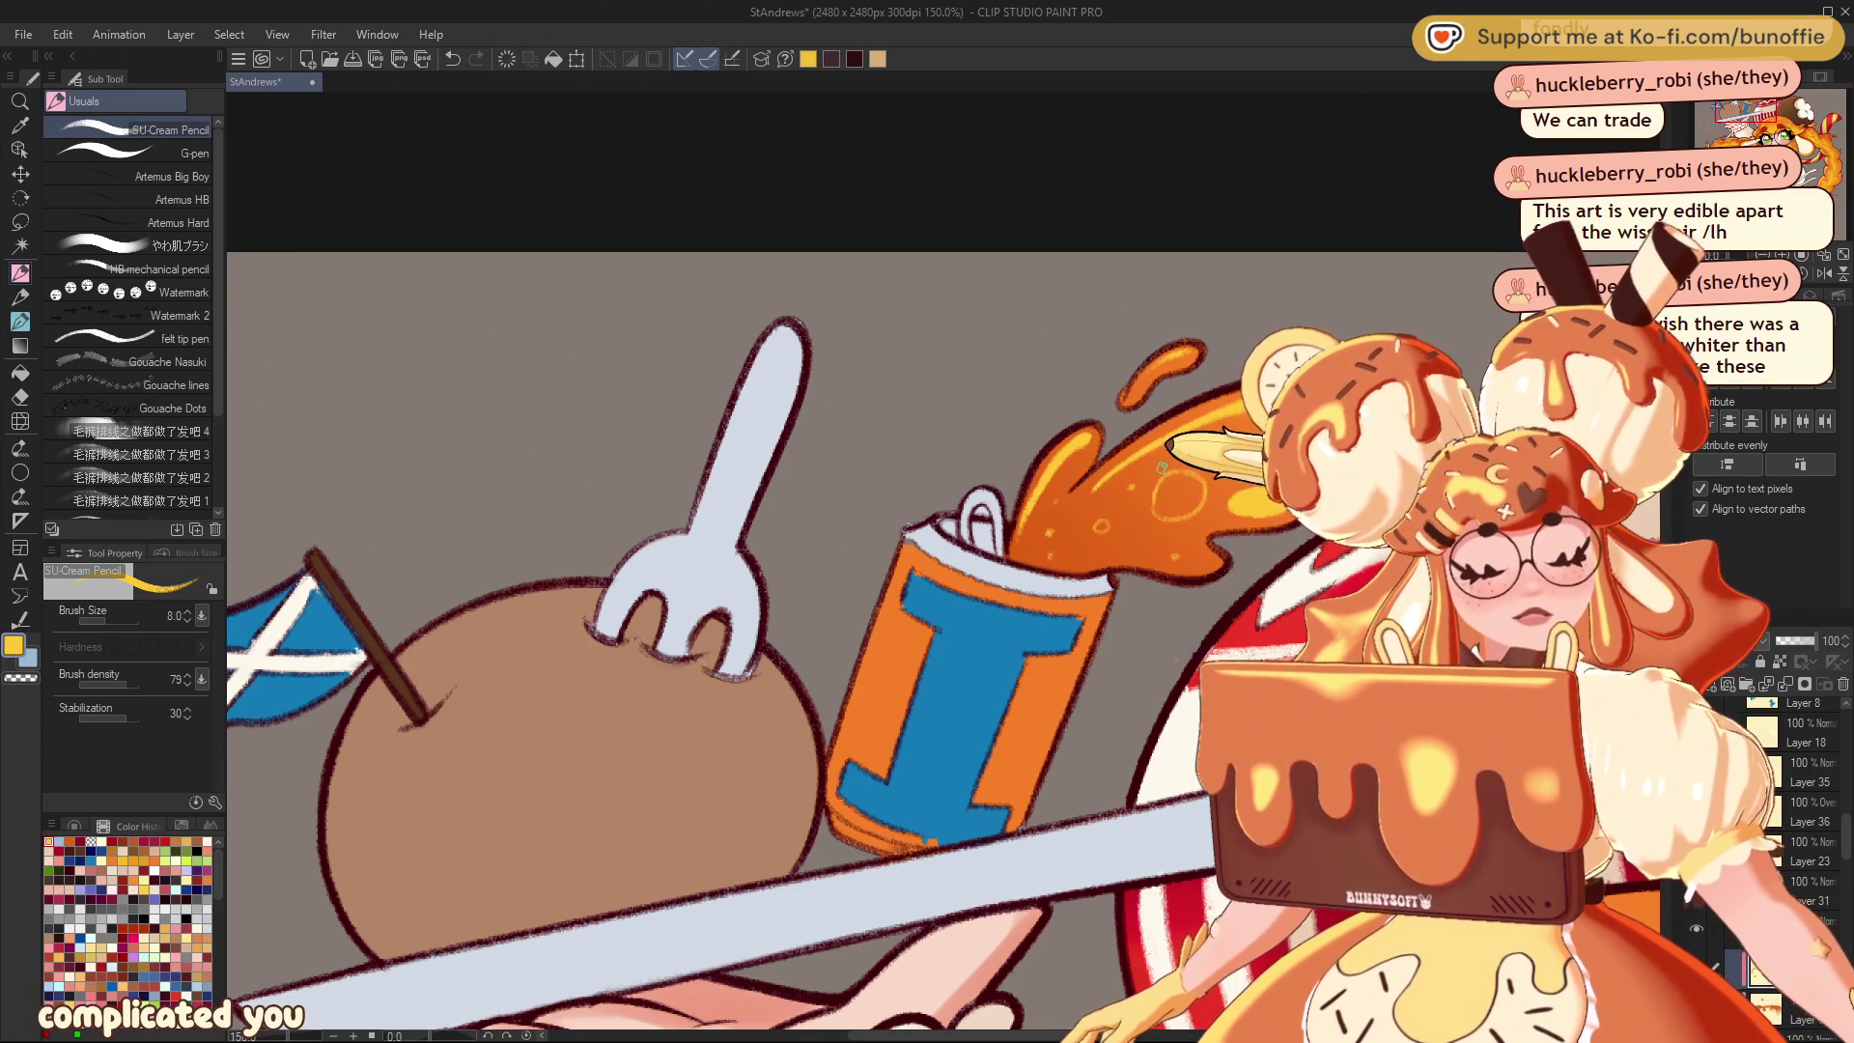
{"action": "key", "text": "ctrl+minus"}
{"action": "key", "text": "ctrl+minus"}
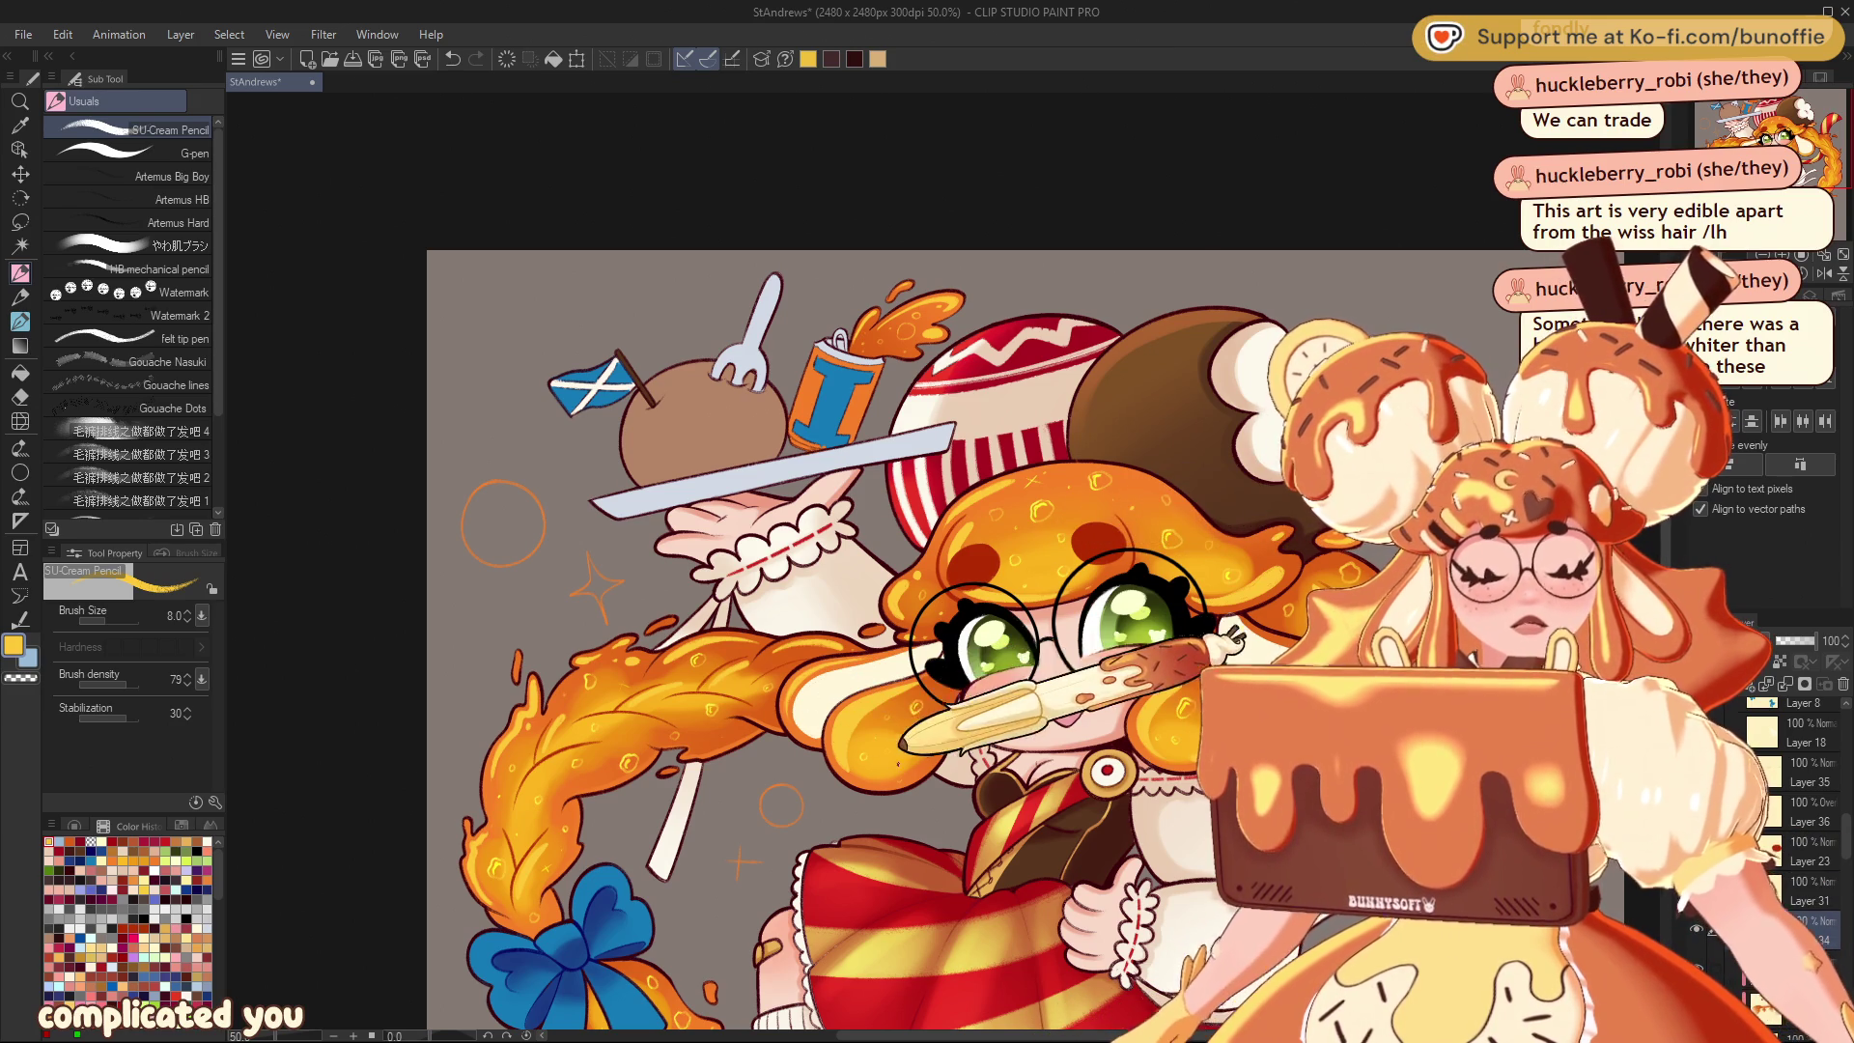
{"action": "left_click", "coordinate": [893, 749], "text": "alt"}
Load a smaller soft skin brush, try a lighter yellow-orange, then return to orange
{"action": "left_click", "coordinate": [183, 243]}
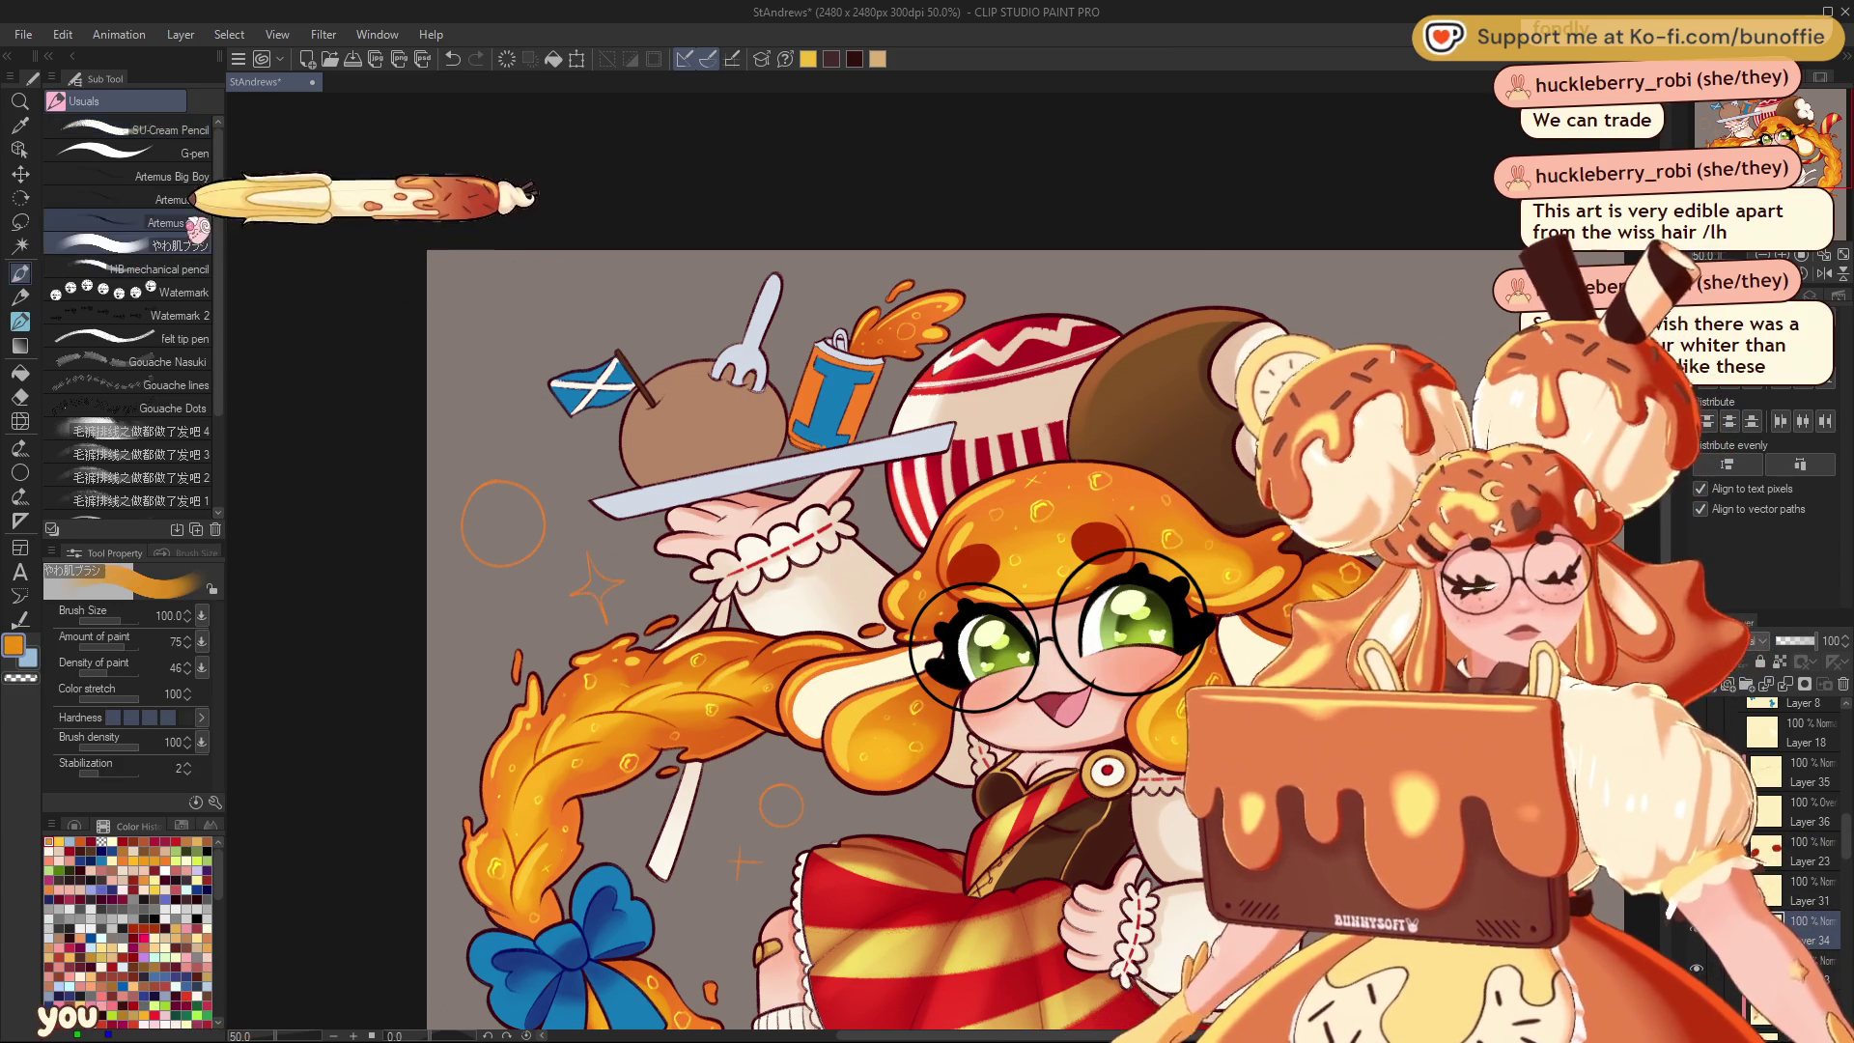
{"action": "key", "text": "bracketleft"}
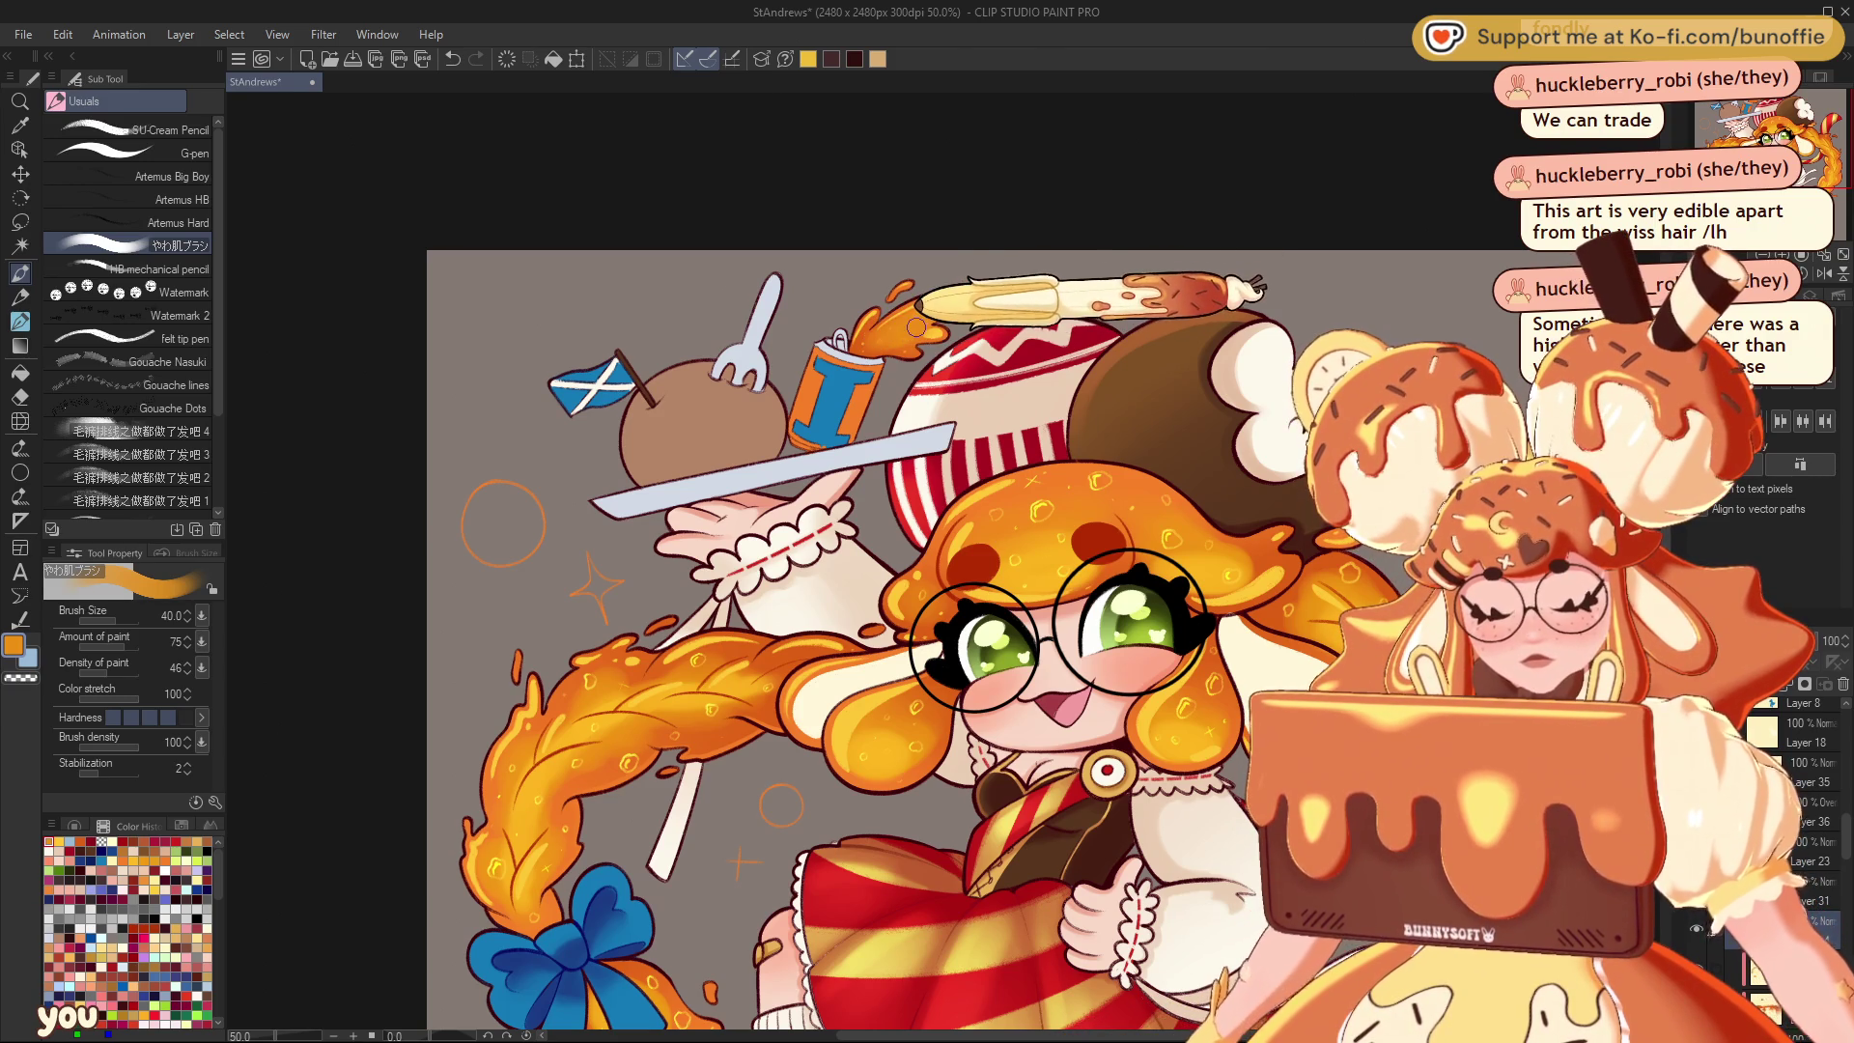
{"action": "left_click", "coordinate": [913, 324], "text": "alt"}
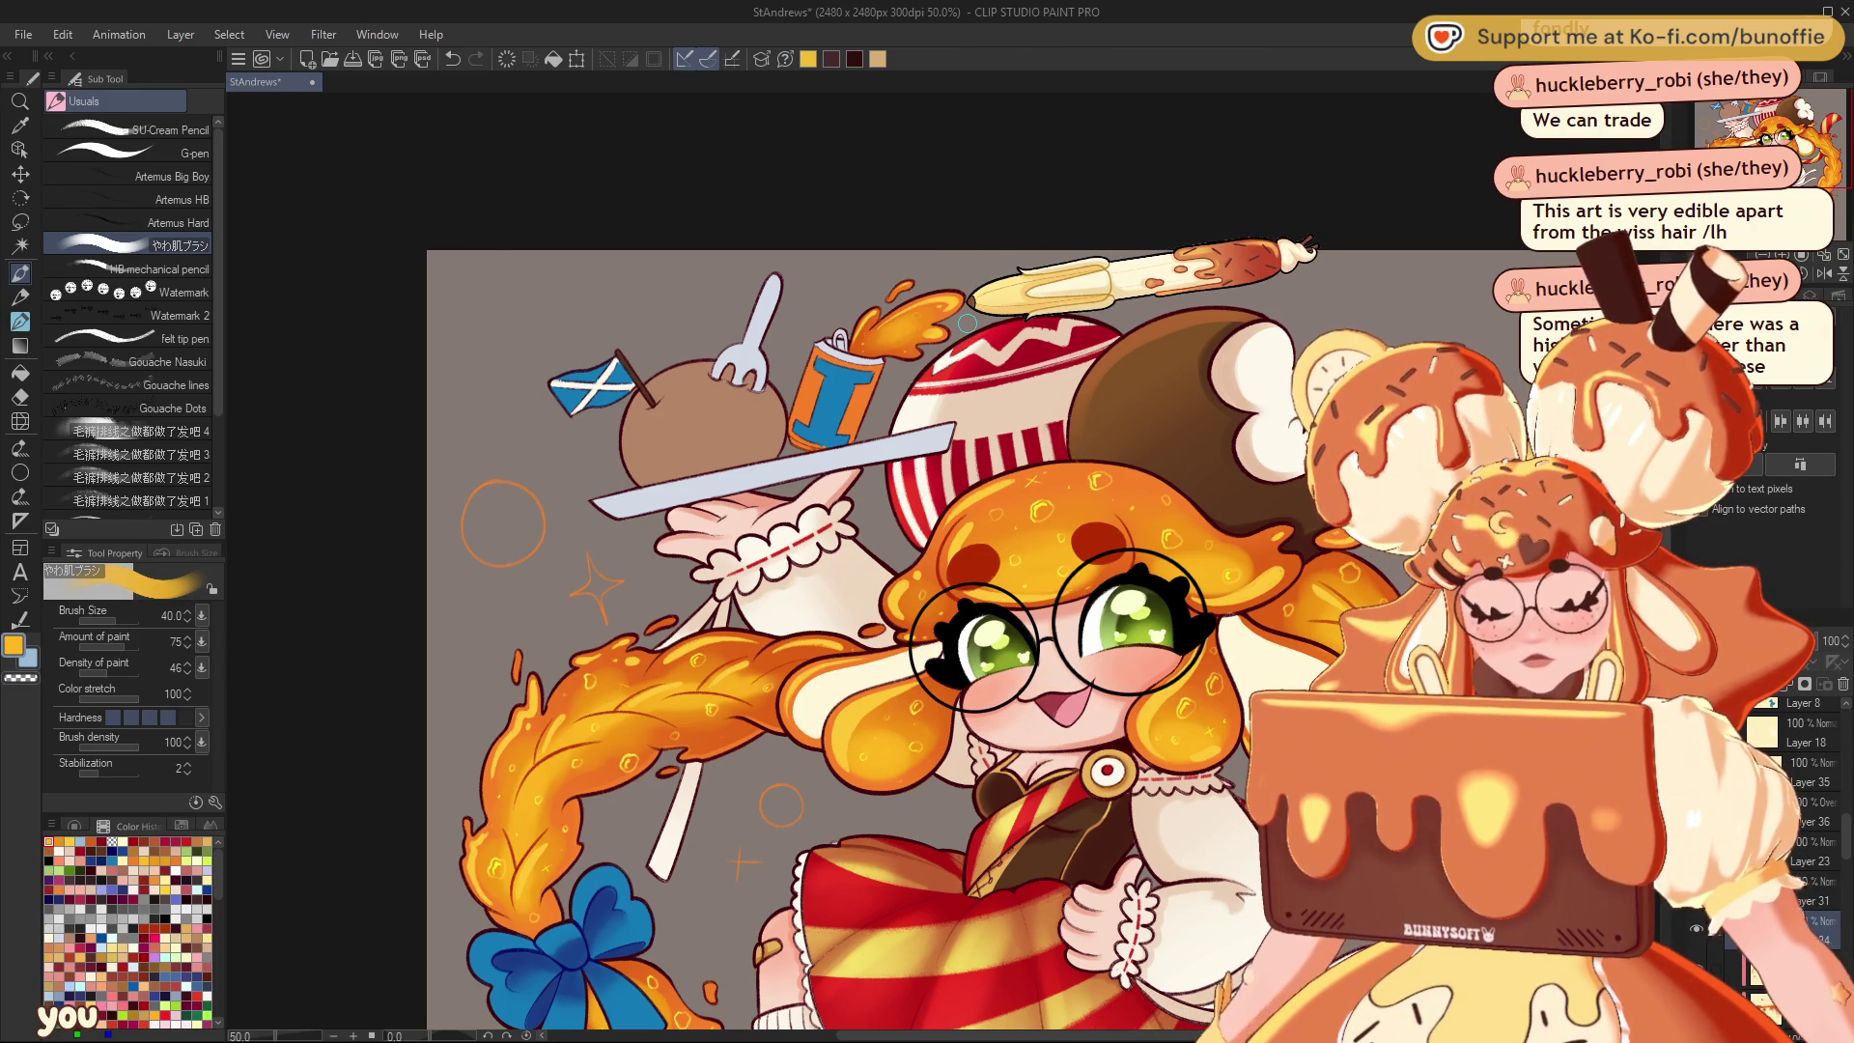
{"action": "mouse_move", "coordinate": [966, 580]}
{"action": "left_mouse_down"}
{"action": "mouse_move", "coordinate": [1076, 608]}
{"action": "mouse_move", "coordinate": [1067, 492]}
{"action": "mouse_move", "coordinate": [1086, 411]}
{"action": "mouse_move", "coordinate": [953, 411]}
{"action": "mouse_move", "coordinate": [1134, 410]}
{"action": "mouse_move", "coordinate": [994, 396]}
{"action": "mouse_move", "coordinate": [1053, 415]}
{"action": "mouse_move", "coordinate": [1048, 439]}
{"action": "left_mouse_up"}
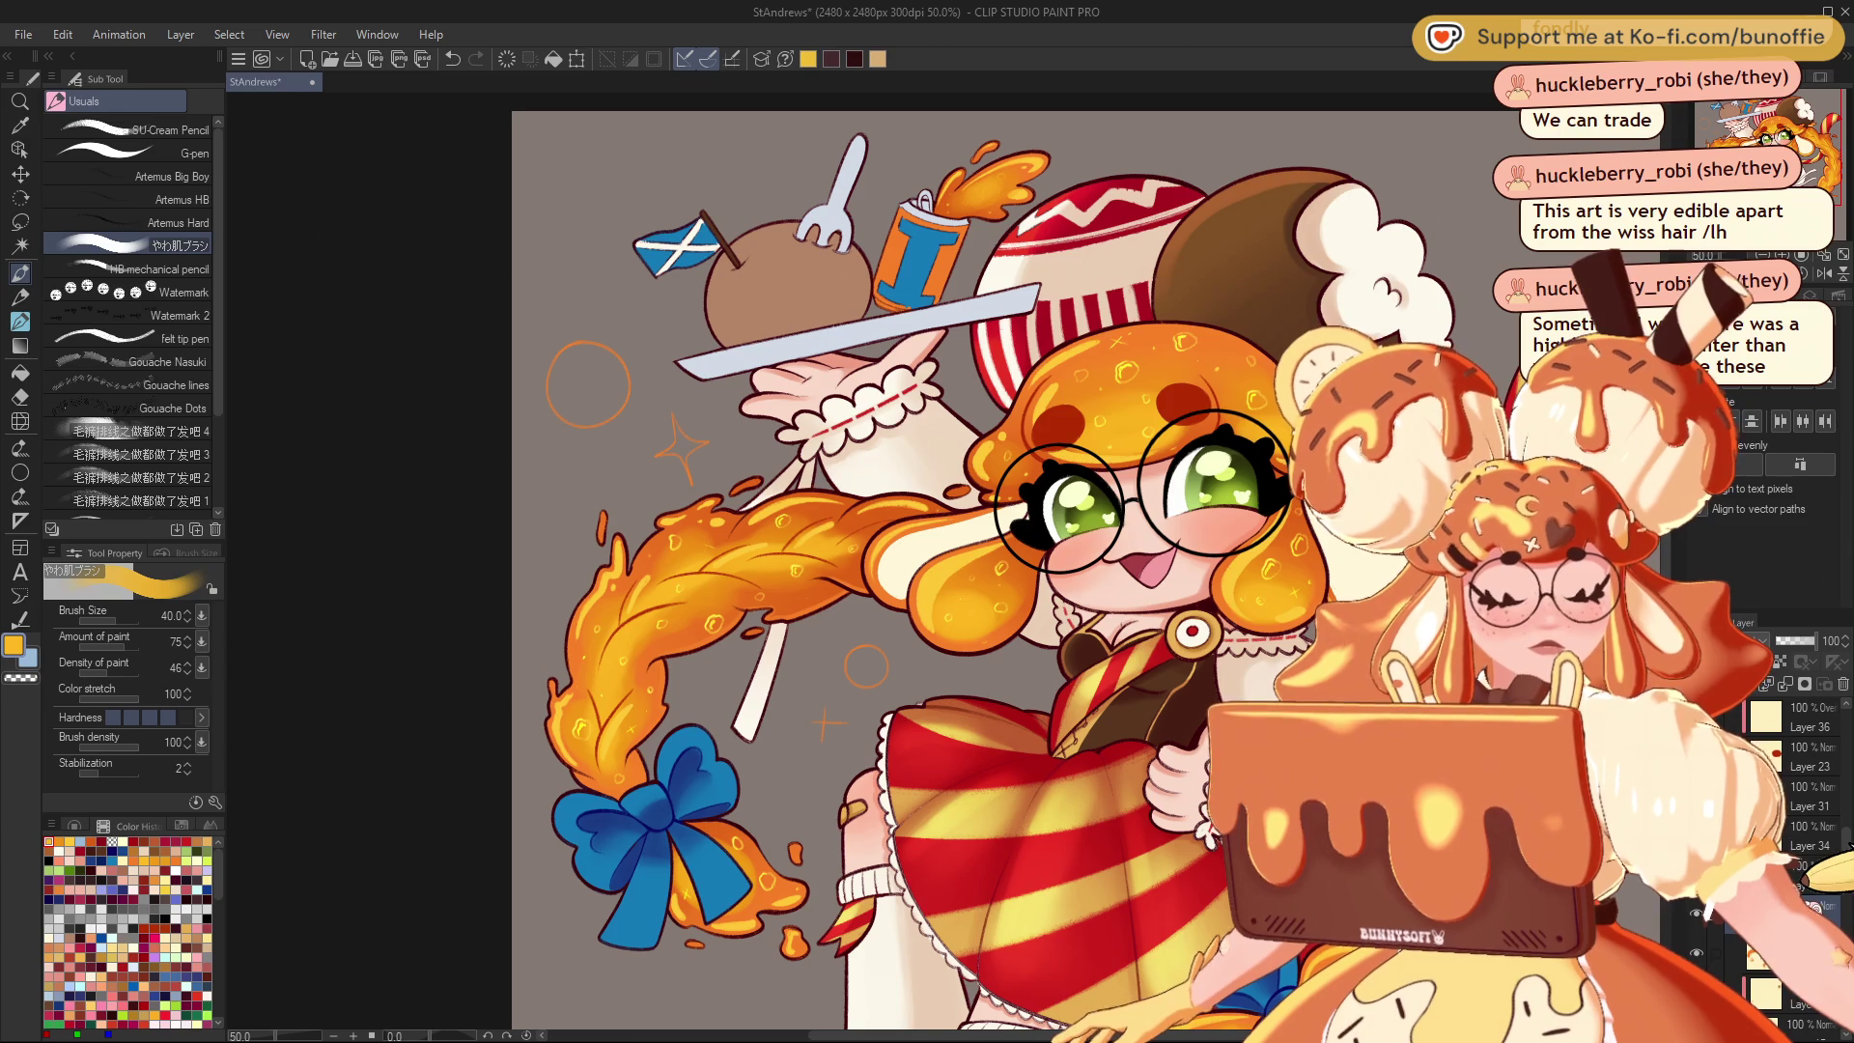
{"action": "left_click", "coordinate": [893, 499], "text": "alt"}
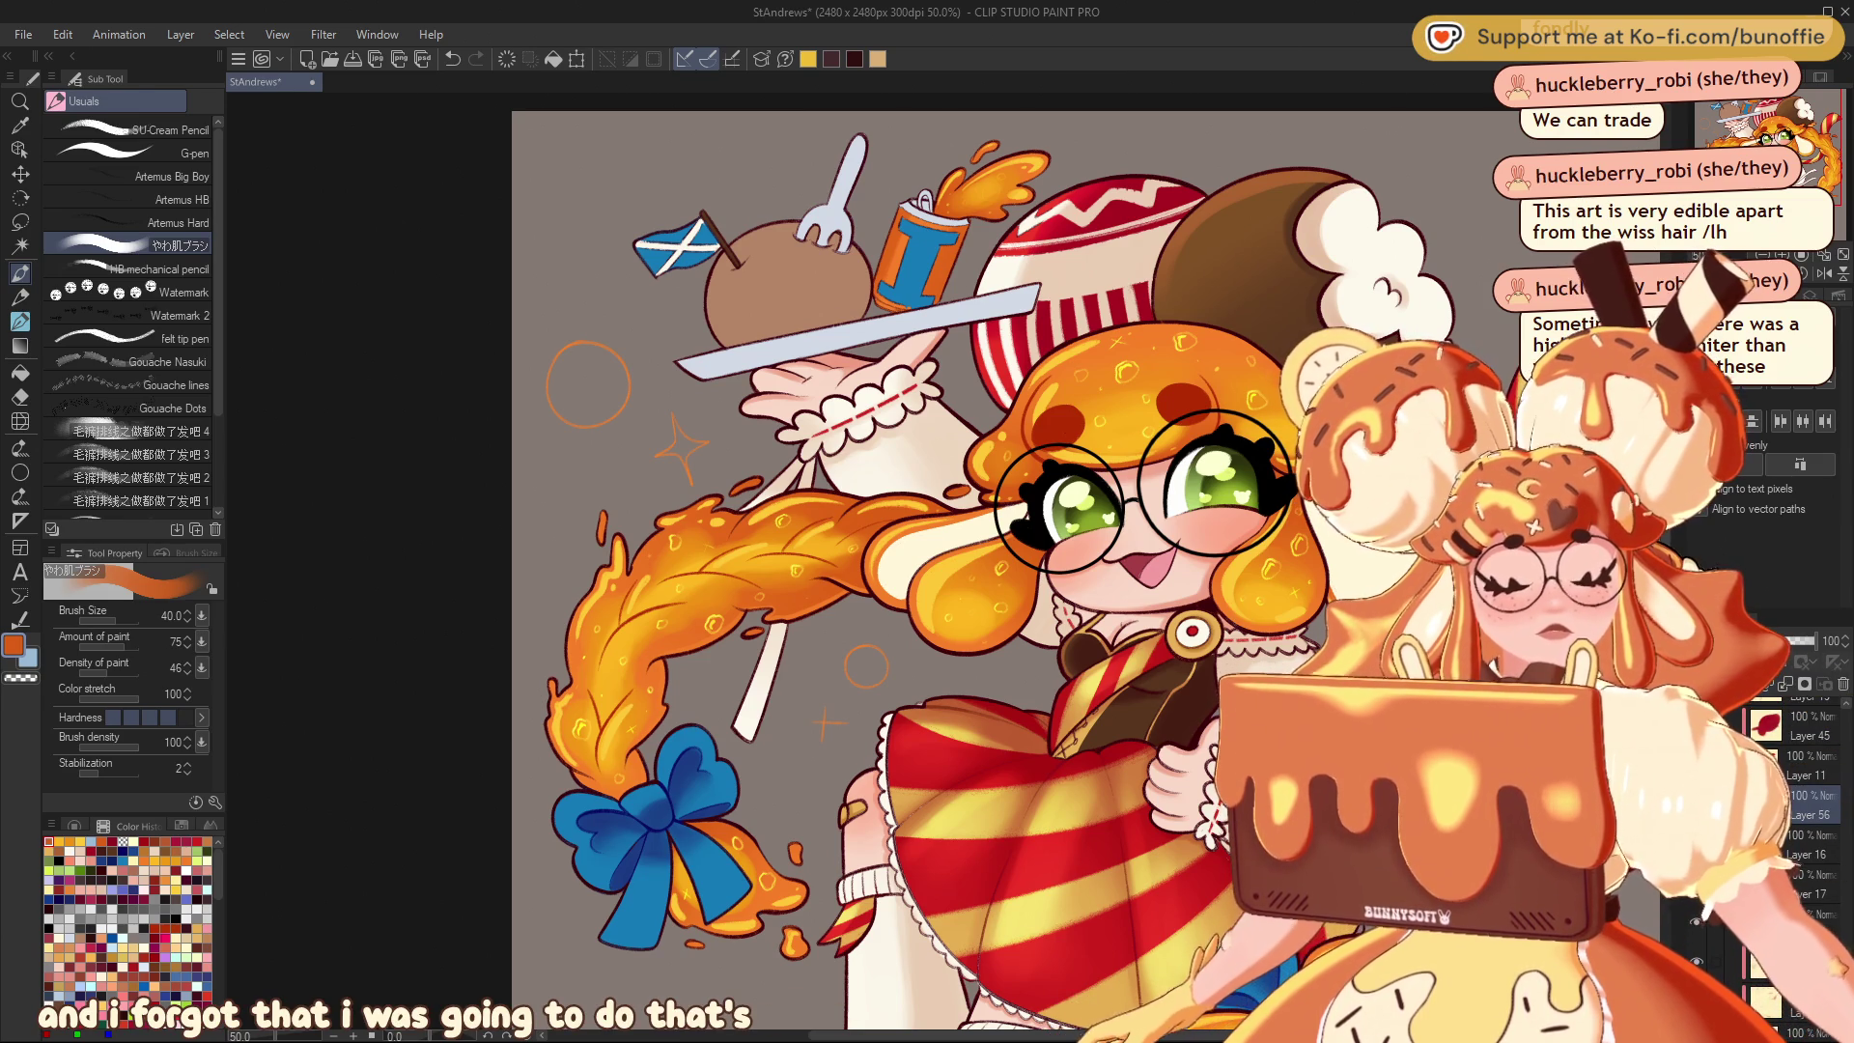
Pick a light blue-grey in the colour wheel, then a deeper blue-grey
{"action": "left_click", "coordinate": [850, 328], "text": "alt"}
{"action": "left_click", "coordinate": [92, 826]}
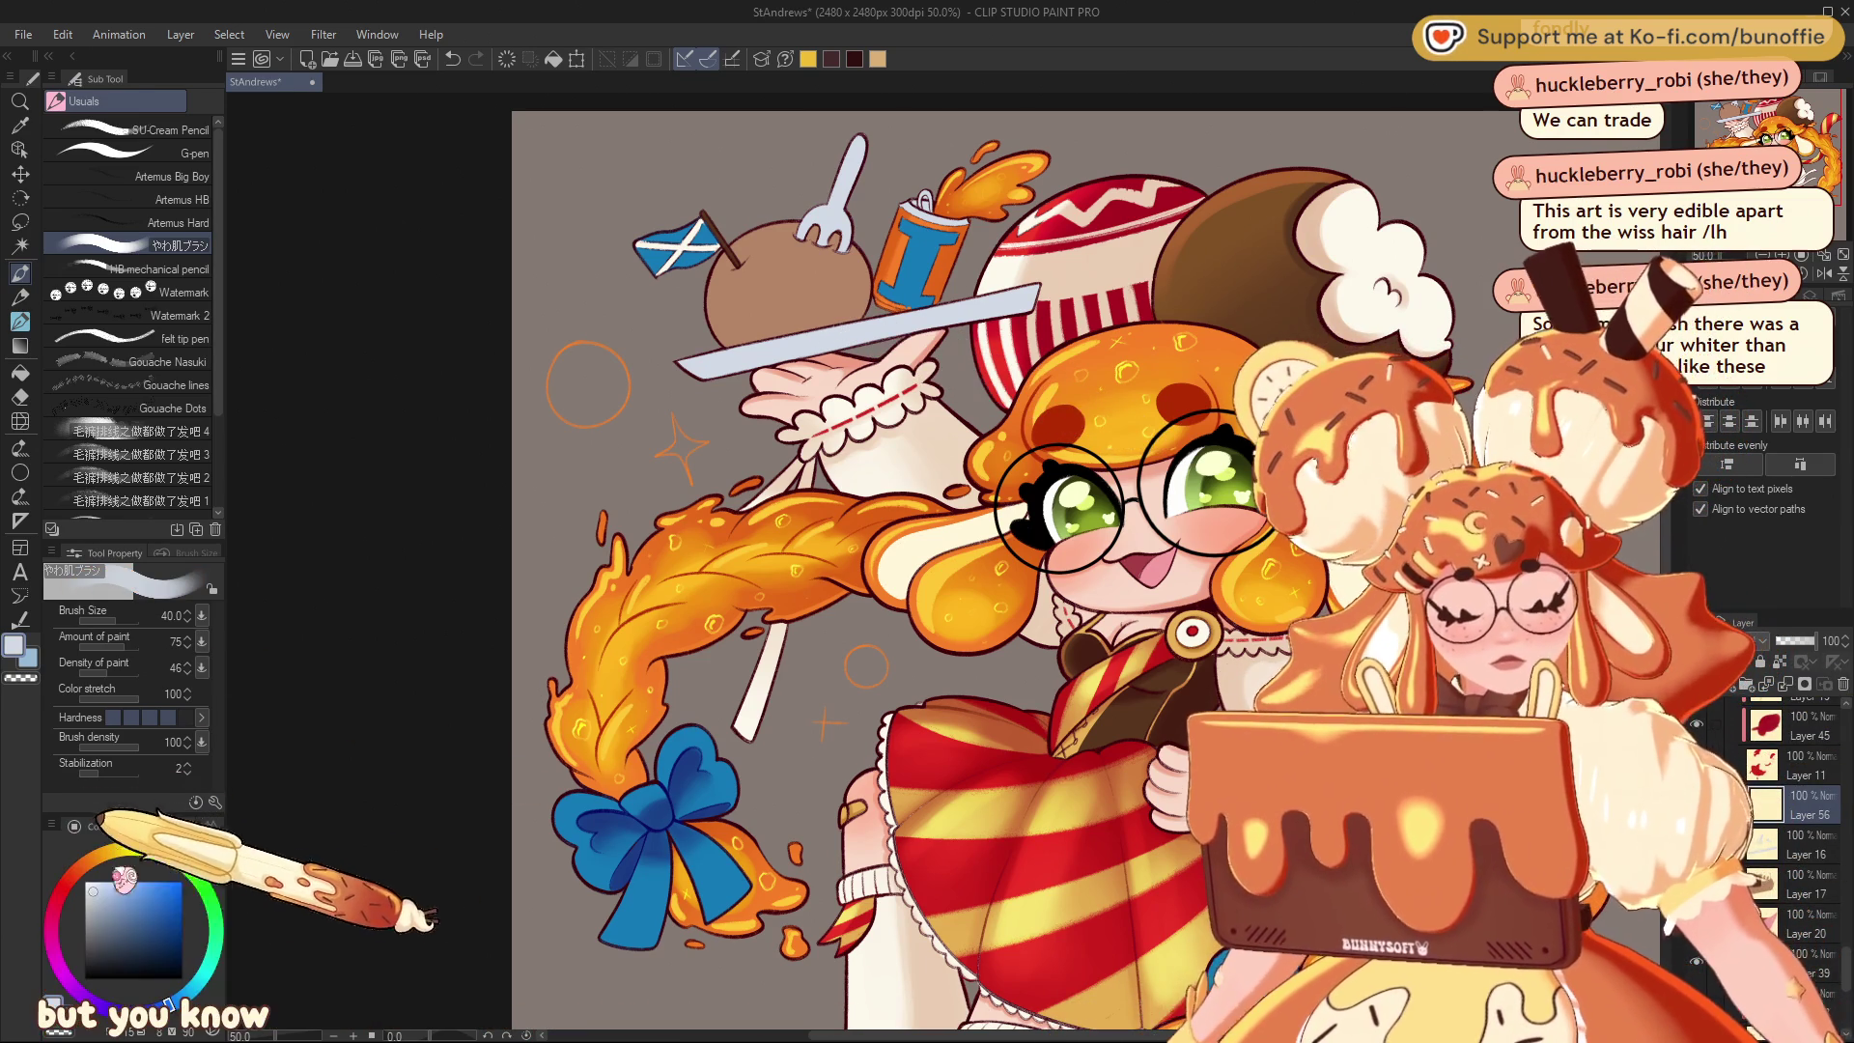
{"action": "left_click", "coordinate": [119, 914]}
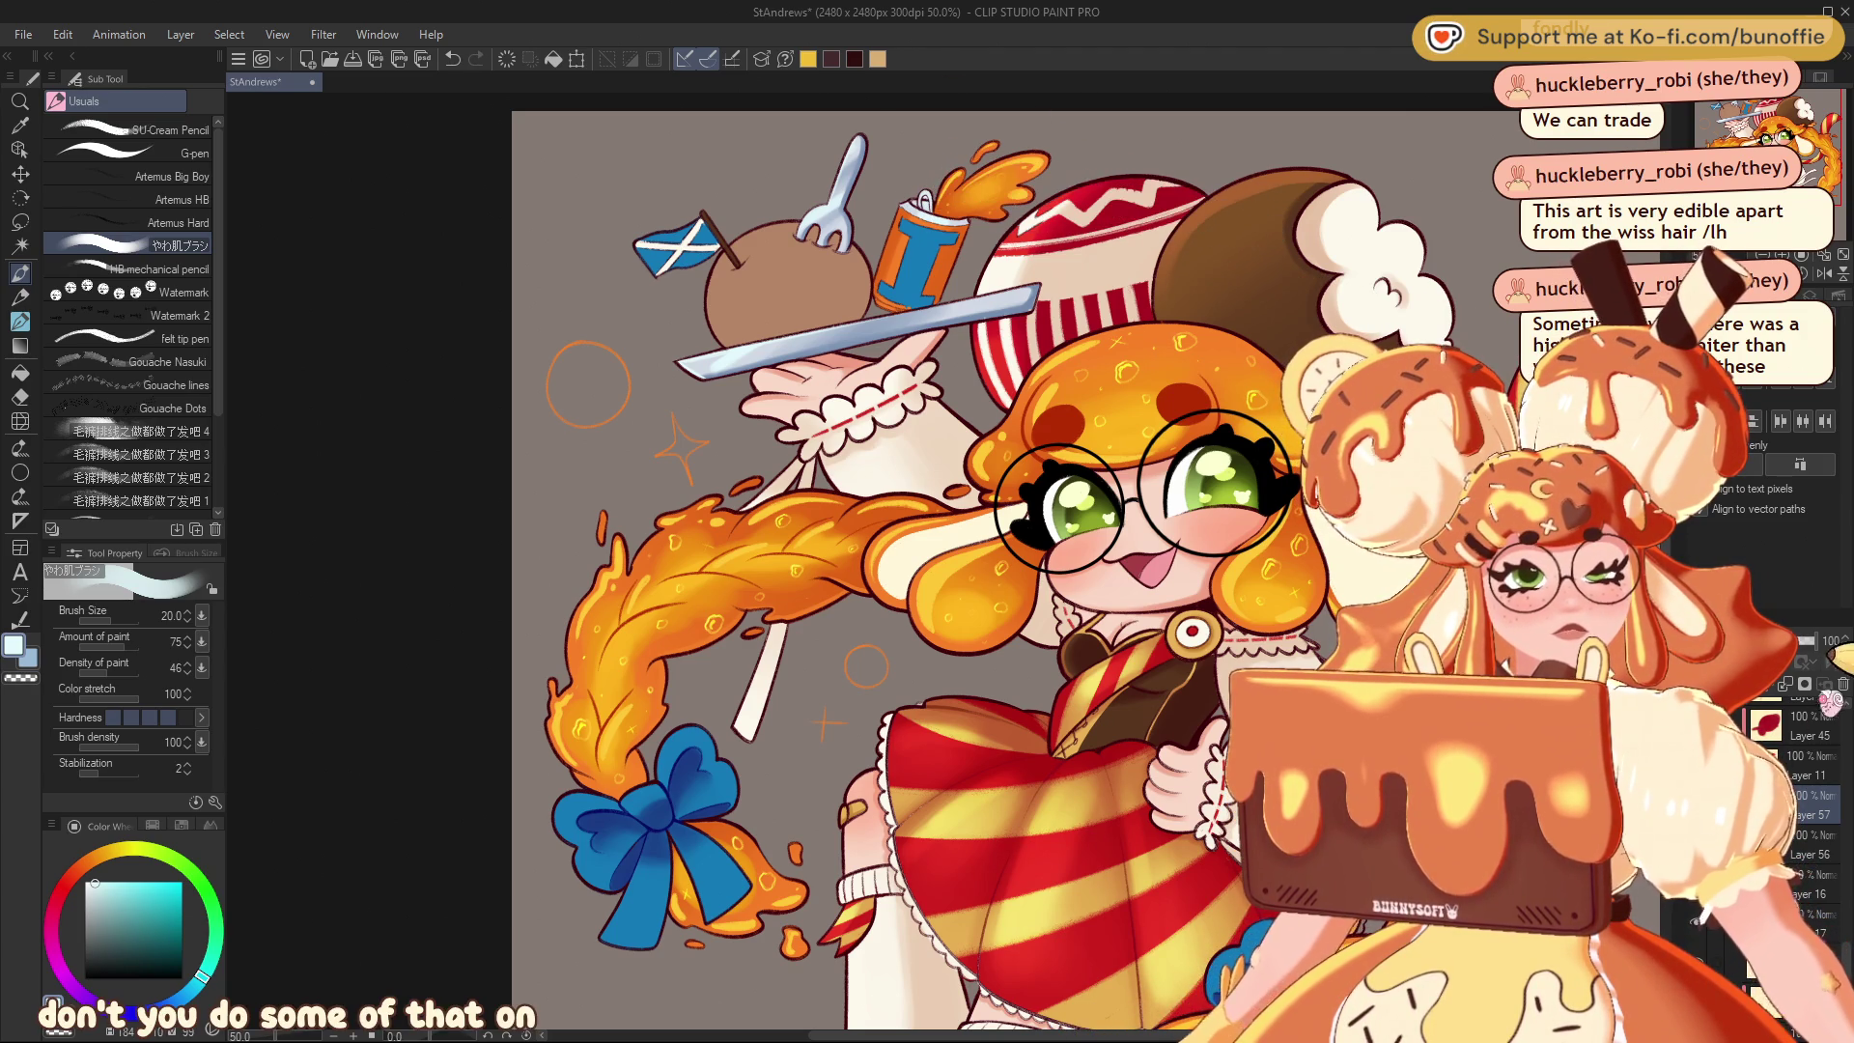
{"action": "left_click", "coordinate": [969, 193], "text": "alt"}
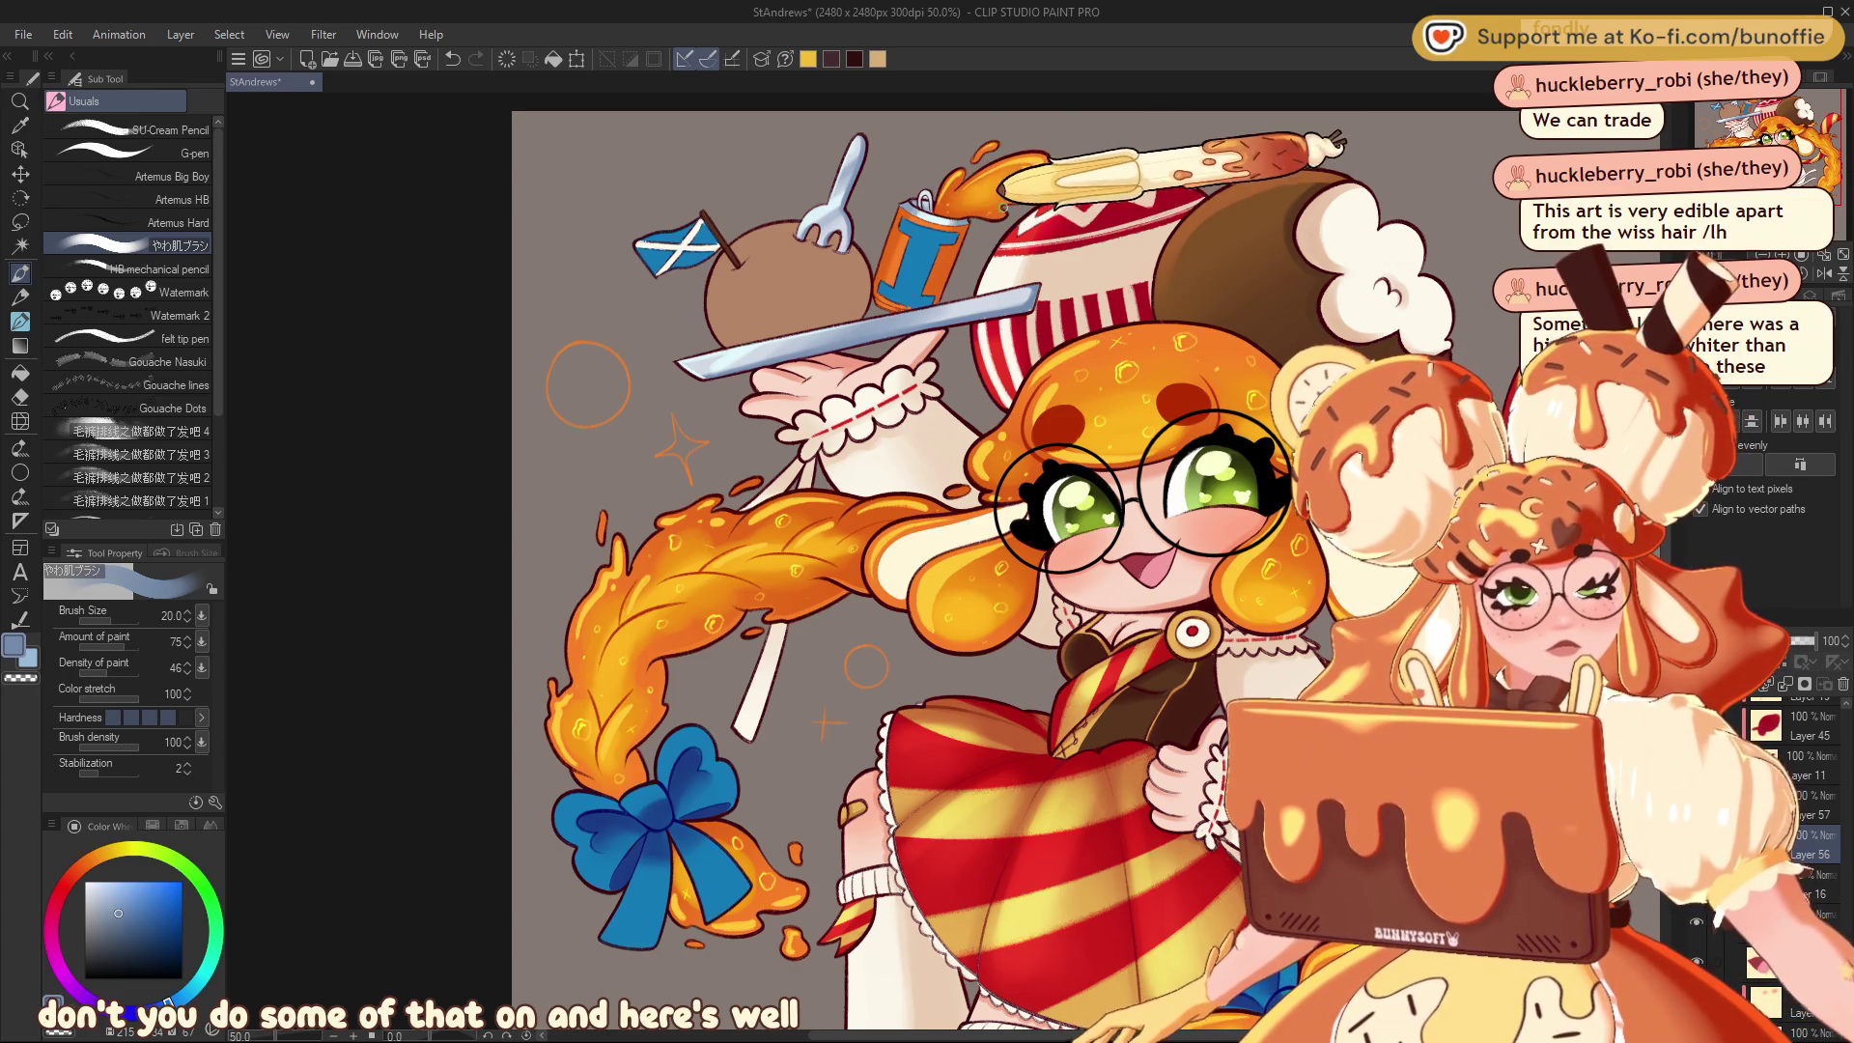
{"action": "key", "text": "ctrl+minus"}
{"action": "key", "text": "ctrl+minus"}
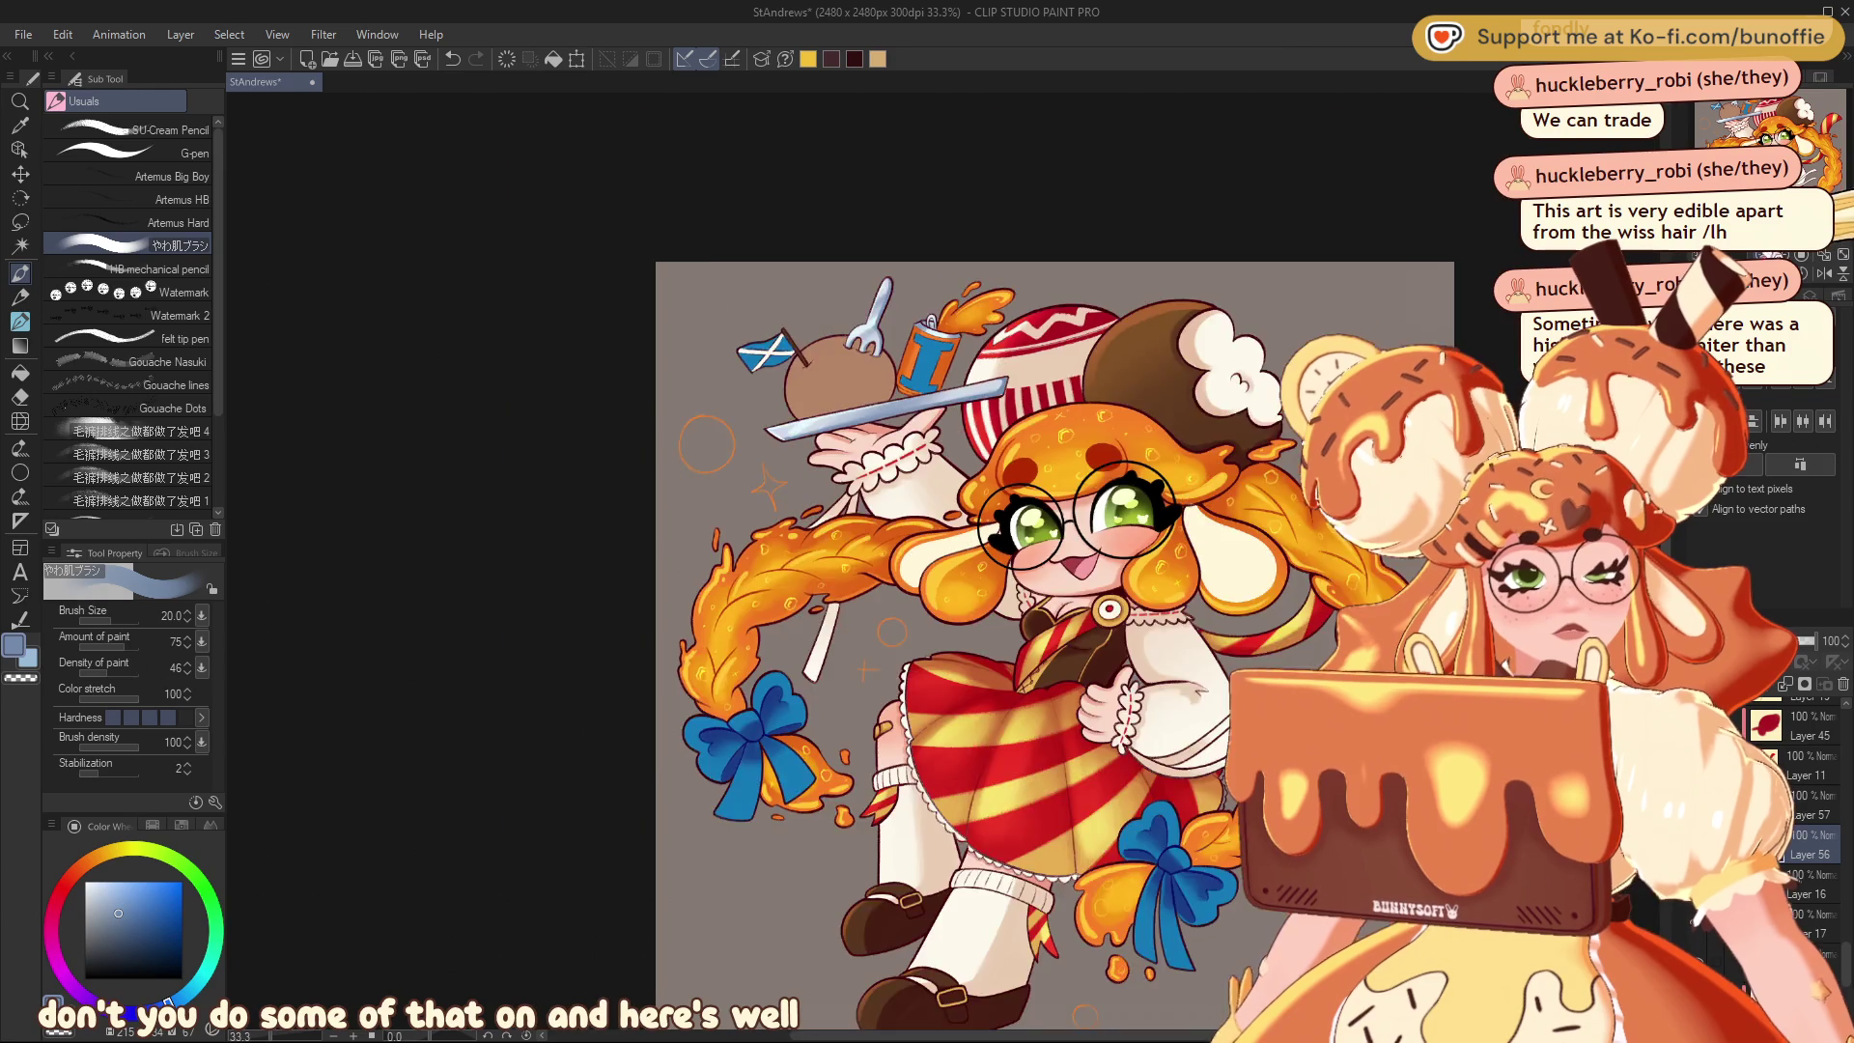
Centre the whole illustration in view, then zoom in to 50% and 66.7% on the face
{"action": "key", "text": "ctrl+plus"}
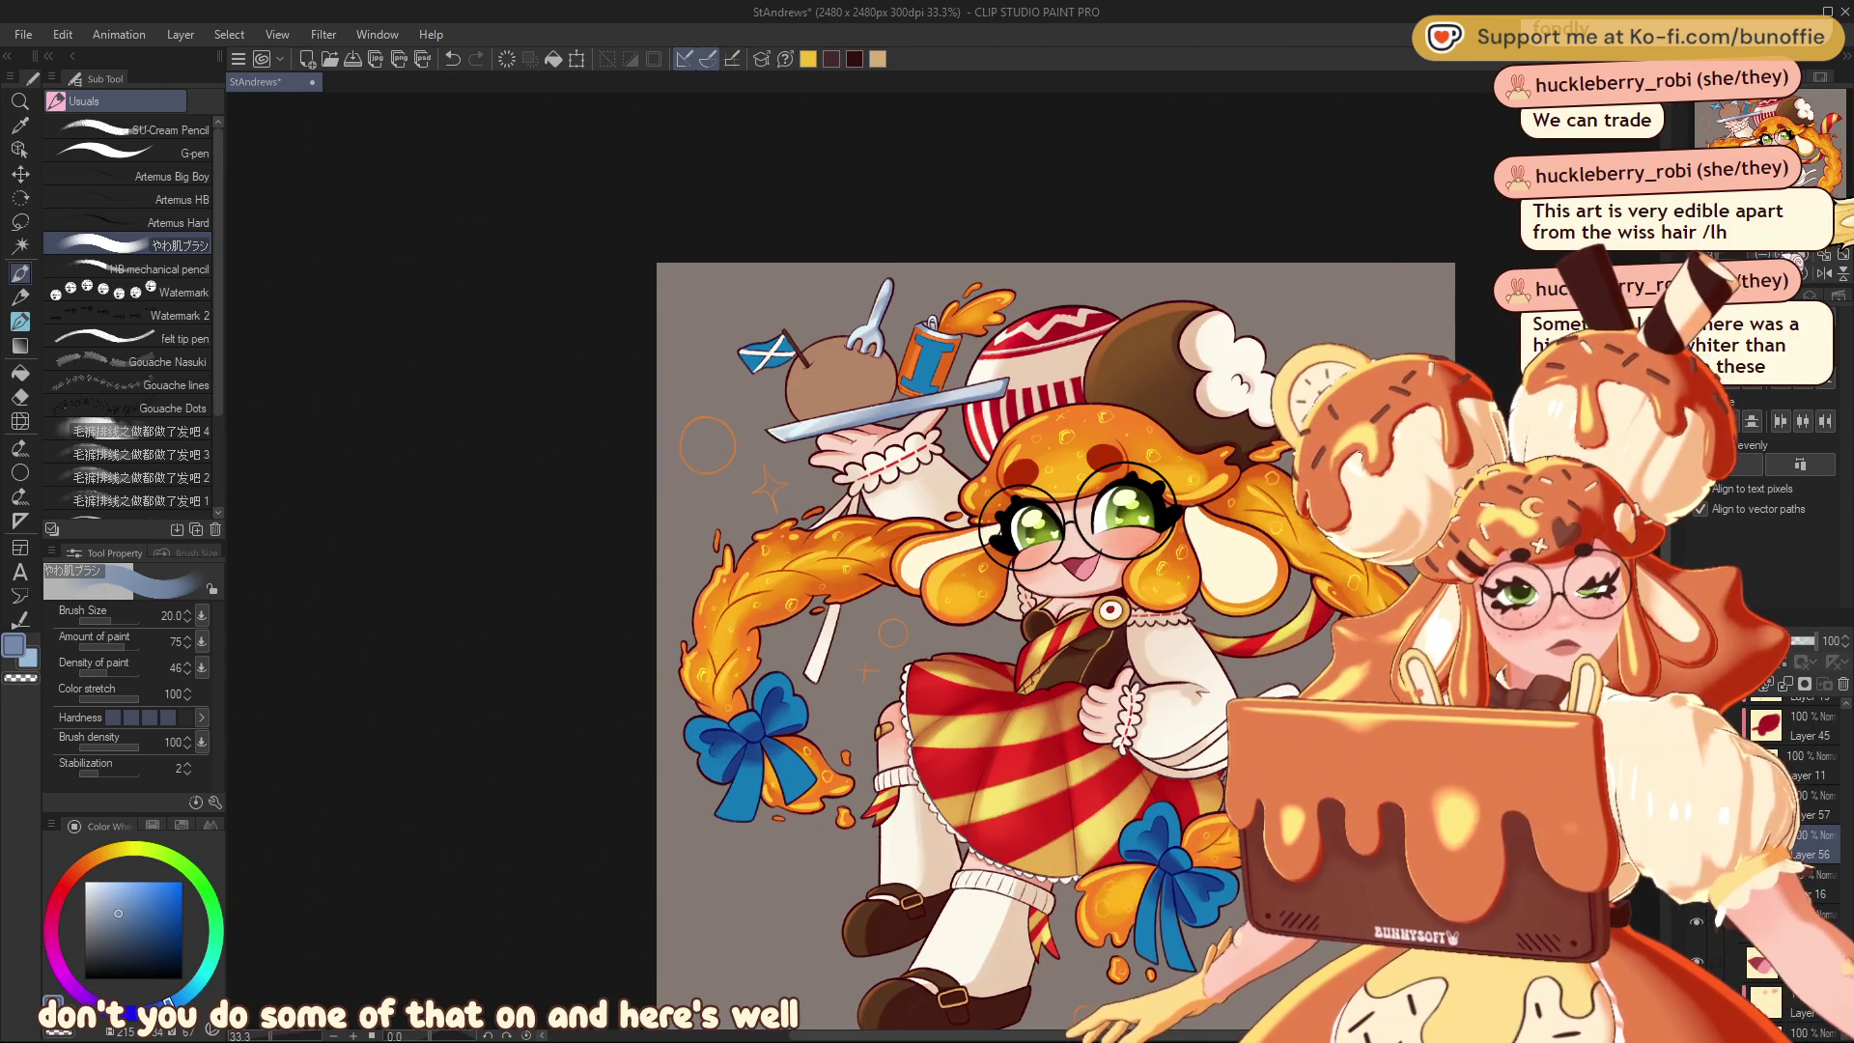
{"action": "mouse_move", "coordinate": [966, 580]}
{"action": "left_mouse_down"}
{"action": "mouse_move", "coordinate": [922, 526]}
{"action": "mouse_move", "coordinate": [985, 433]}
{"action": "mouse_move", "coordinate": [950, 462]}
{"action": "mouse_move", "coordinate": [942, 521]}
{"action": "mouse_move", "coordinate": [946, 507]}
{"action": "mouse_move", "coordinate": [906, 541]}
{"action": "mouse_move", "coordinate": [961, 504]}
{"action": "left_mouse_up"}
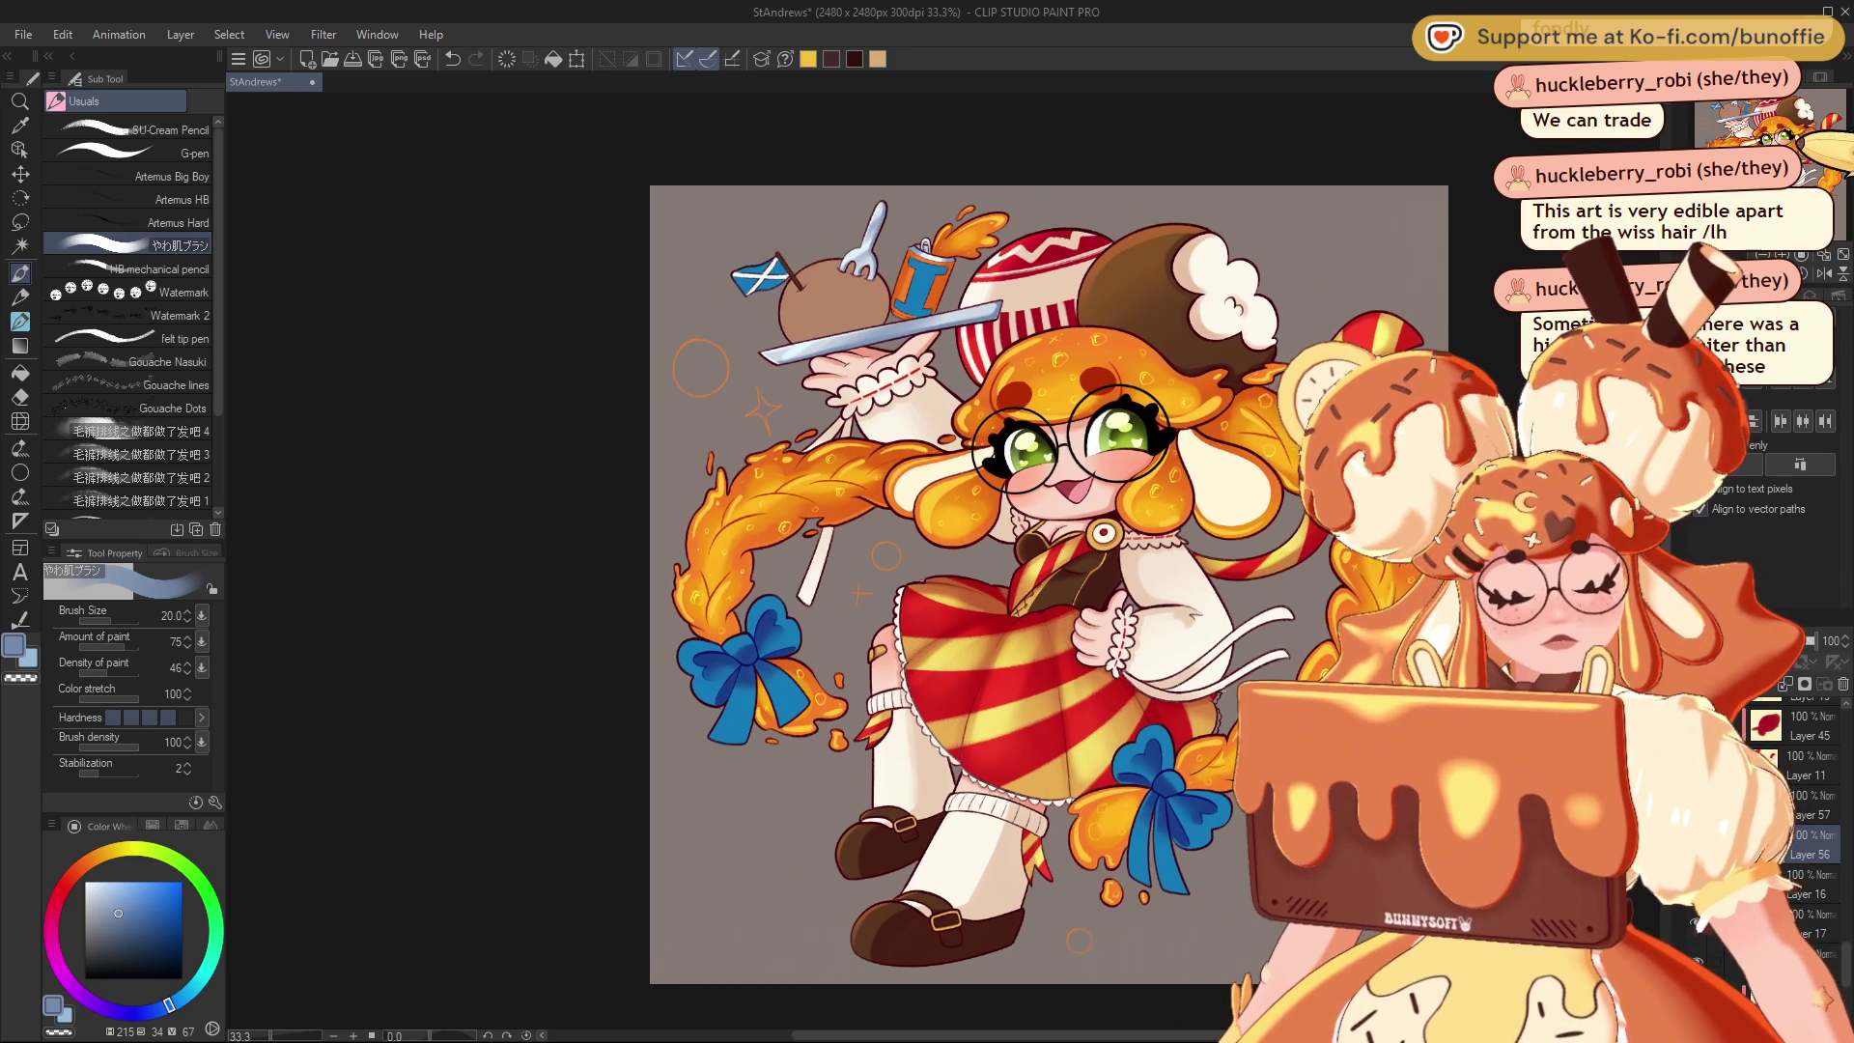
{"action": "scroll", "coordinate": [773, 666], "scroll_direction": "up", "scroll_amount": 1}
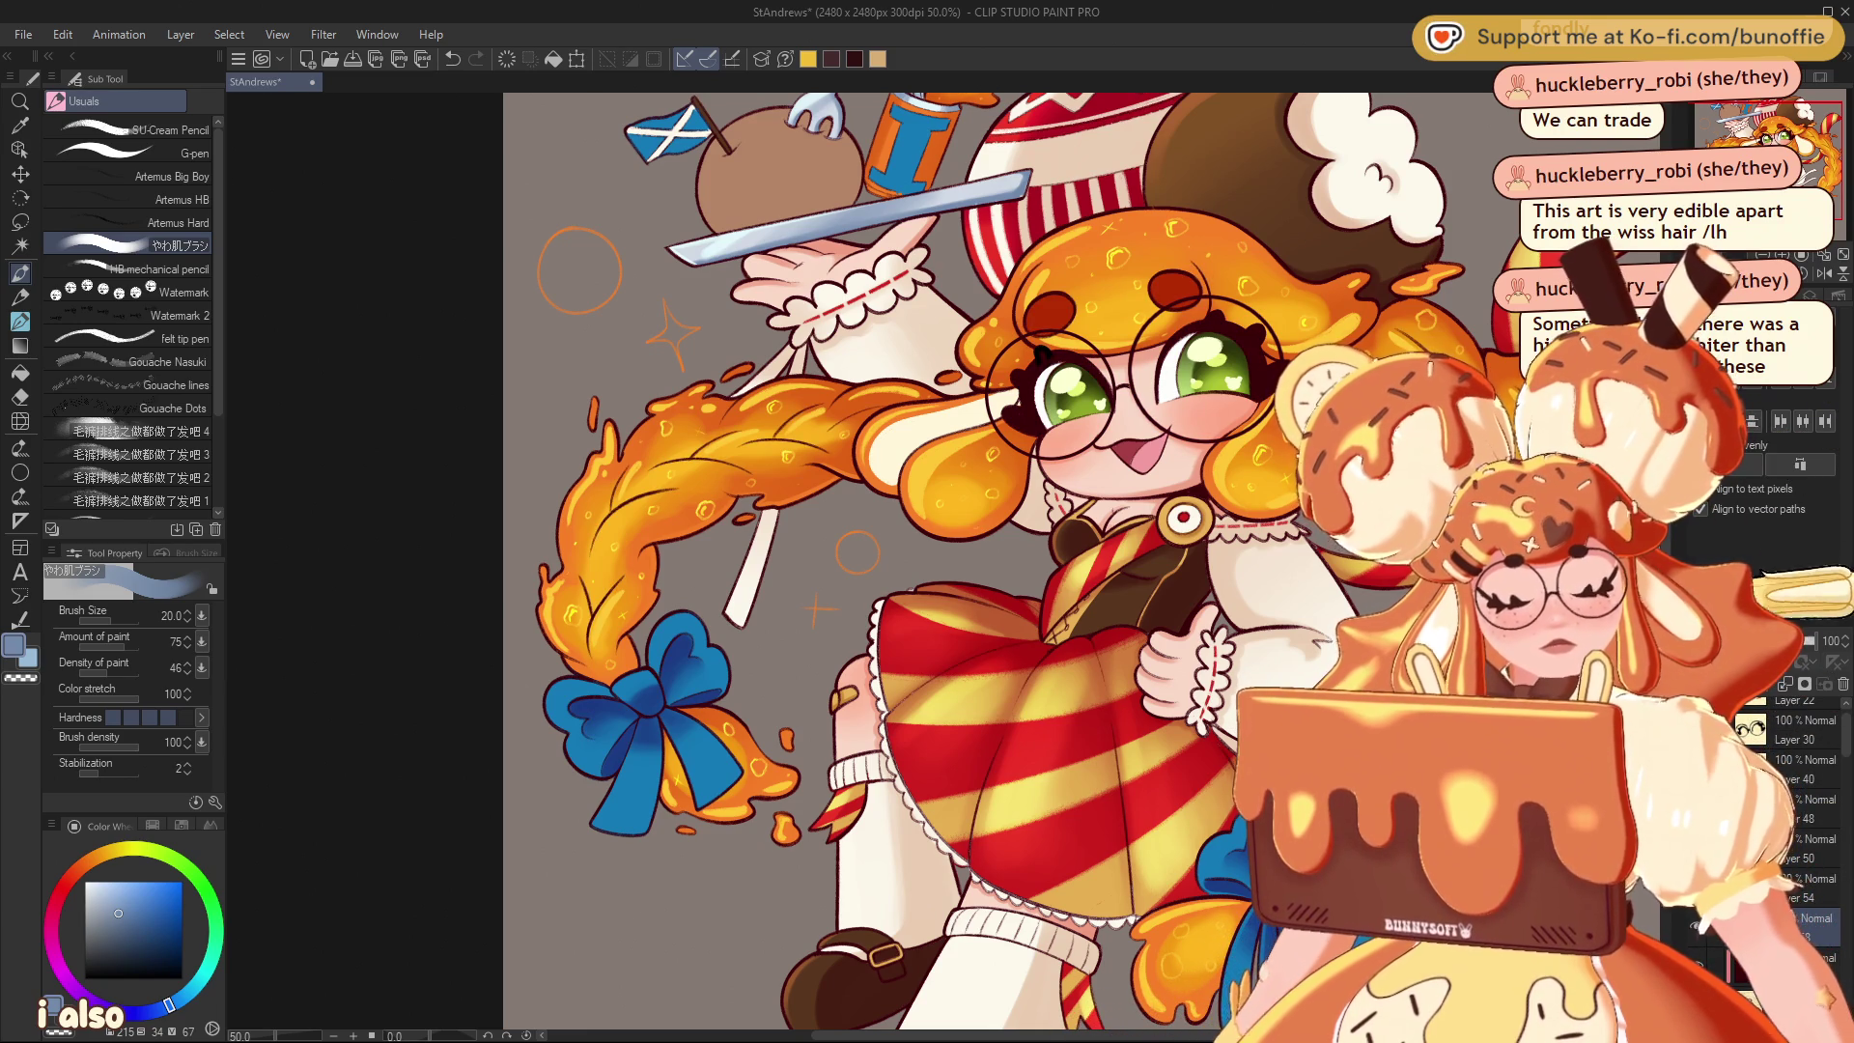
{"action": "key", "text": "ctrl+z"}
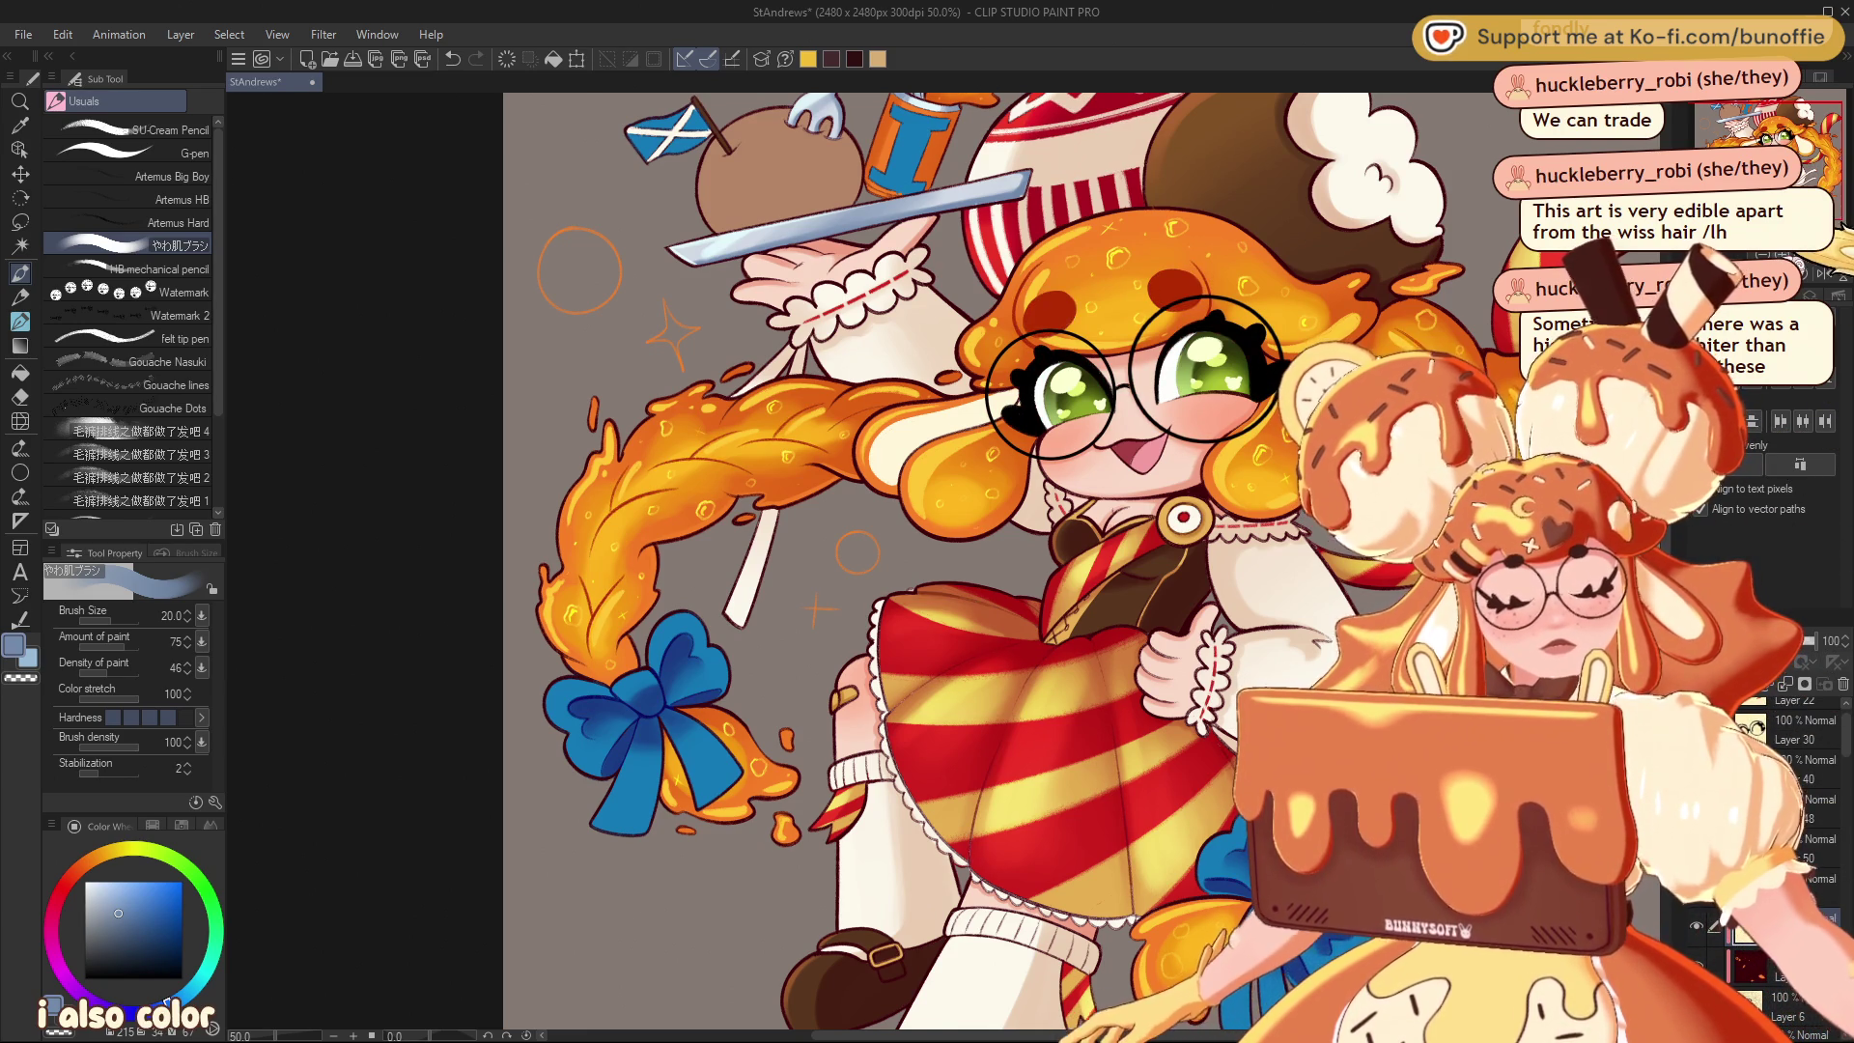
{"action": "scroll", "coordinate": [966, 560], "scroll_direction": "up", "scroll_amount": 1}
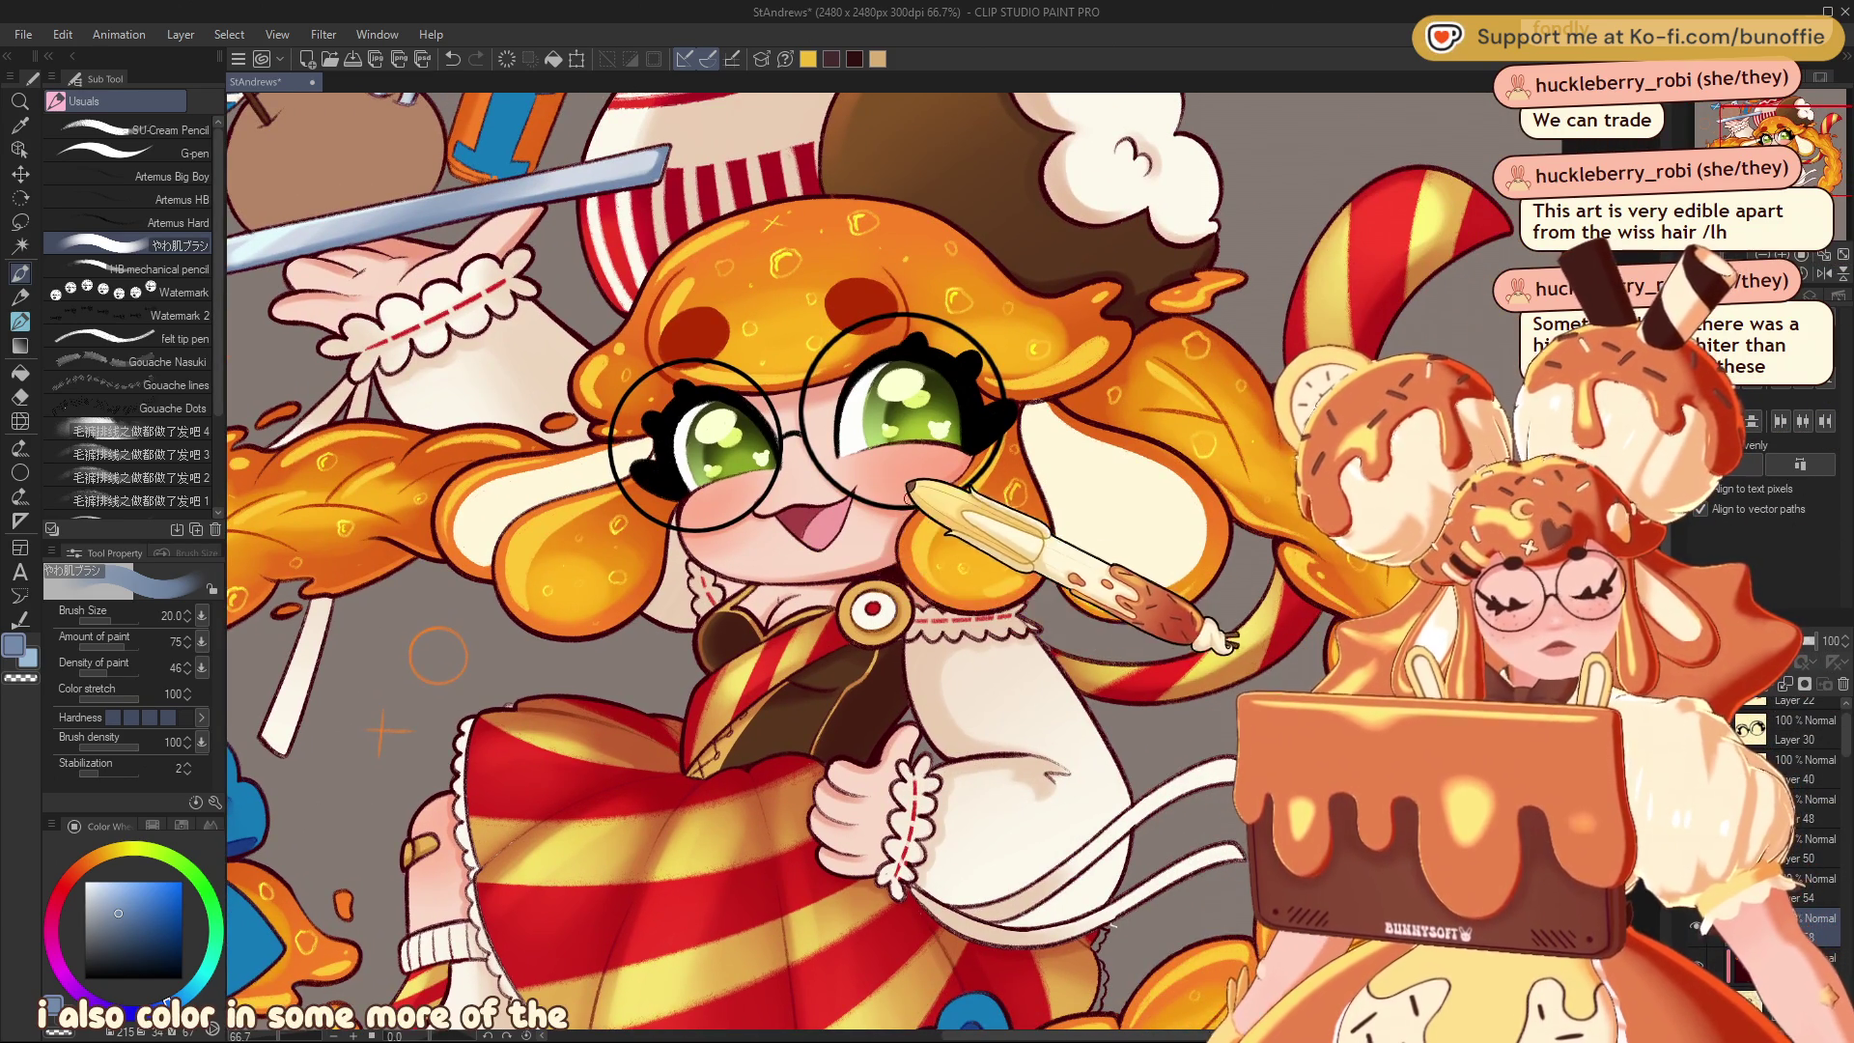
Pick a darker red for the line art and switch to the hard-edged G-pen
{"action": "left_click", "coordinate": [850, 493], "text": "alt"}
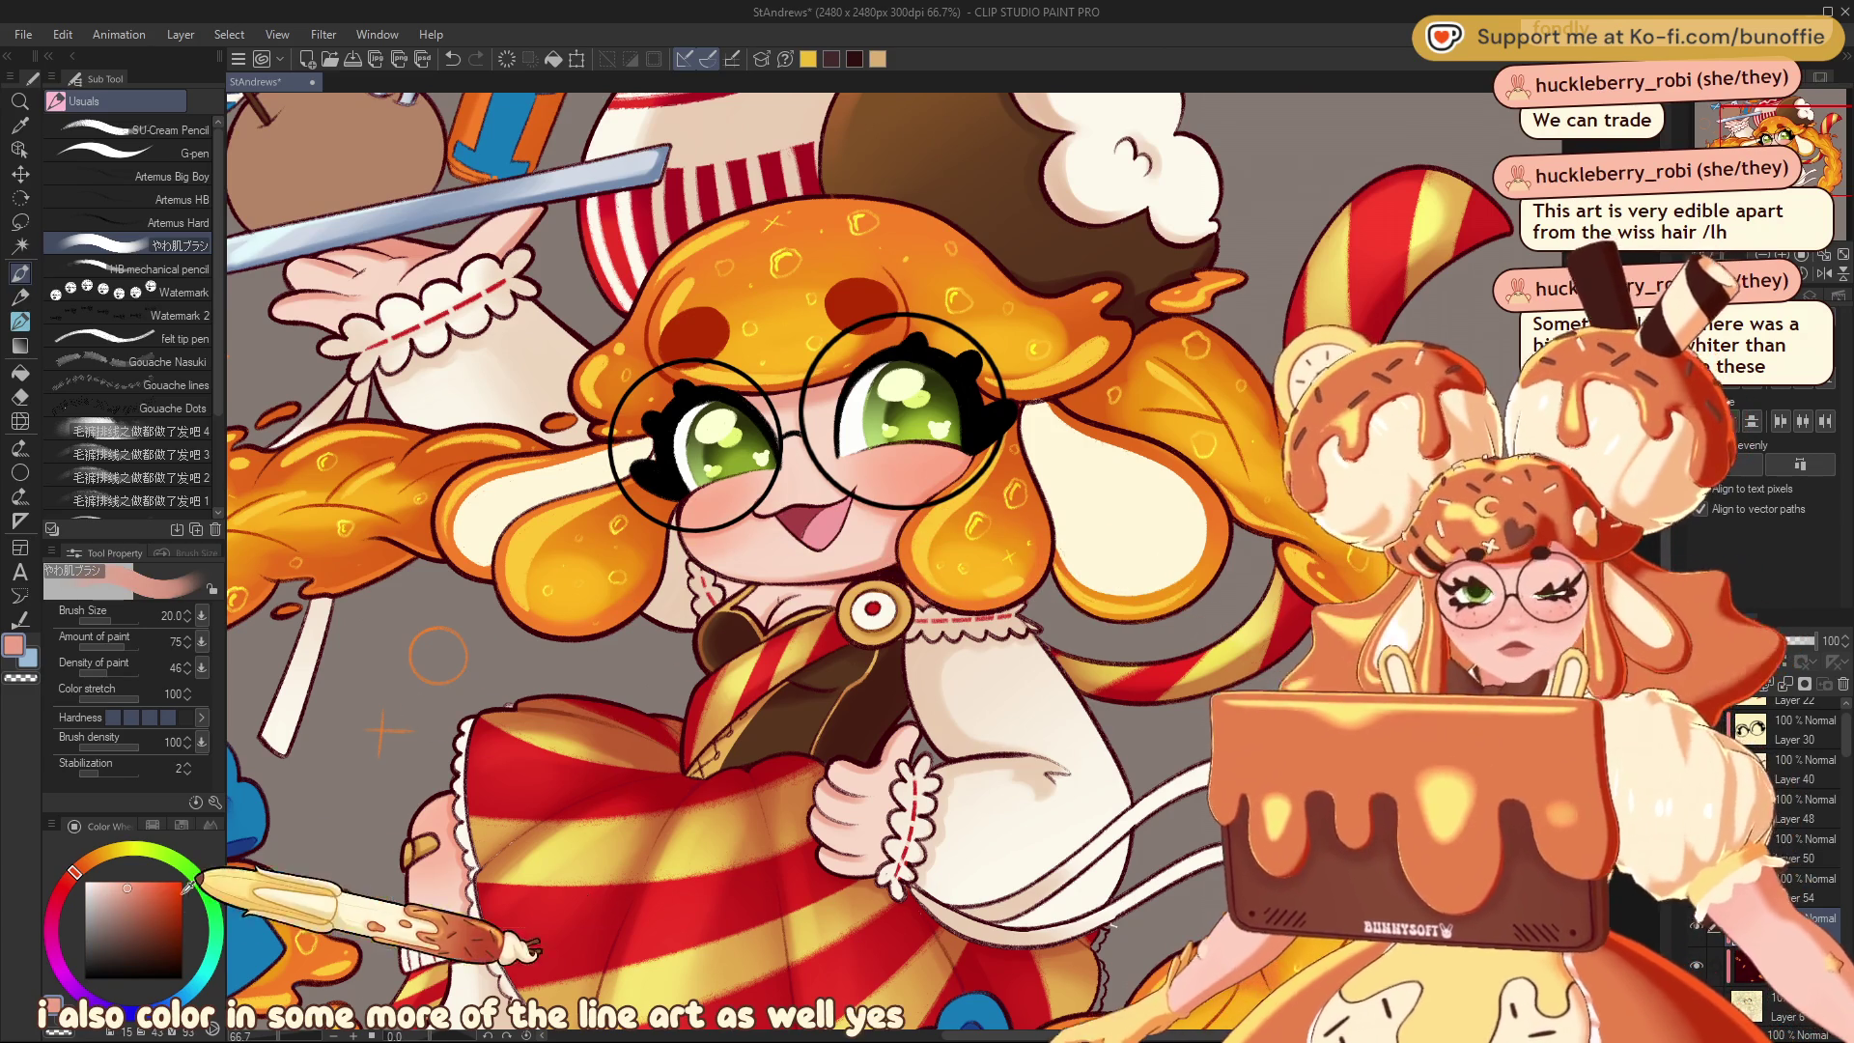
{"action": "left_click", "coordinate": [146, 909]}
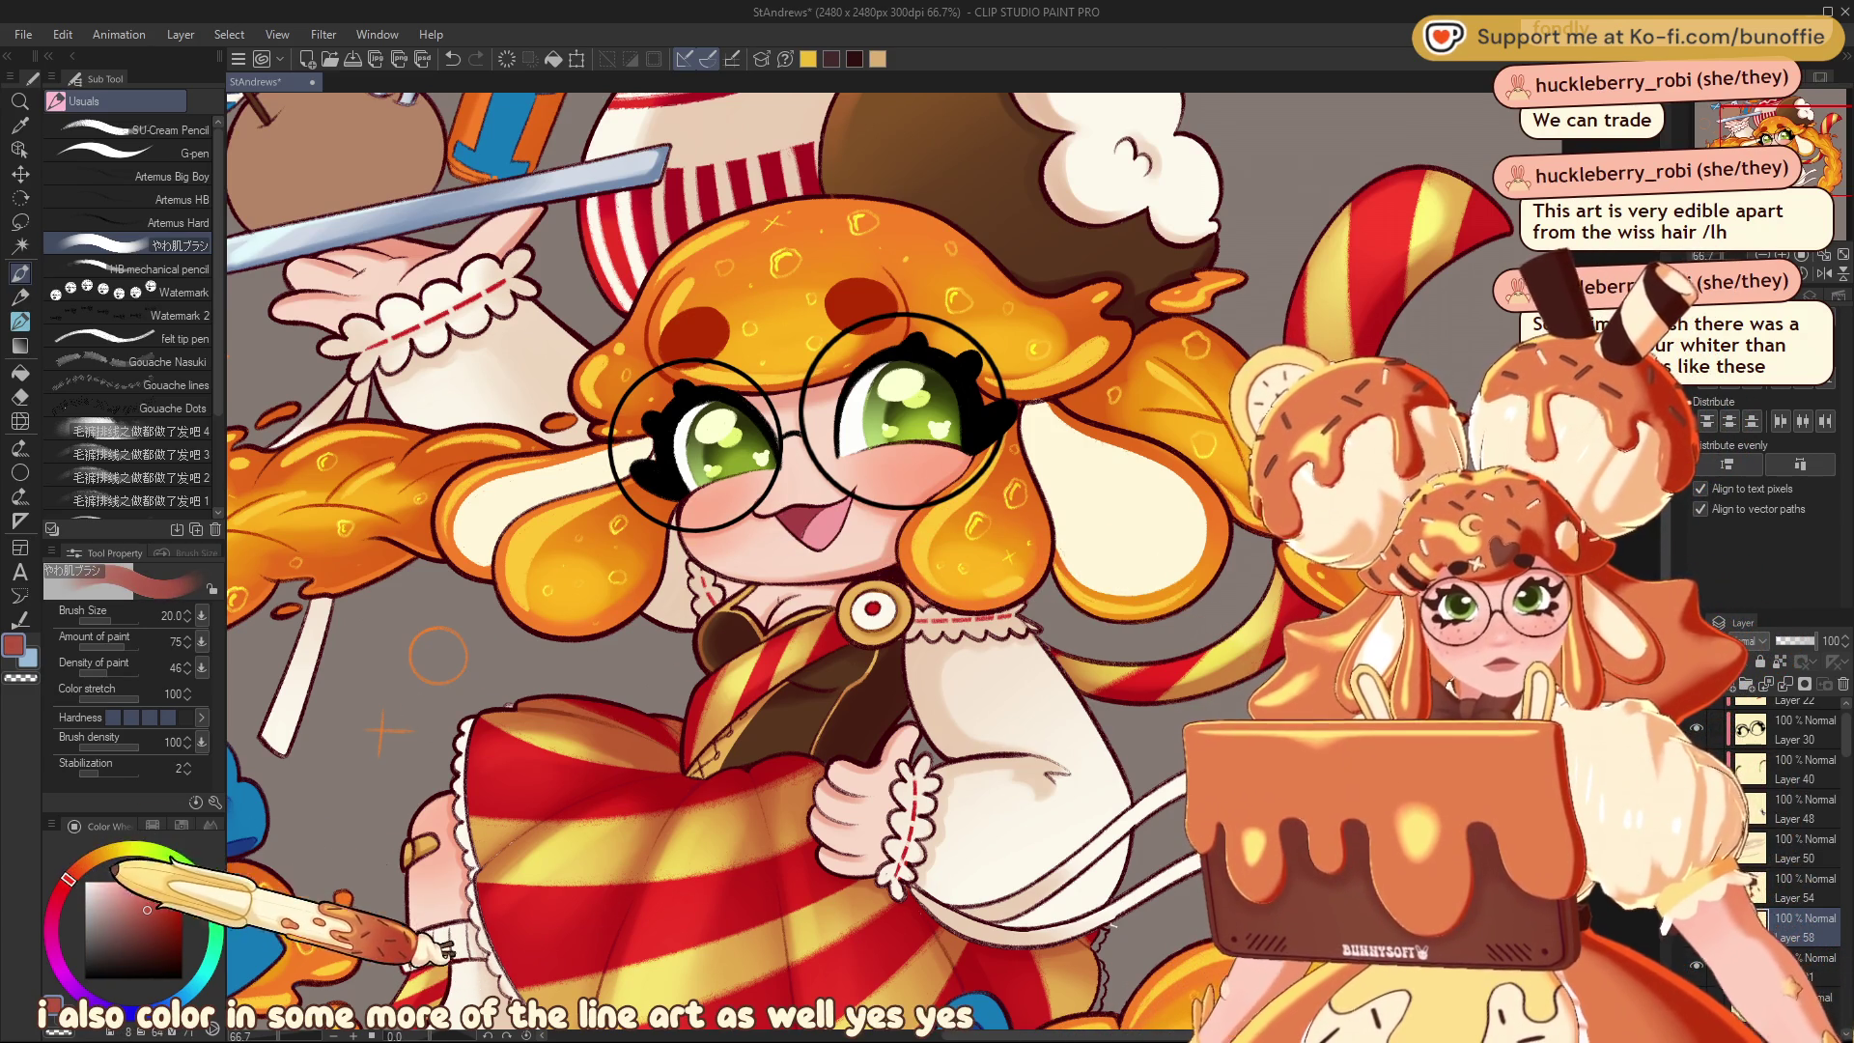
{"action": "left_click", "coordinate": [189, 153]}
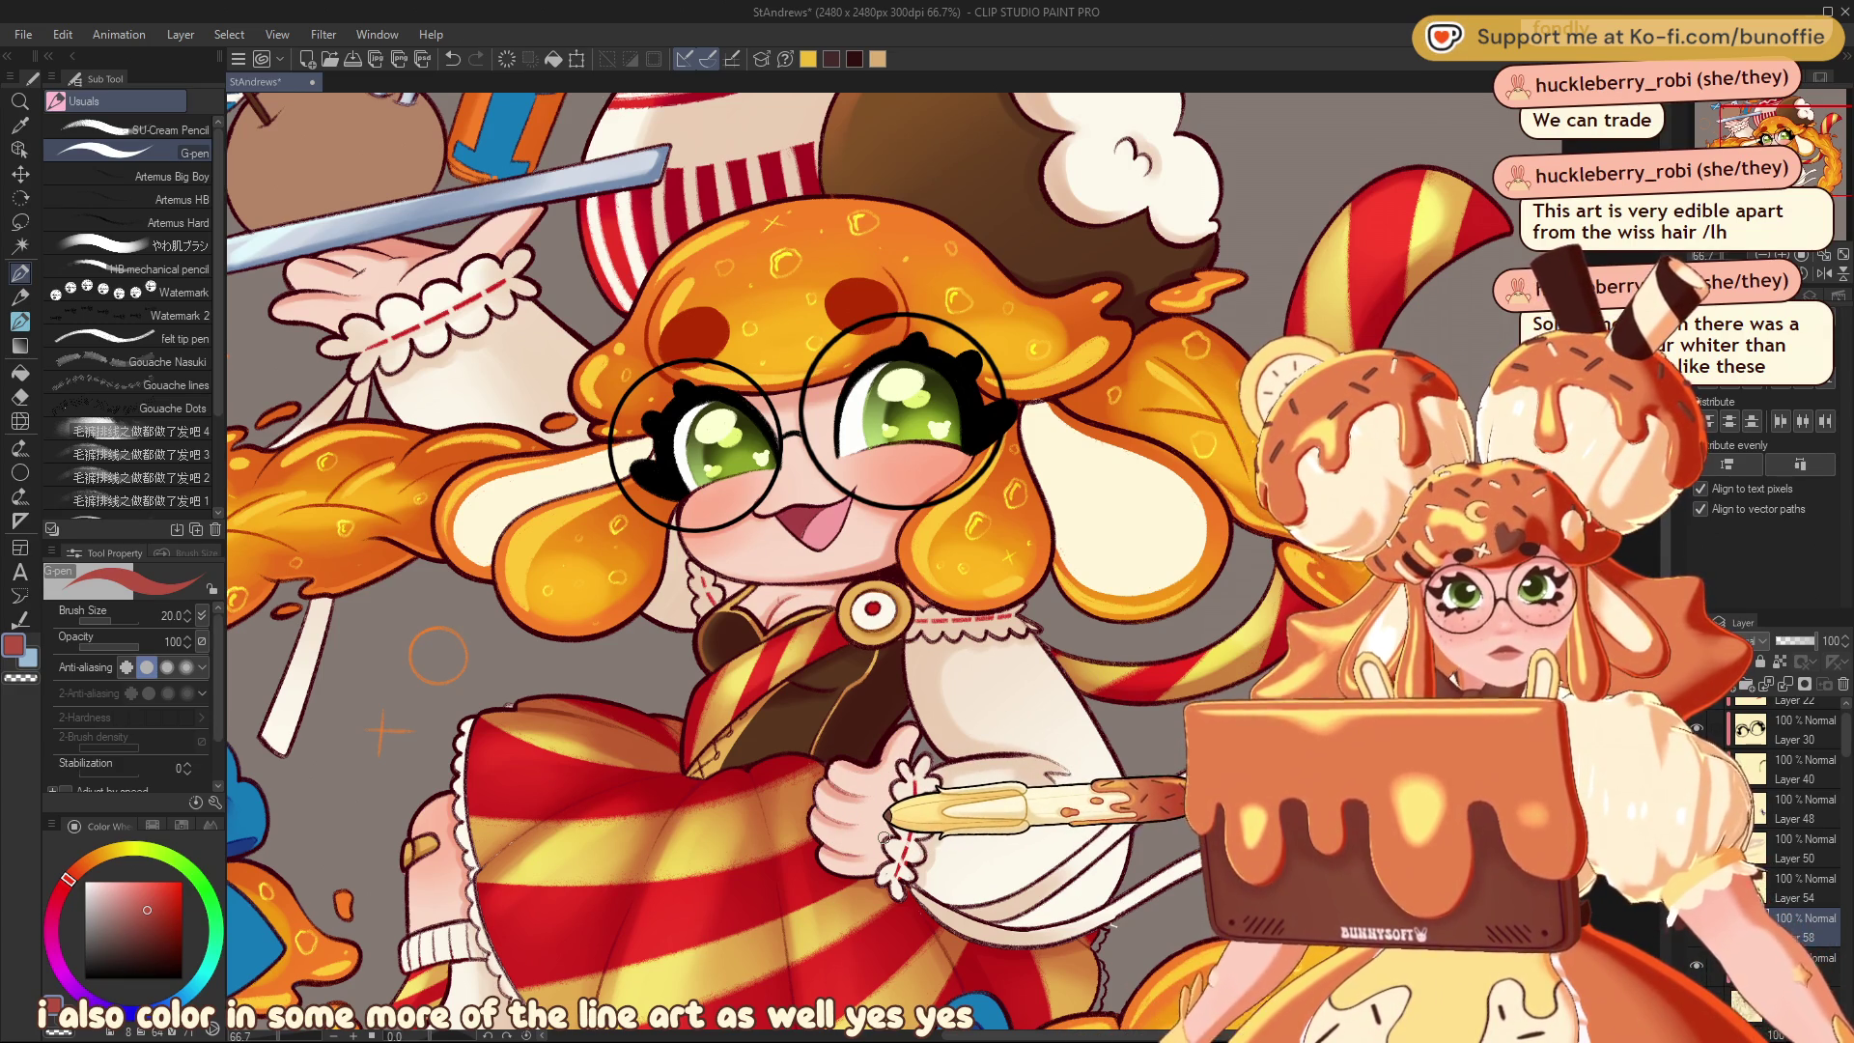
Check the flag, tray and face with the Navigator, then touch up a detail near the face
{"action": "left_click_drag", "start_coordinate": [343, 276], "coordinate": [1009, 584]}
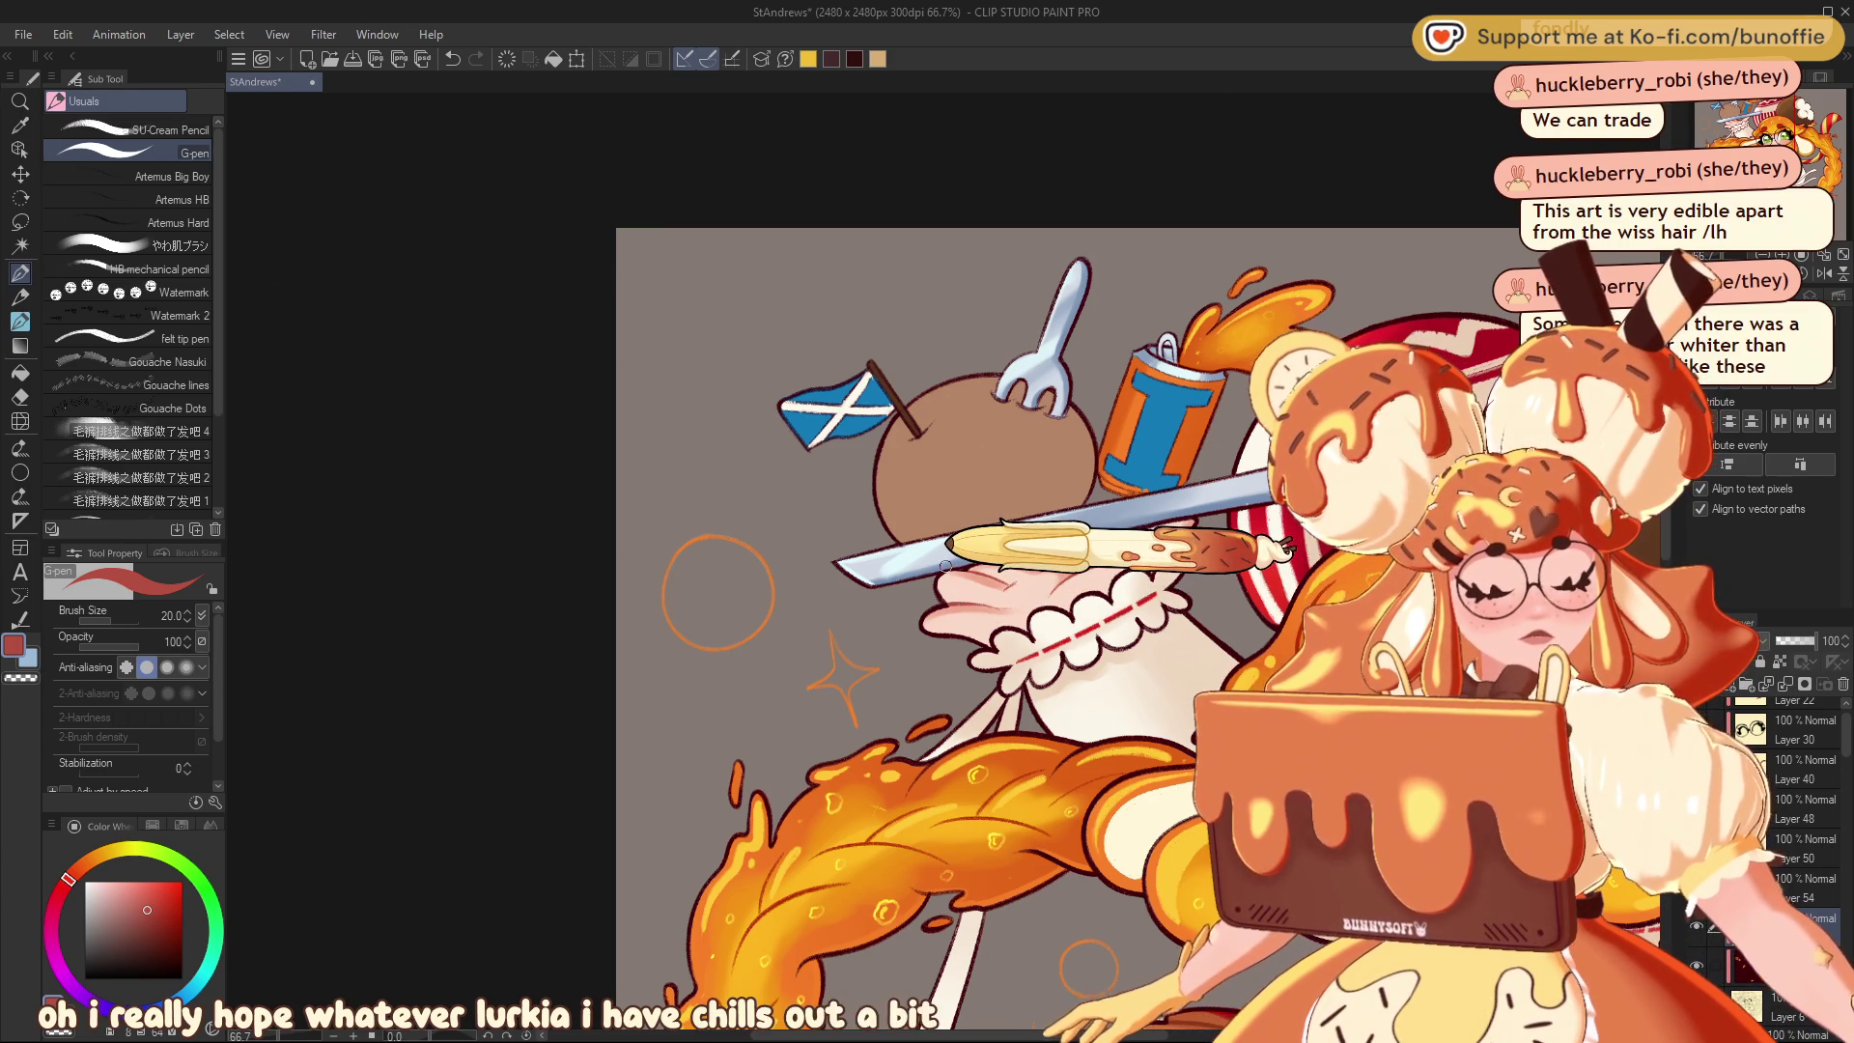
{"action": "mouse_move", "coordinate": [1775, 121]}
{"action": "left_mouse_down"}
{"action": "mouse_move", "coordinate": [1809, 150]}
{"action": "mouse_move", "coordinate": [1804, 192]}
{"action": "mouse_move", "coordinate": [1804, 177]}
{"action": "left_mouse_up"}
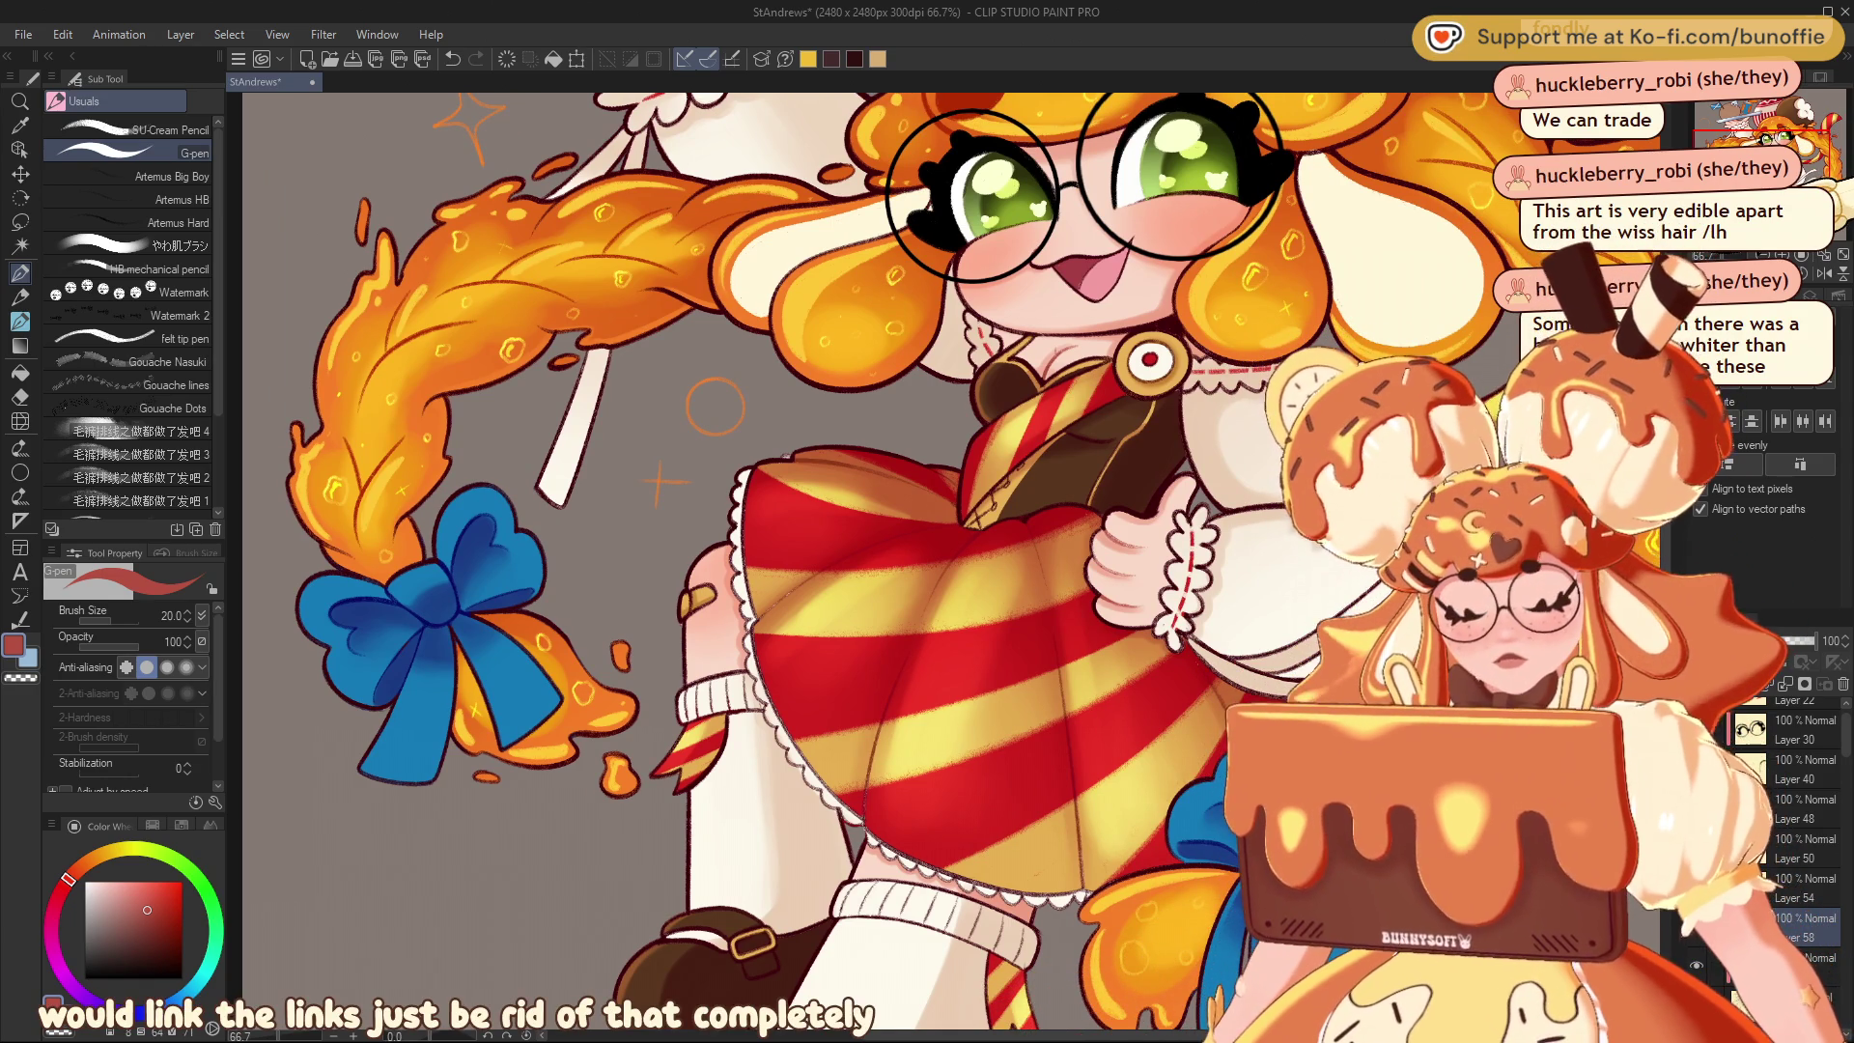
{"action": "mouse_move", "coordinate": [1802, 172]}
{"action": "left_mouse_down"}
{"action": "mouse_move", "coordinate": [1782, 114]}
{"action": "mouse_move", "coordinate": [1760, 109]}
{"action": "mouse_move", "coordinate": [1827, 127]}
{"action": "left_mouse_up"}
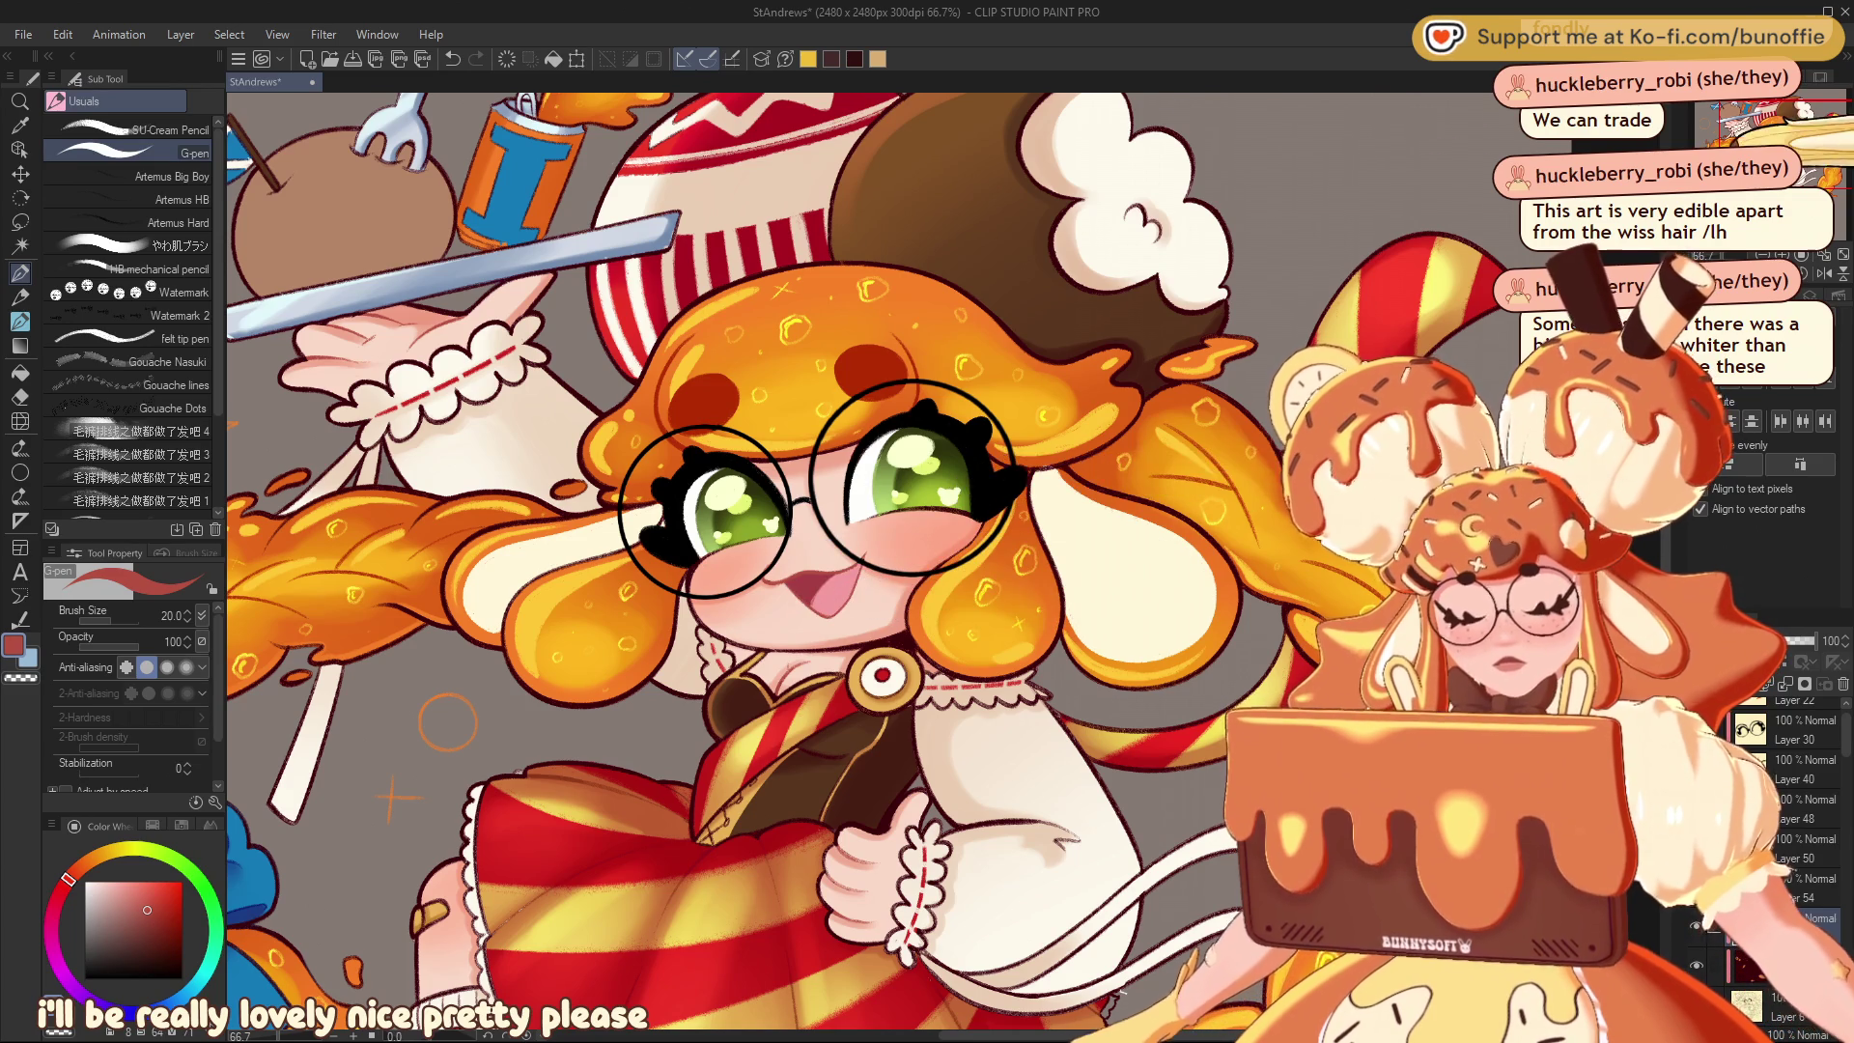
{"action": "key", "text": "ctrl+minus"}
{"action": "key", "text": "ctrl+minus"}
{"action": "key", "text": "ctrl+minus"}
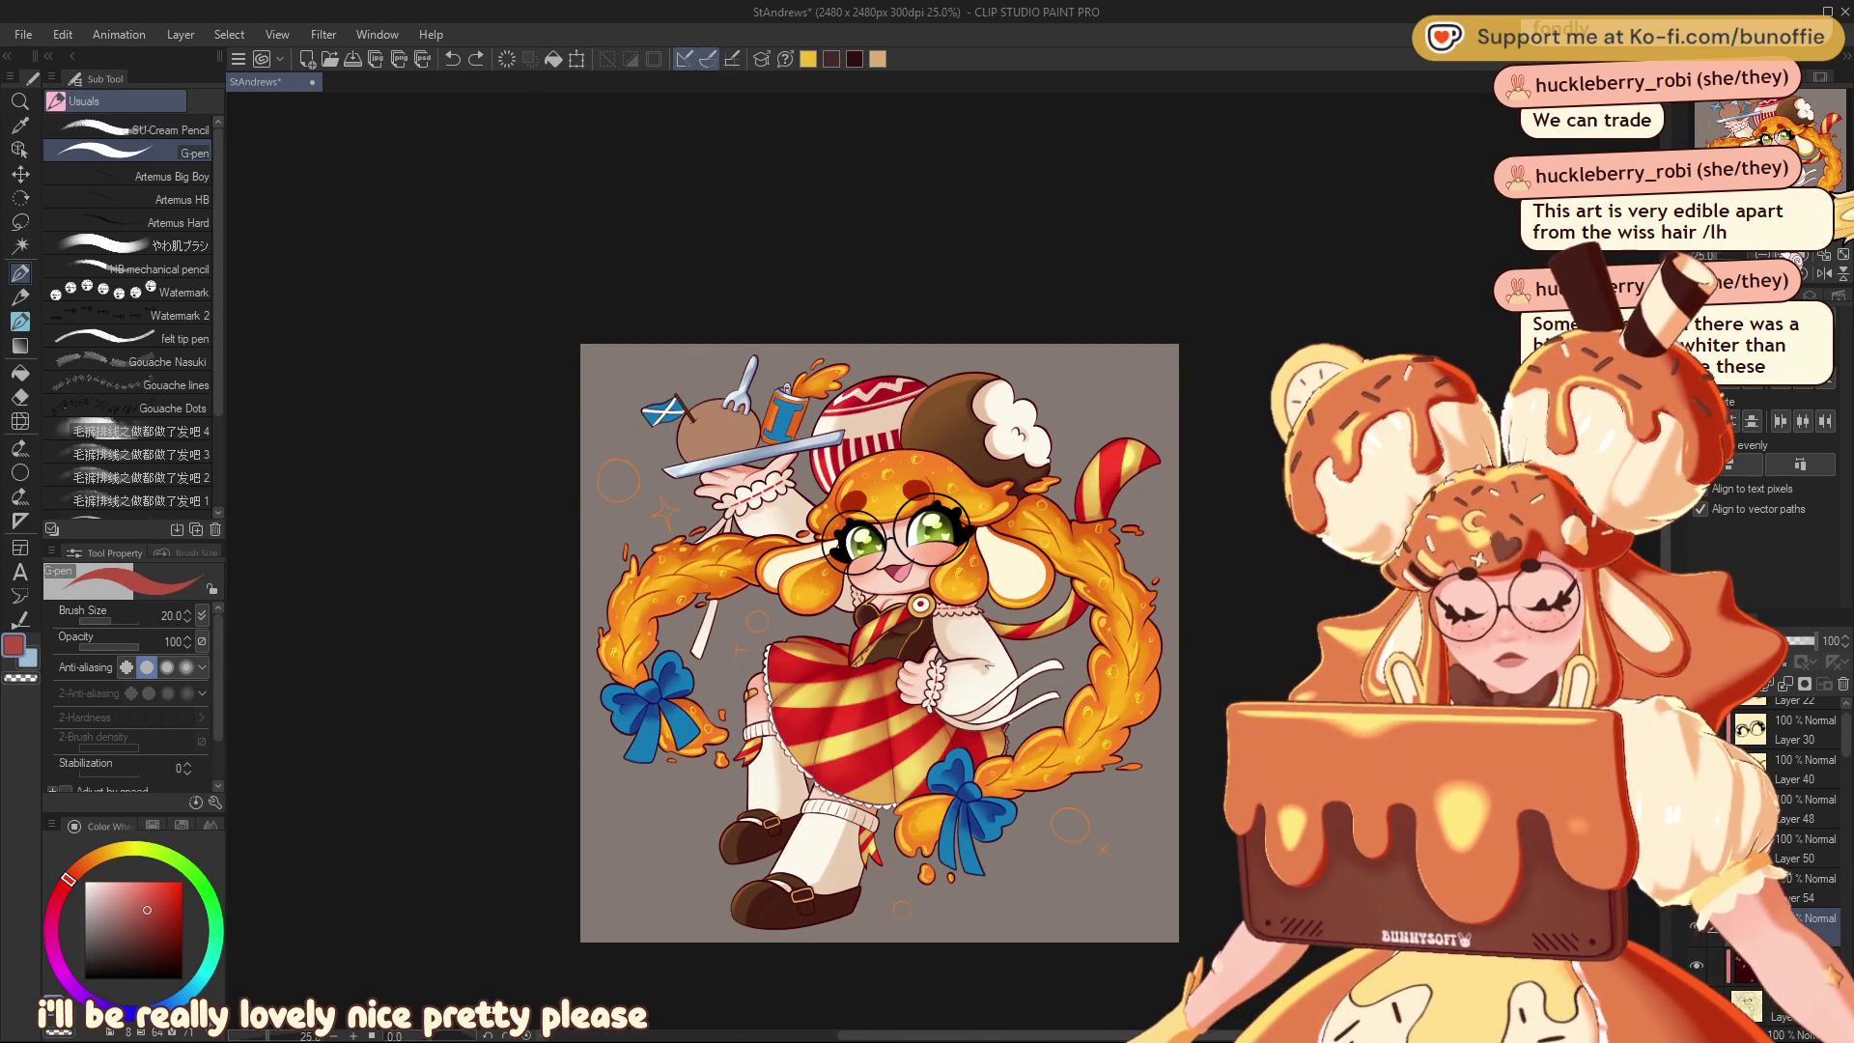
{"action": "key", "text": "ctrl+plus"}
{"action": "key", "text": "ctrl+plus"}
{"action": "key", "text": "ctrl+plus"}
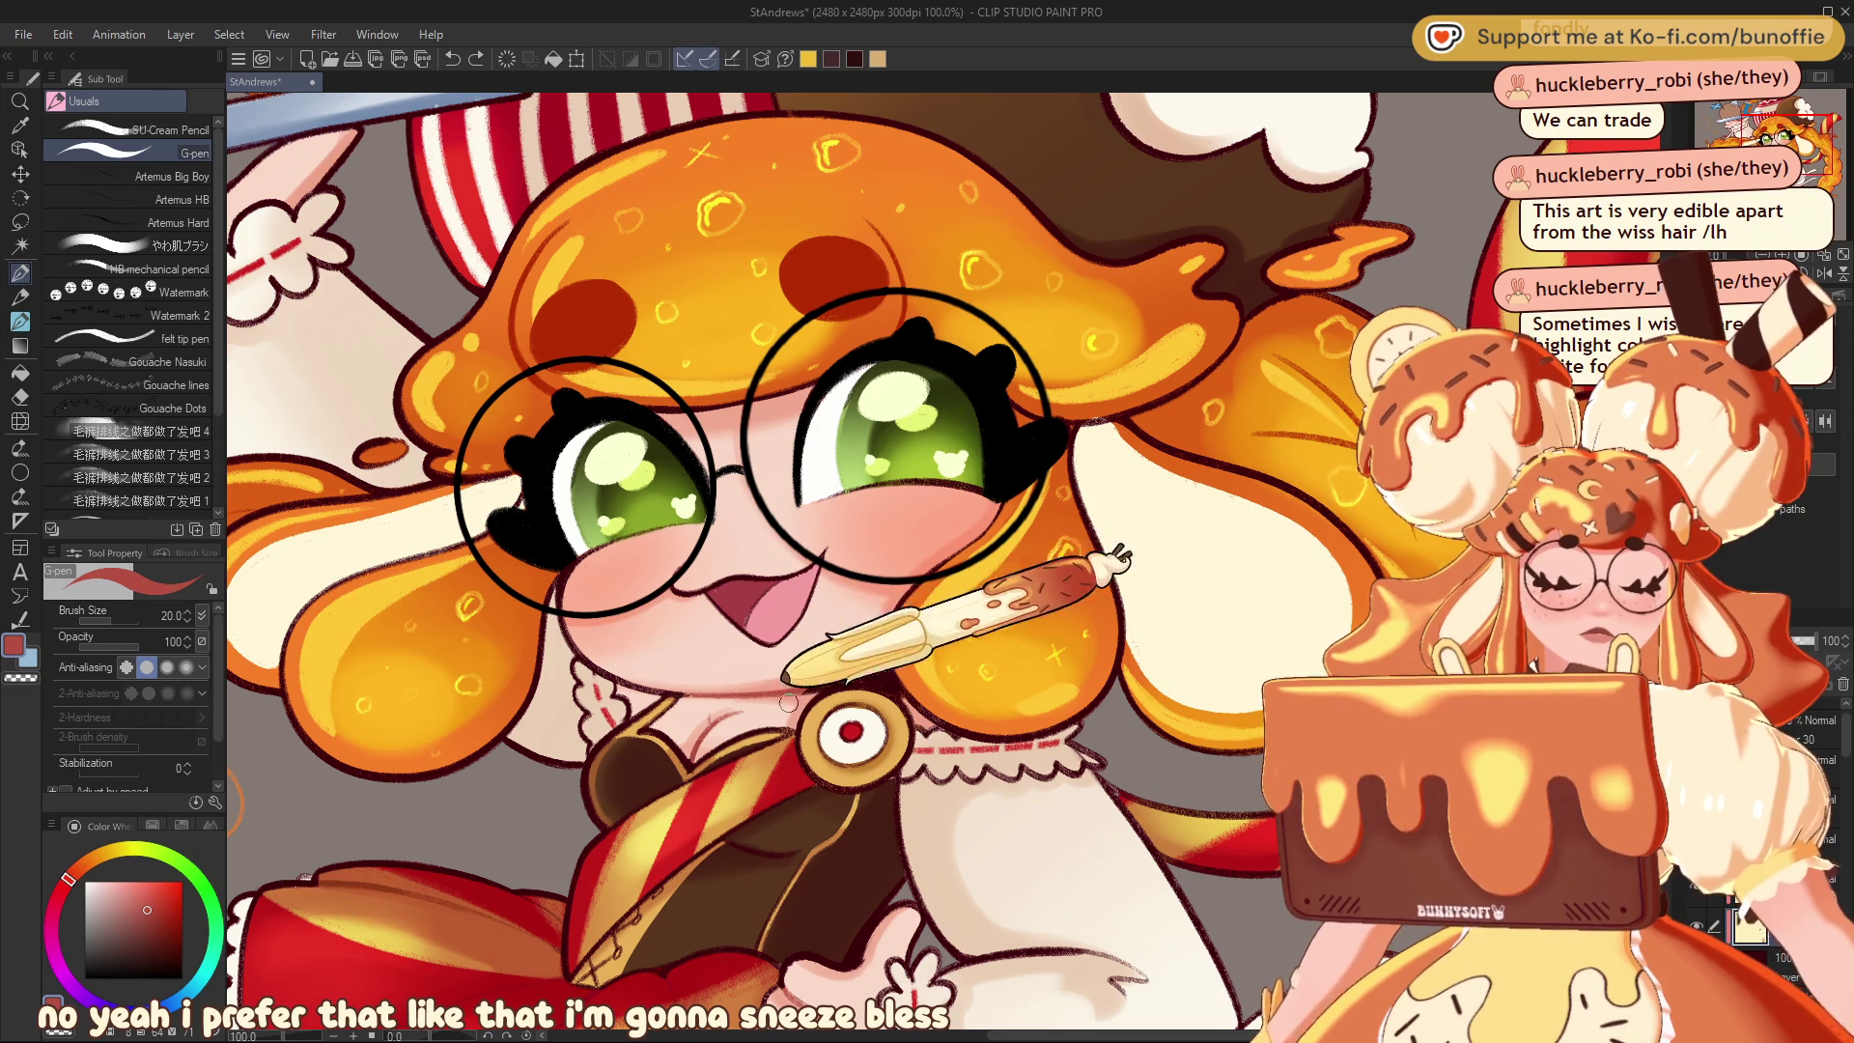
{"action": "left_click_drag", "start_coordinate": [911, 600], "coordinate": [882, 605]}
Zoom out to check the composition, then recentre and zoom back in on the girl
{"action": "key", "text": "ctrl+minus"}
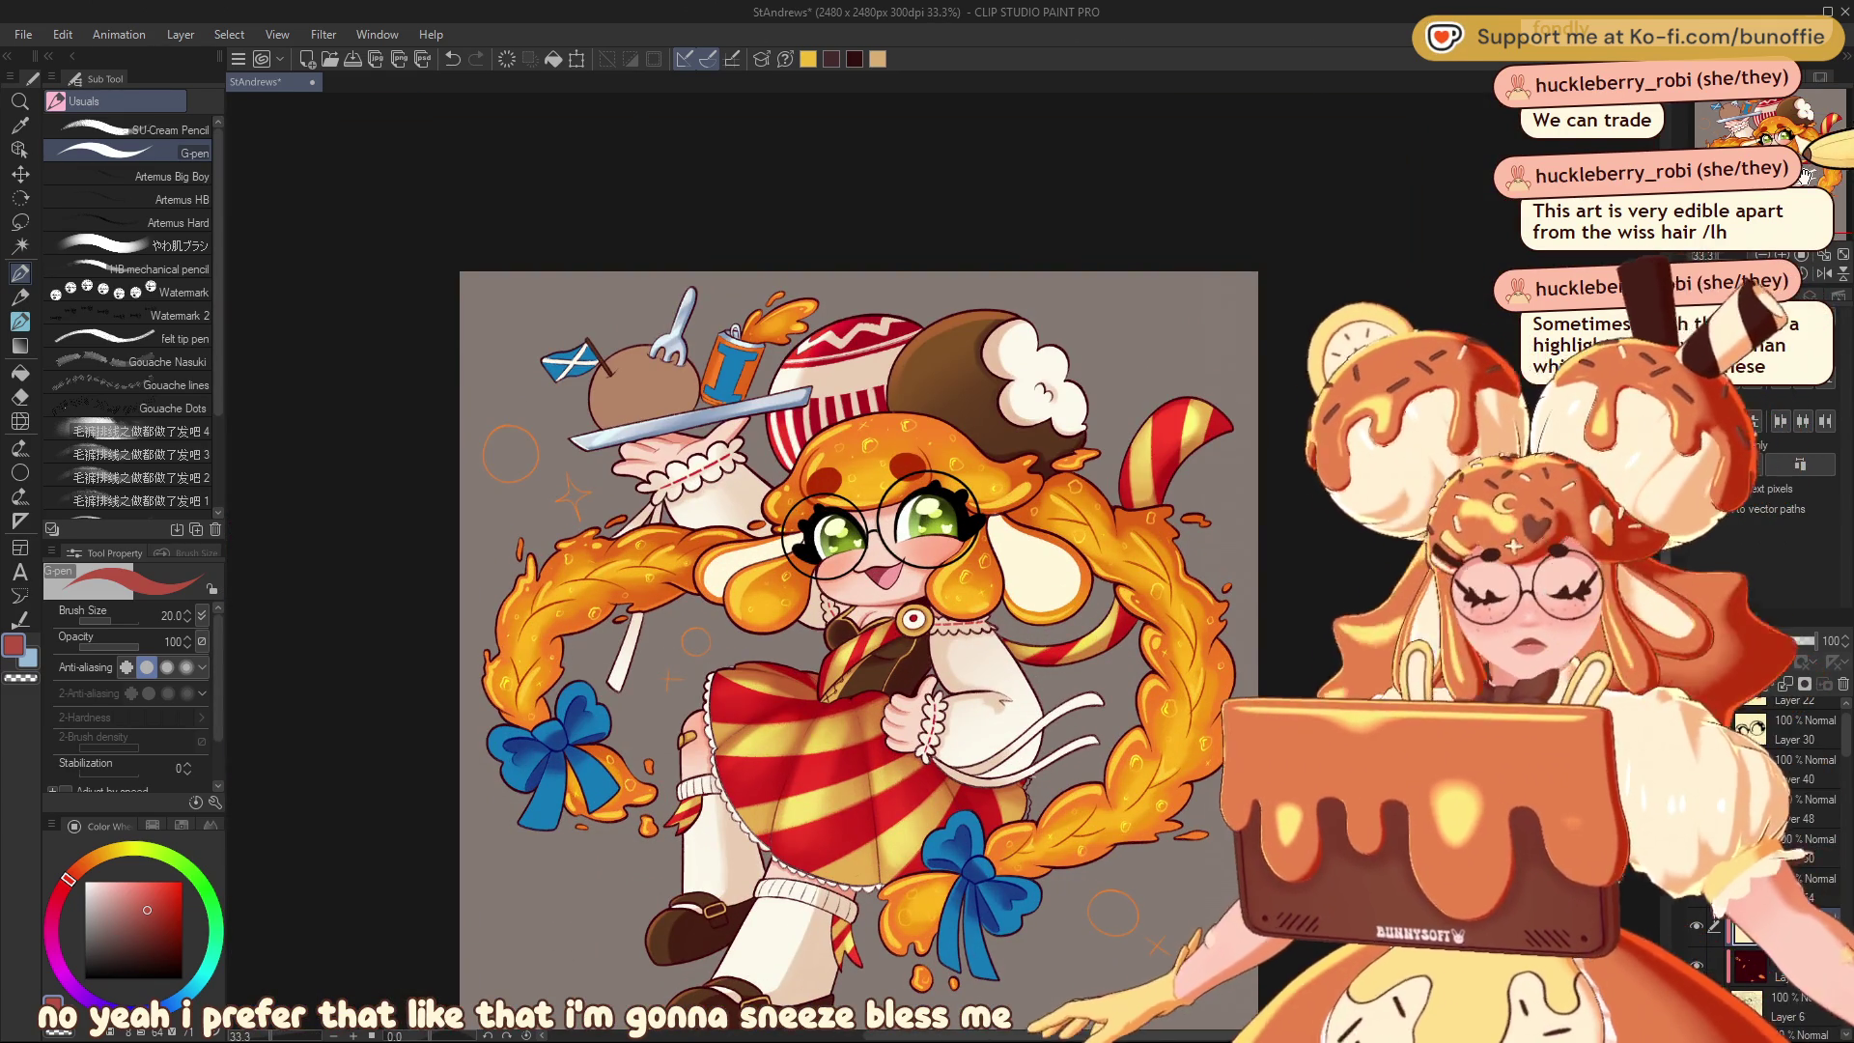
{"action": "key", "text": "ctrl+minus"}
{"action": "key", "text": "ctrl+minus"}
{"action": "key", "text": "ctrl+minus"}
{"action": "key", "text": "ctrl+plus"}
{"action": "key", "text": "ctrl+plus"}
{"action": "key", "text": "ctrl+plus"}
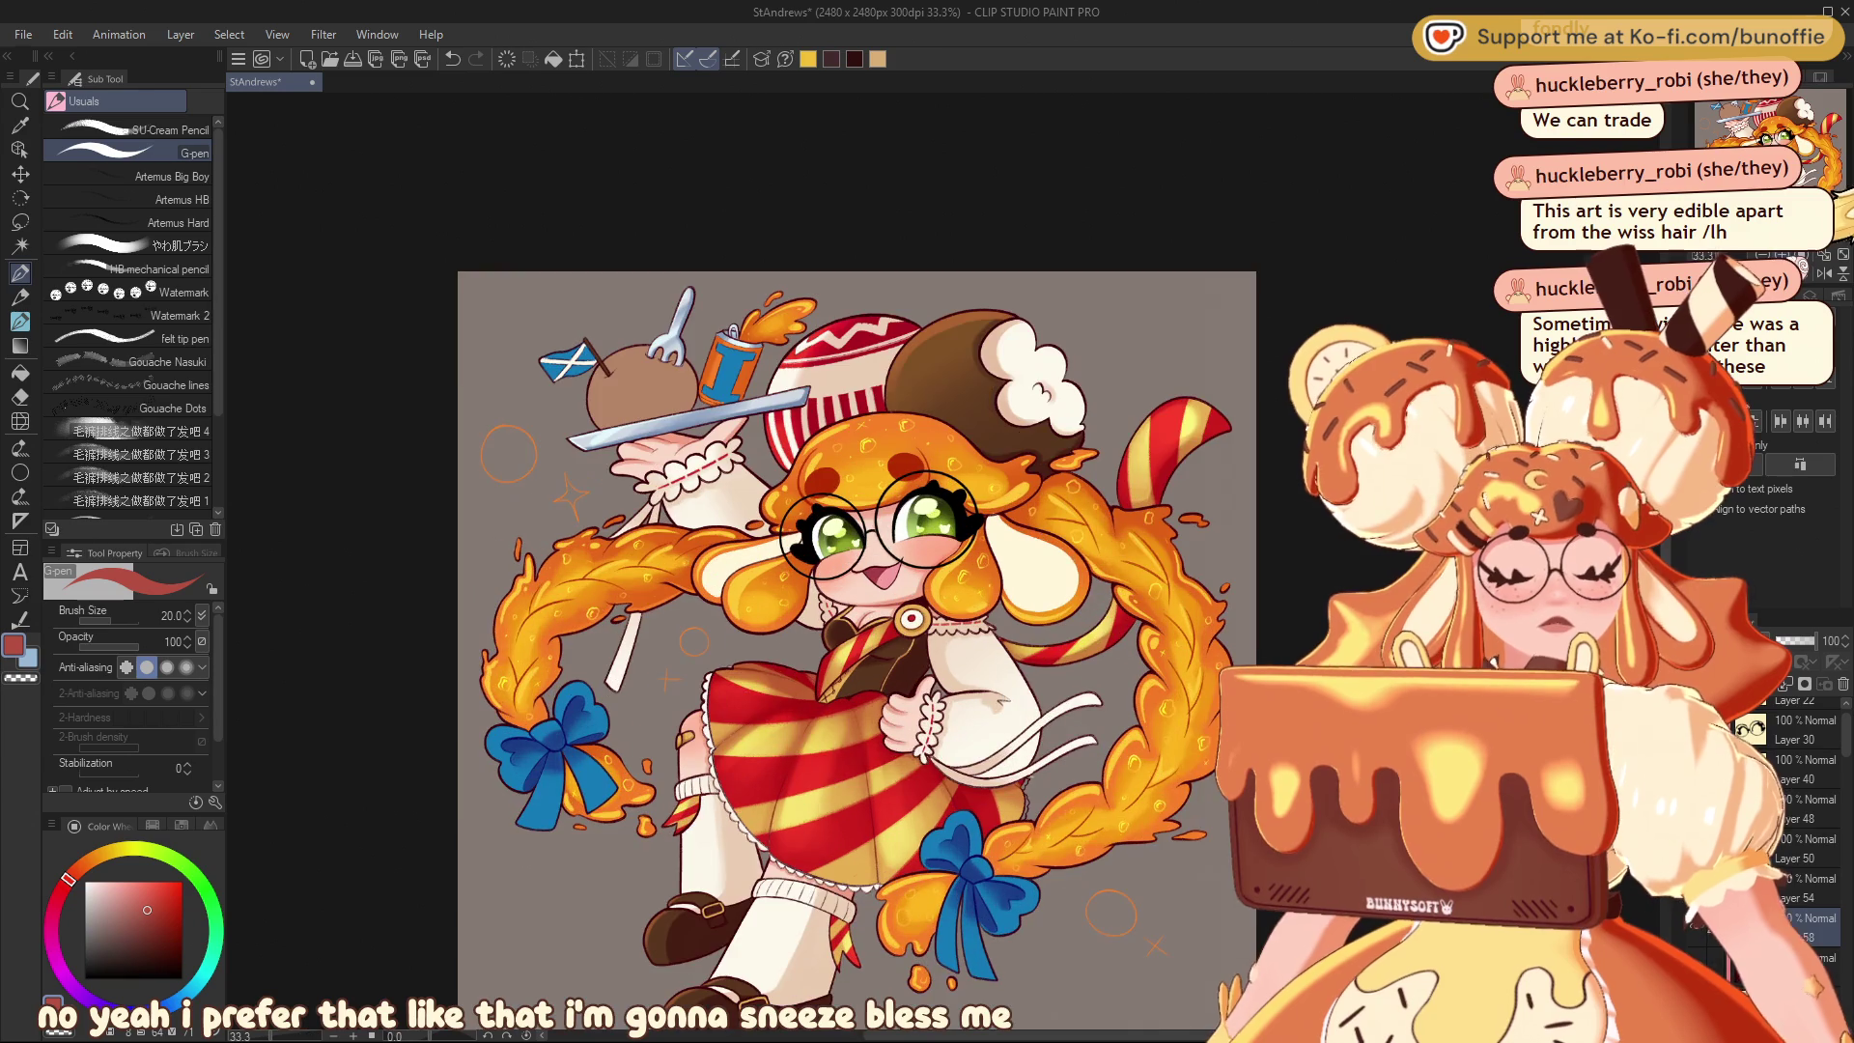
{"action": "left_click_drag", "start_coordinate": [870, 580], "coordinate": [927, 536]}
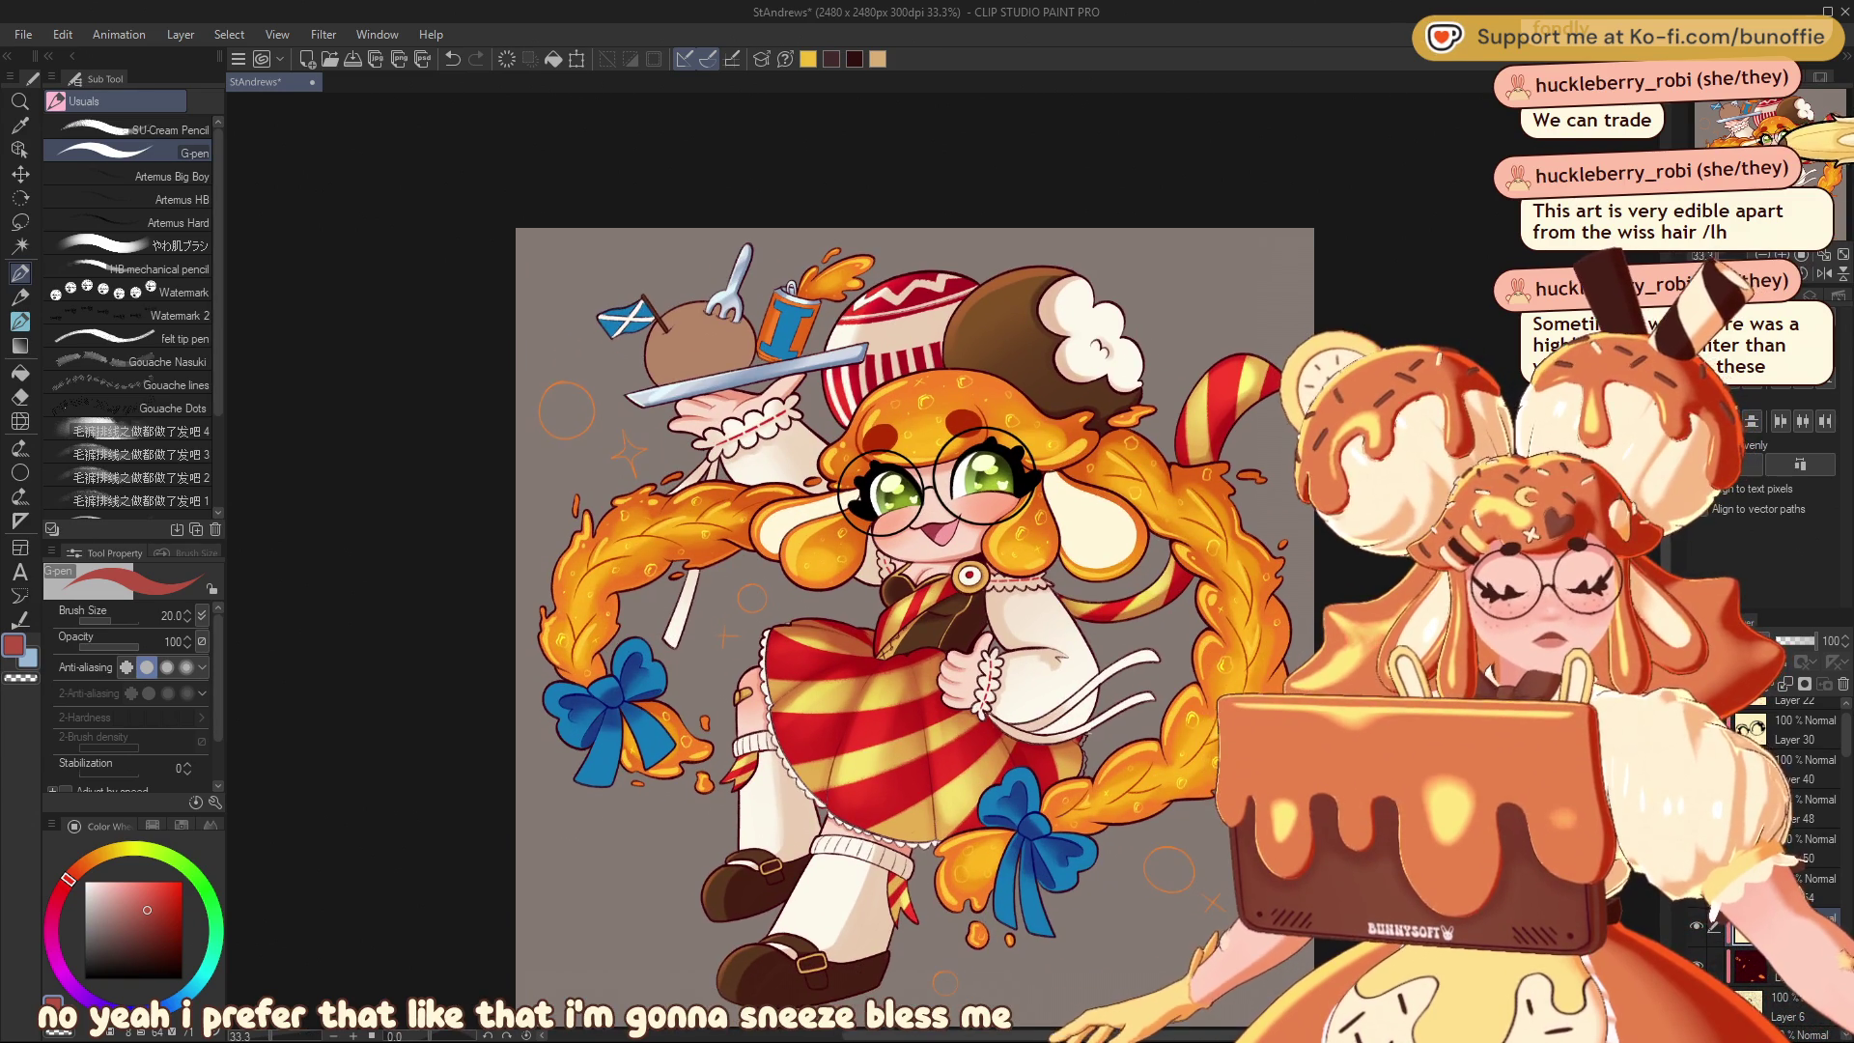
{"action": "key", "text": "ctrl+plus"}
{"action": "key", "text": "ctrl+plus"}
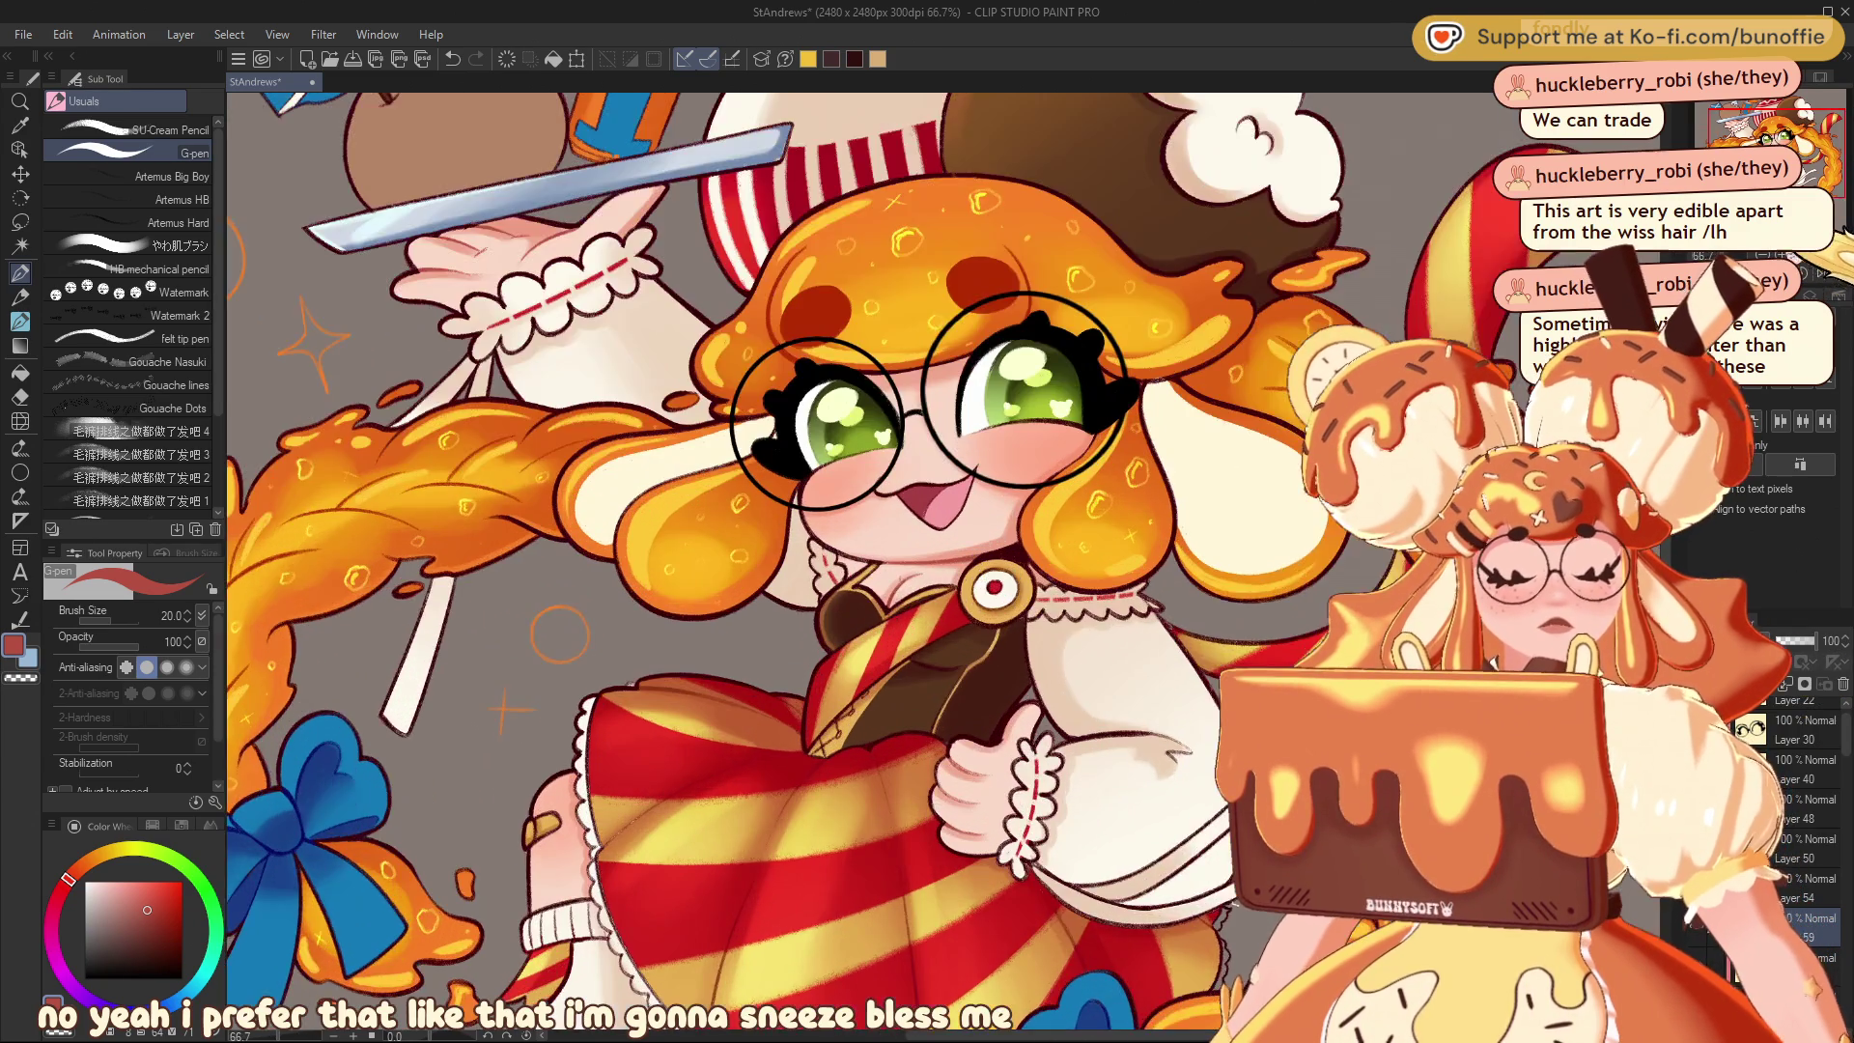
Sample the sleeve's cream, darken it to tan and paint a light shading stroke across the sleeve
{"action": "left_click", "coordinate": [876, 451], "text": "alt"}
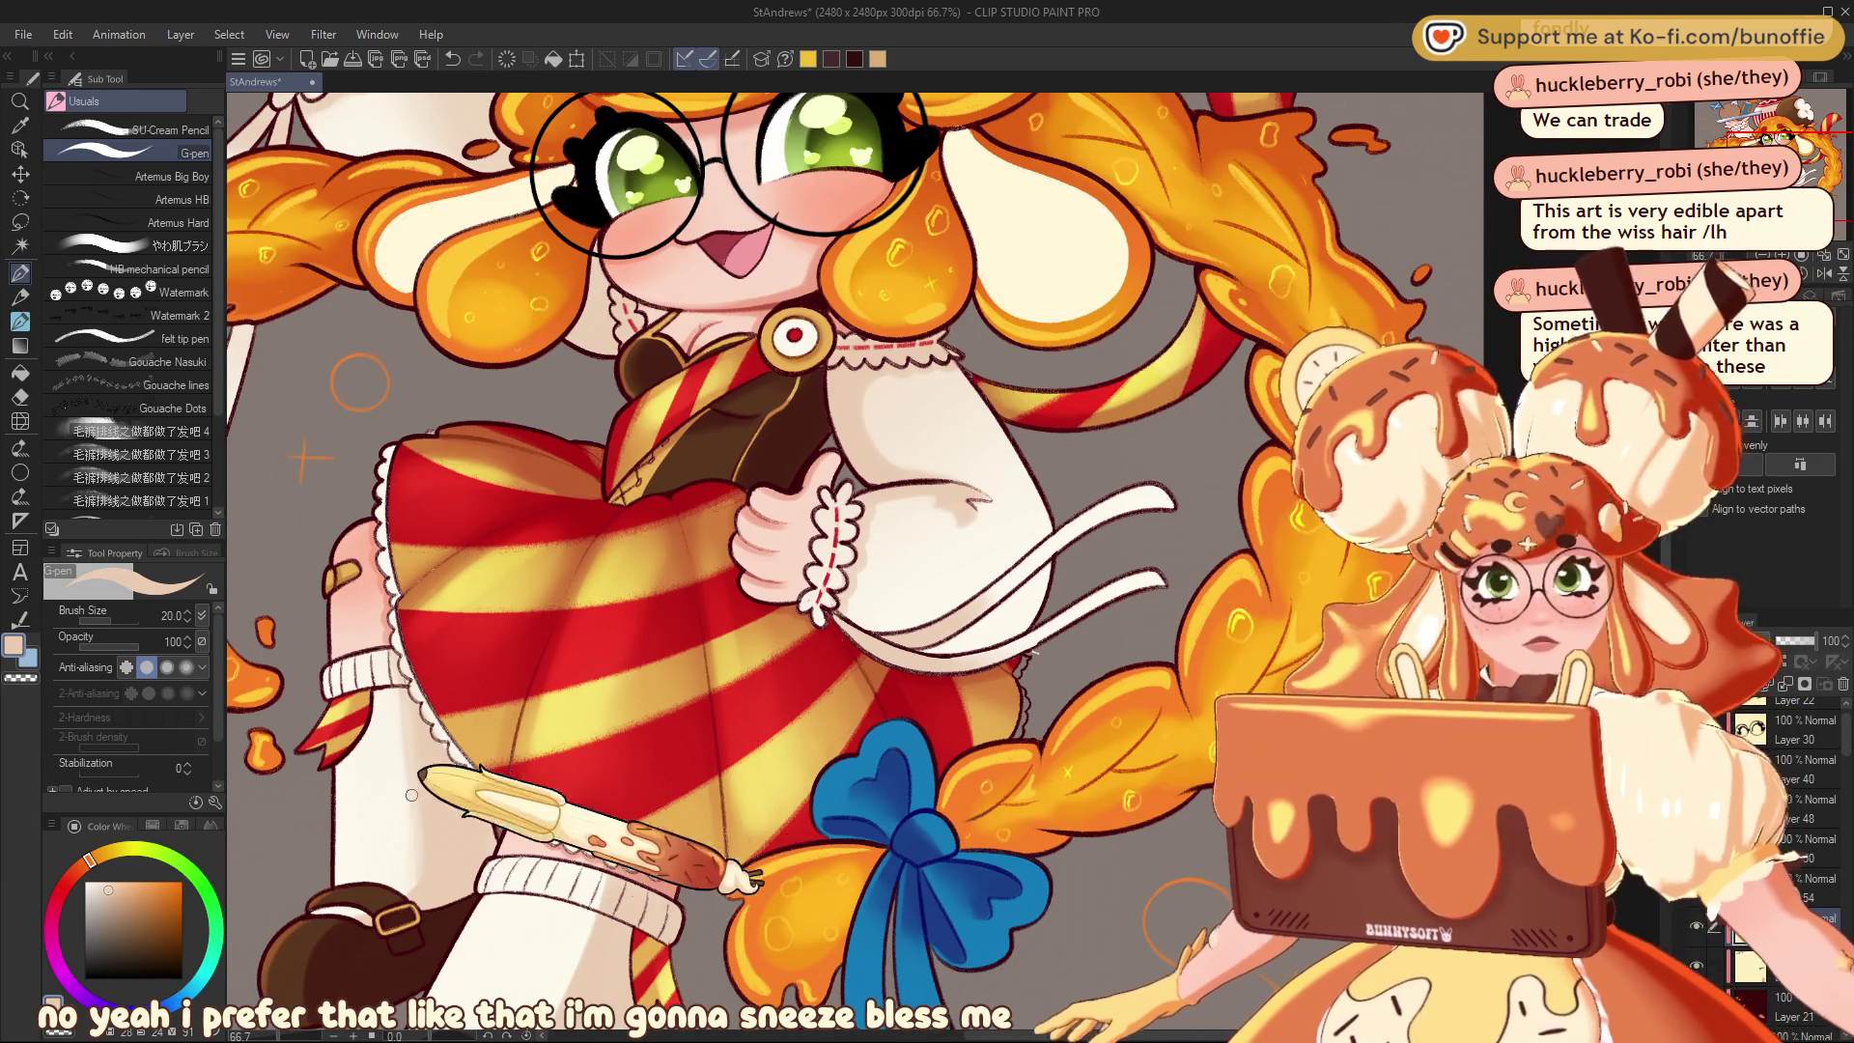
{"action": "left_click", "coordinate": [126, 905]}
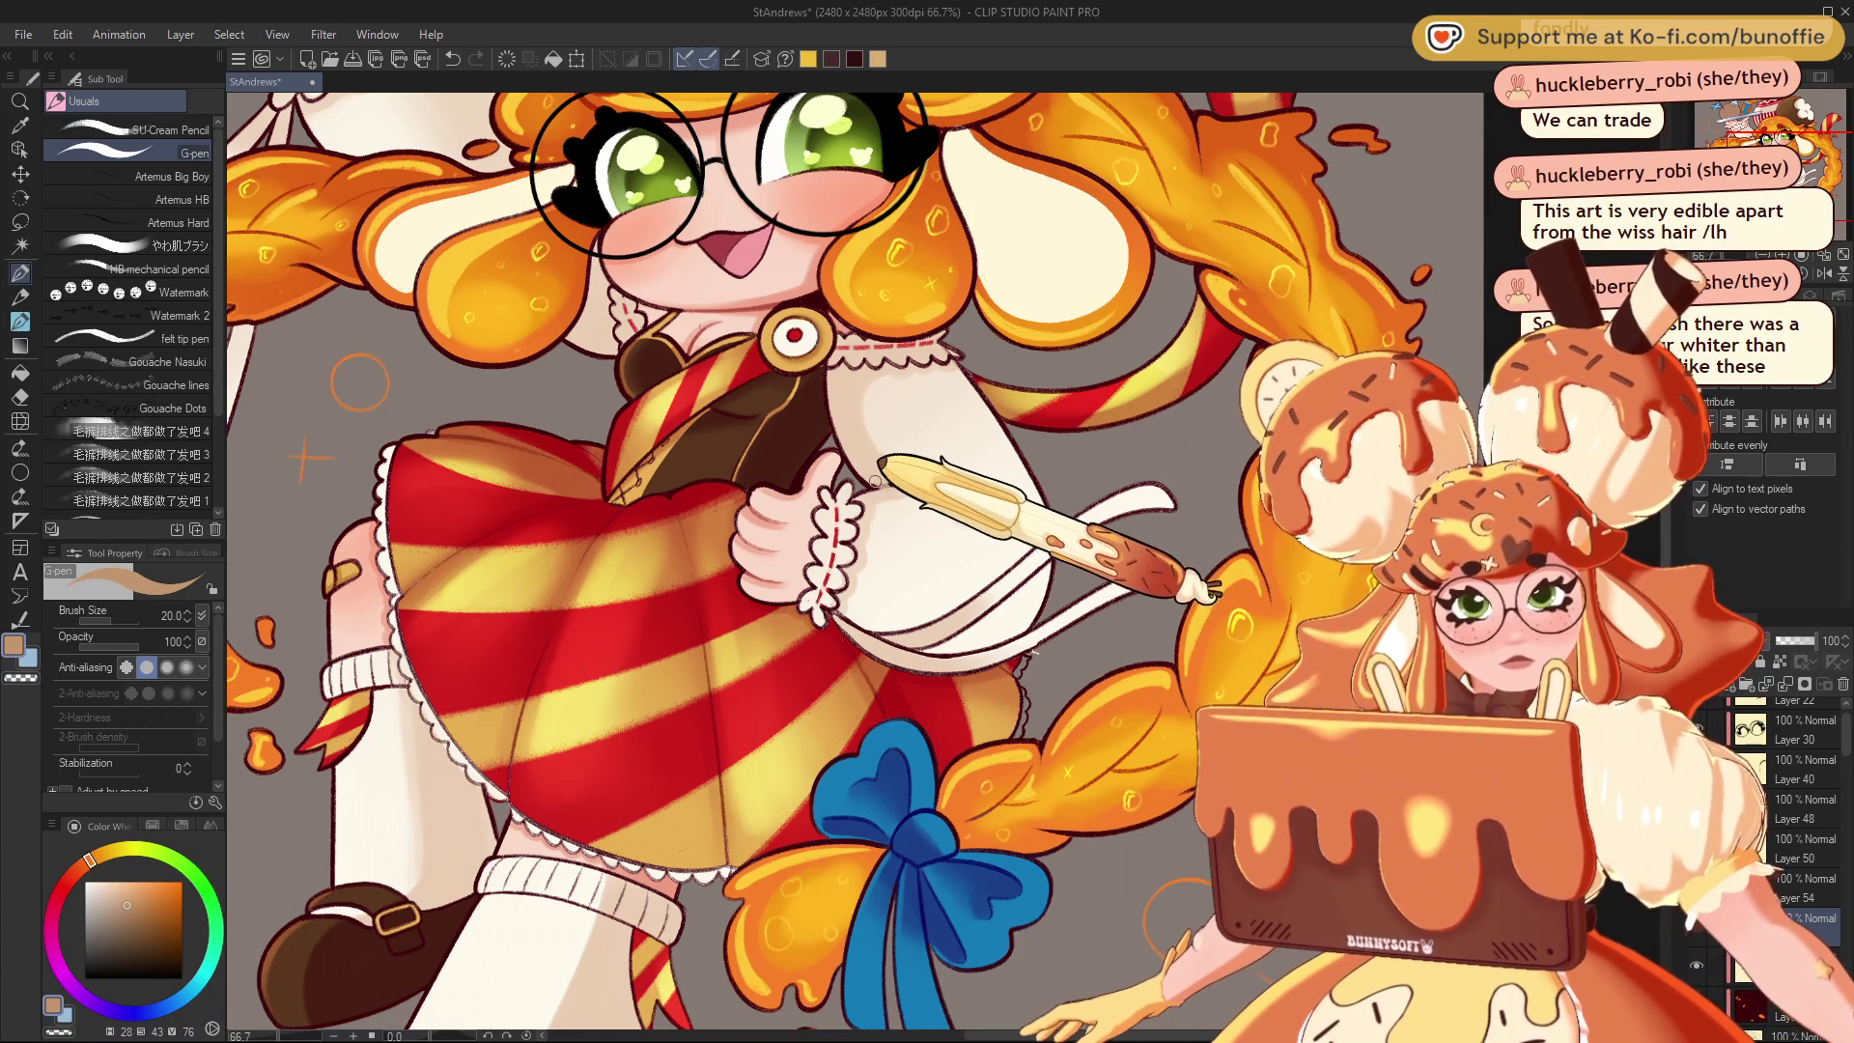
{"action": "left_click_drag", "start_coordinate": [889, 483], "coordinate": [1055, 507]}
{"action": "mouse_move", "coordinate": [1782, 145]}
{"action": "left_mouse_down"}
{"action": "mouse_move", "coordinate": [1767, 118]}
{"action": "mouse_move", "coordinate": [1770, 162]}
{"action": "left_mouse_up"}
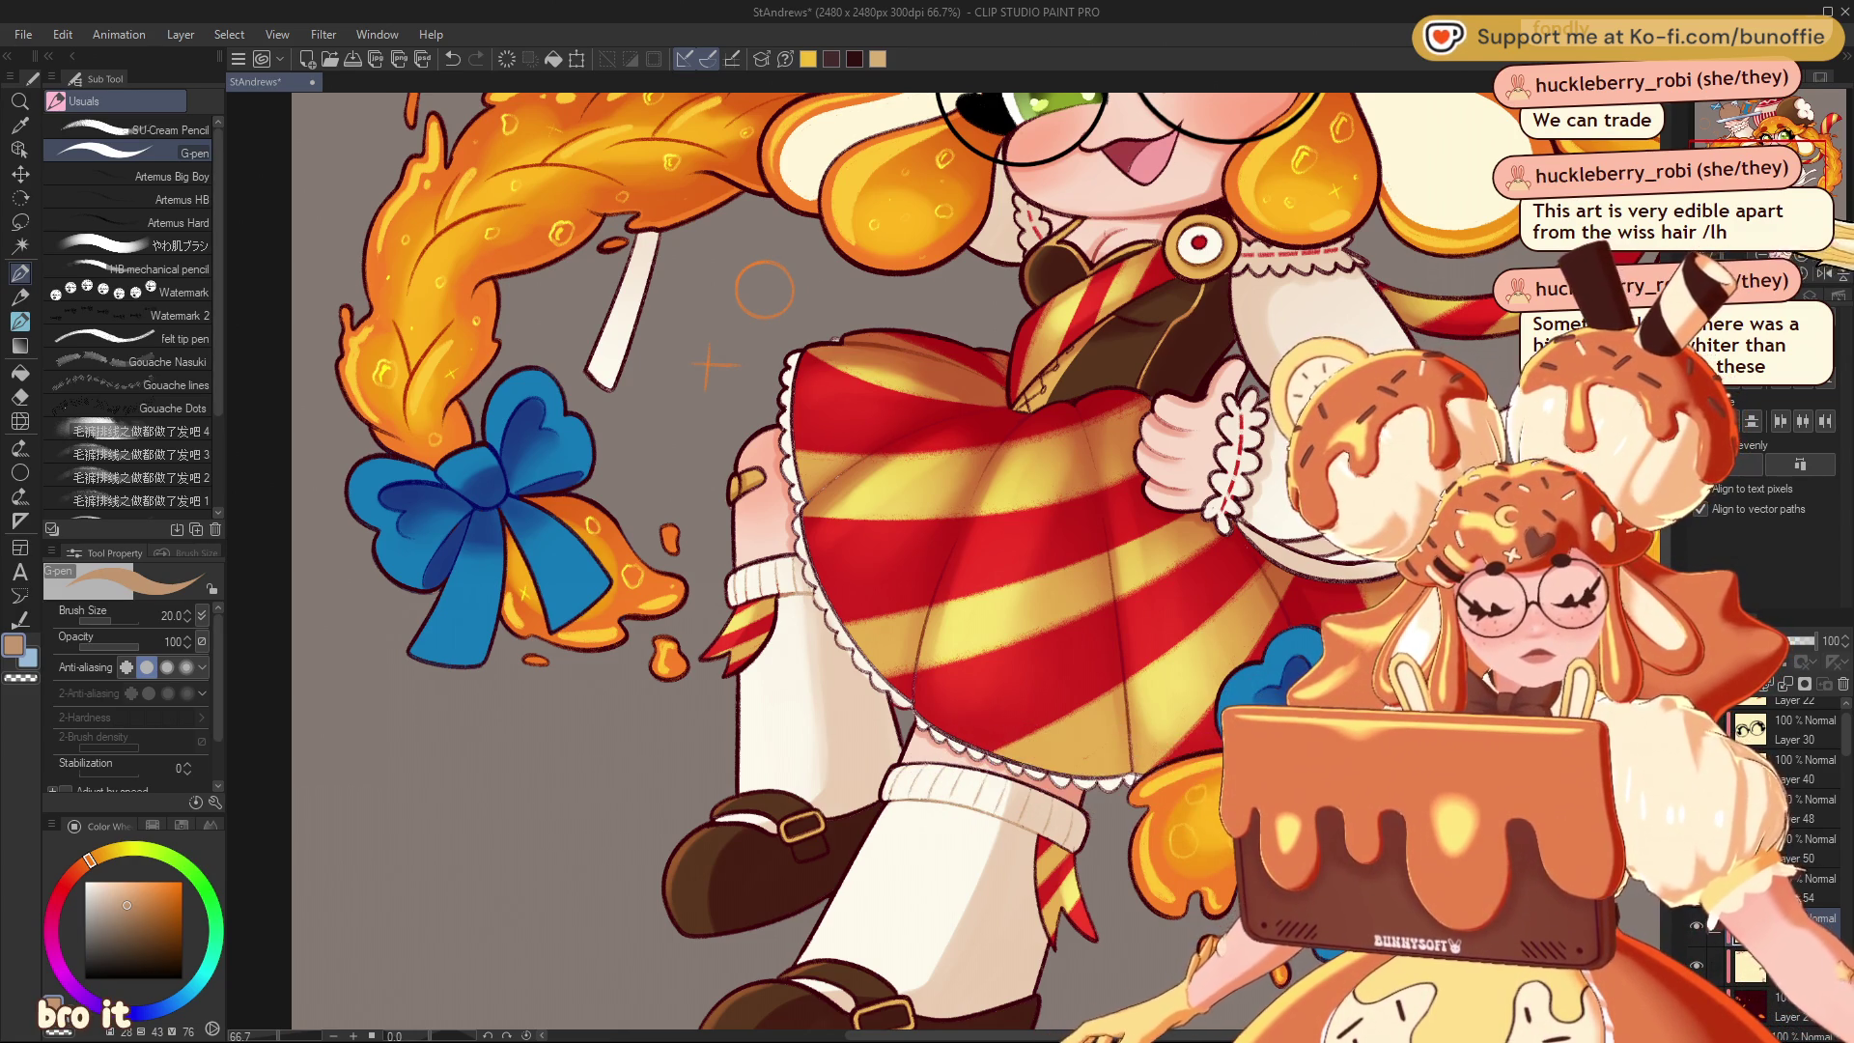
{"action": "key", "text": "ctrl+minus"}
{"action": "key", "text": "ctrl+minus"}
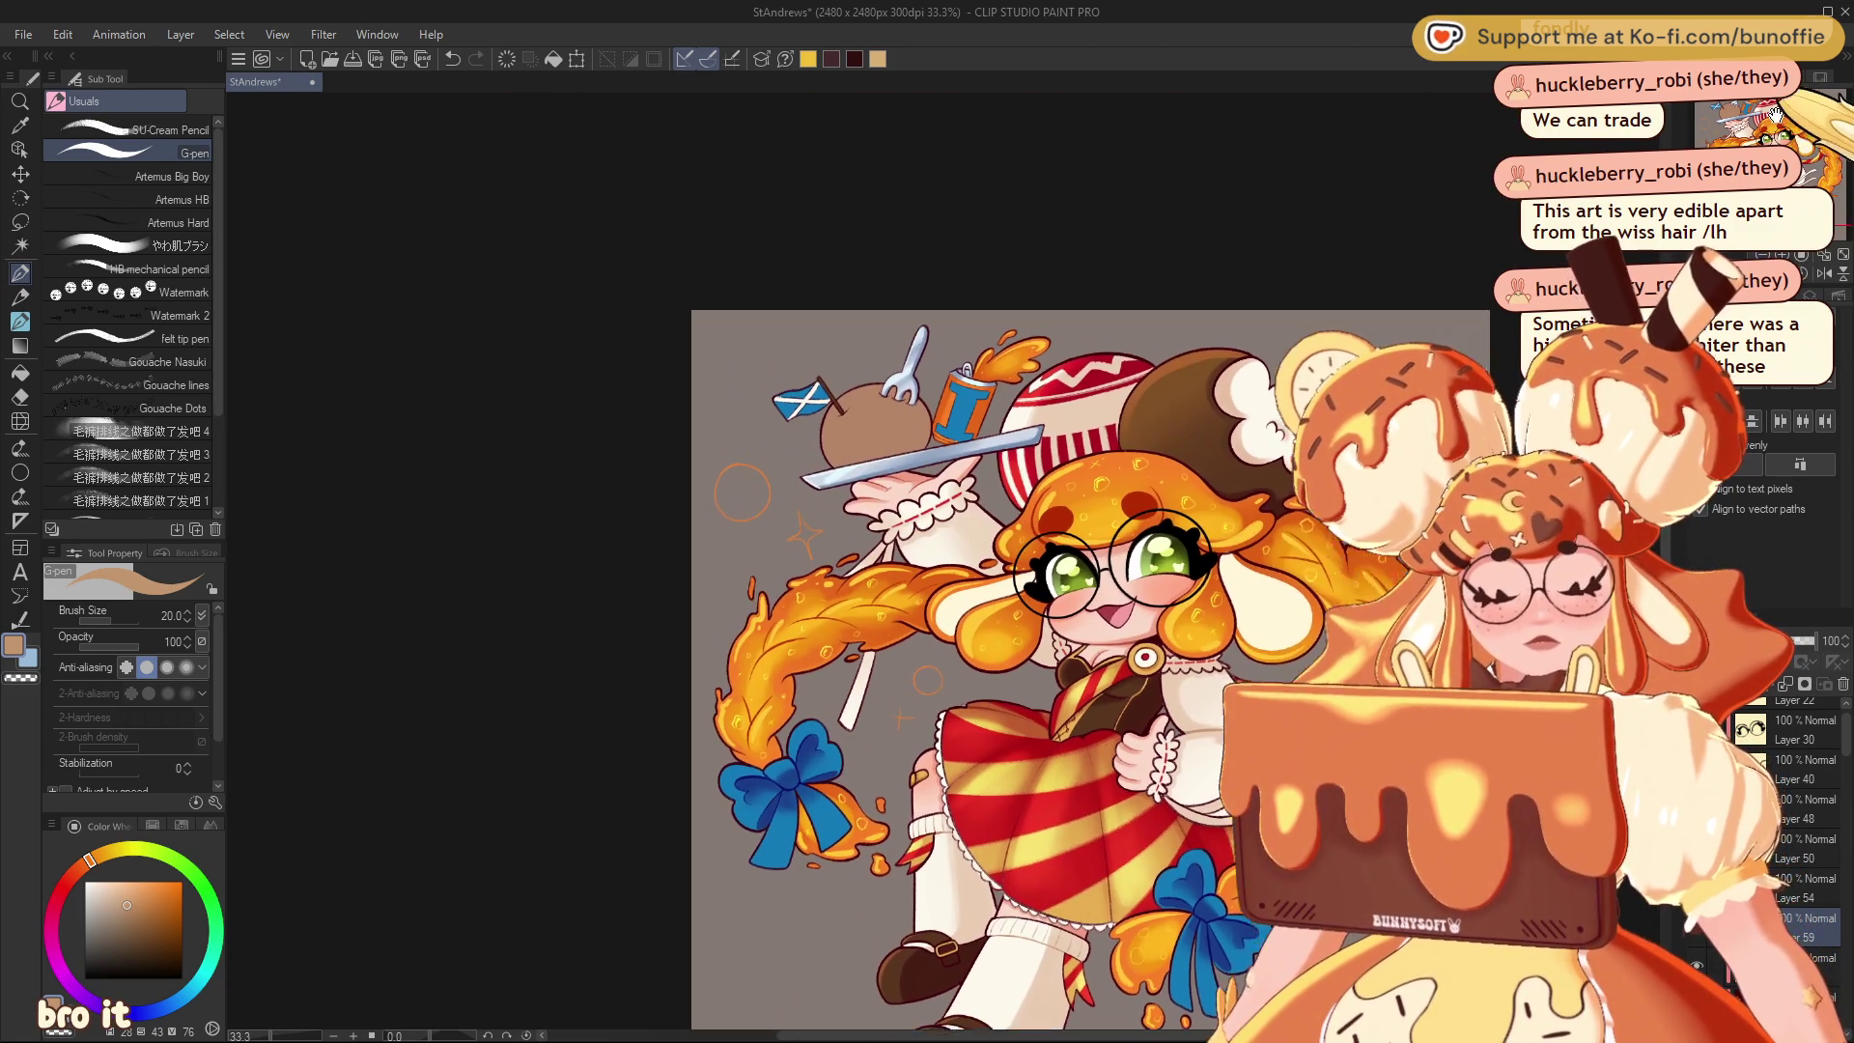
{"action": "left_click_drag", "start_coordinate": [1062, 676], "coordinate": [1024, 560]}
{"action": "key", "text": "ctrl+plus"}
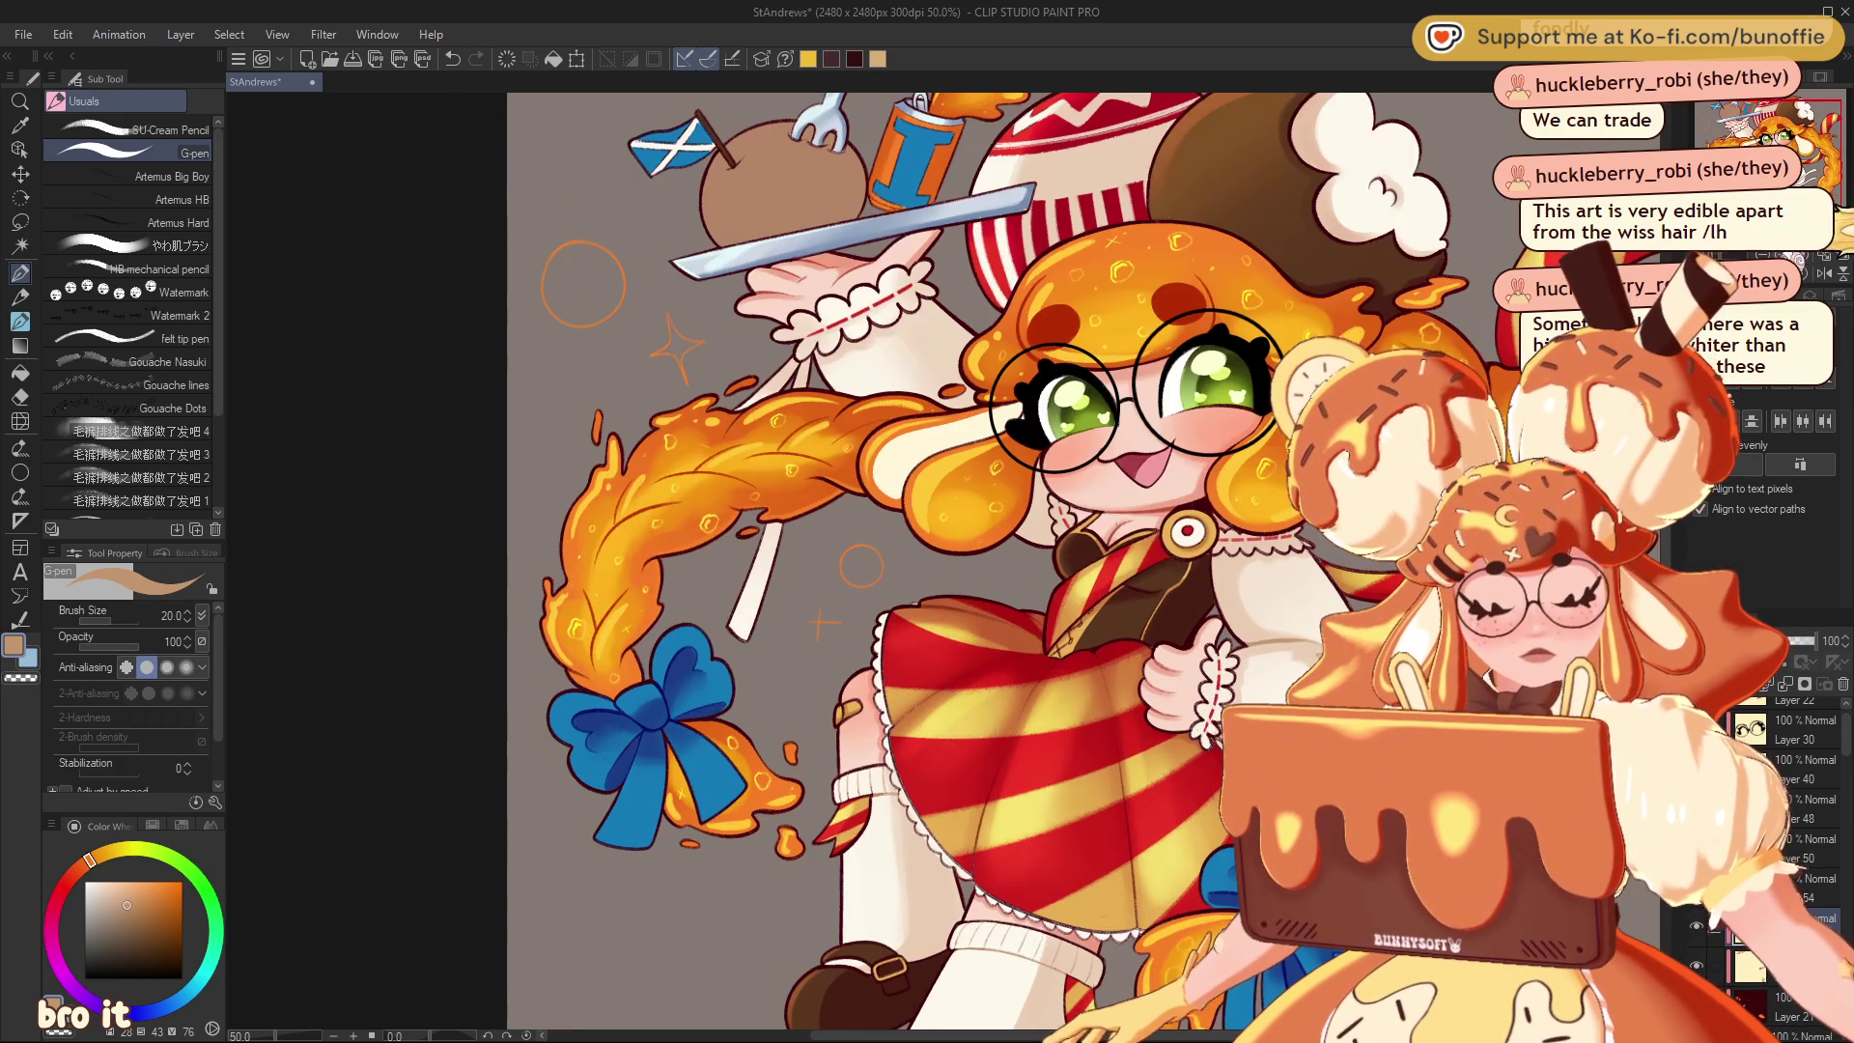
{"action": "mouse_move", "coordinate": [1804, 147]}
{"action": "left_mouse_down"}
{"action": "mouse_move", "coordinate": [1801, 184]}
{"action": "mouse_move", "coordinate": [1824, 176]}
{"action": "left_mouse_up"}
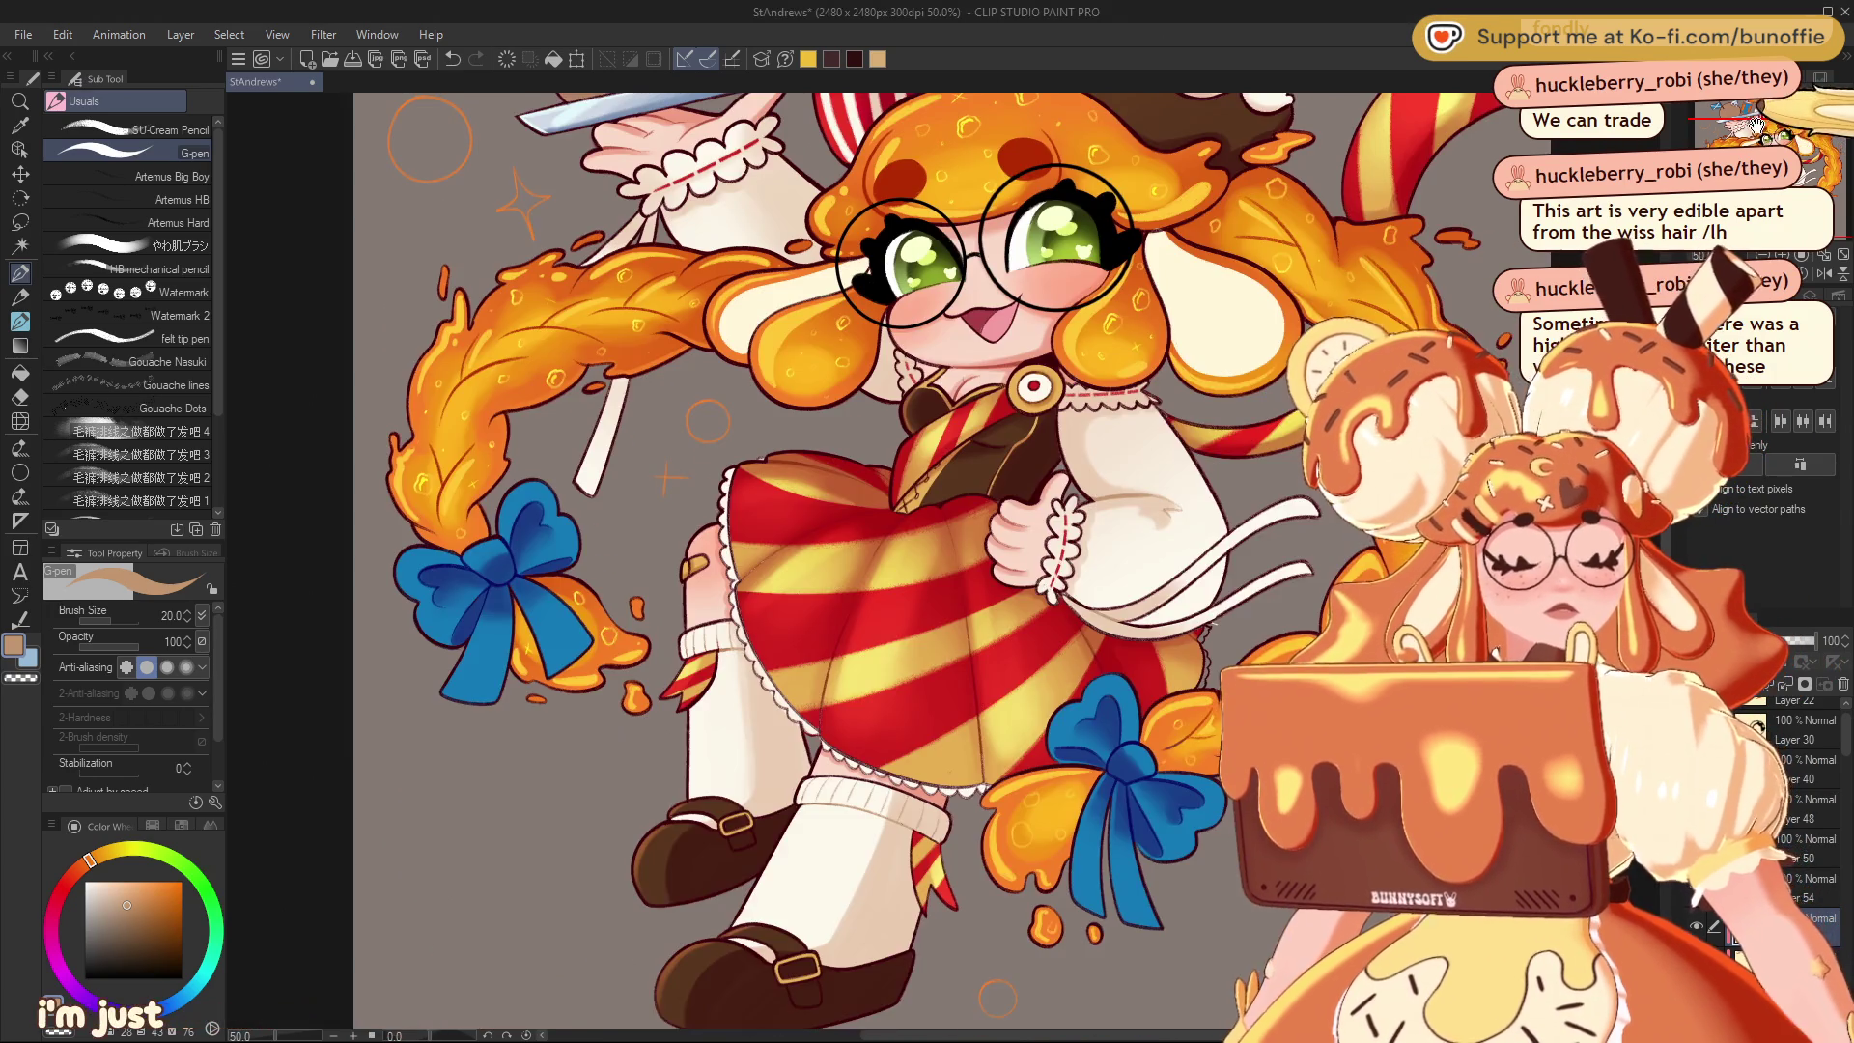
Mix a dark orange-brown and try the soft blending brush at size 100
{"action": "scroll", "coordinate": [928, 560], "scroll_direction": "up", "scroll_amount": 5}
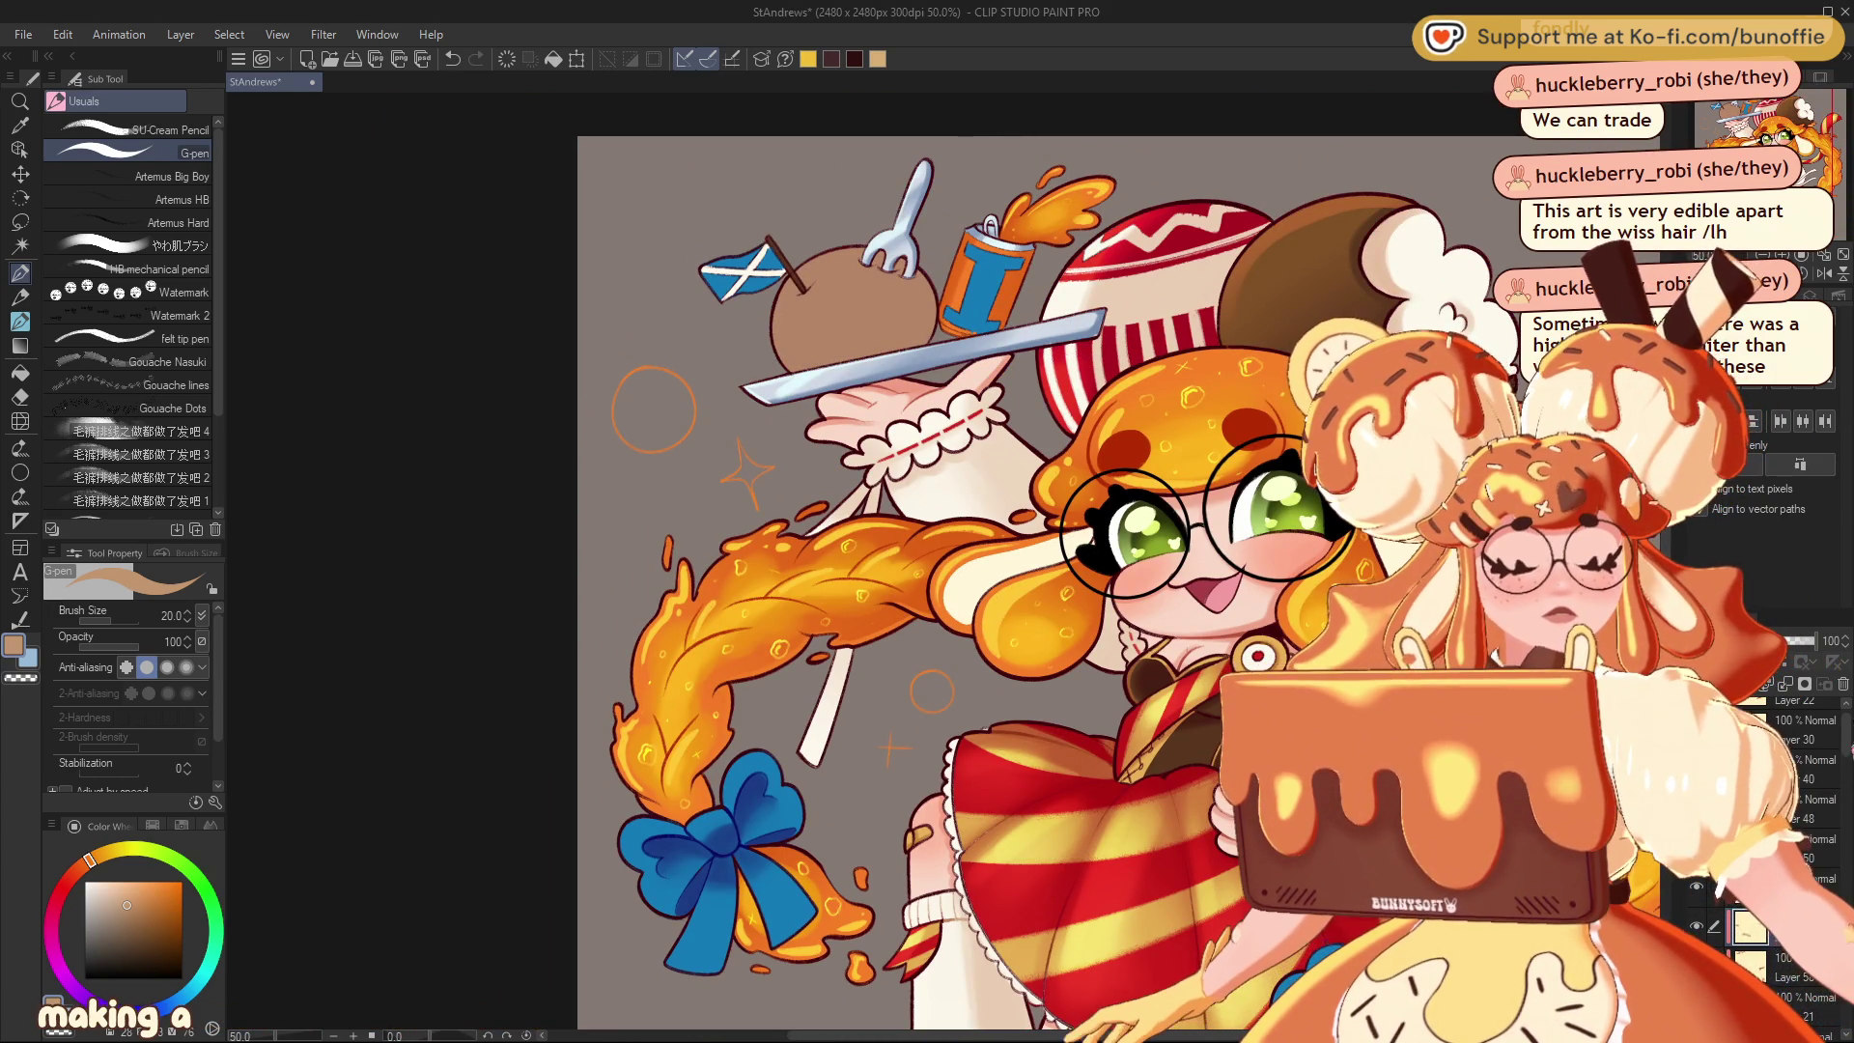
{"action": "scroll", "coordinate": [1797, 821], "scroll_direction": "down", "scroll_amount": 3}
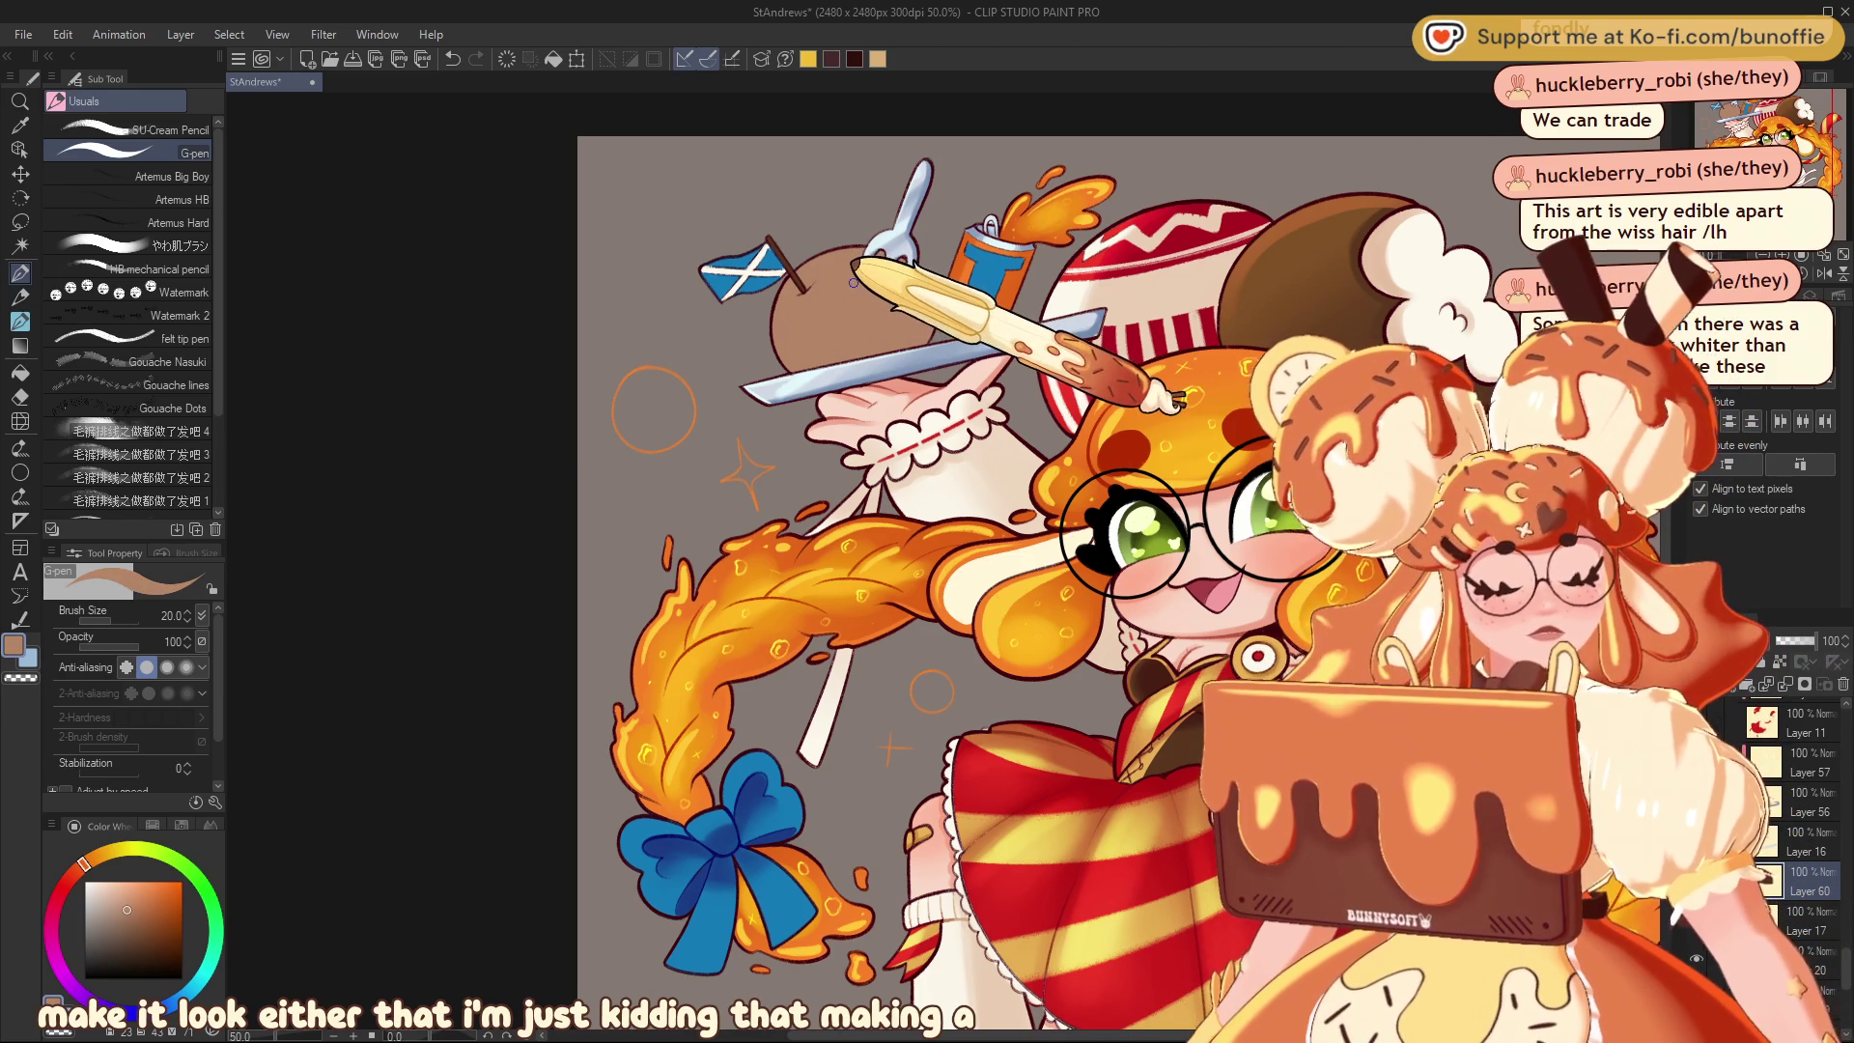
{"action": "left_click", "coordinate": [94, 856]}
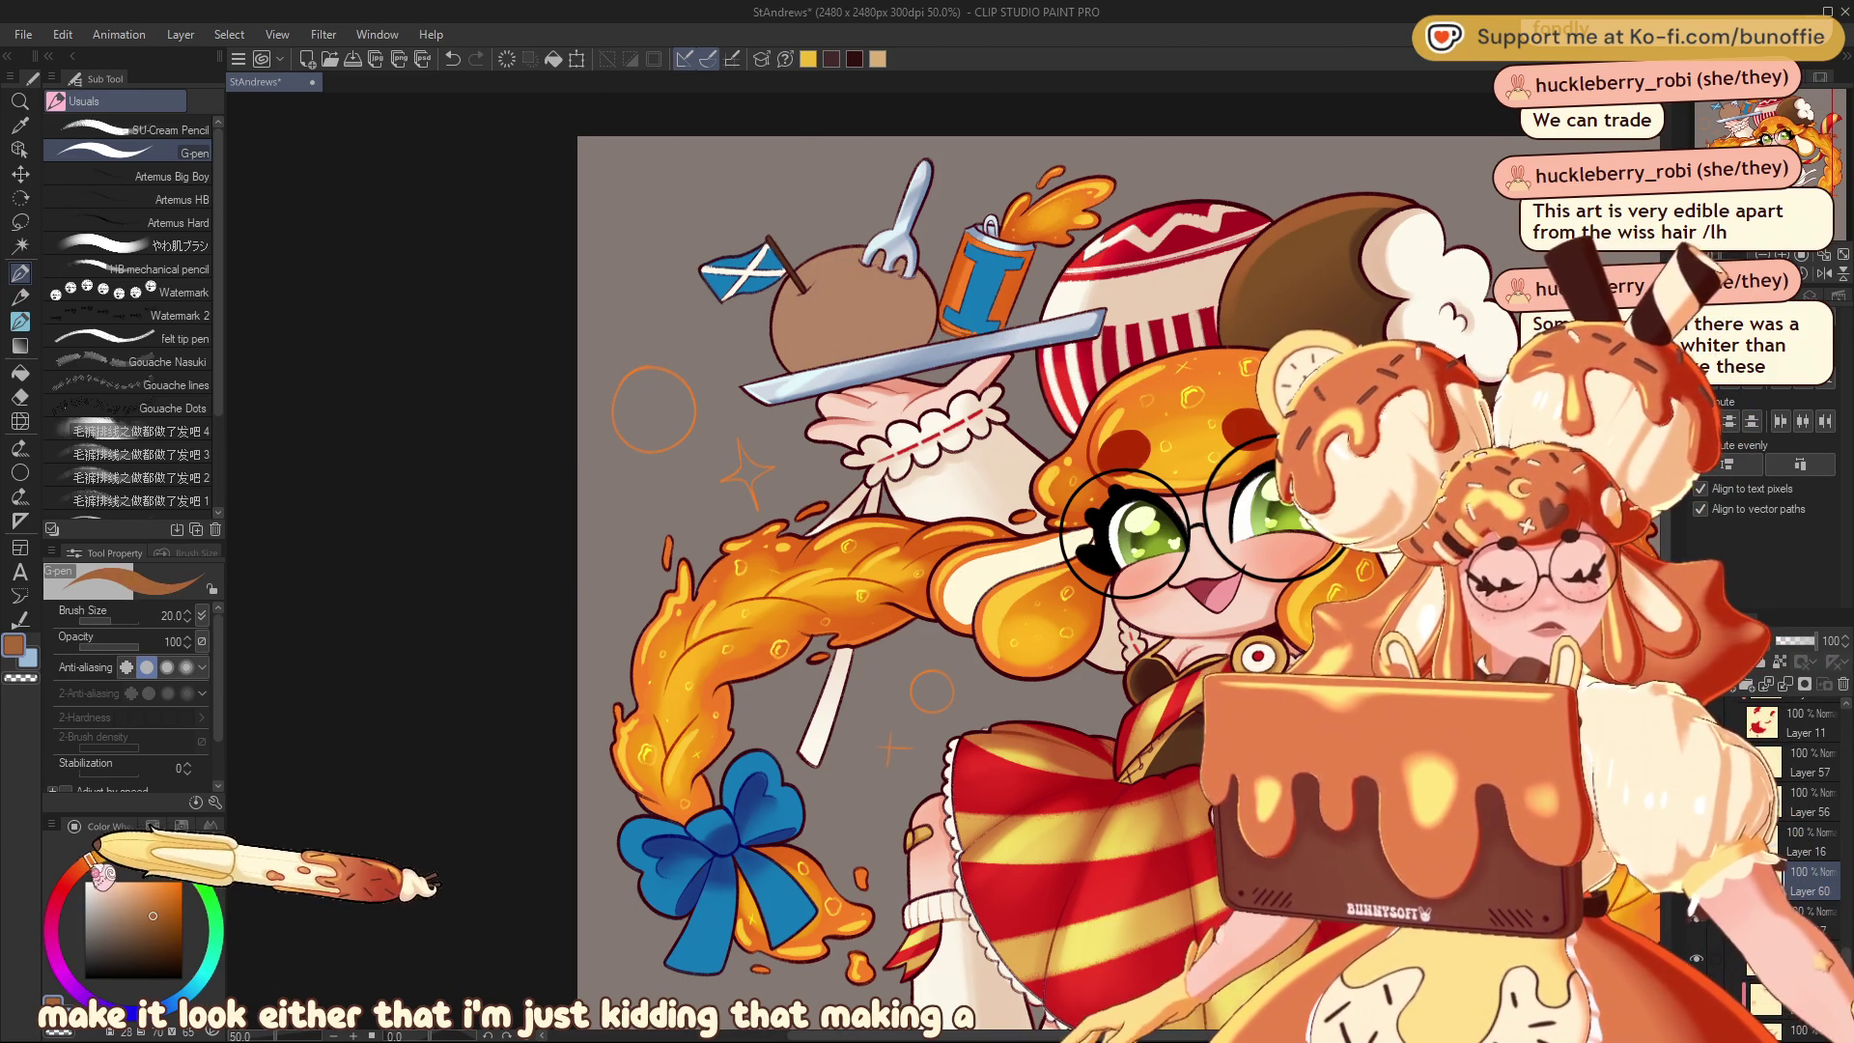
{"action": "left_click", "coordinate": [153, 915]}
{"action": "left_click", "coordinate": [154, 927]}
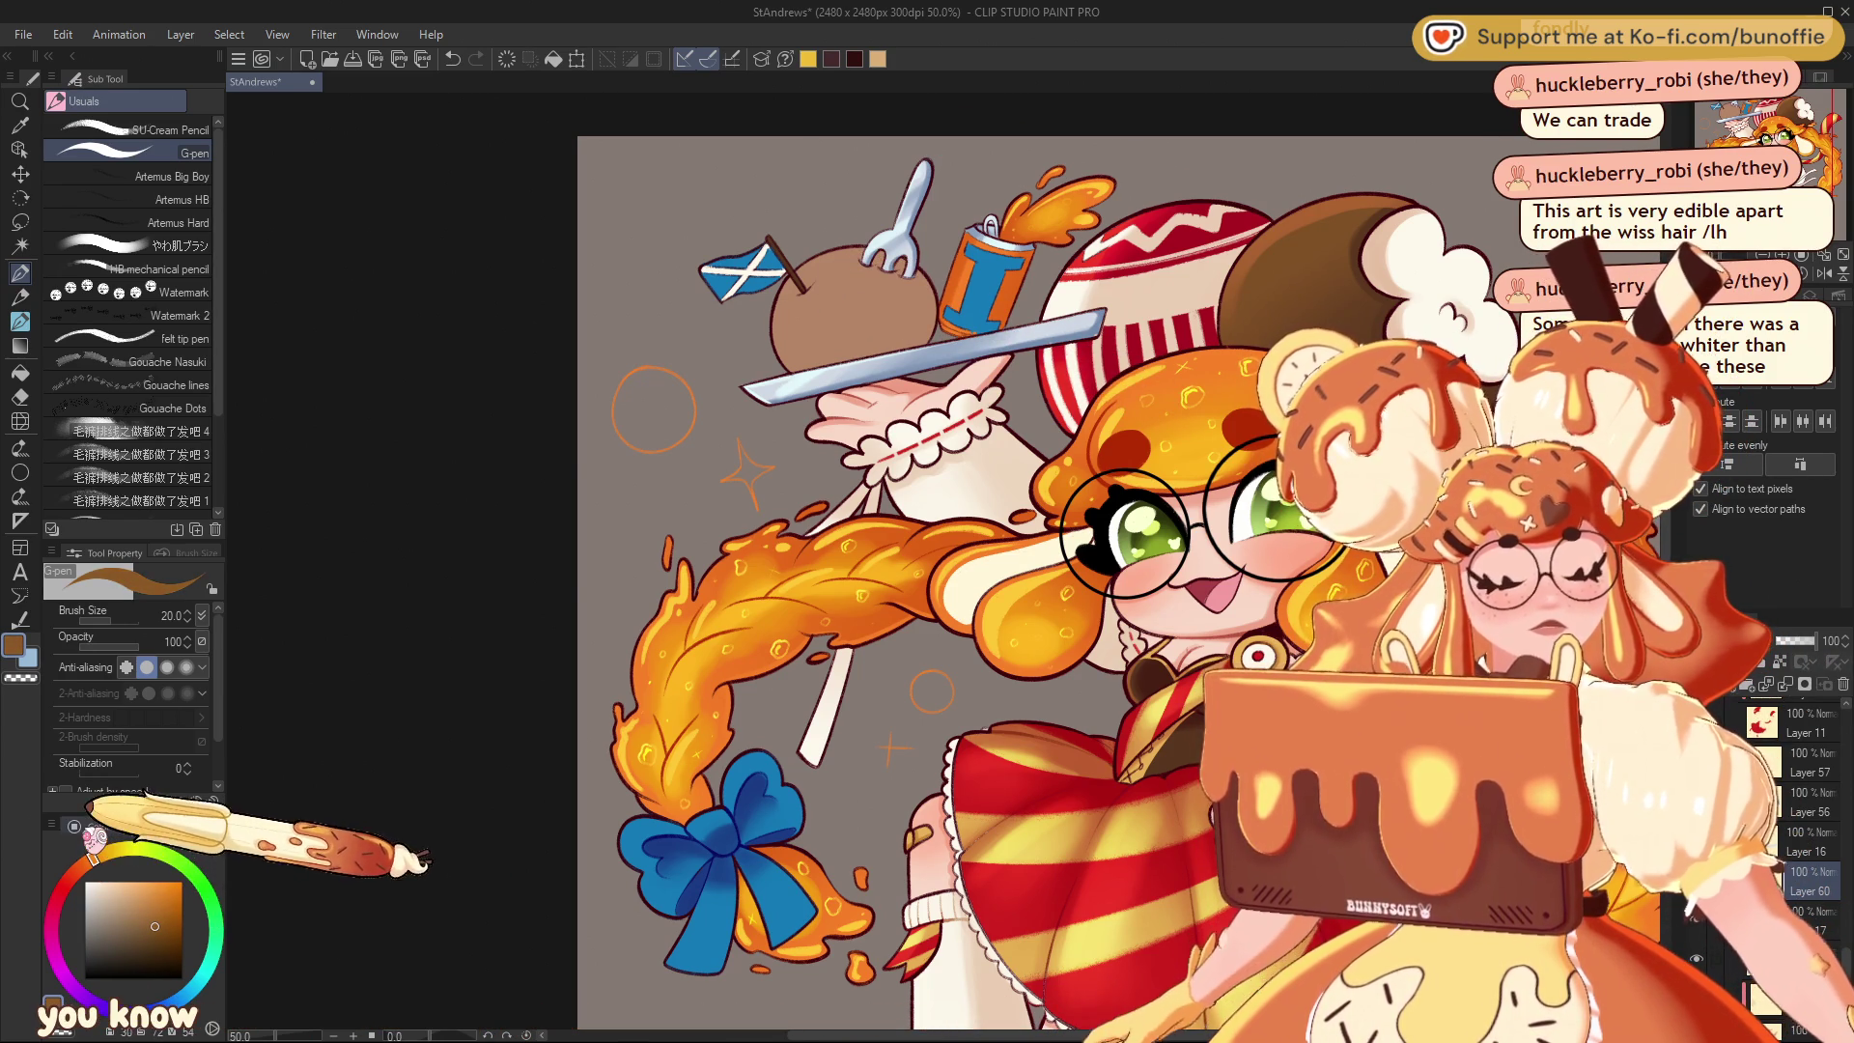
{"action": "left_click", "coordinate": [145, 246]}
{"action": "key", "text": "bracketright"}
{"action": "key", "text": "bracketright"}
{"action": "key", "text": "bracketright"}
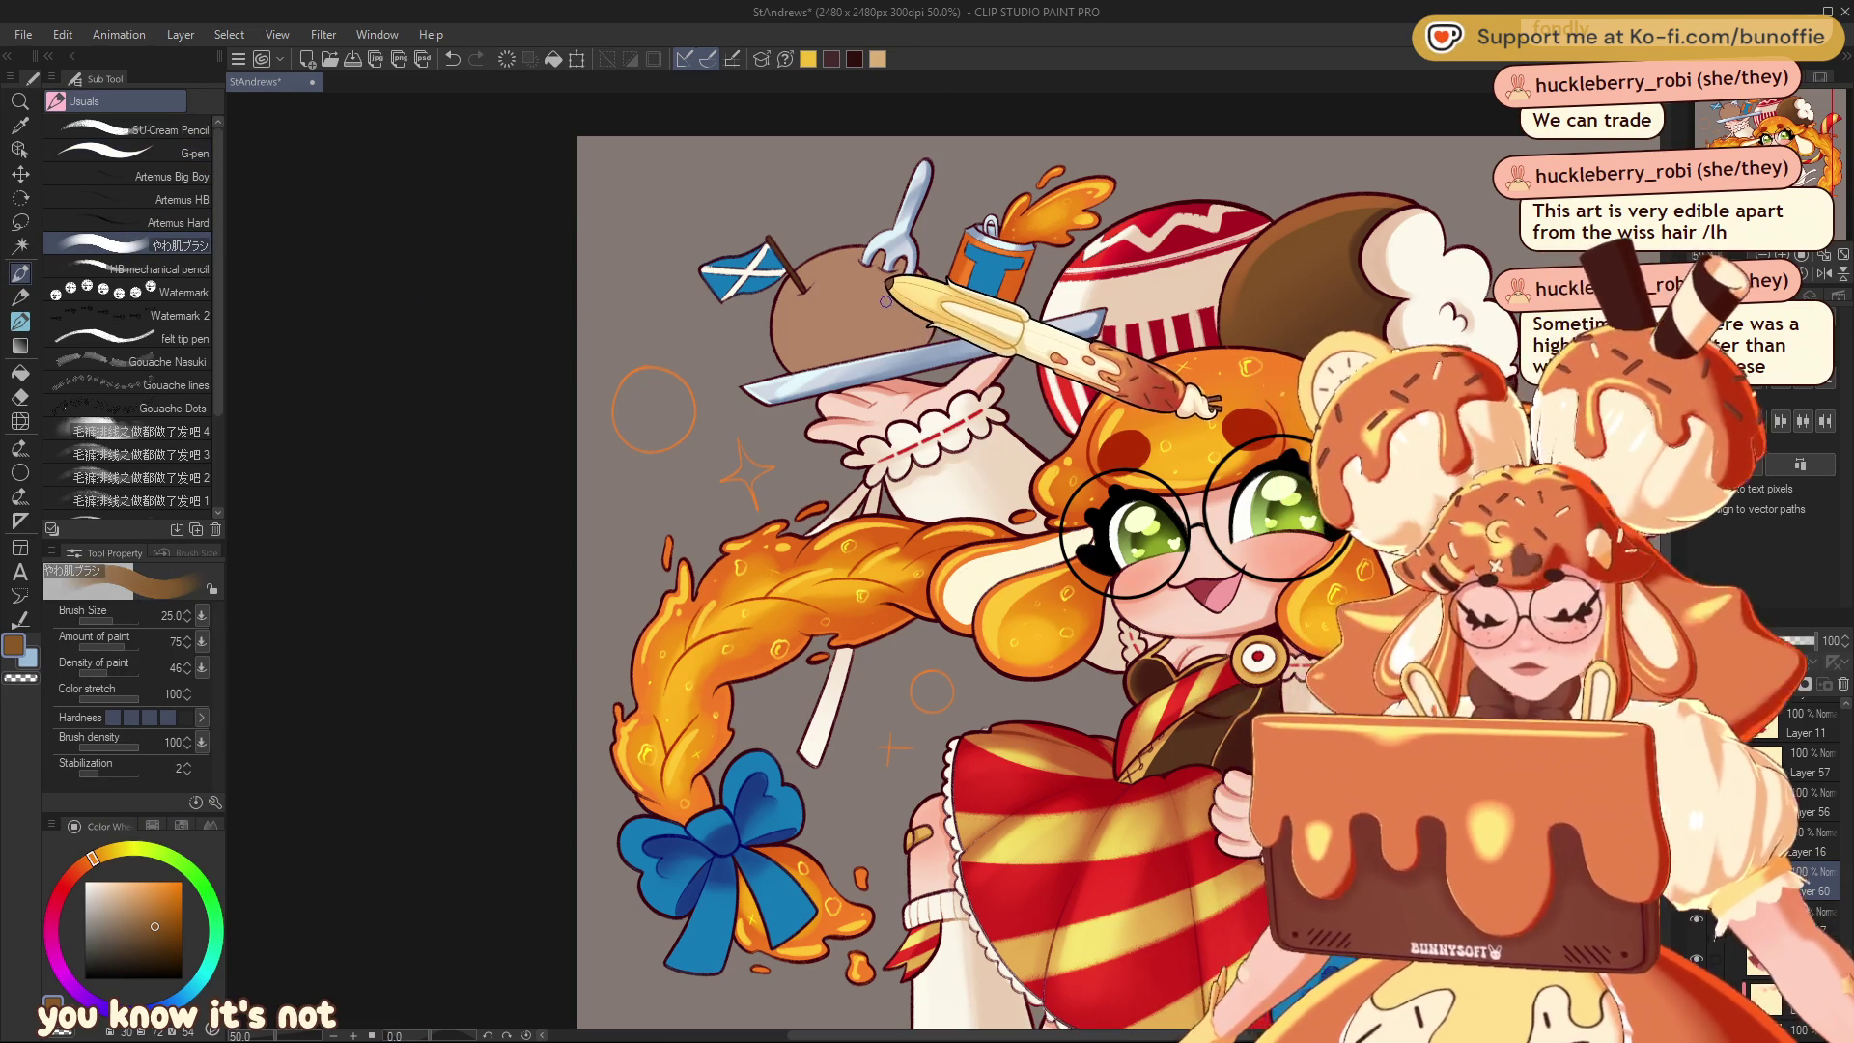
{"action": "key", "text": "bracketright"}
{"action": "key", "text": "bracketright"}
{"action": "key", "text": "bracketright"}
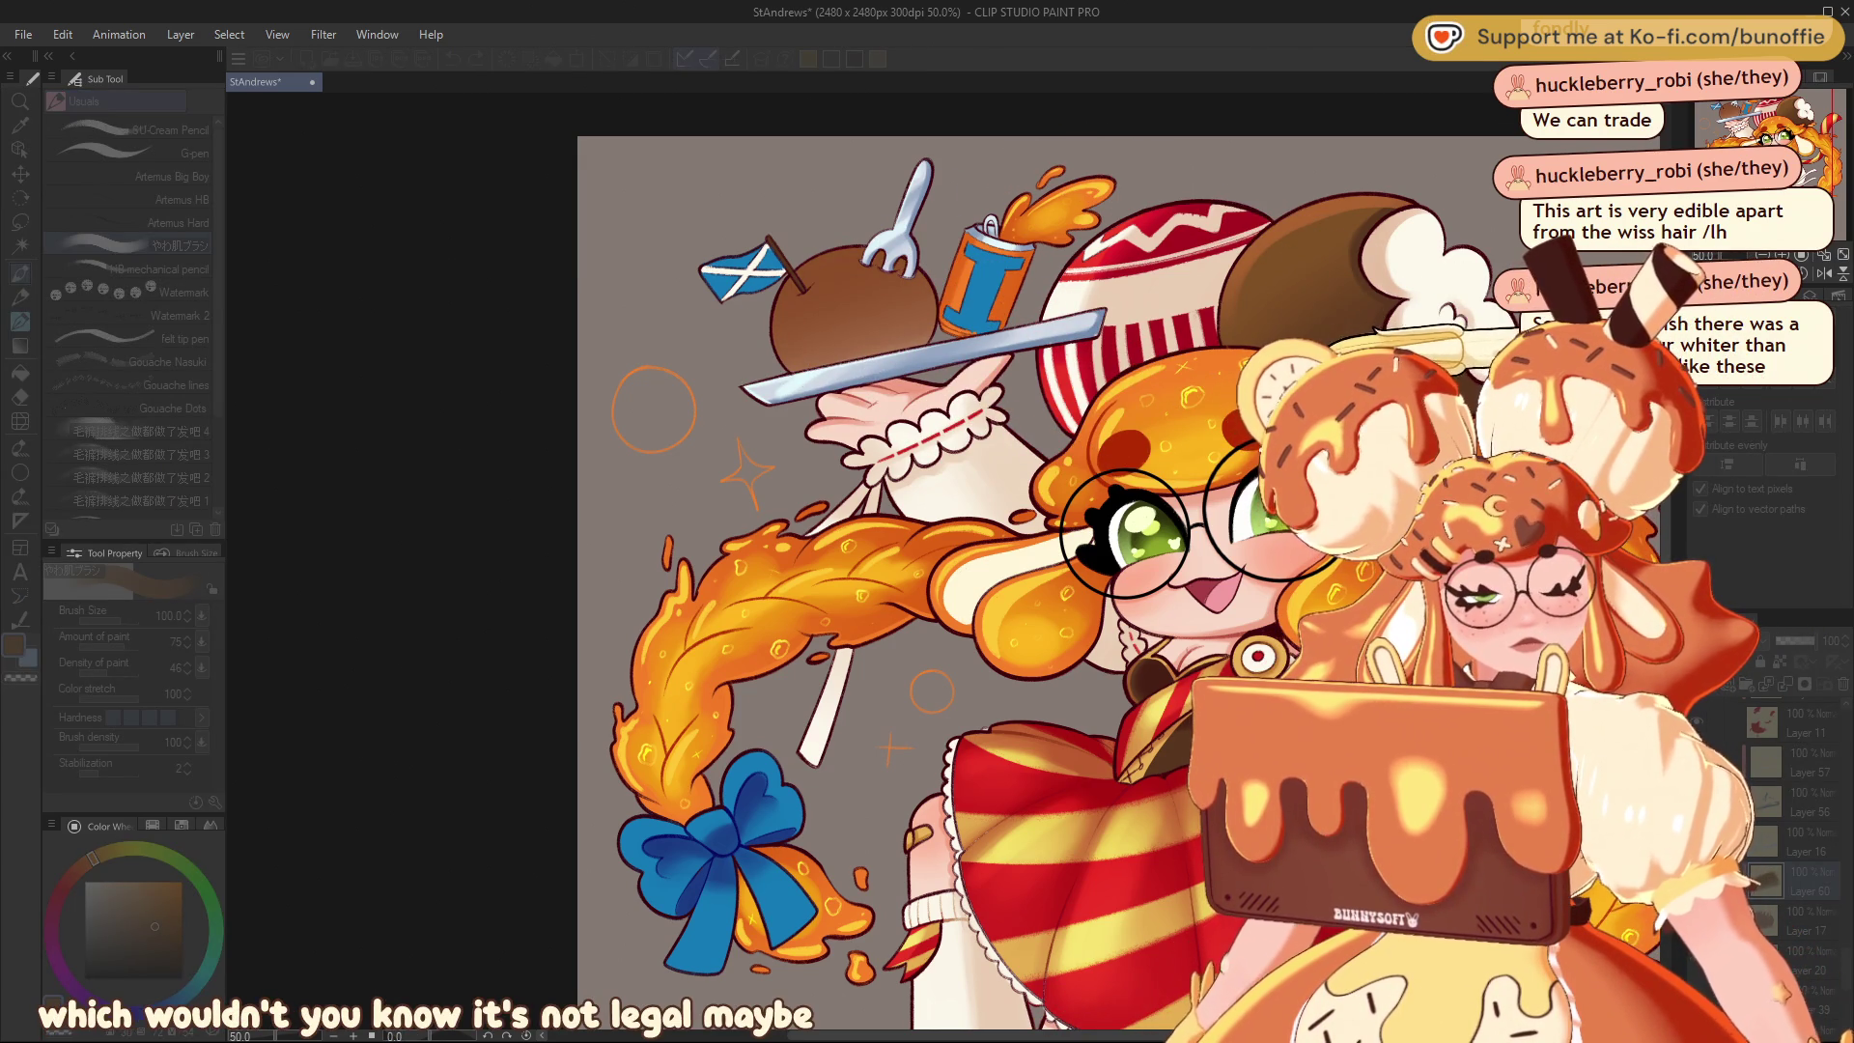
Create a new texture layer and load the Decoration freckle speckle brush
{"action": "left_click", "coordinate": [1371, 321]}
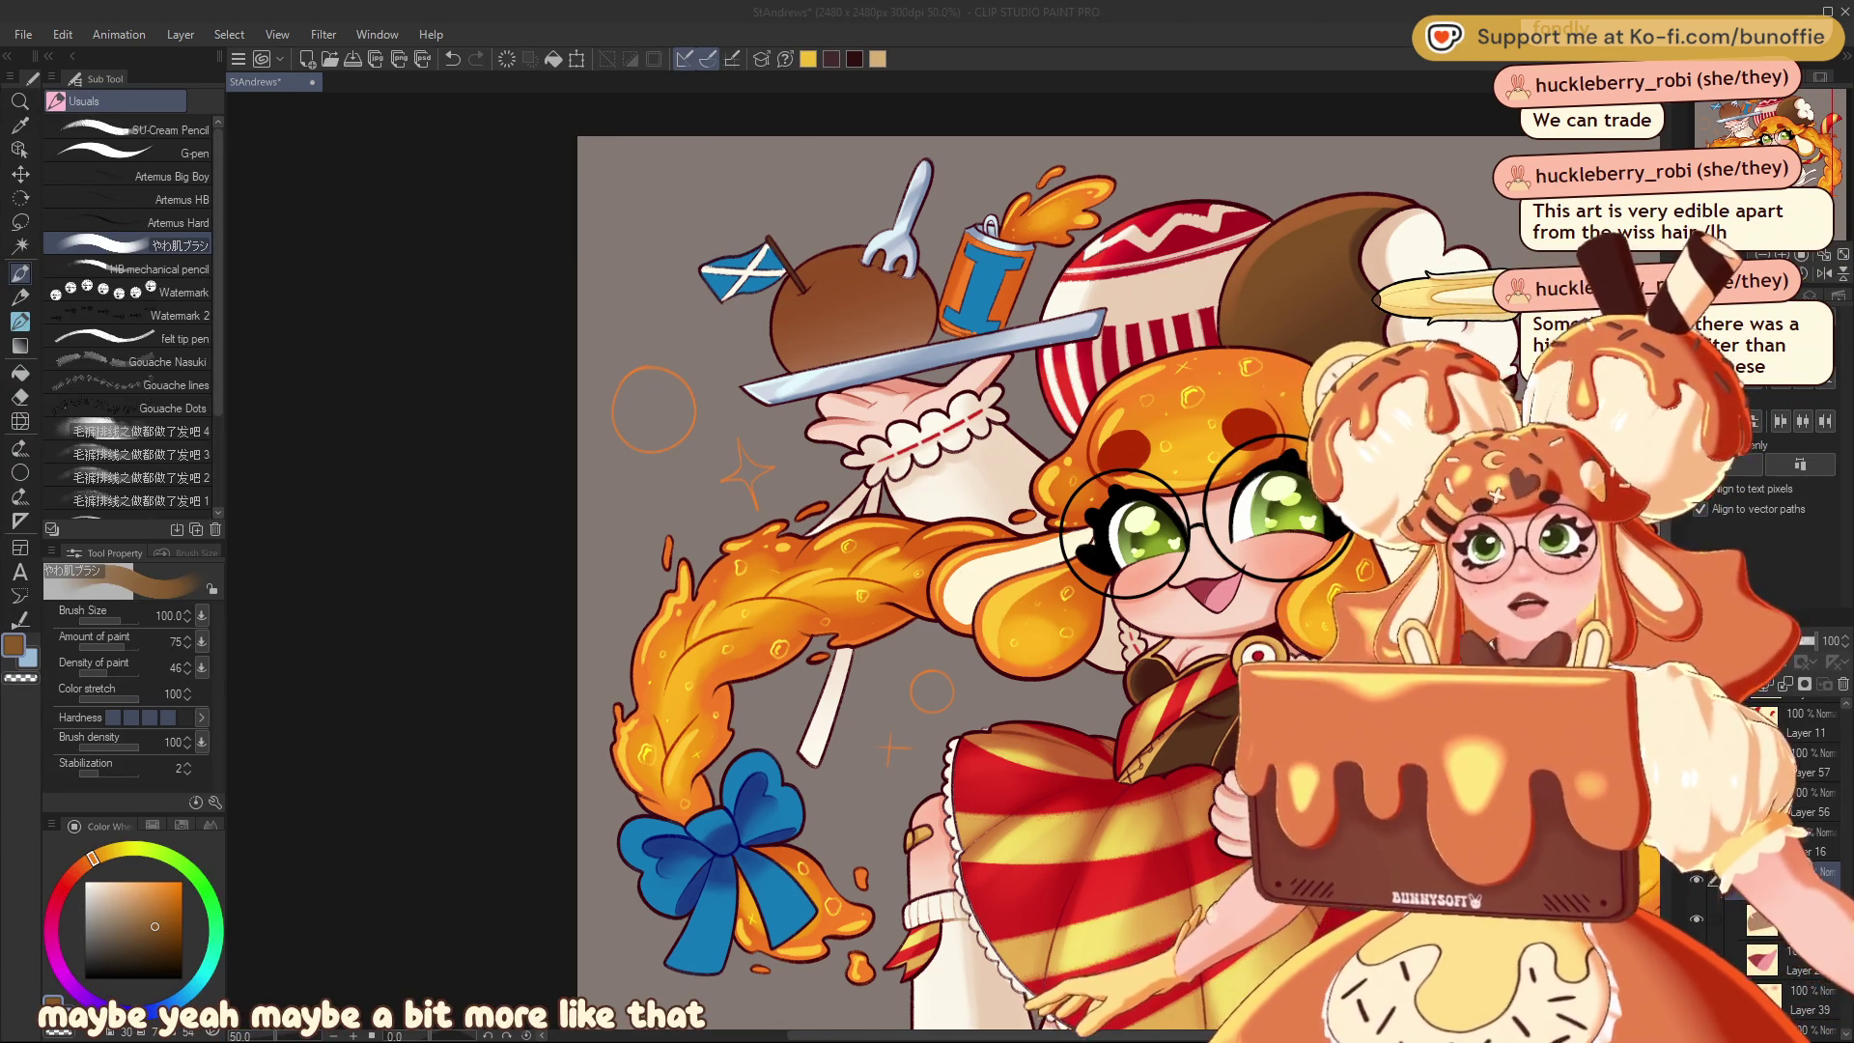
{"action": "key", "text": "ctrl+shift+n"}
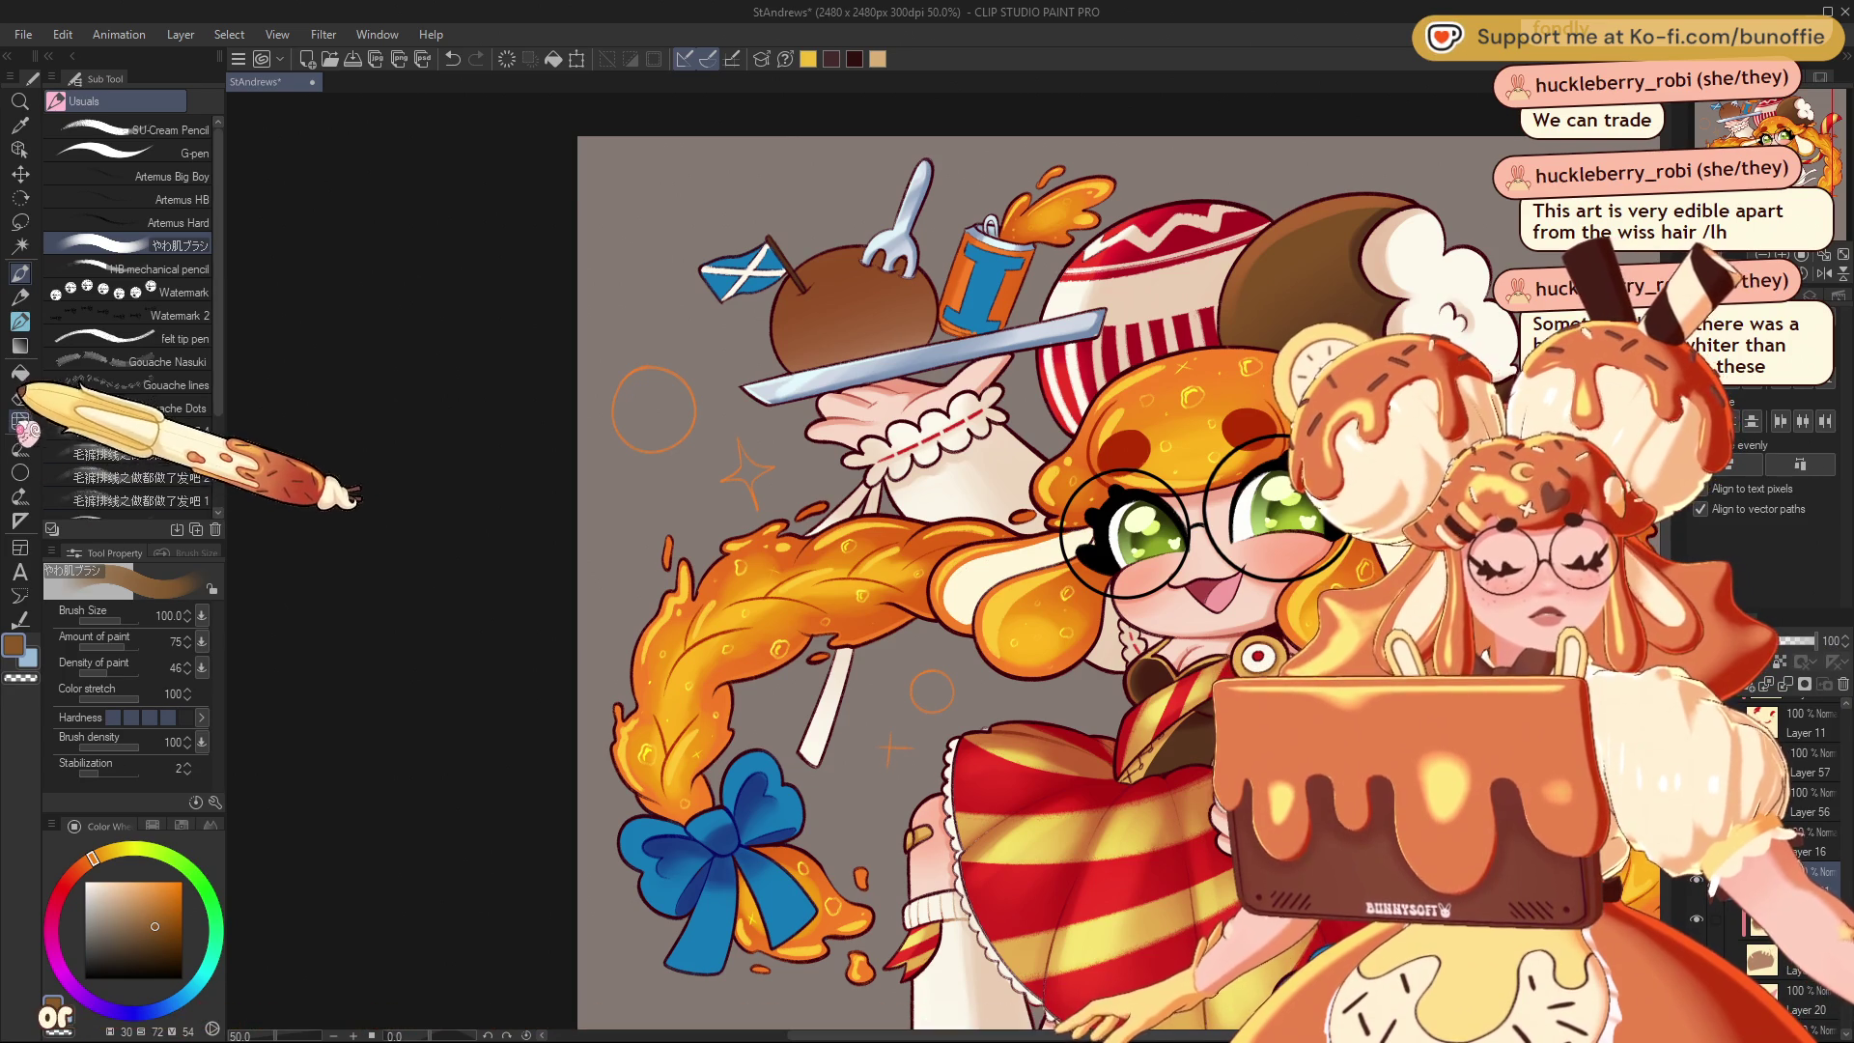
{"action": "left_click", "coordinate": [19, 447]}
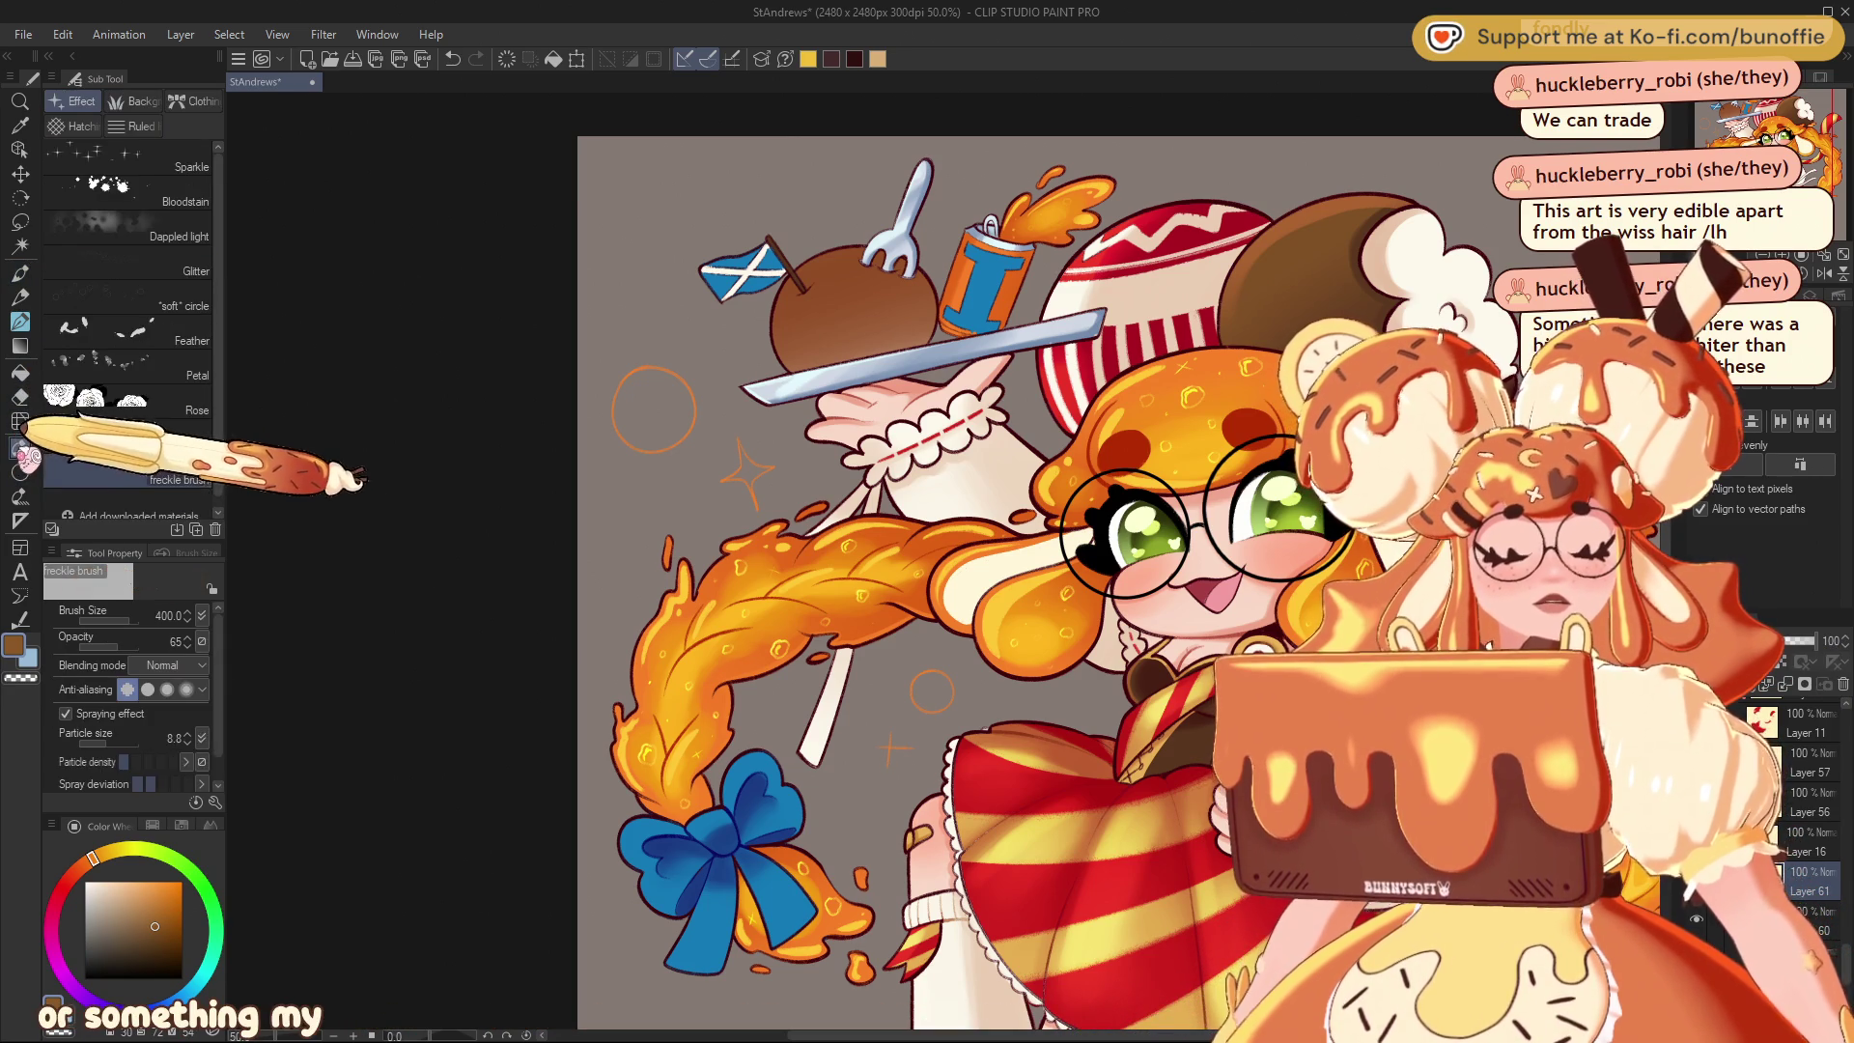
Spray red-brown freckle speckles over the potato and shrink the brush to 150
{"action": "left_click", "coordinate": [77, 869]}
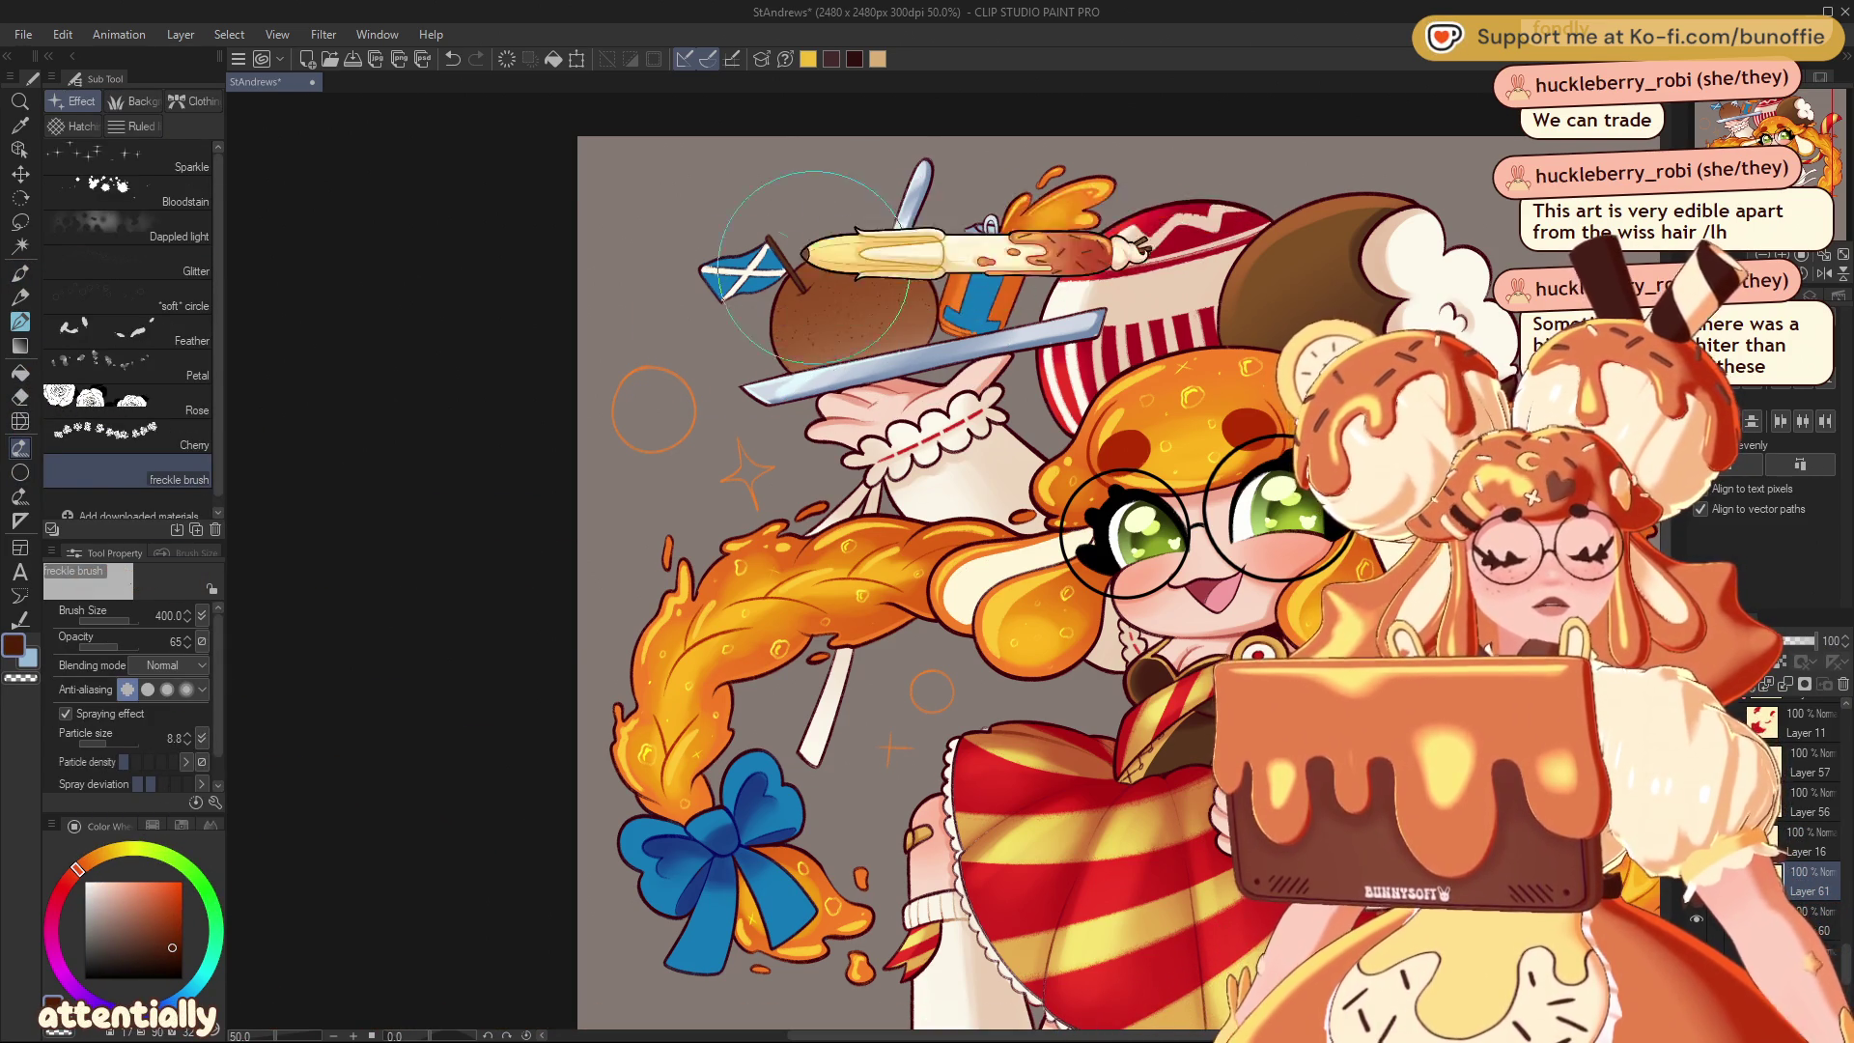
{"action": "left_click_drag", "start_coordinate": [870, 309], "coordinate": [850, 290]}
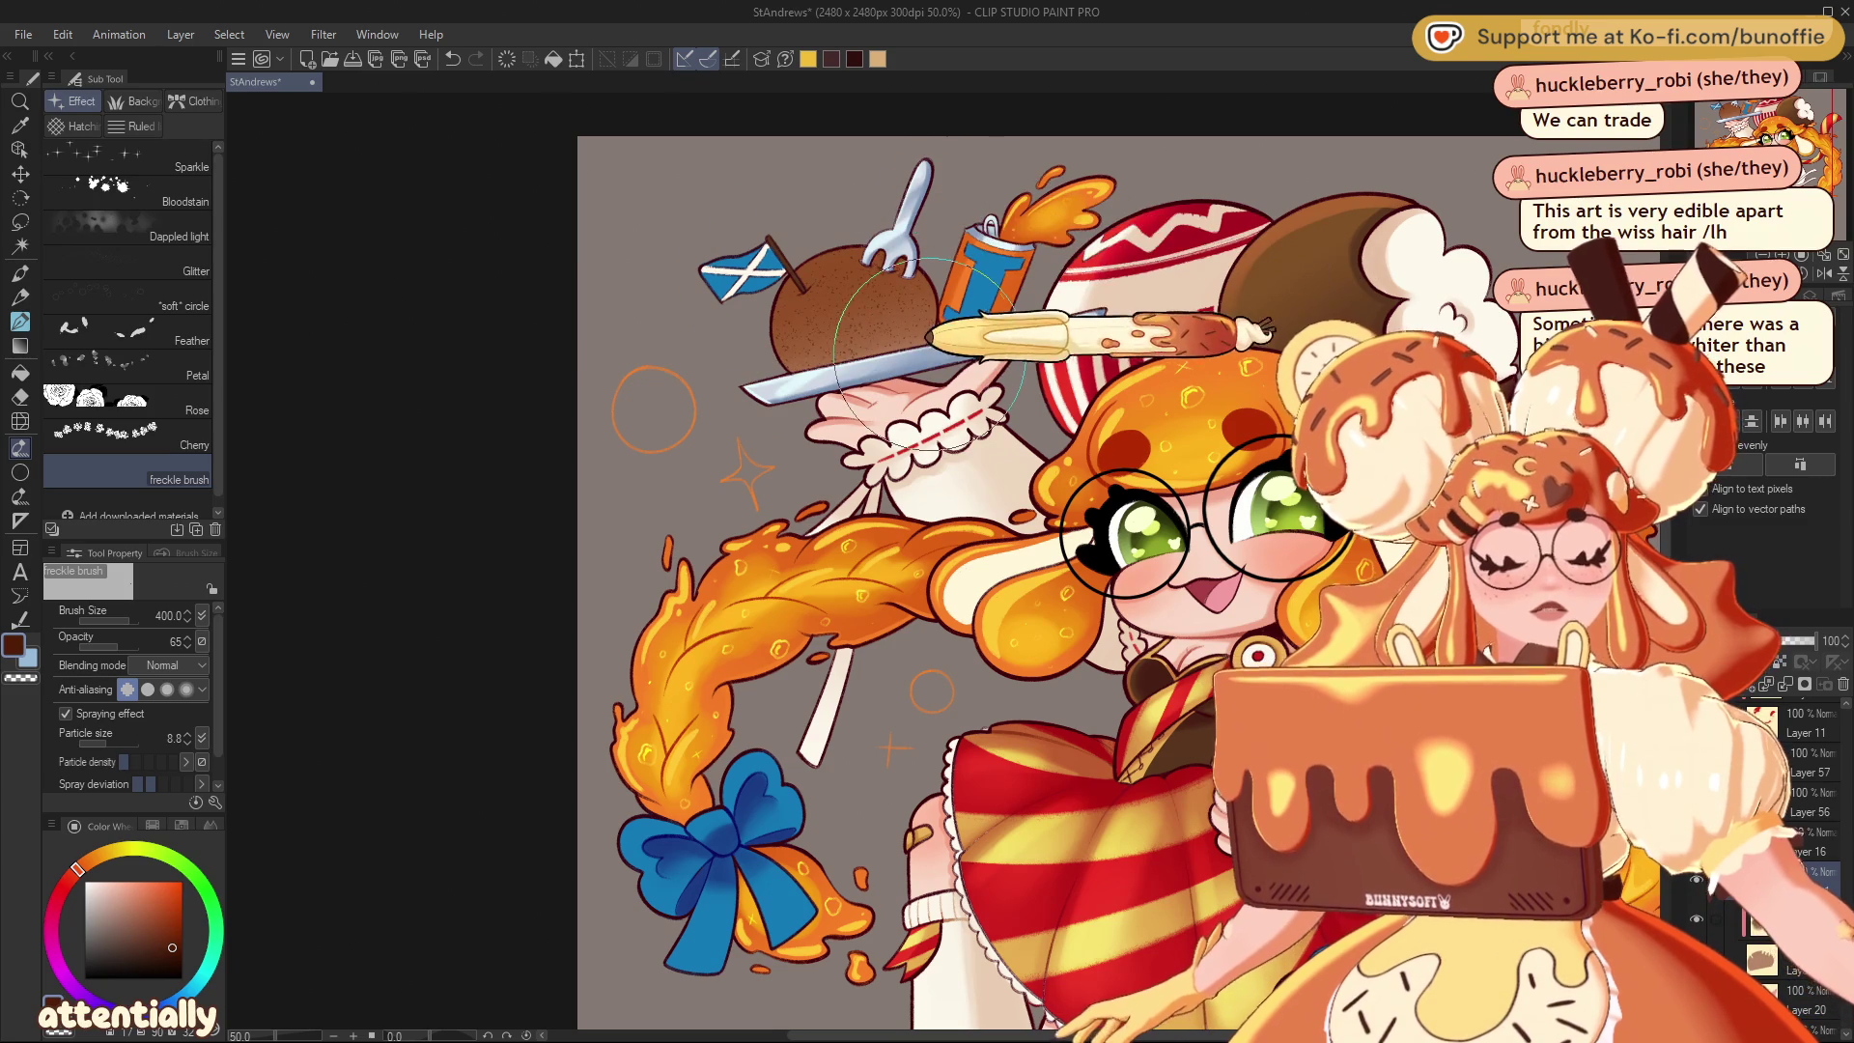
{"action": "key", "text": "bracketleft"}
{"action": "key", "text": "bracketleft"}
{"action": "key", "text": "bracketleft"}
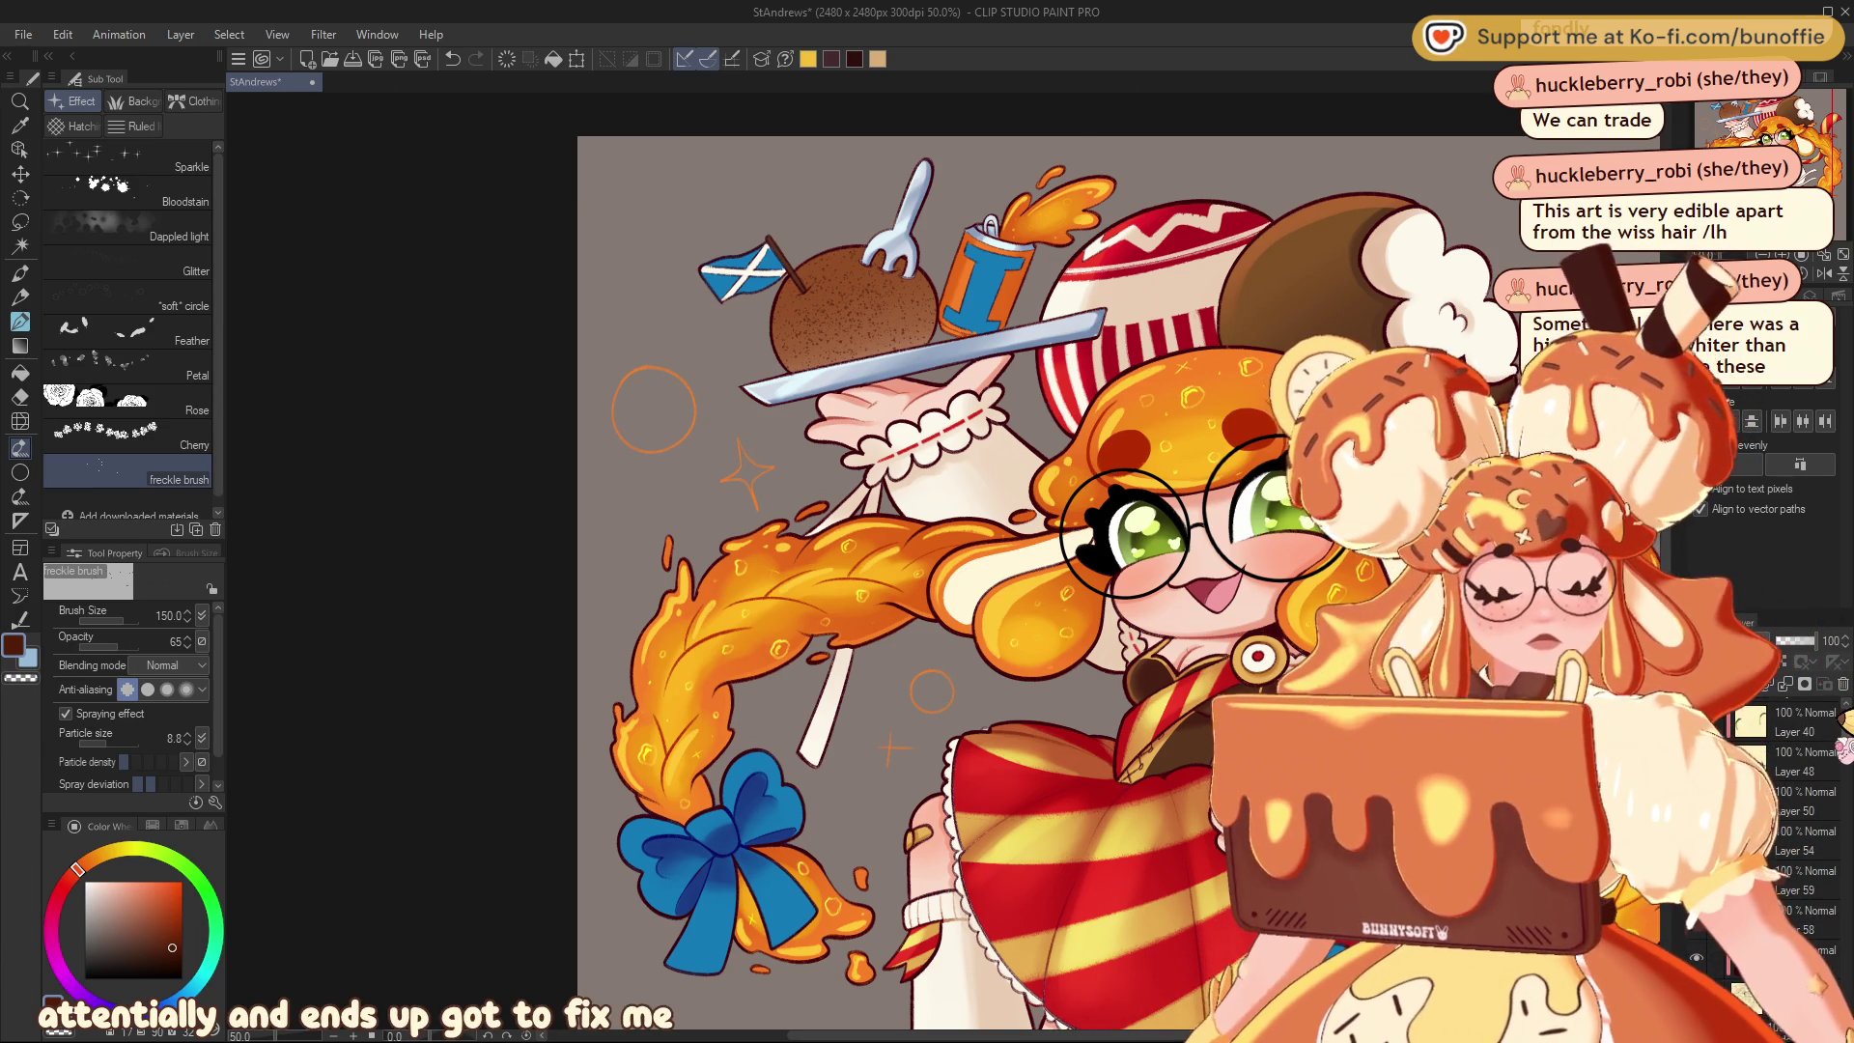
{"action": "scroll", "coordinate": [1797, 821], "scroll_direction": "down", "scroll_amount": 1}
{"action": "scroll", "coordinate": [1797, 821], "scroll_direction": "up", "scroll_amount": 1}
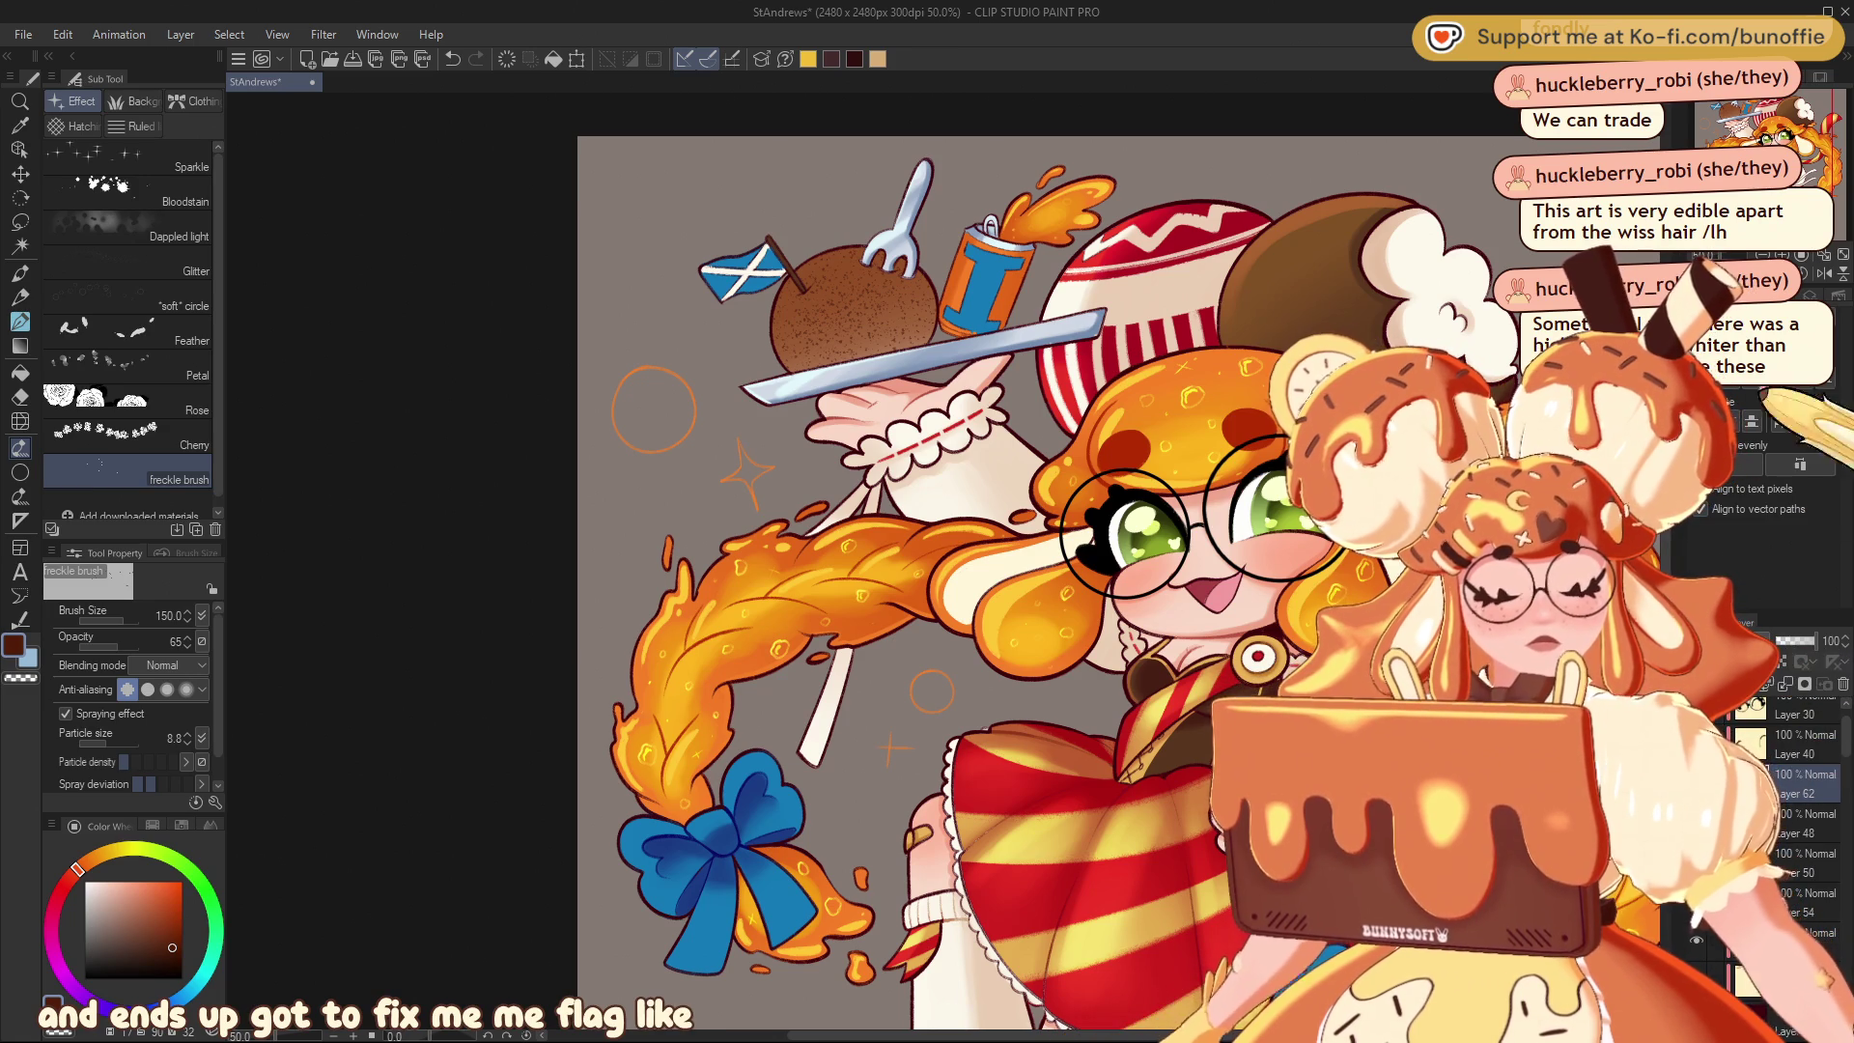
{"action": "scroll", "coordinate": [737, 771], "scroll_direction": "up", "scroll_amount": 3}
{"action": "mouse_move", "coordinate": [787, 193]}
{"action": "left_mouse_down"}
{"action": "mouse_move", "coordinate": [787, 676]}
{"action": "mouse_move", "coordinate": [787, 509]}
{"action": "left_mouse_up"}
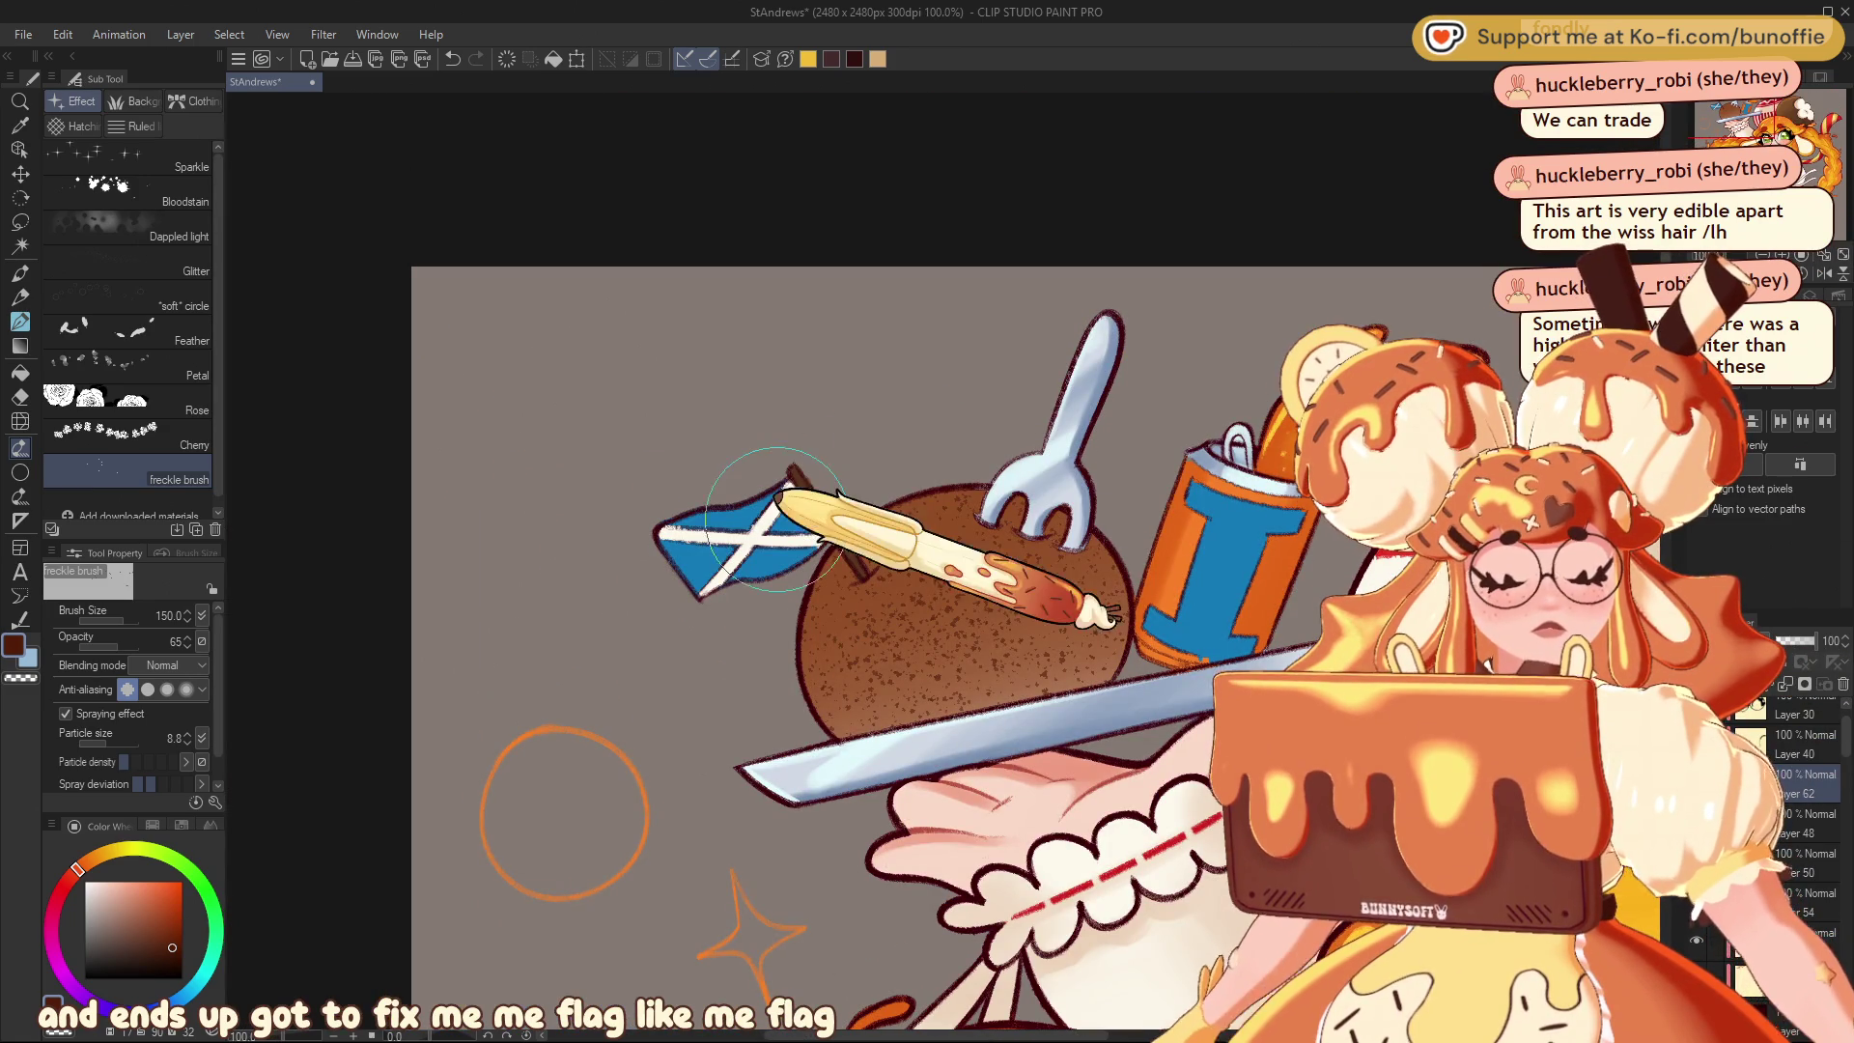
Try the freehand Lasso, then return to the G-pen and zoom out to the whole picture
{"action": "left_click", "coordinate": [19, 221]}
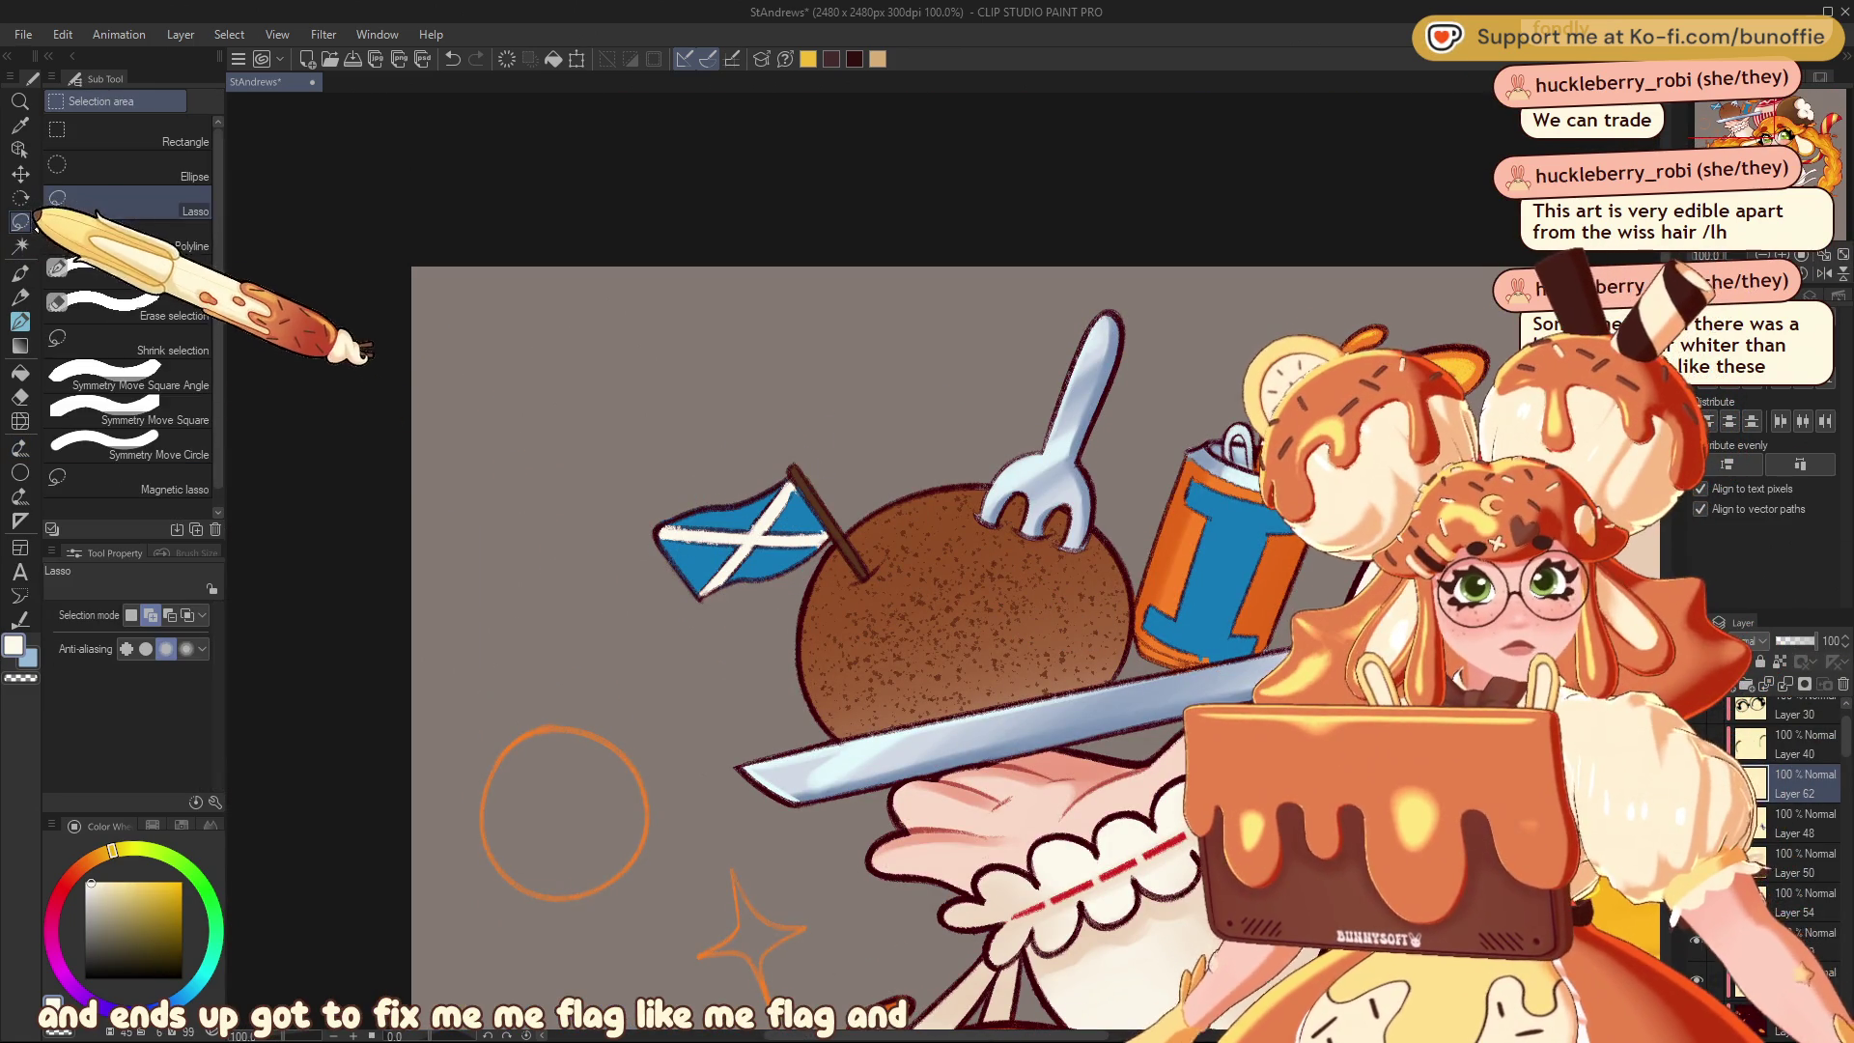
{"action": "left_click", "coordinate": [19, 273]}
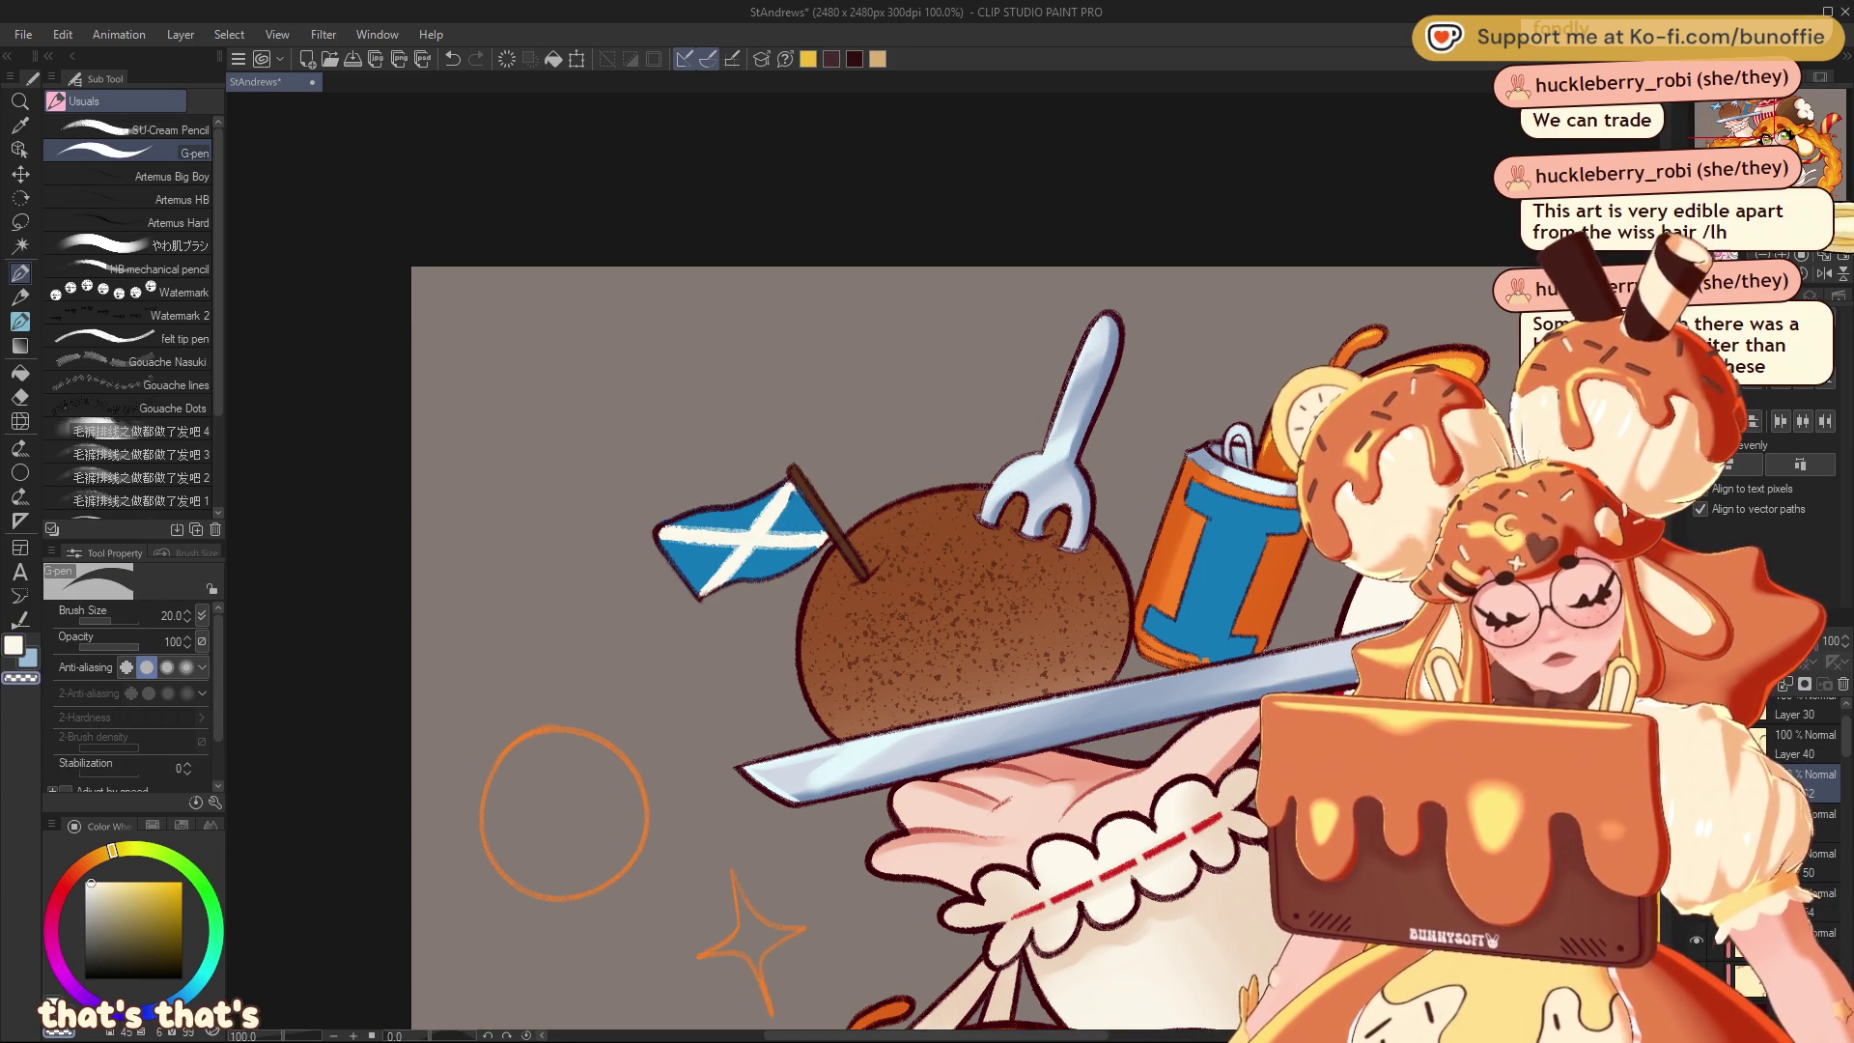
{"action": "key", "text": "ctrl+minus"}
{"action": "key", "text": "ctrl+minus"}
{"action": "key", "text": "ctrl+minus"}
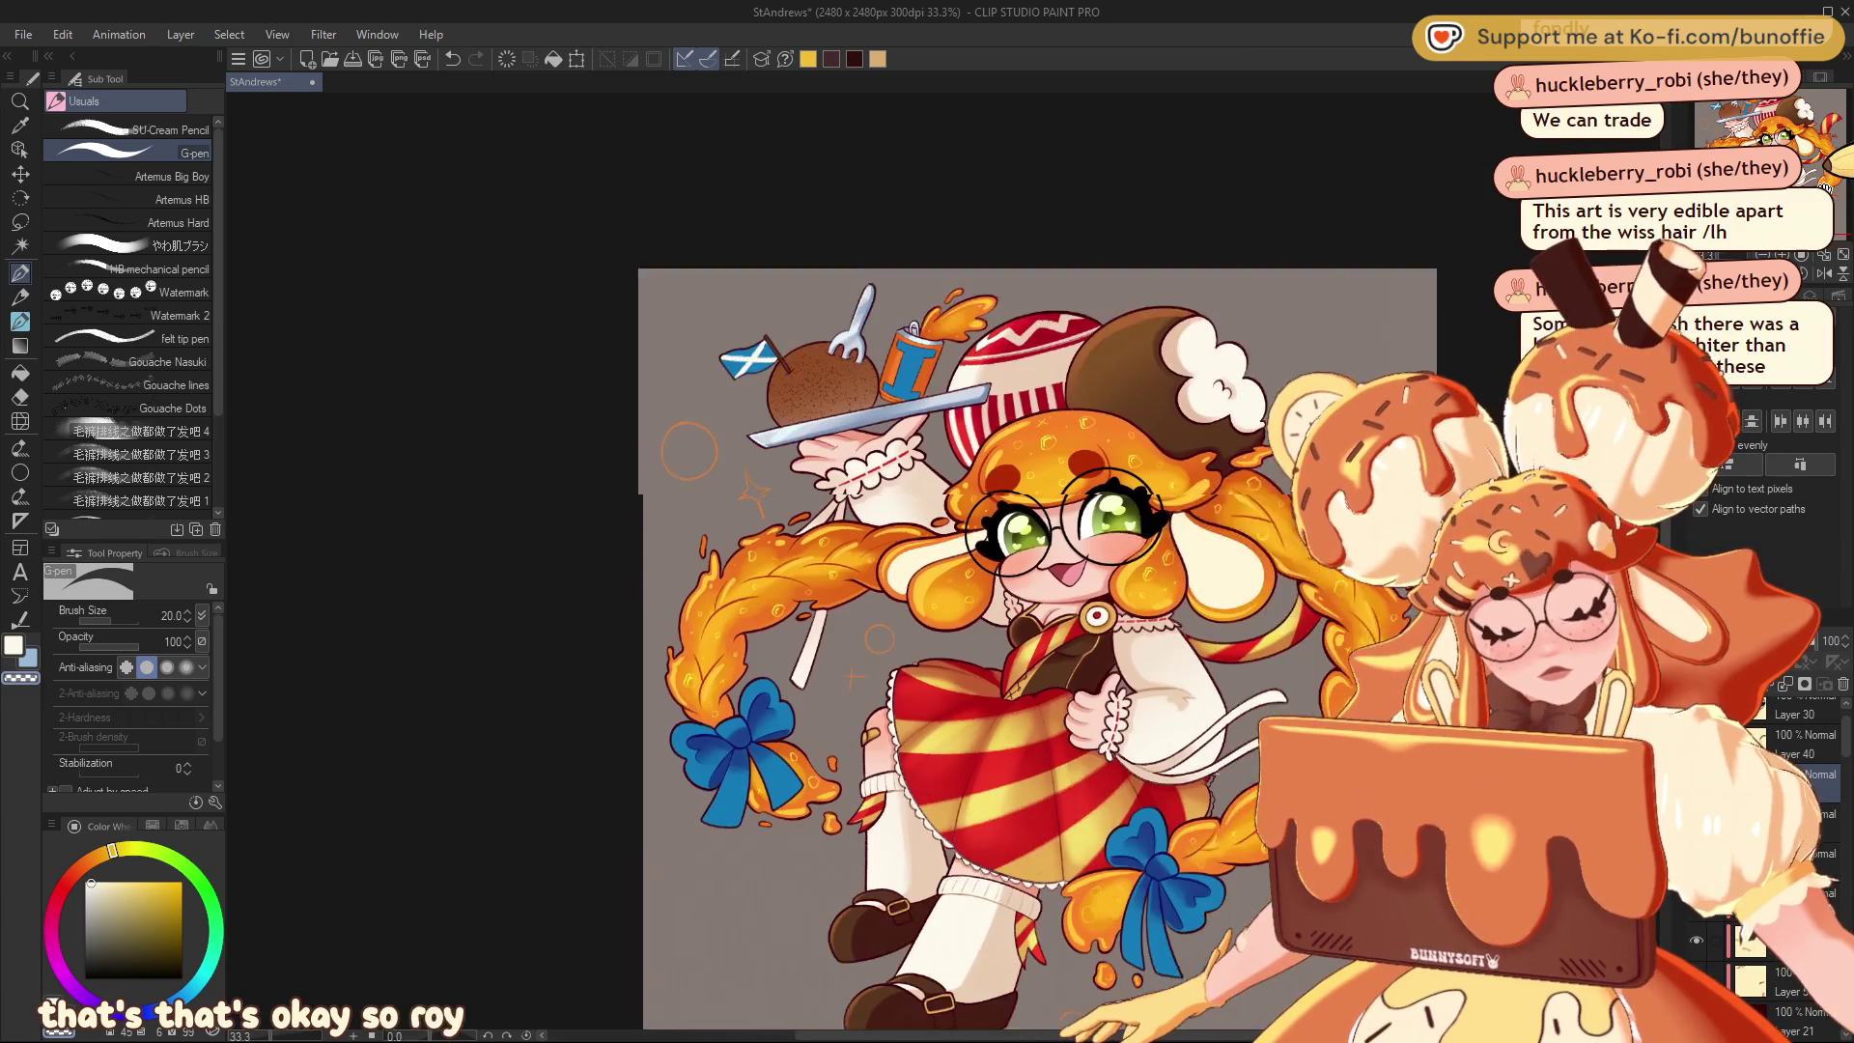
Hide the grey paper layer so the background behind the character shows white
{"action": "left_click_drag", "start_coordinate": [1043, 657], "coordinate": [1053, 512]}
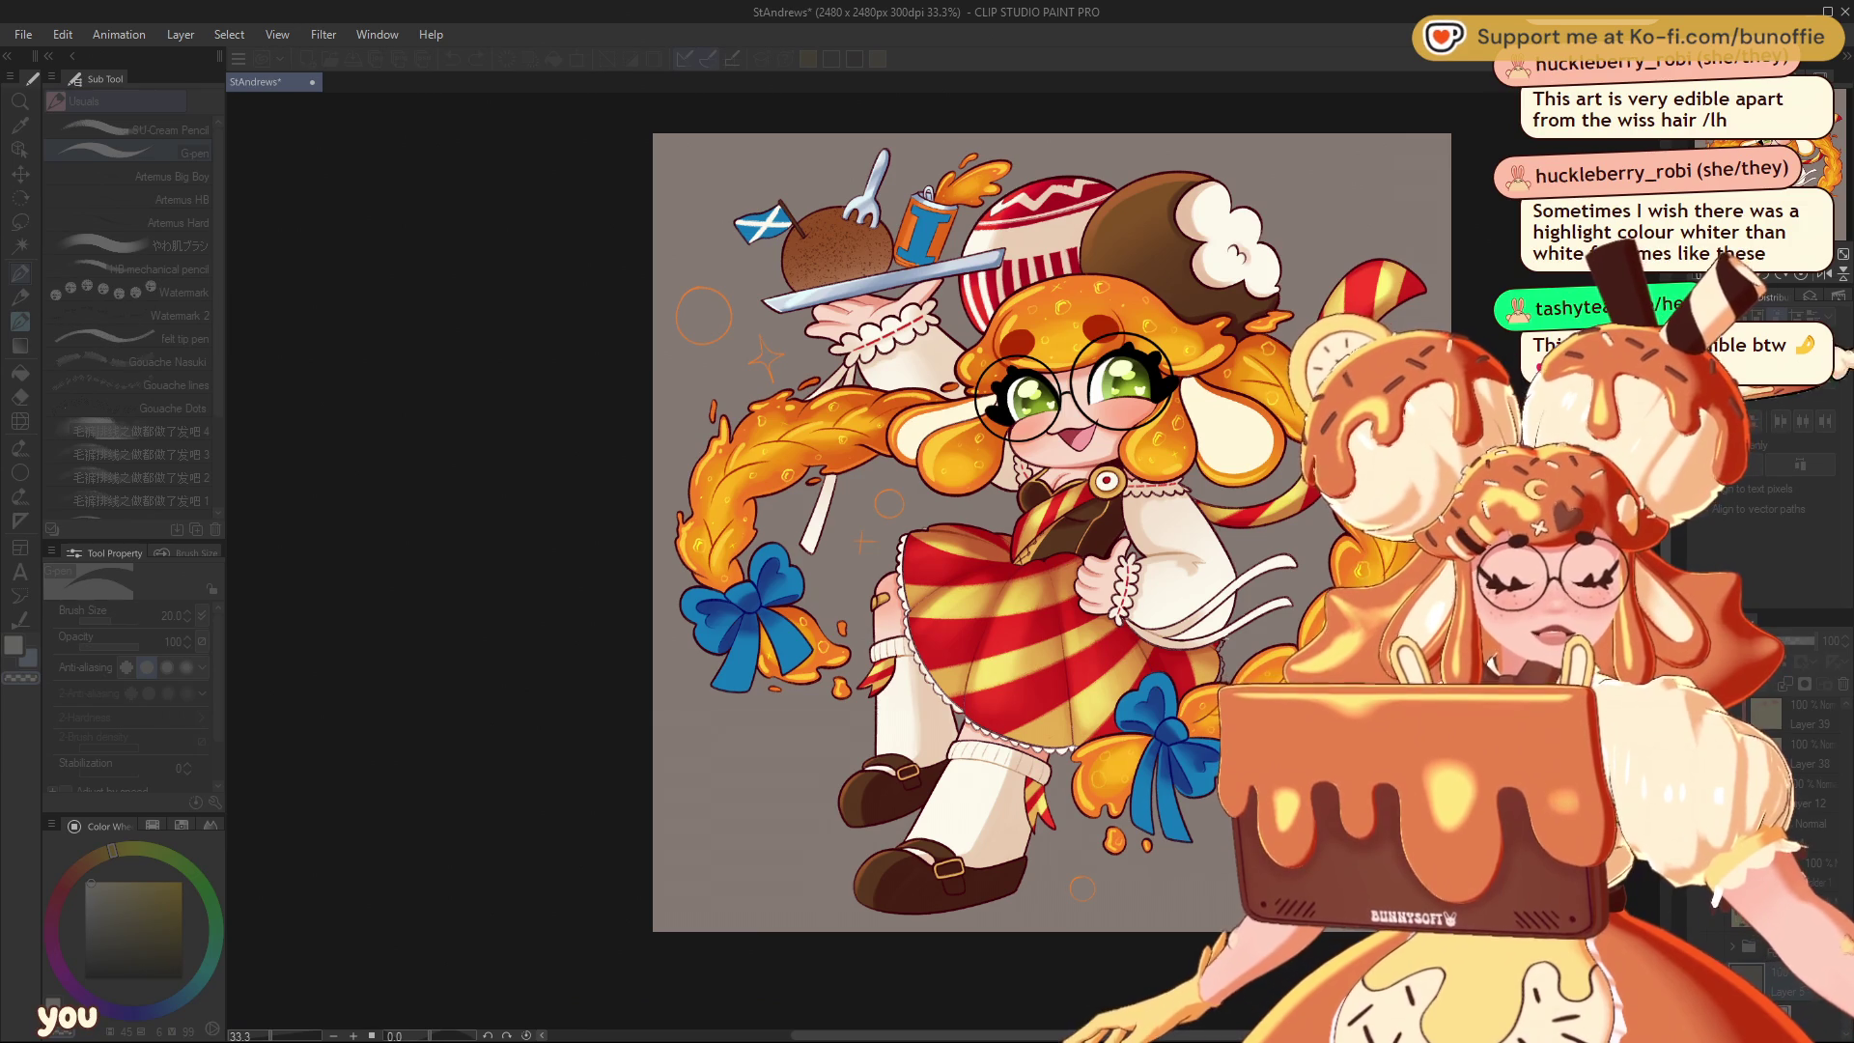
{"action": "left_click", "coordinate": [1843, 350]}
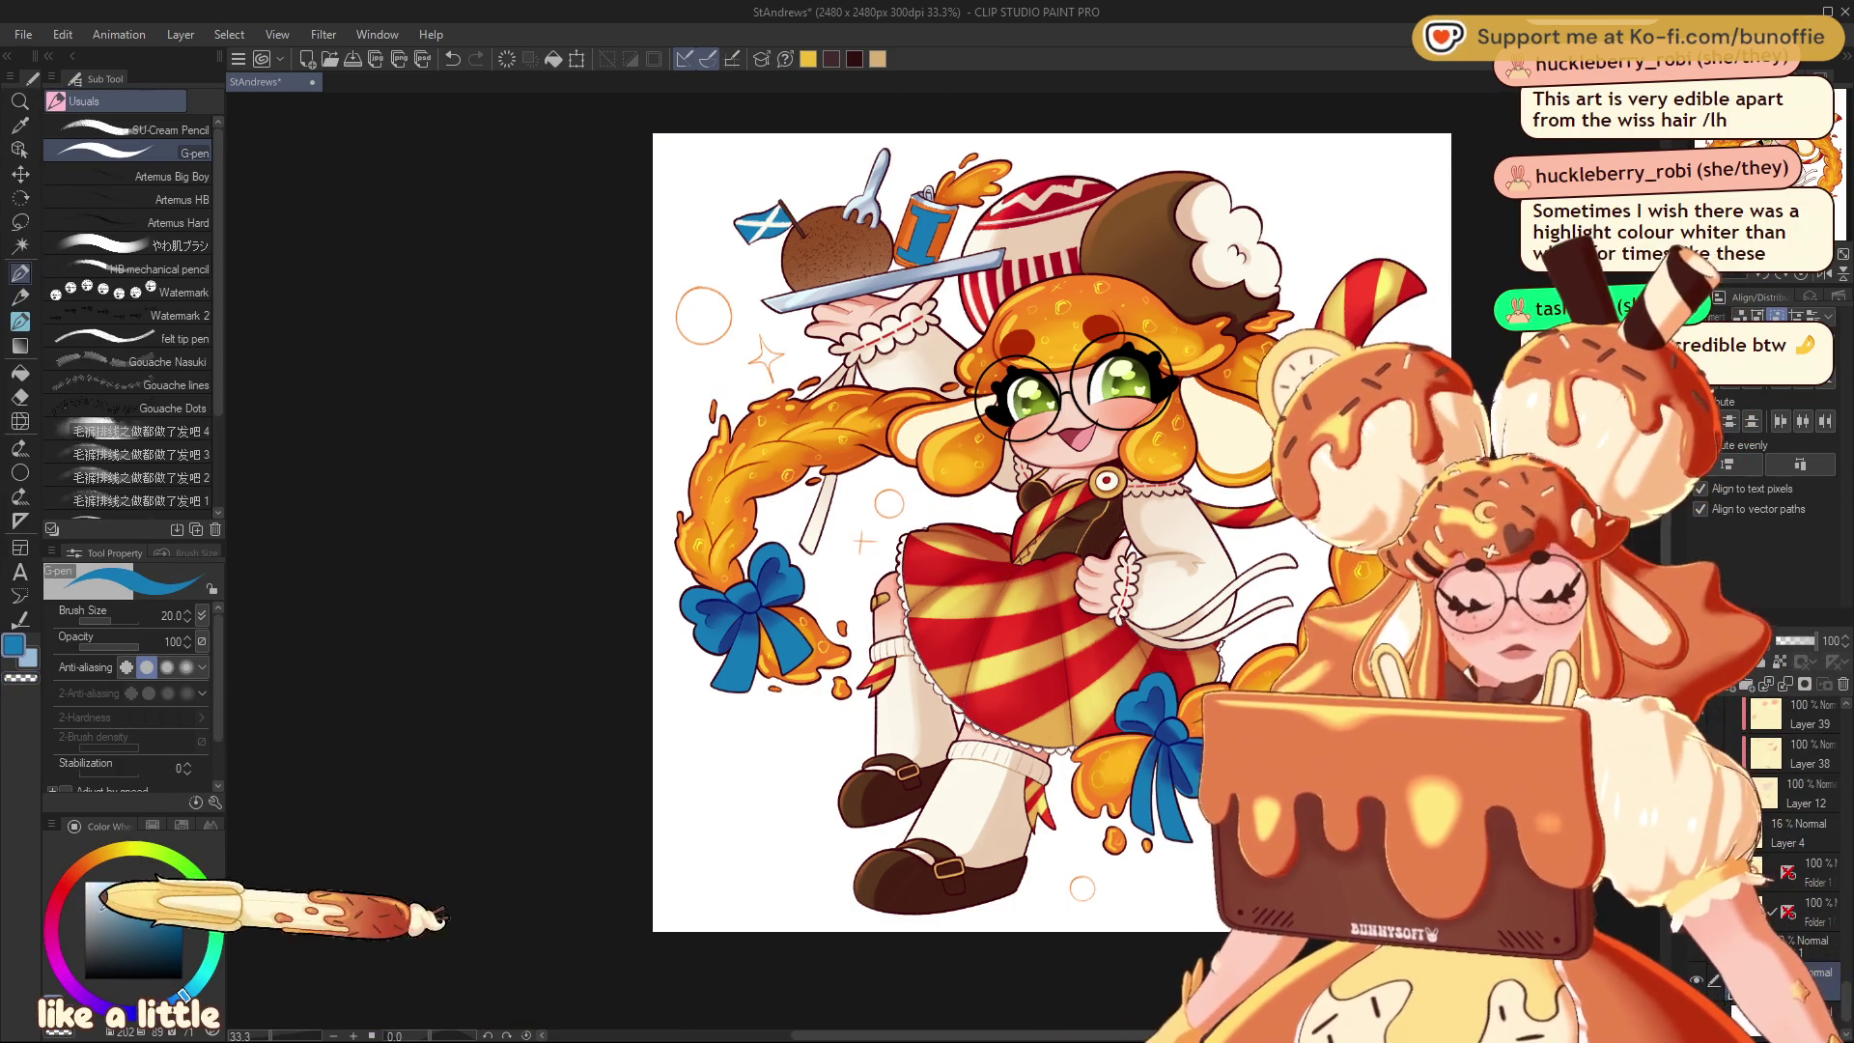
Draw a large filled light-blue ellipse behind the character and nudge it down-left
{"action": "left_click", "coordinate": [135, 884]}
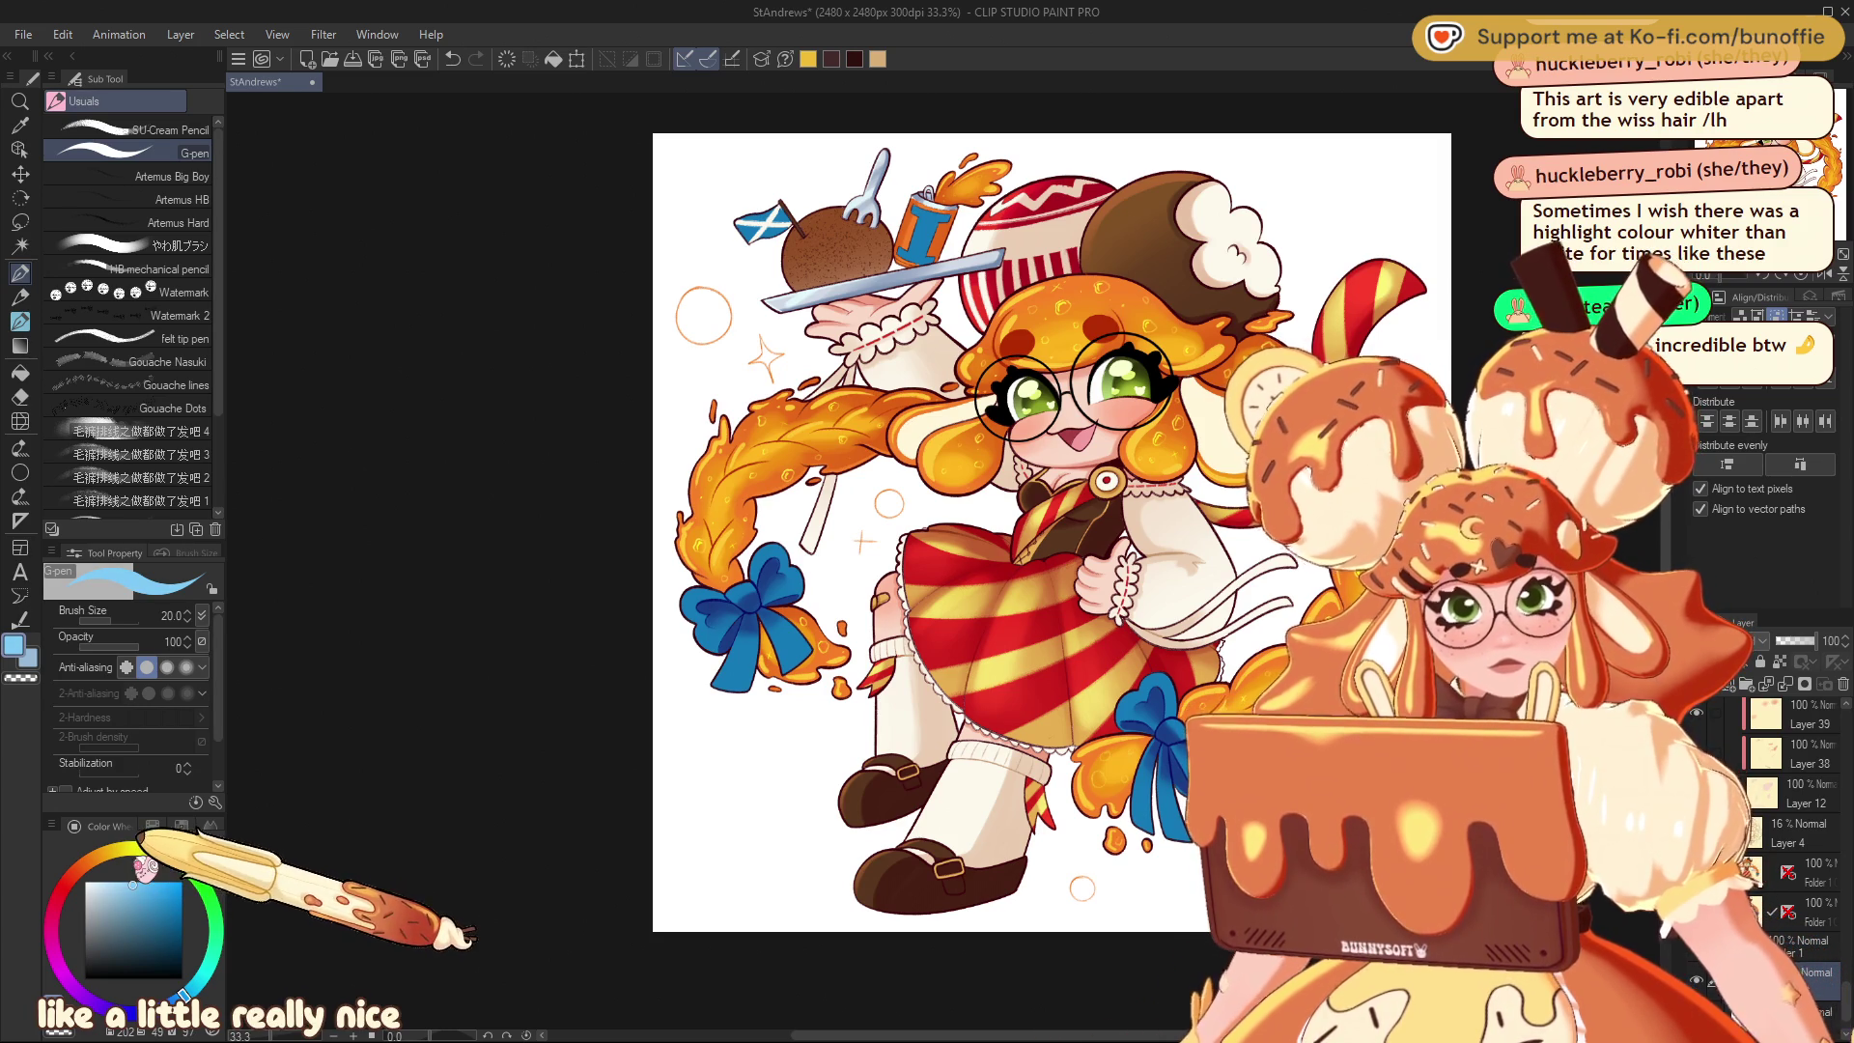
{"action": "left_click", "coordinate": [21, 473]}
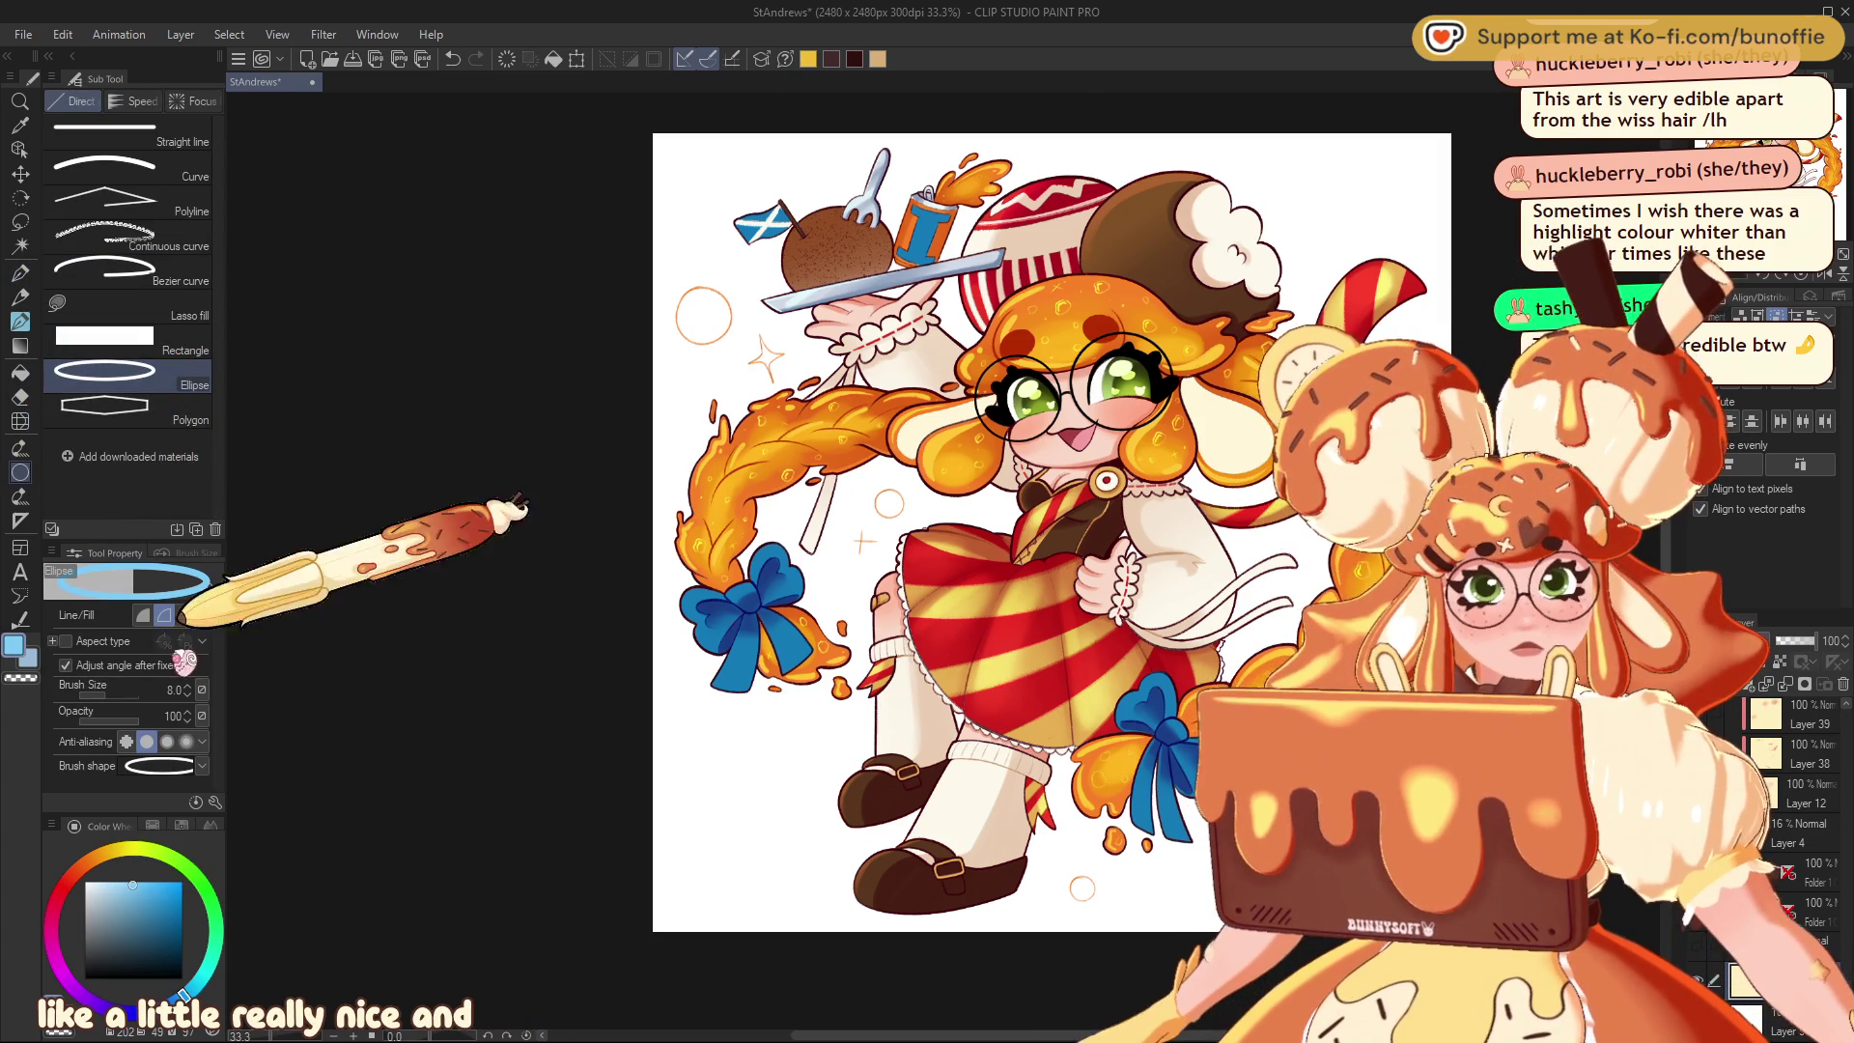
{"action": "left_click", "coordinate": [142, 616]}
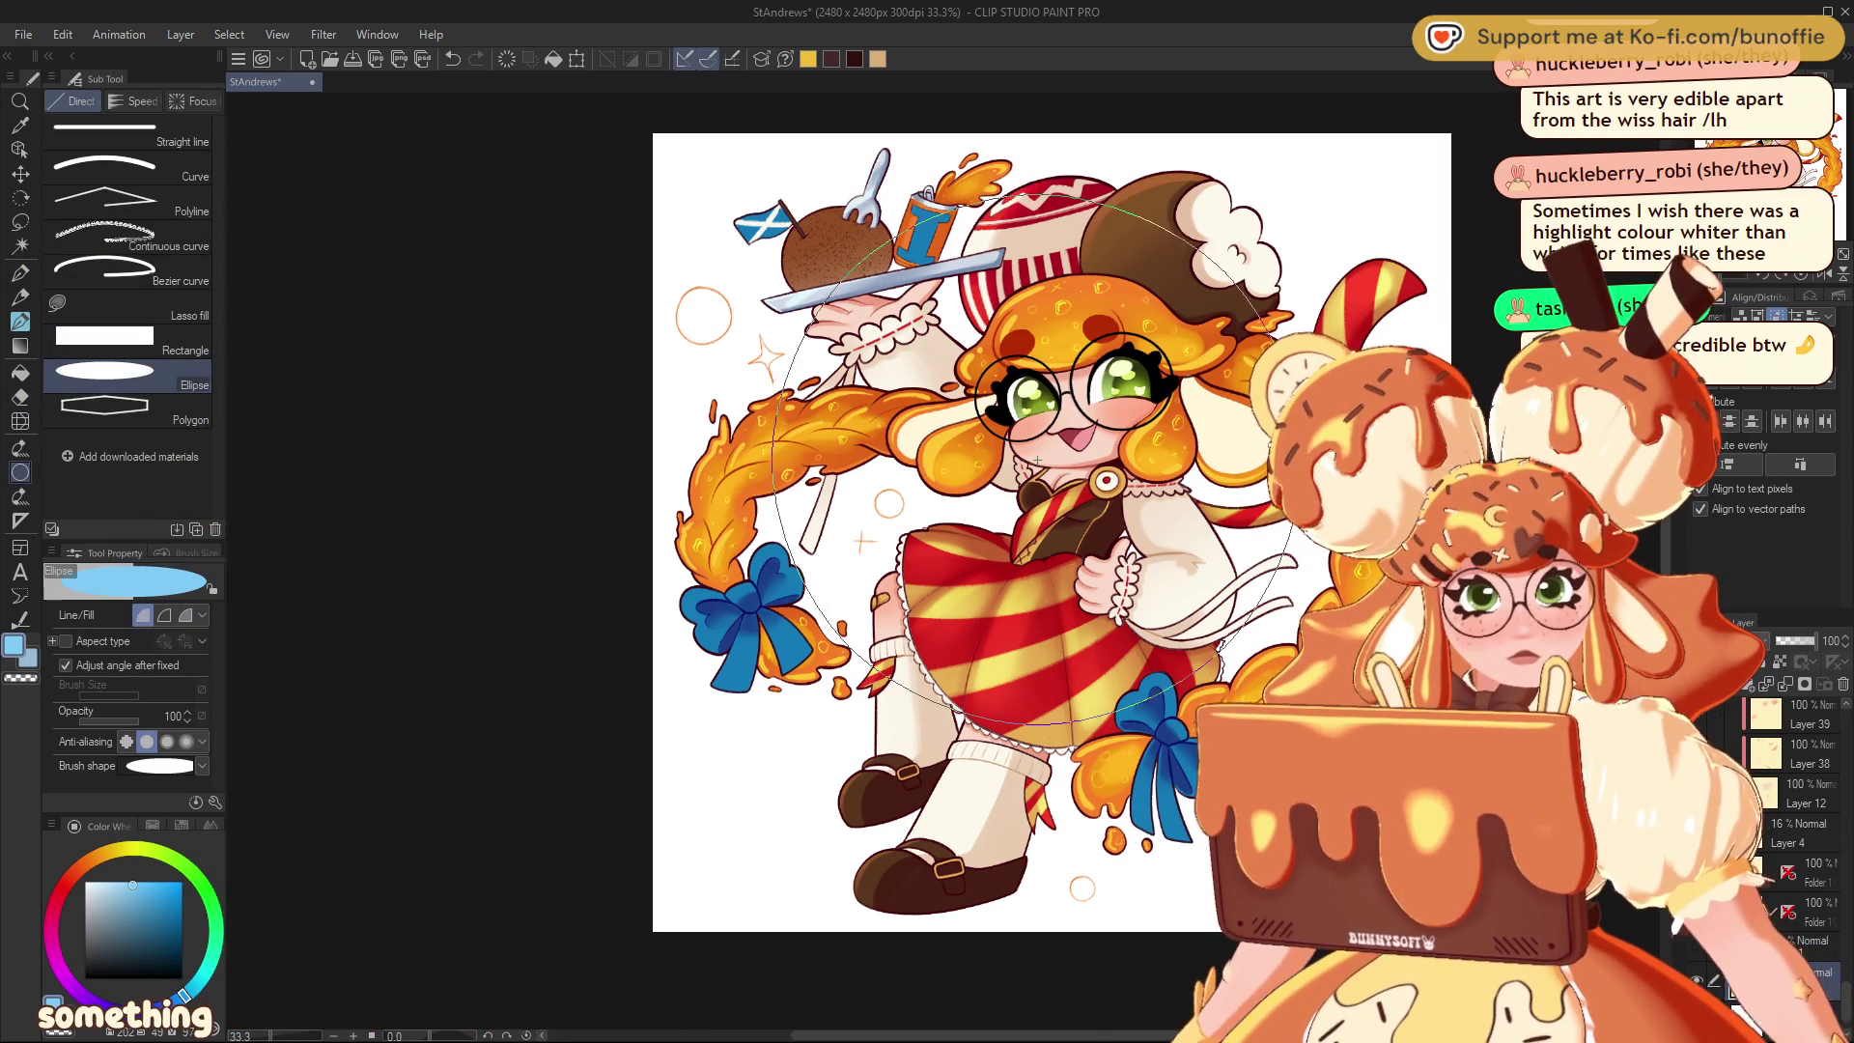
{"action": "left_click_drag", "start_coordinate": [773, 217], "coordinate": [1353, 825]}
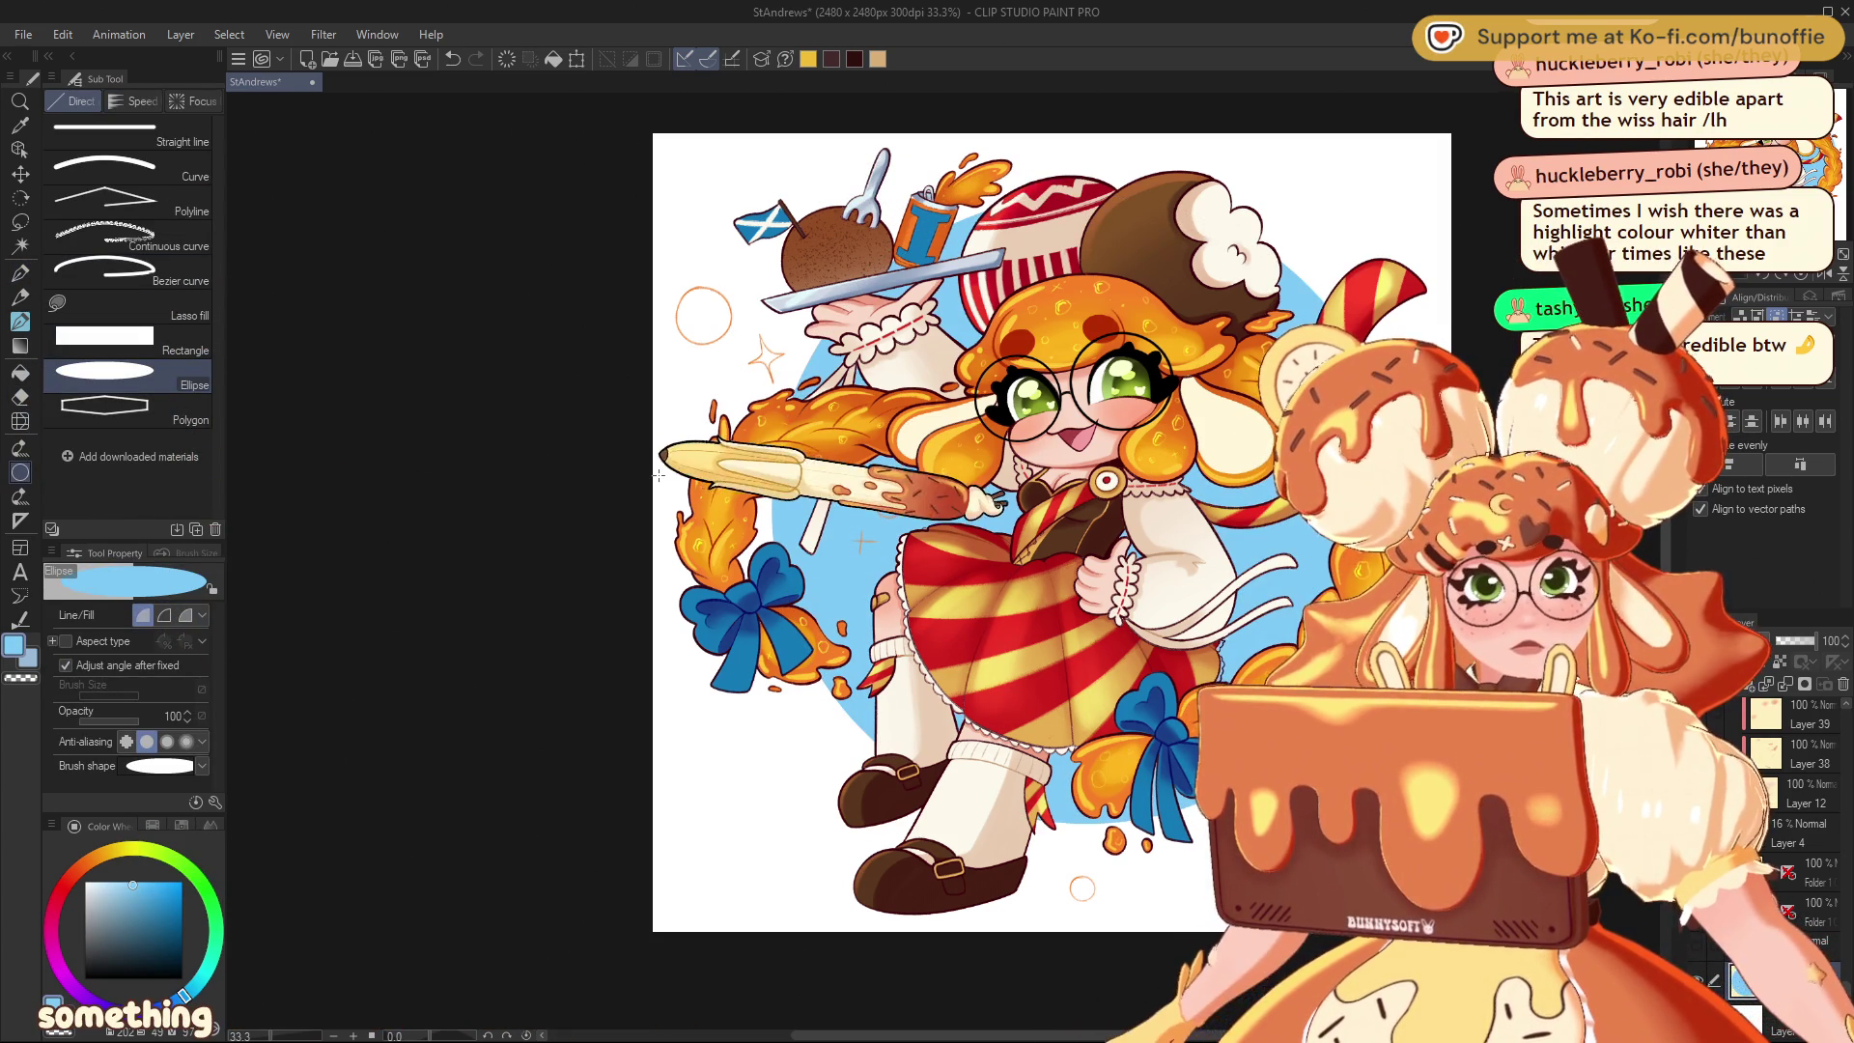
{"action": "left_click", "coordinate": [20, 174]}
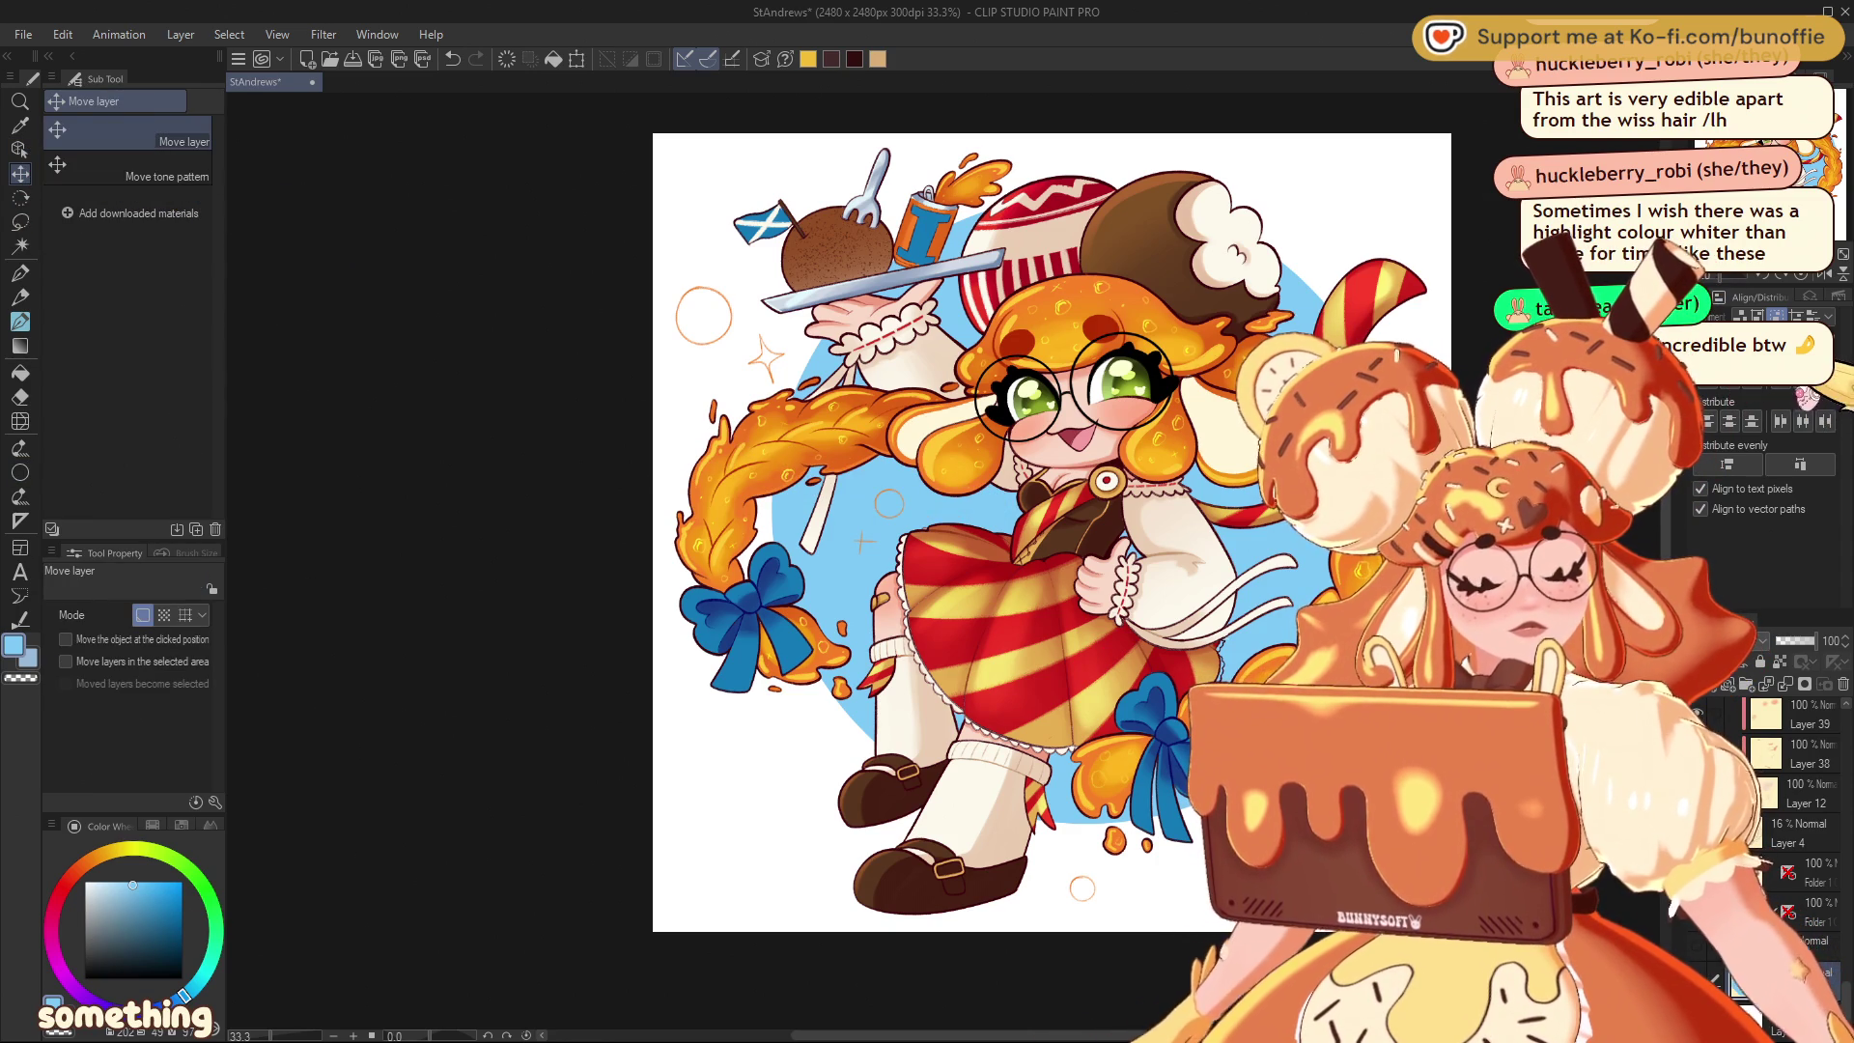
{"action": "left_click_drag", "start_coordinate": [966, 483], "coordinate": [956, 502]}
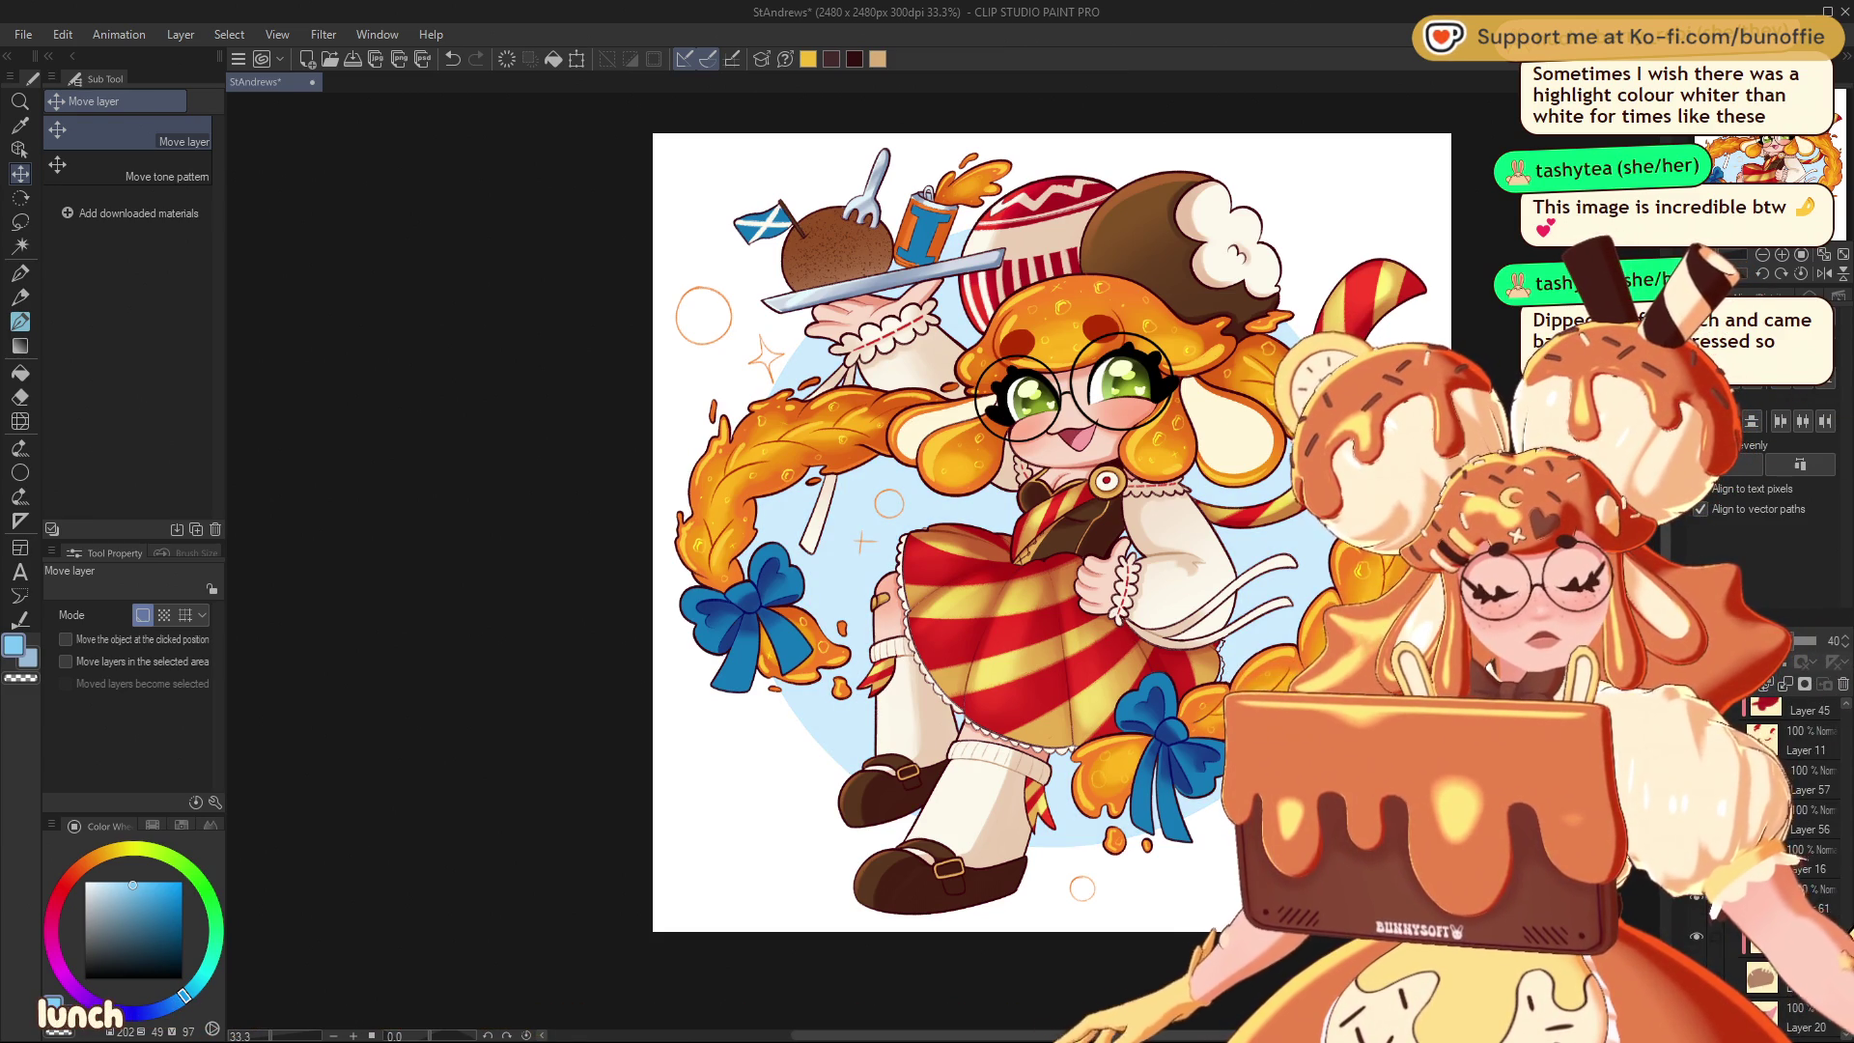
Hide the character artwork layers so only the blue circle shows
{"action": "scroll", "coordinate": [1796, 850], "scroll_direction": "down", "scroll_amount": 5}
{"action": "scroll", "coordinate": [1796, 821], "scroll_direction": "up", "scroll_amount": 4}
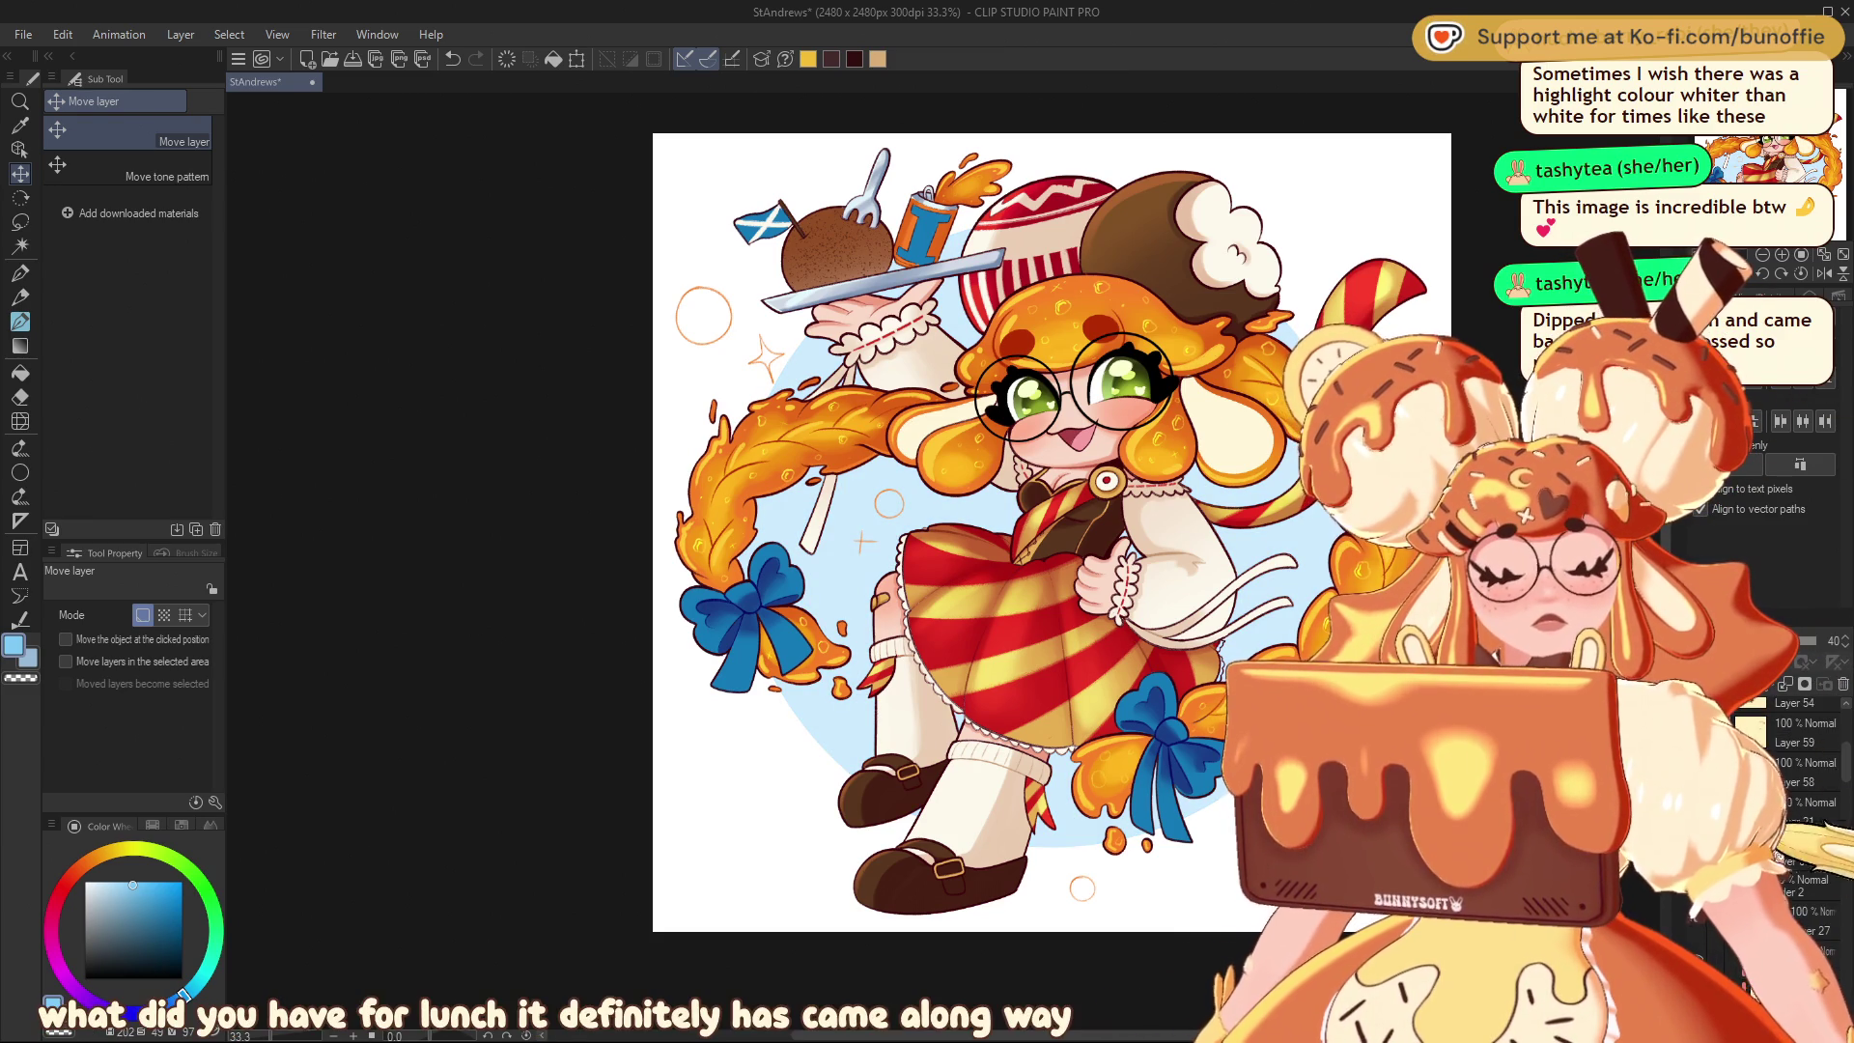
{"action": "left_click", "coordinate": [1813, 880]}
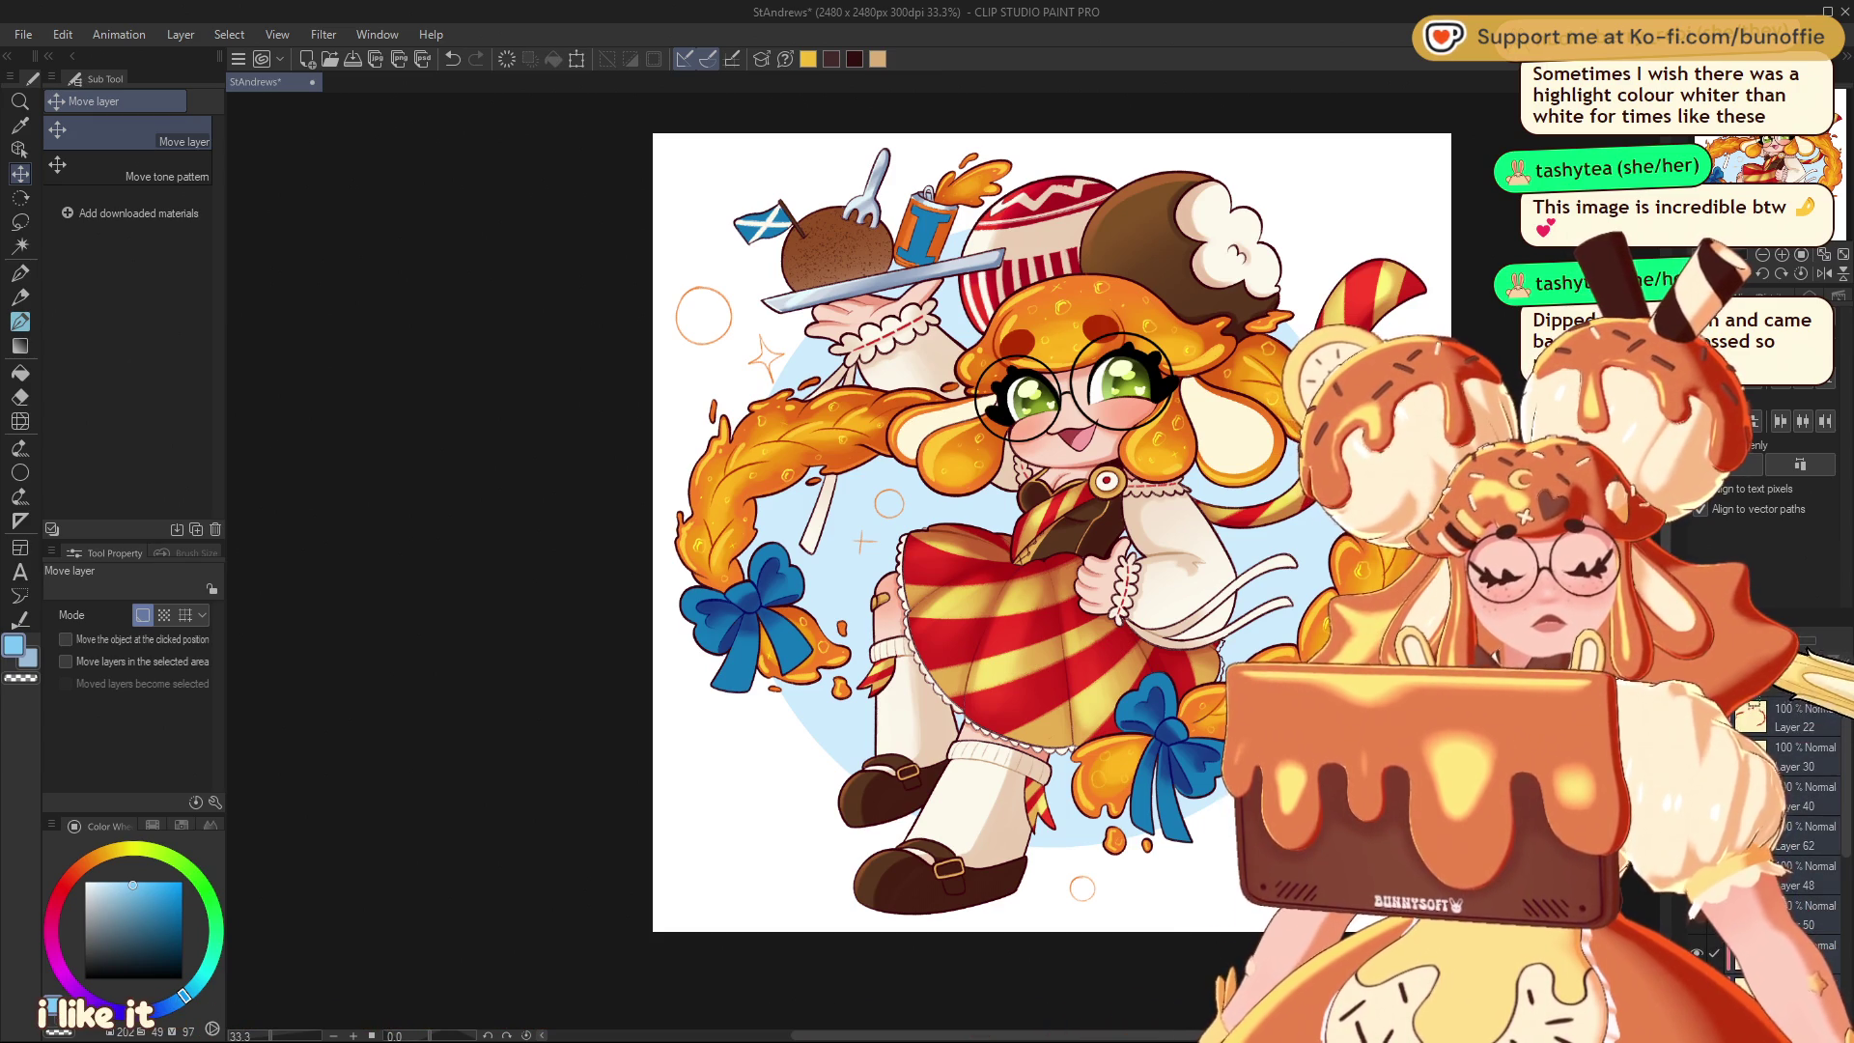
{"action": "left_click", "coordinate": [1697, 880], "text": "alt"}
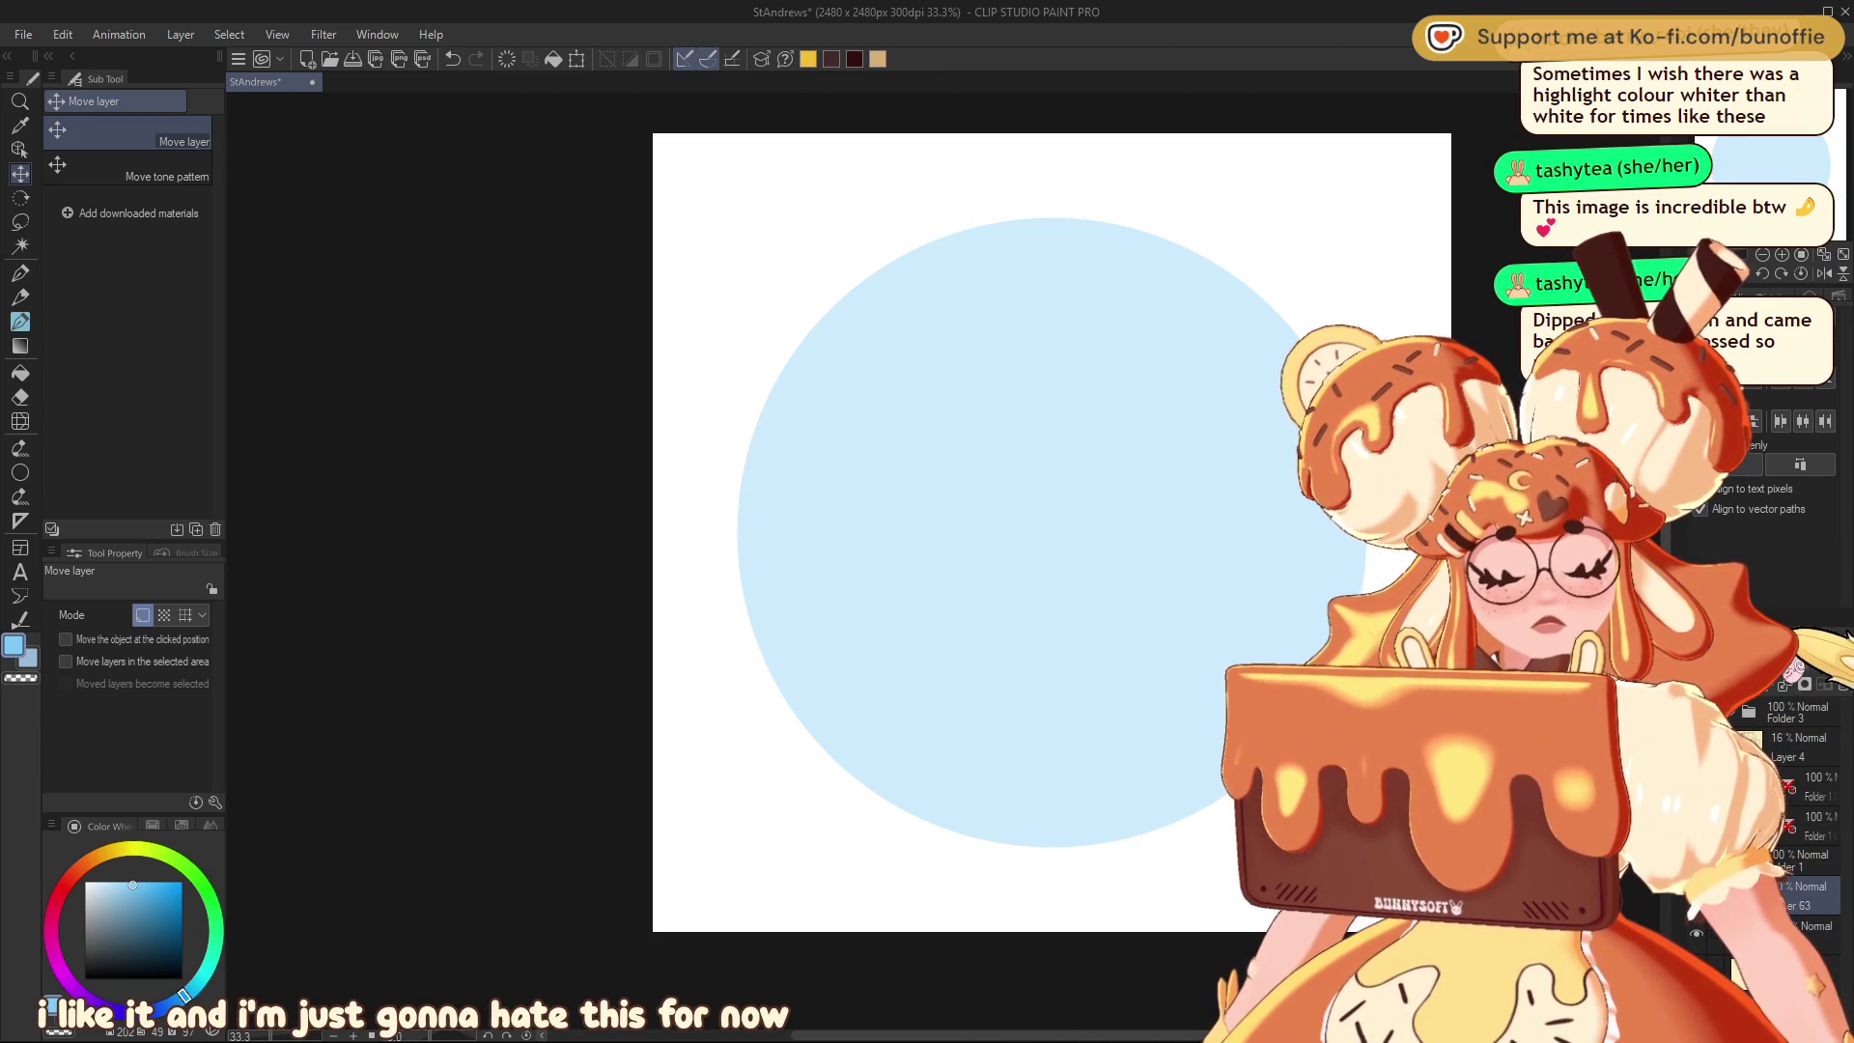
Lower the circle layer's opacity and load the Pastel K Charcoal brush at size 200
{"action": "left_click", "coordinate": [1697, 747]}
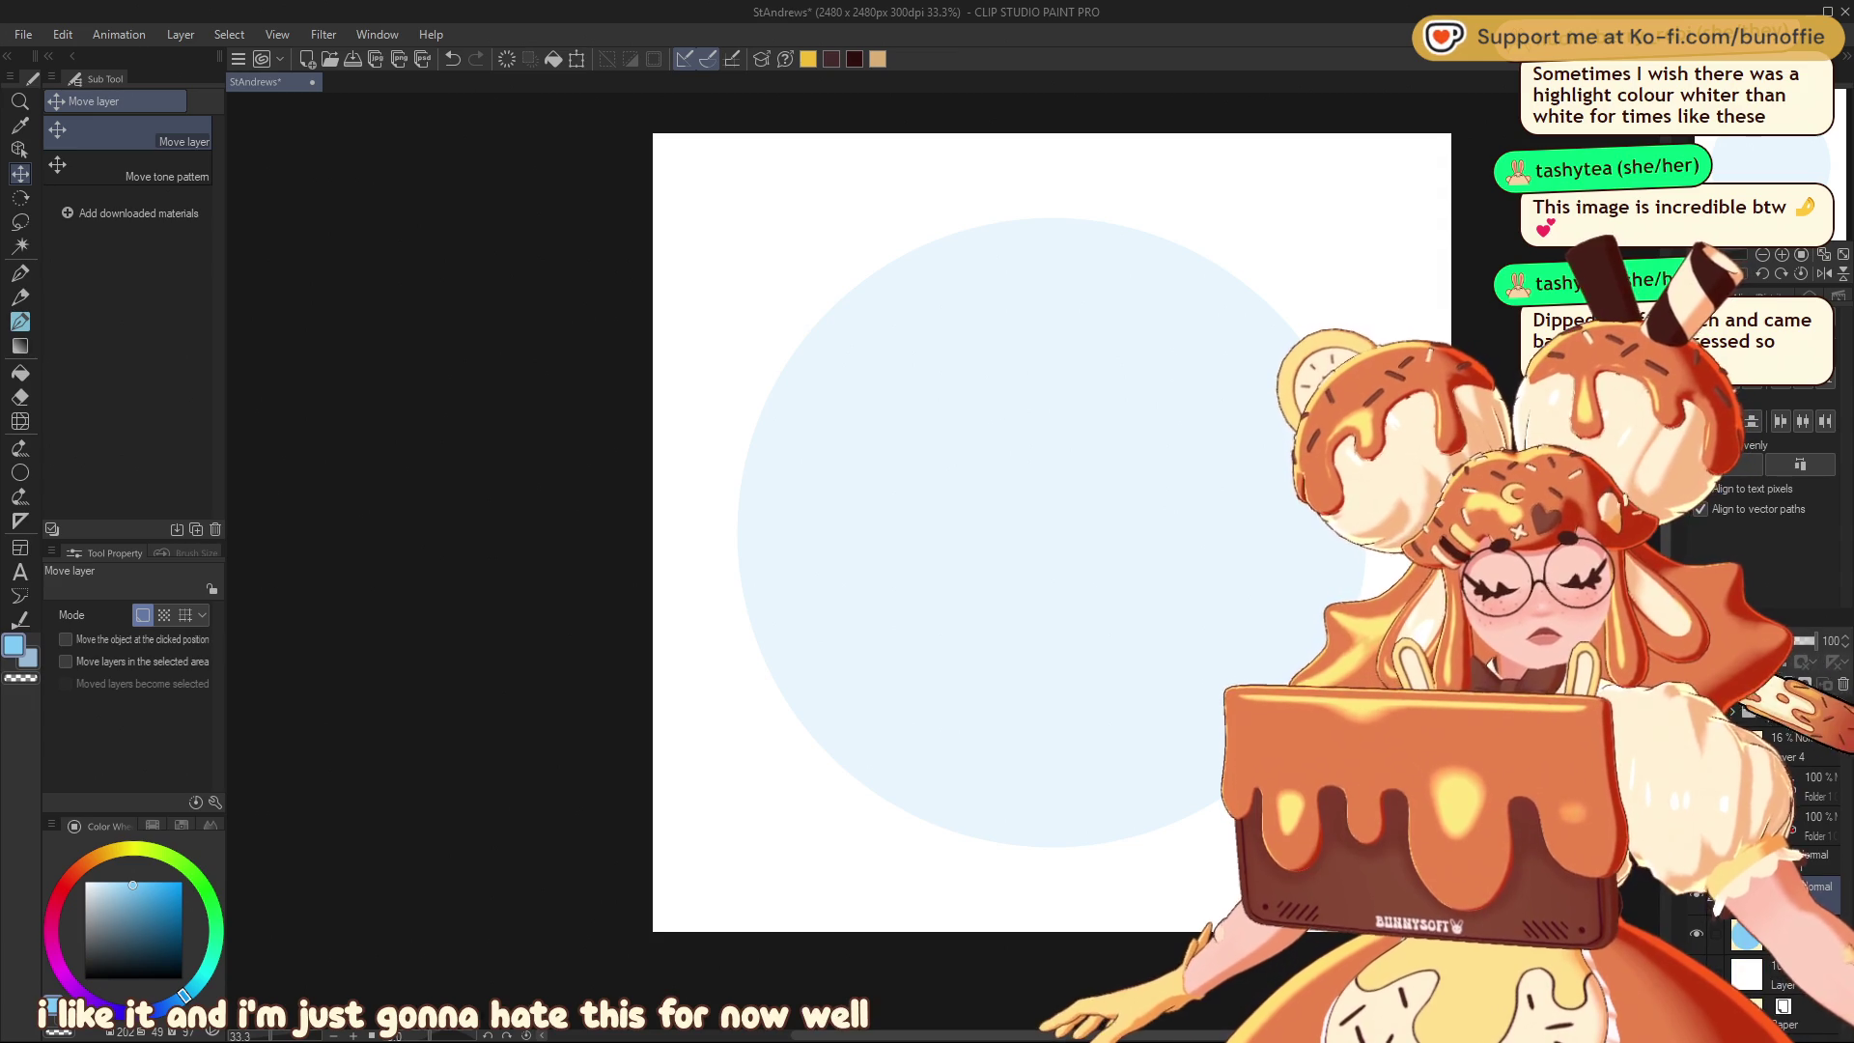
{"action": "left_click", "coordinate": [19, 273]}
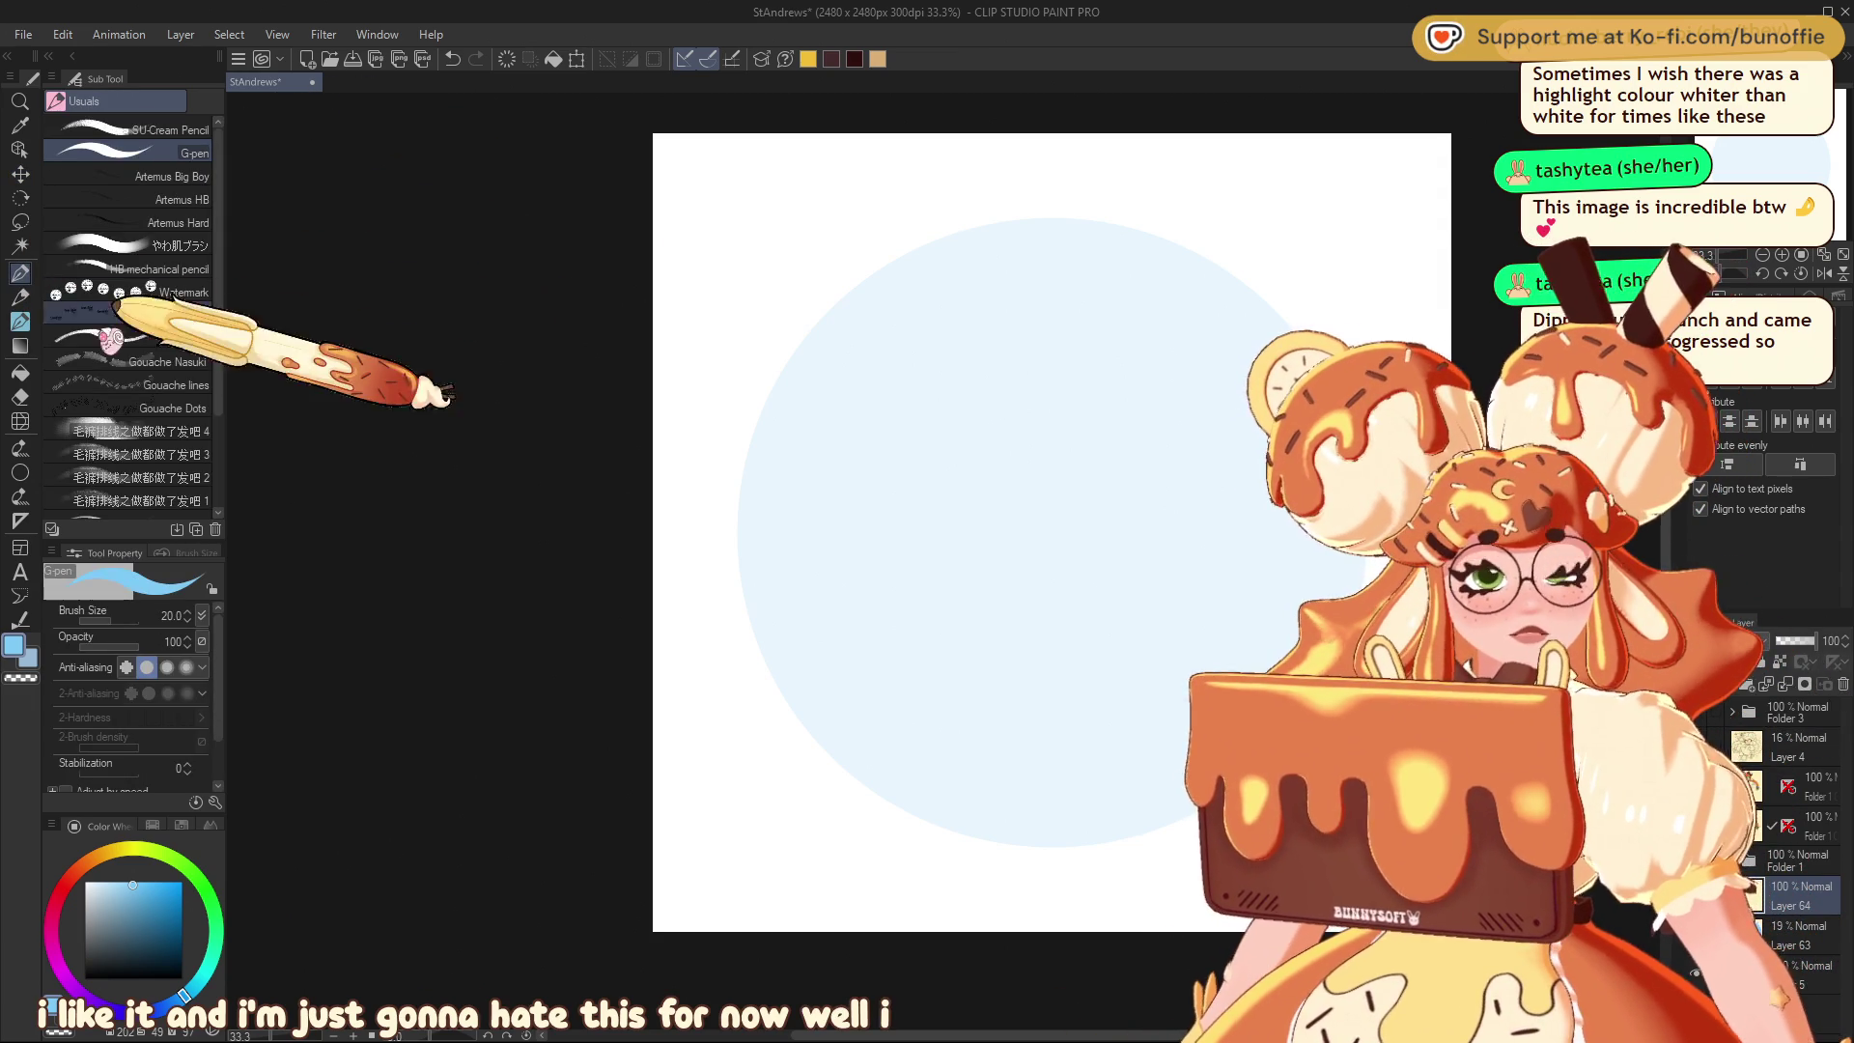
{"action": "left_click", "coordinate": [19, 297]}
{"action": "left_click", "coordinate": [135, 100]}
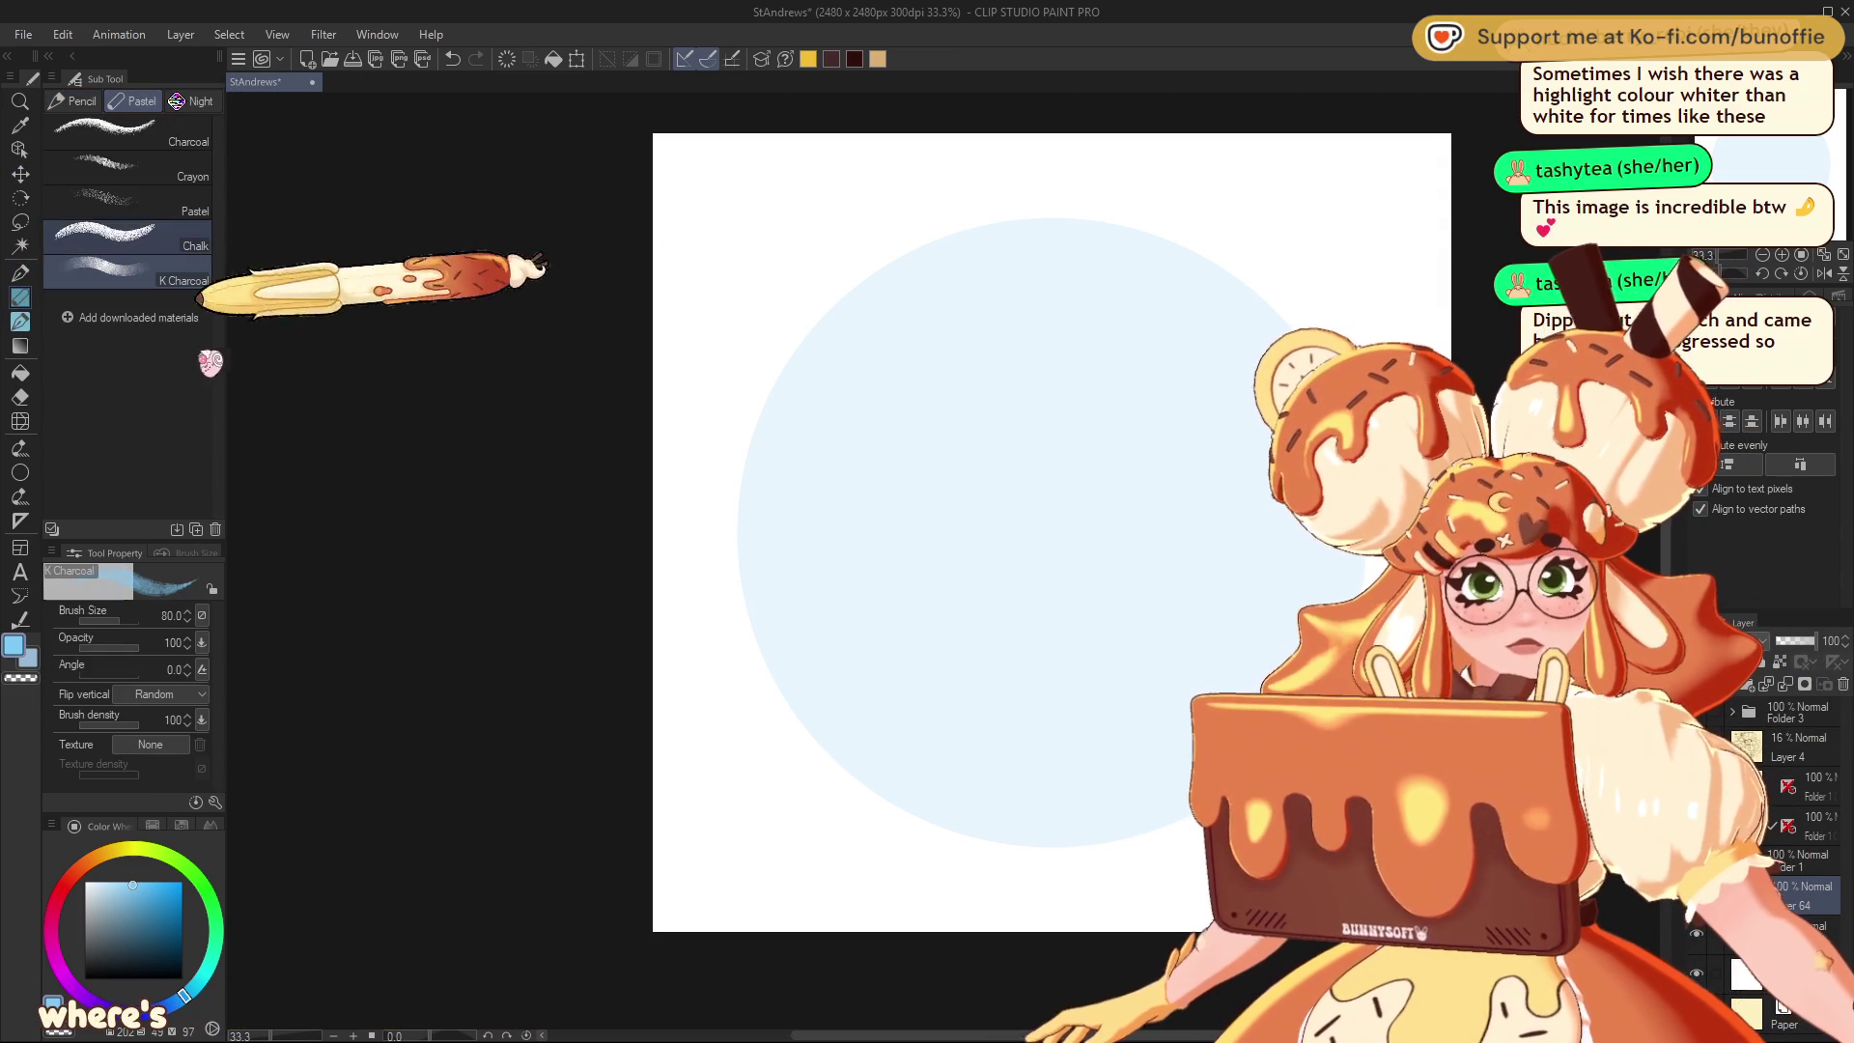
{"action": "key", "text": "bracketright"}
{"action": "key", "text": "bracketright"}
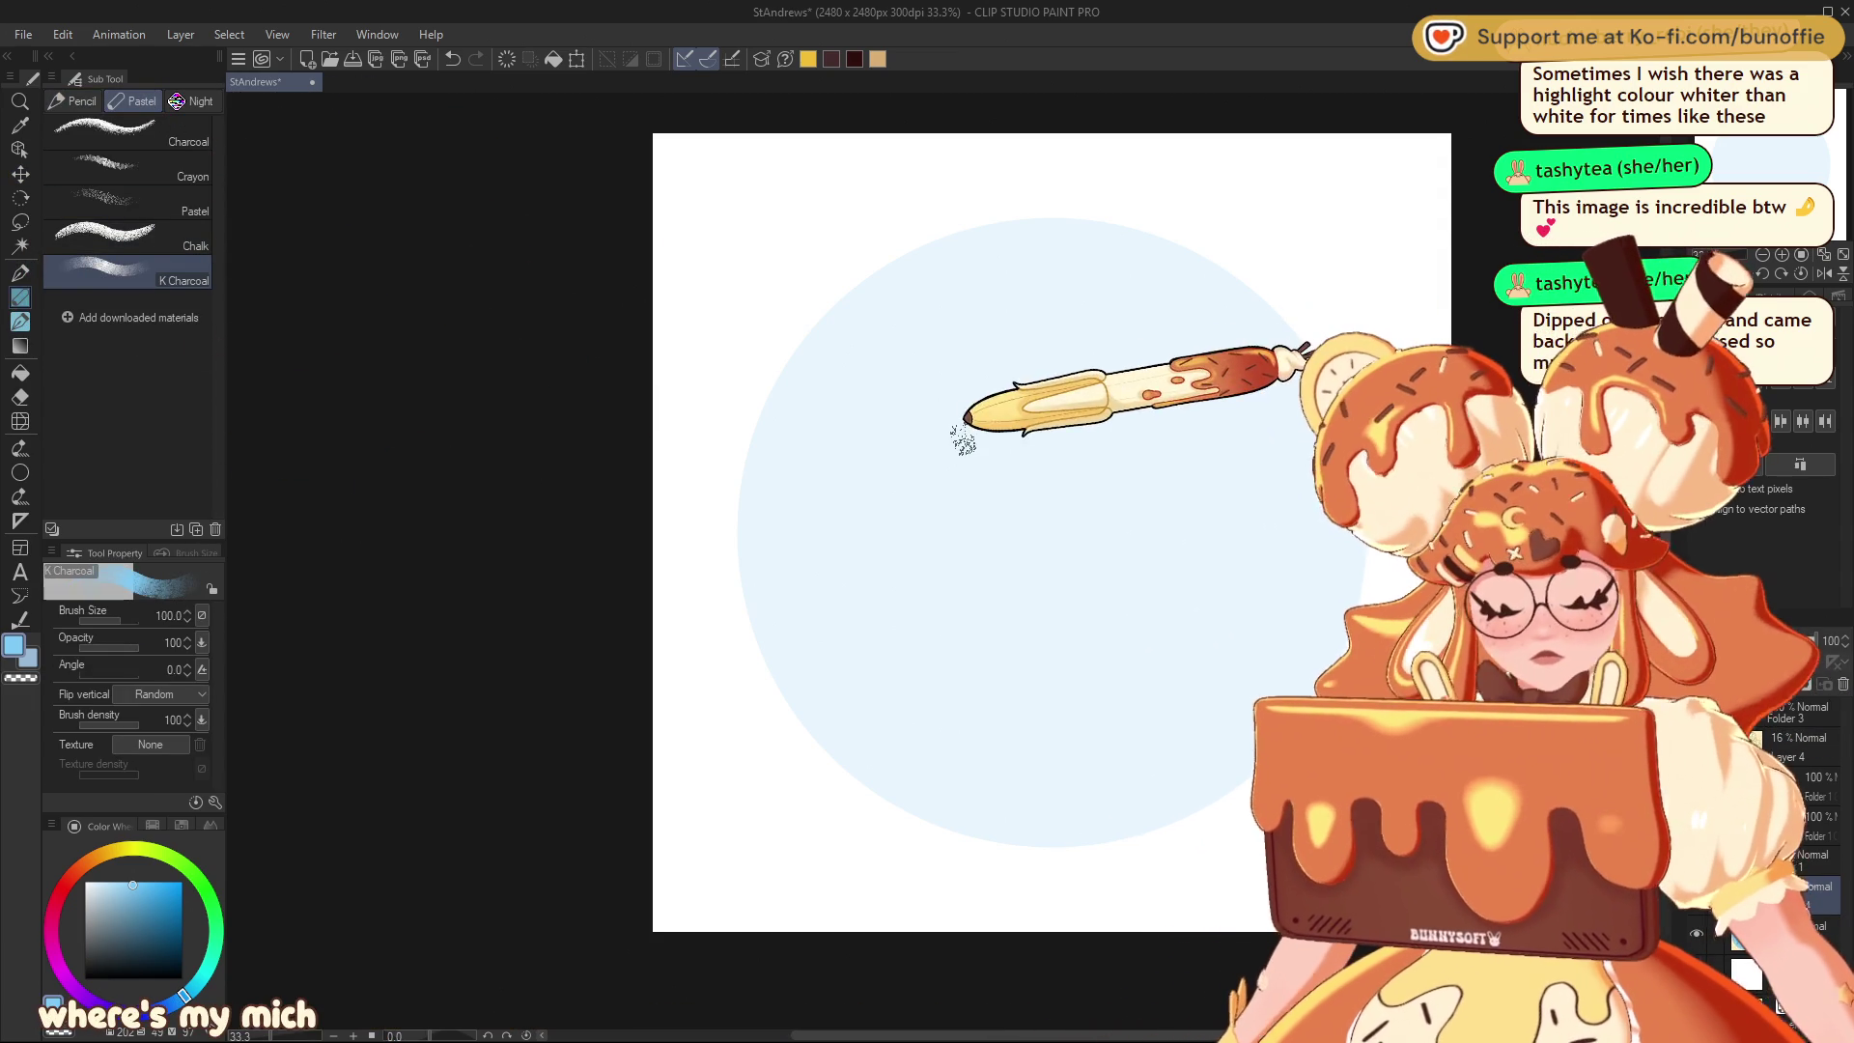
{"action": "key", "text": "bracketright"}
{"action": "key", "text": "bracketright"}
{"action": "key", "text": "bracketright"}
Paint chalky blue charcoal strokes over the circle, shading its lower-left and right edge
{"action": "mouse_move", "coordinate": [1060, 538]}
{"action": "left_mouse_down"}
{"action": "mouse_move", "coordinate": [1027, 530]}
{"action": "mouse_move", "coordinate": [985, 467]}
{"action": "mouse_move", "coordinate": [1188, 462]}
{"action": "mouse_move", "coordinate": [970, 398]}
{"action": "mouse_move", "coordinate": [884, 449]}
{"action": "mouse_move", "coordinate": [888, 517]}
{"action": "mouse_move", "coordinate": [1124, 599]}
{"action": "mouse_move", "coordinate": [993, 518]}
{"action": "mouse_move", "coordinate": [1097, 496]}
{"action": "mouse_move", "coordinate": [1031, 667]}
{"action": "mouse_move", "coordinate": [966, 332]}
{"action": "mouse_move", "coordinate": [786, 530]}
{"action": "mouse_move", "coordinate": [828, 352]}
{"action": "mouse_move", "coordinate": [911, 281]}
{"action": "mouse_move", "coordinate": [981, 281]}
{"action": "mouse_move", "coordinate": [951, 376]}
{"action": "mouse_move", "coordinate": [1018, 323]}
{"action": "mouse_move", "coordinate": [853, 426]}
{"action": "mouse_move", "coordinate": [849, 496]}
{"action": "mouse_move", "coordinate": [835, 429]}
{"action": "mouse_move", "coordinate": [886, 294]}
{"action": "mouse_move", "coordinate": [898, 302]}
{"action": "mouse_move", "coordinate": [840, 371]}
{"action": "mouse_move", "coordinate": [786, 518]}
{"action": "mouse_move", "coordinate": [798, 728]}
{"action": "mouse_move", "coordinate": [878, 687]}
{"action": "mouse_move", "coordinate": [941, 711]}
{"action": "left_mouse_up"}
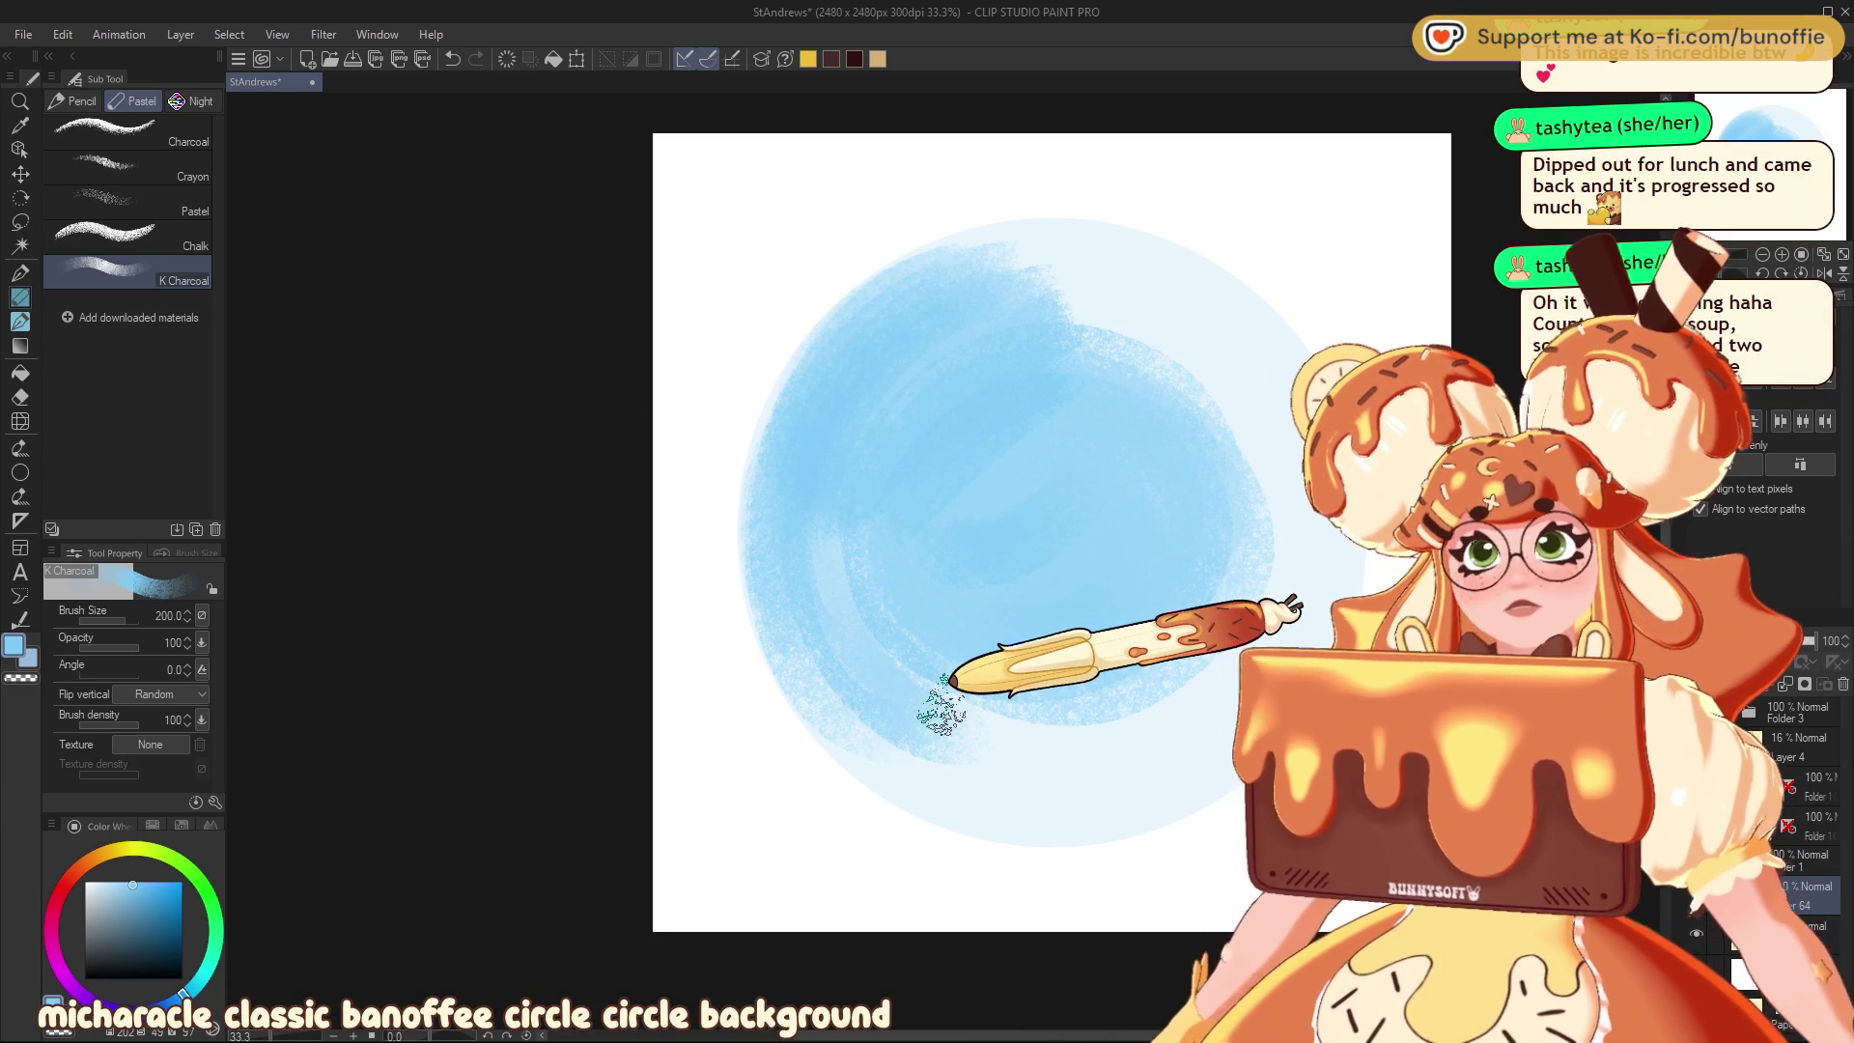
{"action": "mouse_move", "coordinate": [942, 712]}
{"action": "left_mouse_down"}
{"action": "mouse_move", "coordinate": [828, 682]}
{"action": "mouse_move", "coordinate": [919, 654]}
{"action": "mouse_move", "coordinate": [960, 670]}
{"action": "mouse_move", "coordinate": [1002, 774]}
{"action": "mouse_move", "coordinate": [960, 786]}
{"action": "mouse_move", "coordinate": [1019, 792]}
{"action": "mouse_move", "coordinate": [841, 720]}
{"action": "mouse_move", "coordinate": [912, 787]}
{"action": "mouse_move", "coordinate": [1051, 819]}
{"action": "mouse_move", "coordinate": [1209, 749]}
{"action": "mouse_move", "coordinate": [981, 766]}
{"action": "mouse_move", "coordinate": [1207, 643]}
{"action": "mouse_move", "coordinate": [1304, 623]}
{"action": "left_mouse_up"}
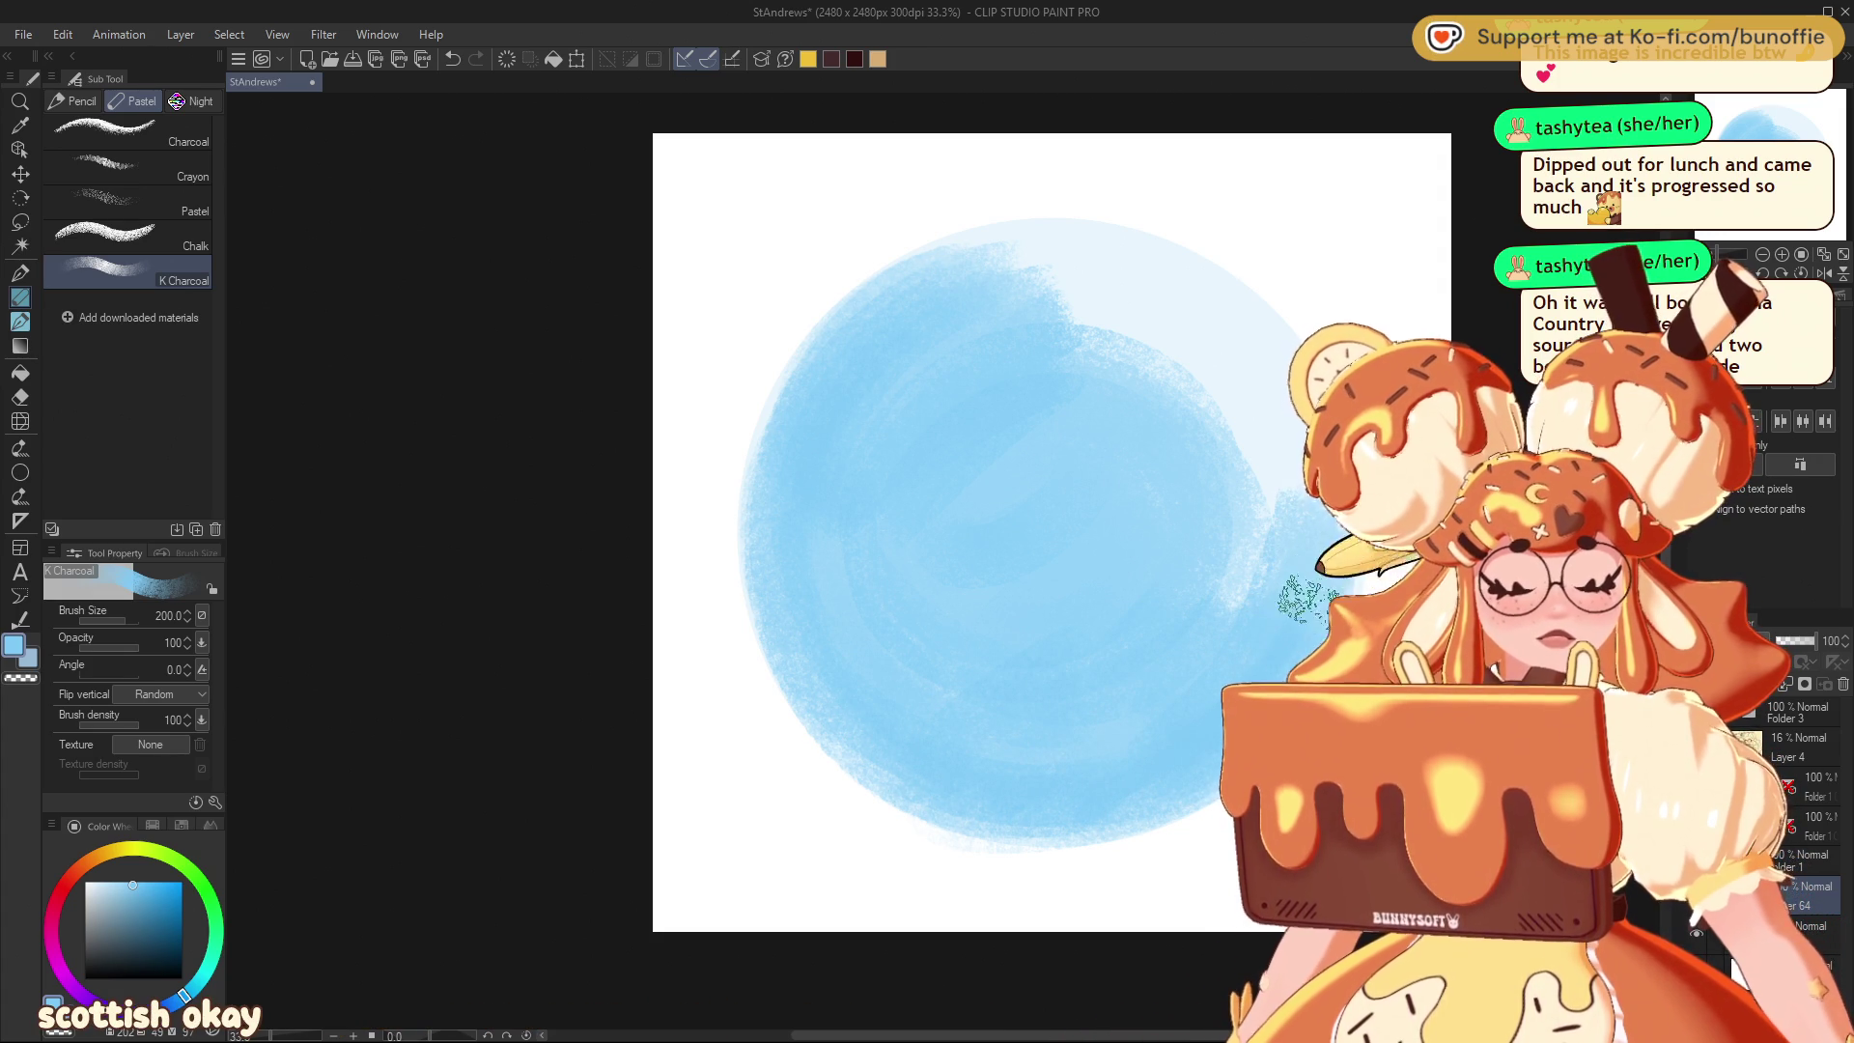
{"action": "left_click_drag", "start_coordinate": [1299, 504], "coordinate": [1243, 310]}
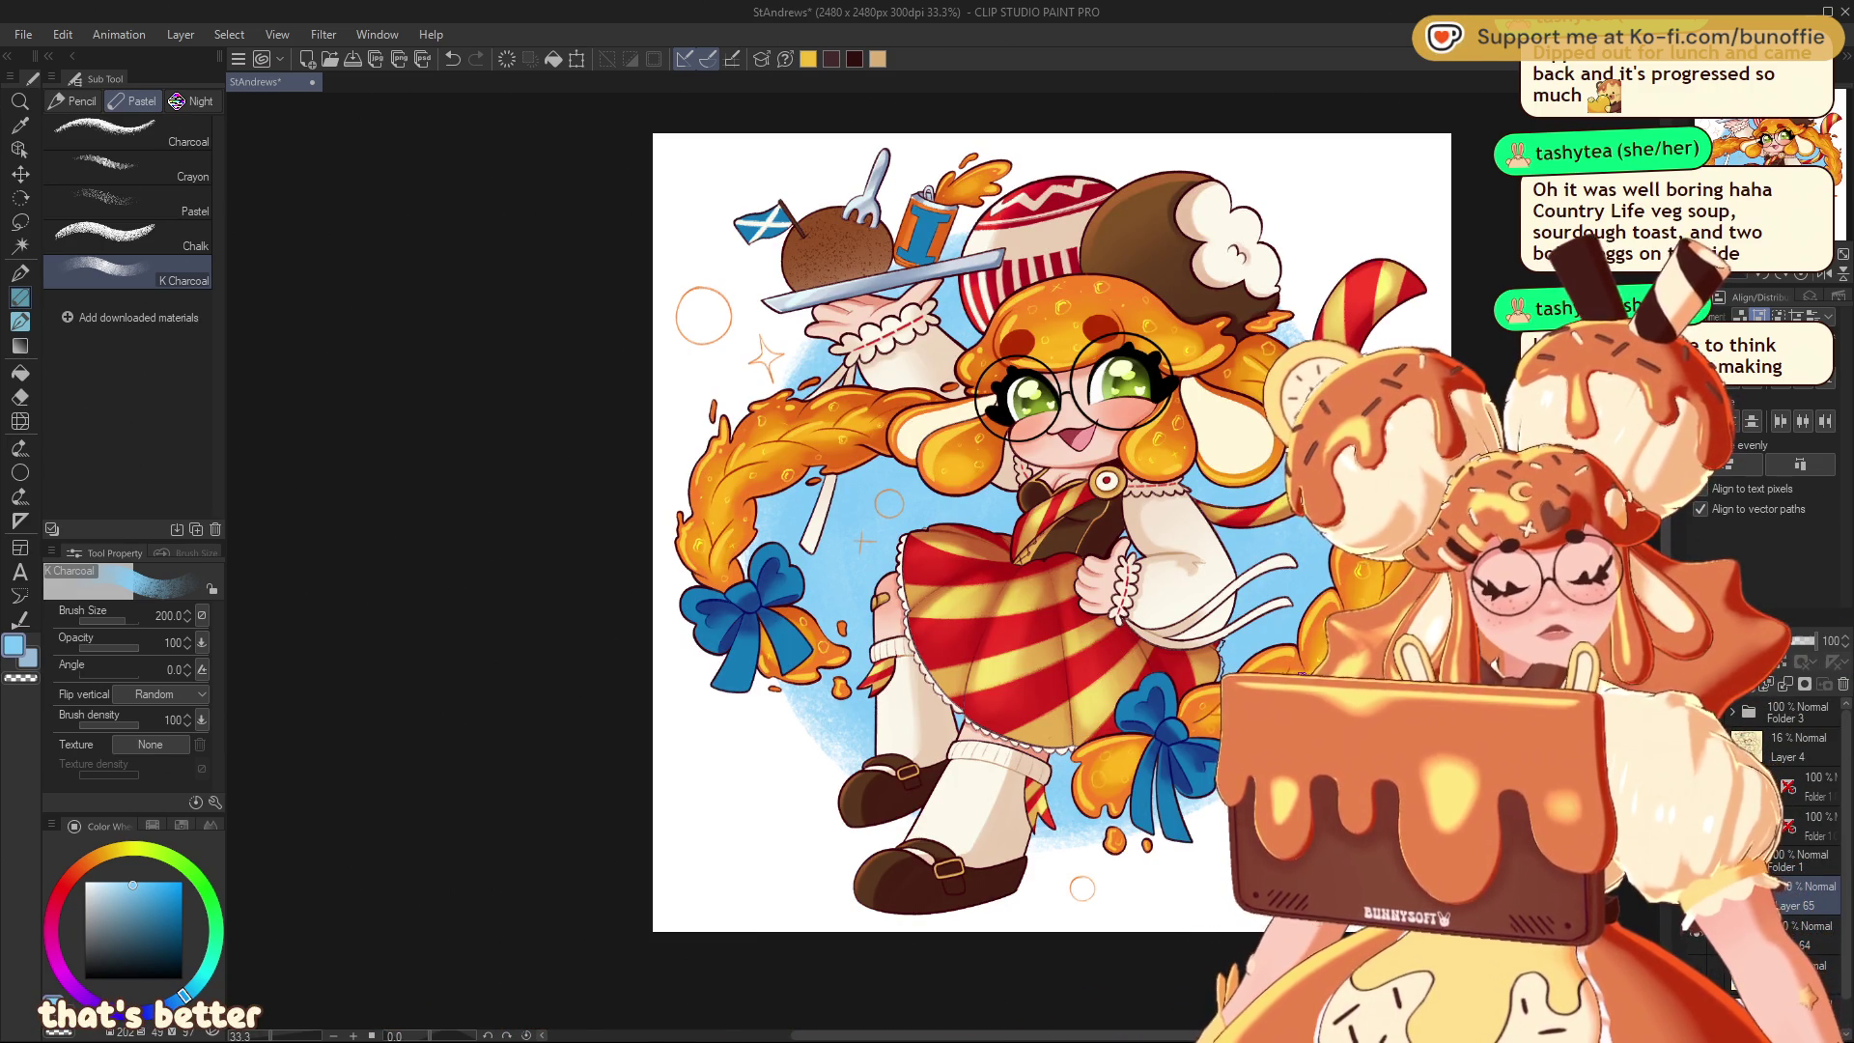
Switch to white and dab K Charcoal texture patches over the blue circle's edges
{"action": "left_click", "coordinate": [85, 882]}
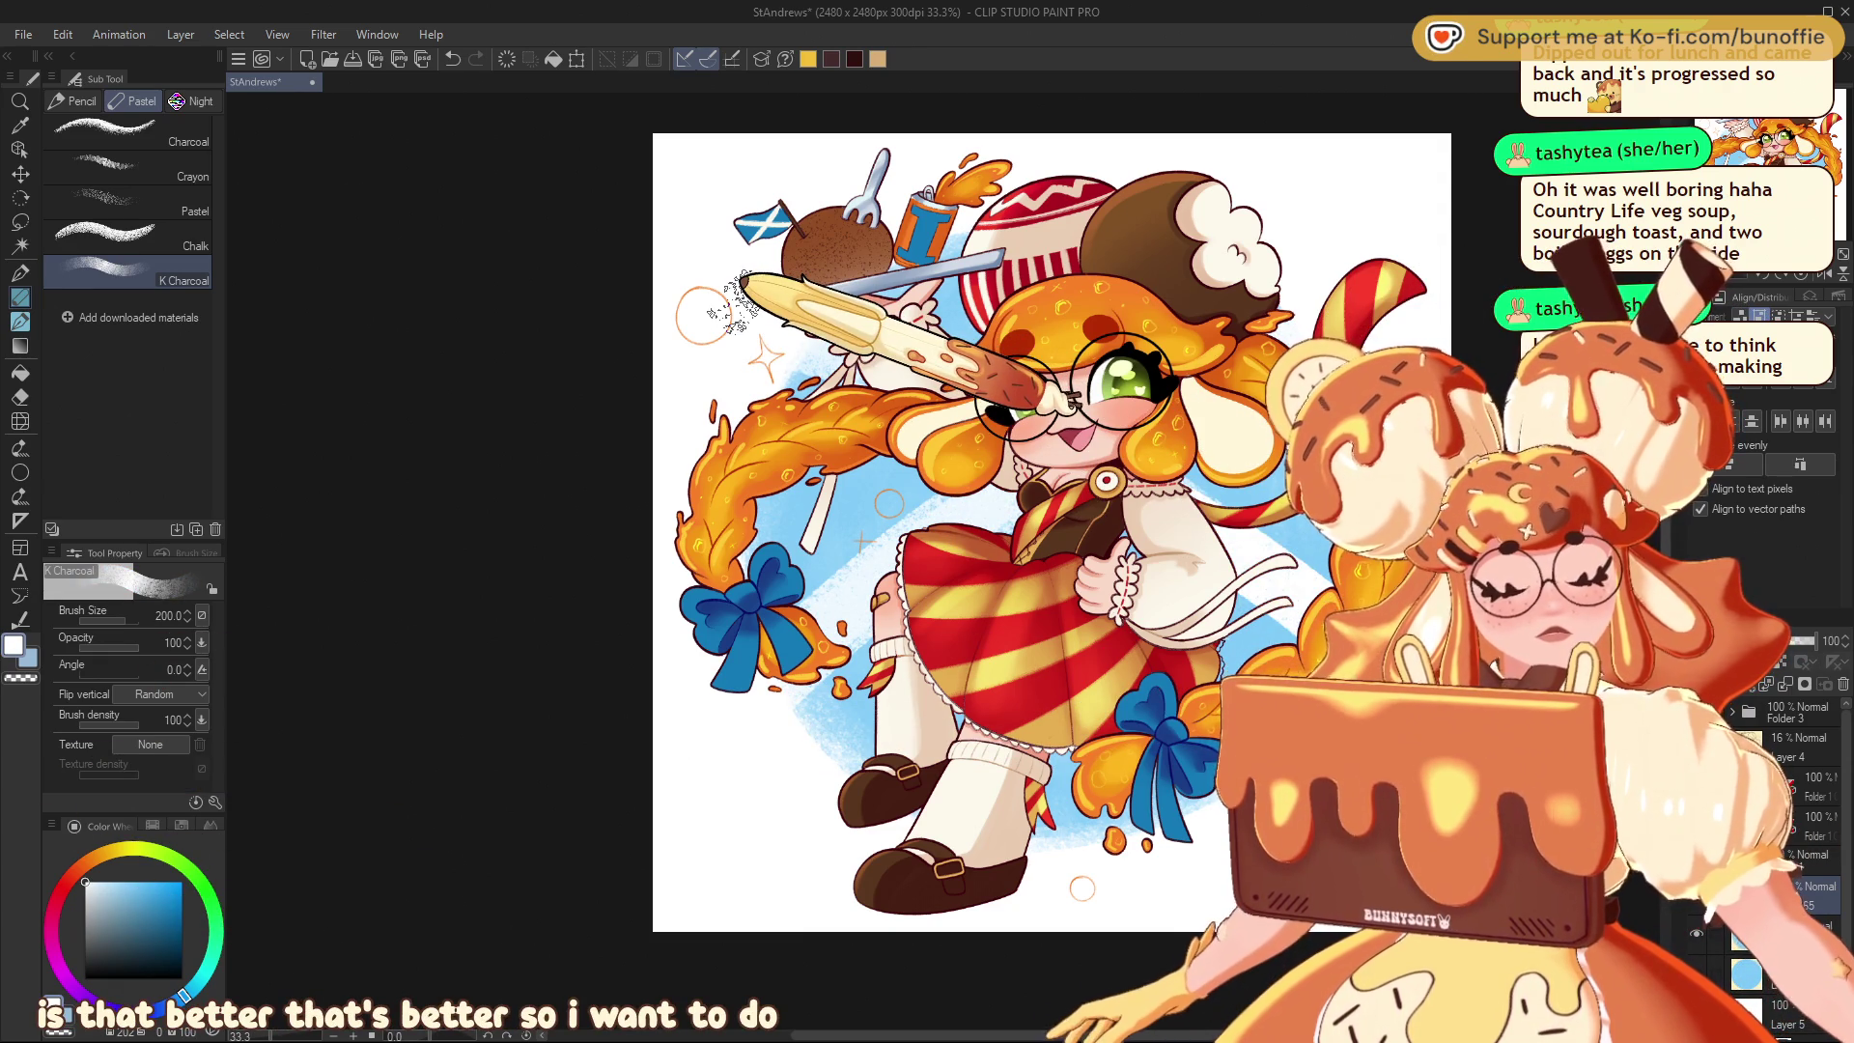
{"action": "scroll", "coordinate": [943, 562], "scroll_direction": "down", "scroll_amount": 1}
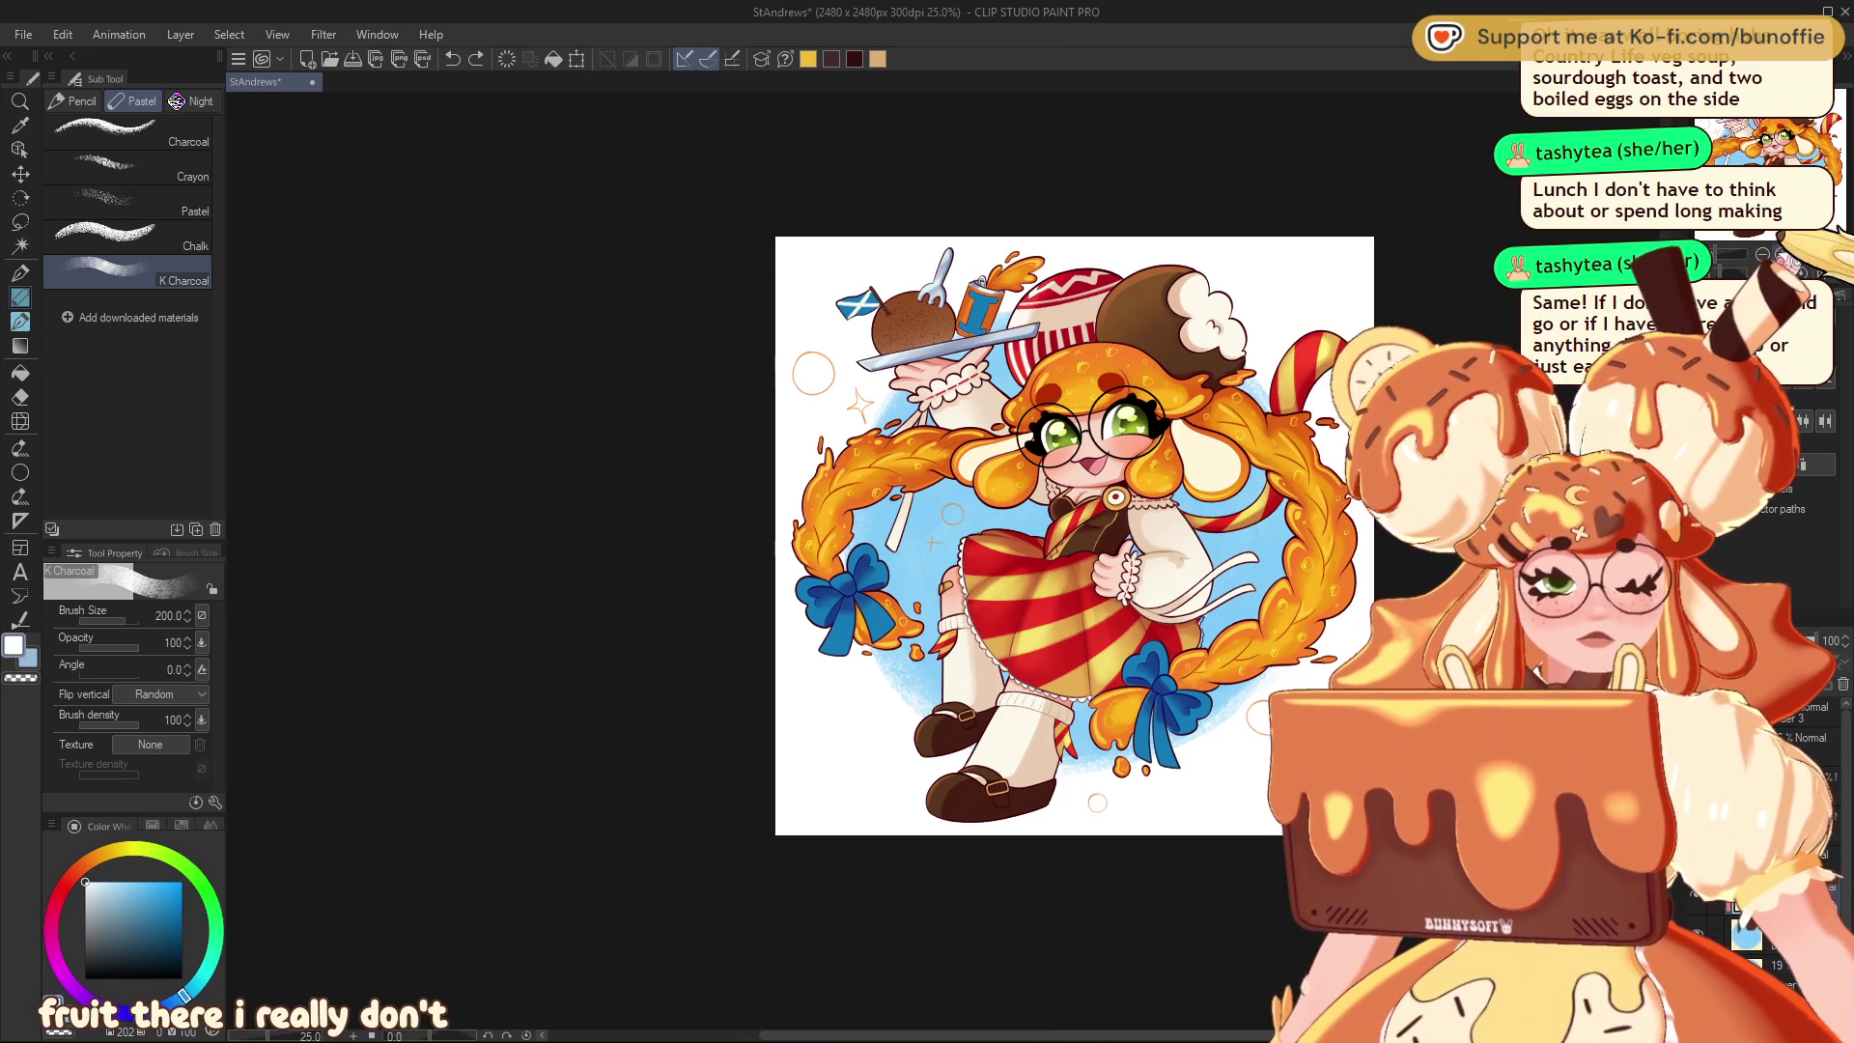
Zoom to the face at 150% and draw a thin white highlight inside the left lens
{"action": "scroll", "coordinate": [976, 468], "scroll_direction": "up", "scroll_amount": 3}
{"action": "left_click_drag", "start_coordinate": [966, 482], "coordinate": [594, 570]}
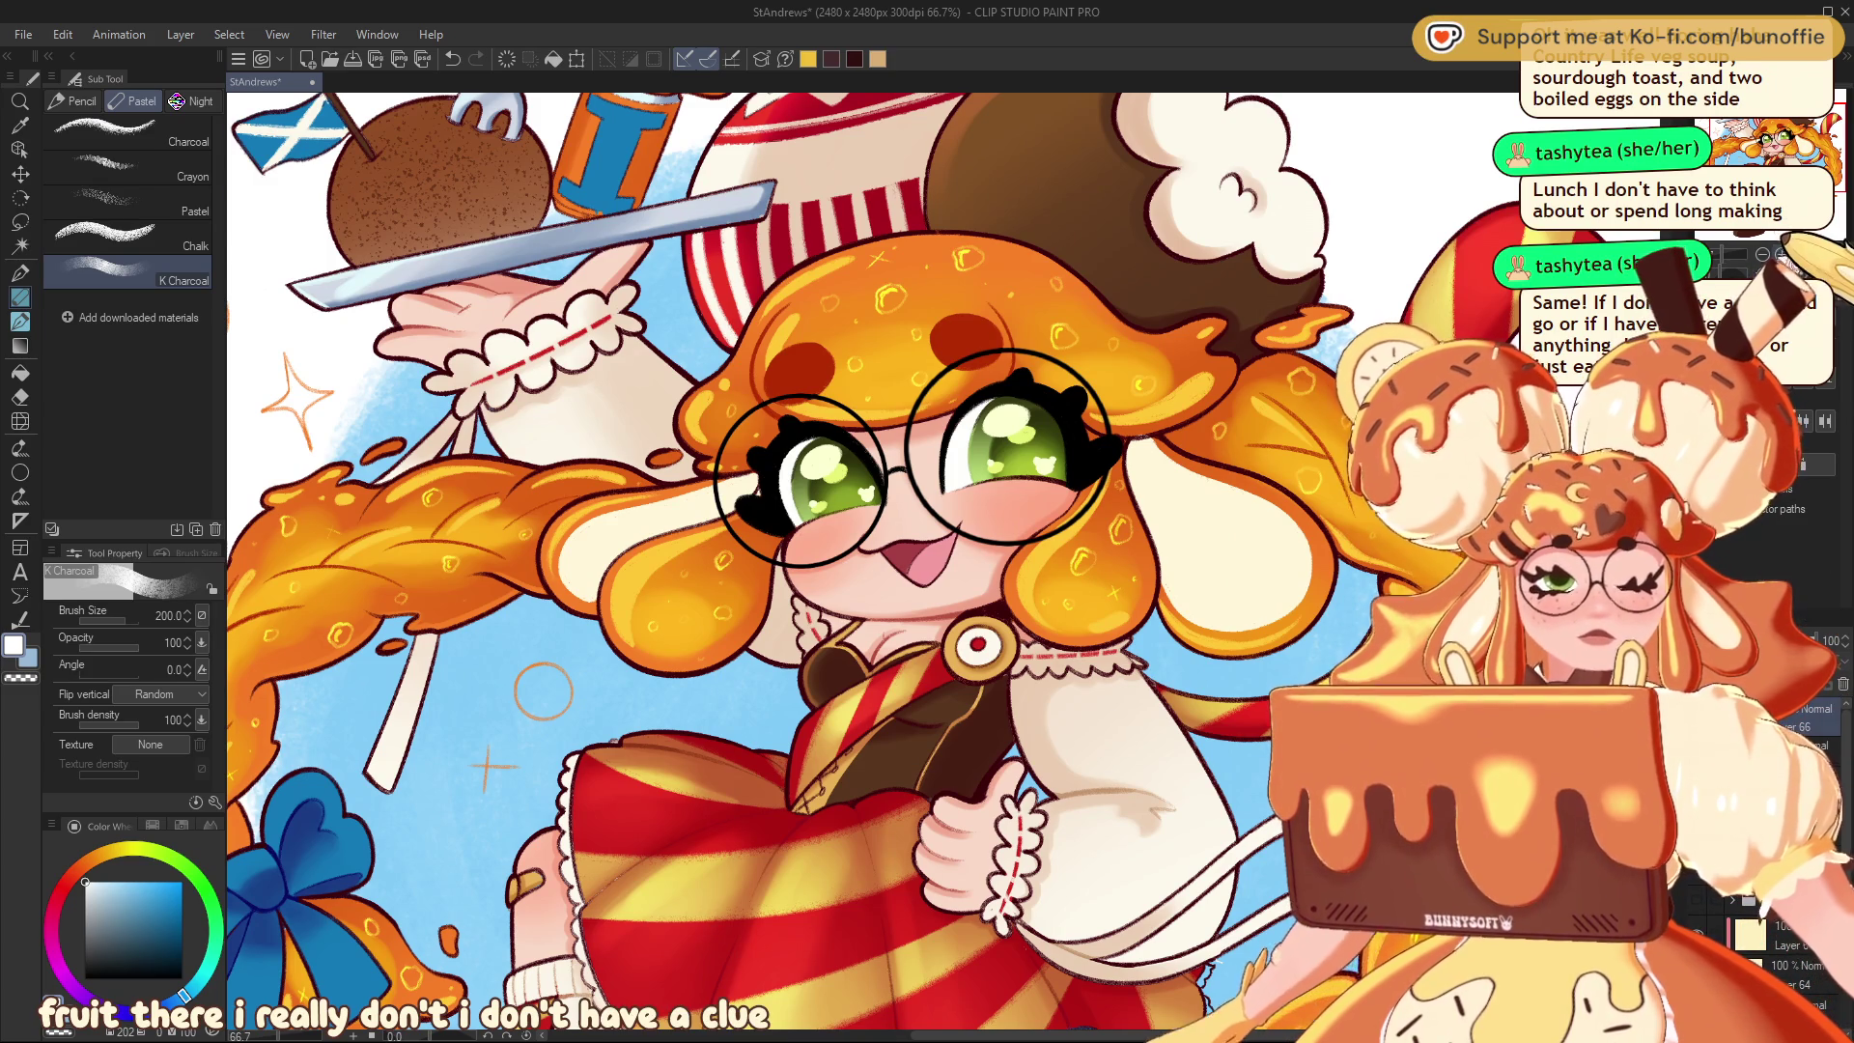
{"action": "scroll", "coordinate": [753, 404], "scroll_direction": "up", "scroll_amount": 5}
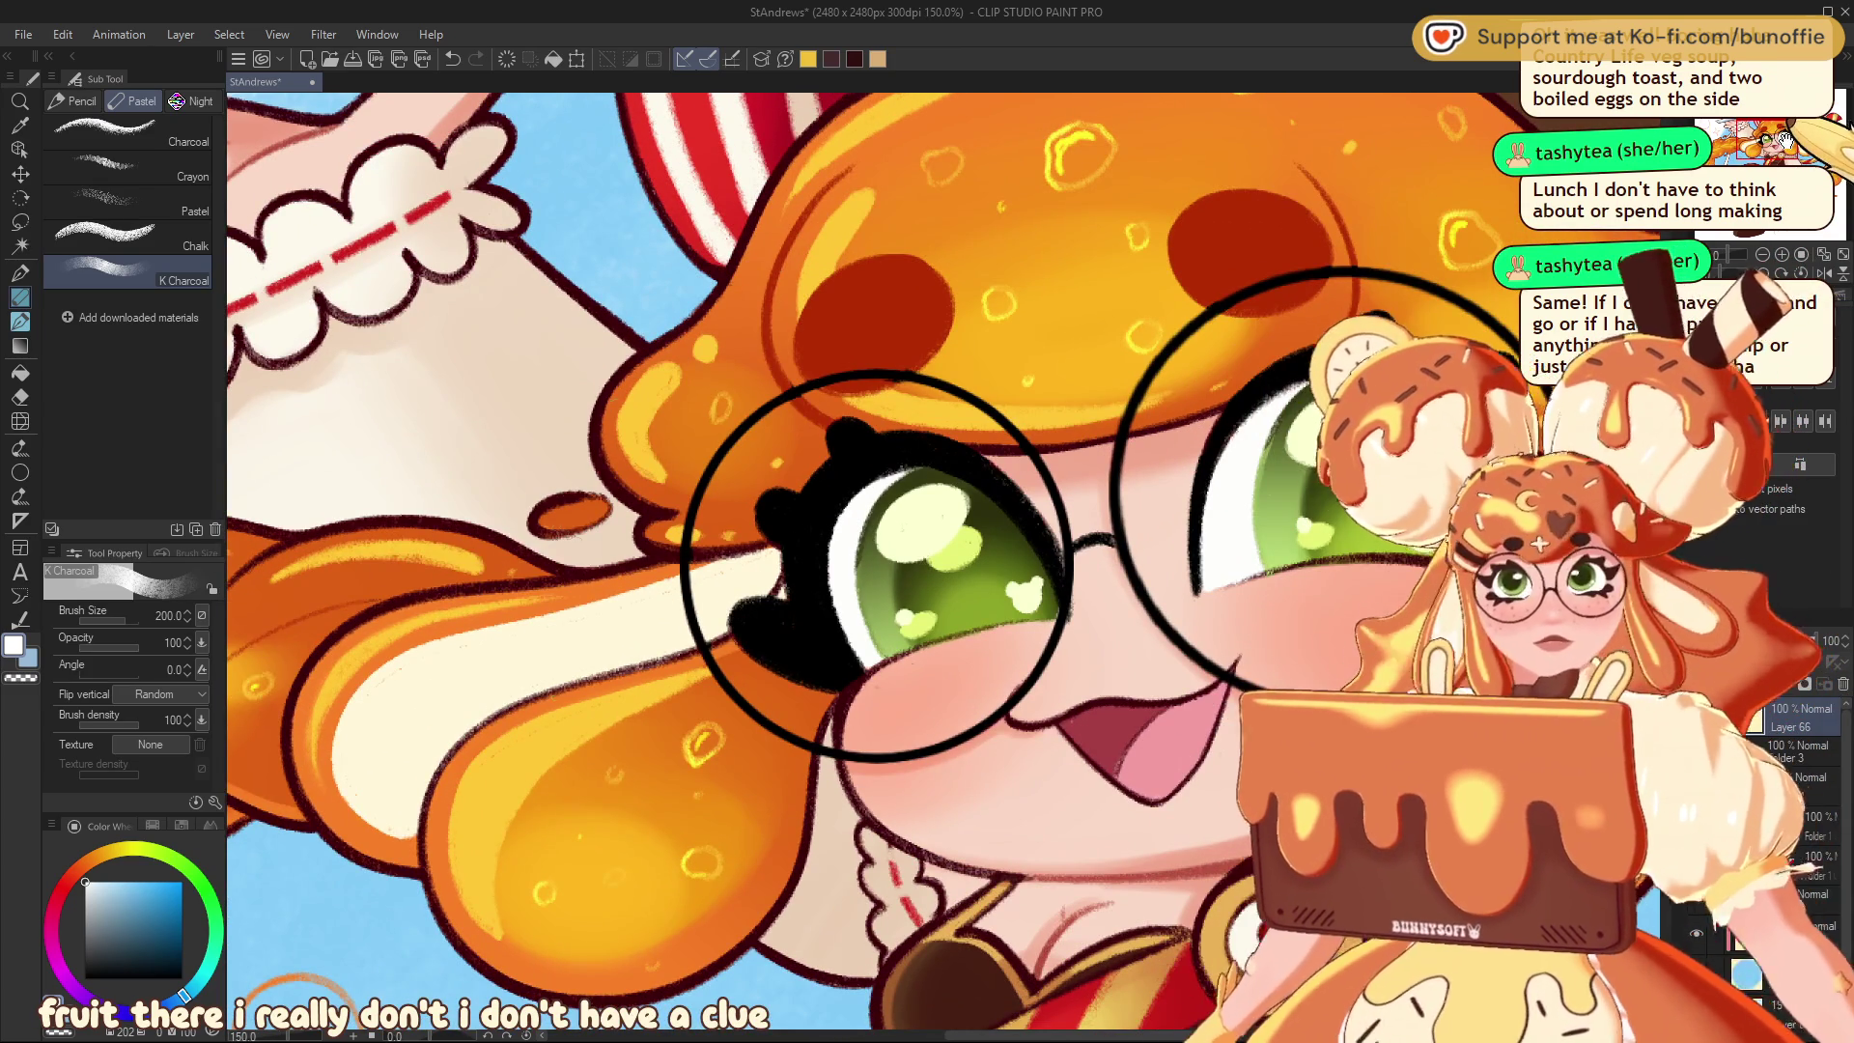
{"action": "left_click", "coordinate": [20, 298]}
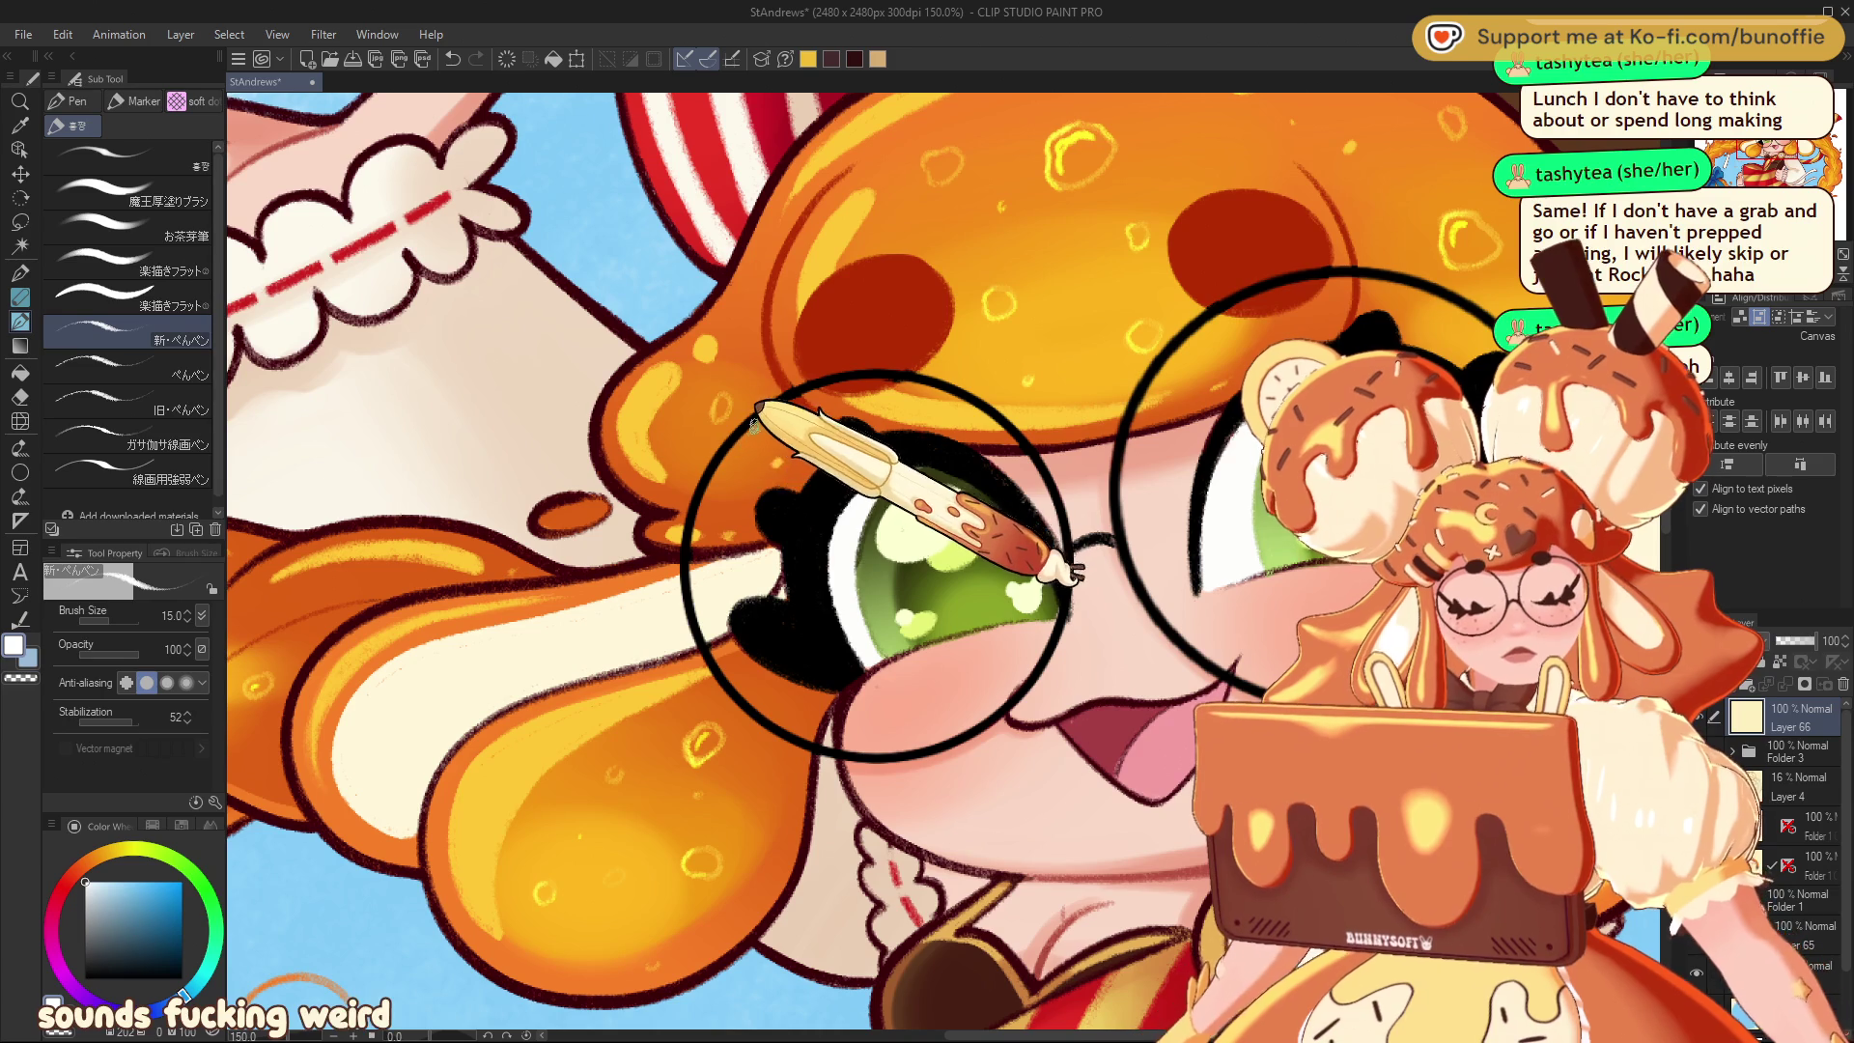
{"action": "mouse_move", "coordinate": [700, 527]}
{"action": "left_mouse_down"}
{"action": "mouse_move", "coordinate": [740, 439]}
{"action": "mouse_move", "coordinate": [757, 530]}
{"action": "mouse_move", "coordinate": [703, 615]}
{"action": "left_mouse_up"}
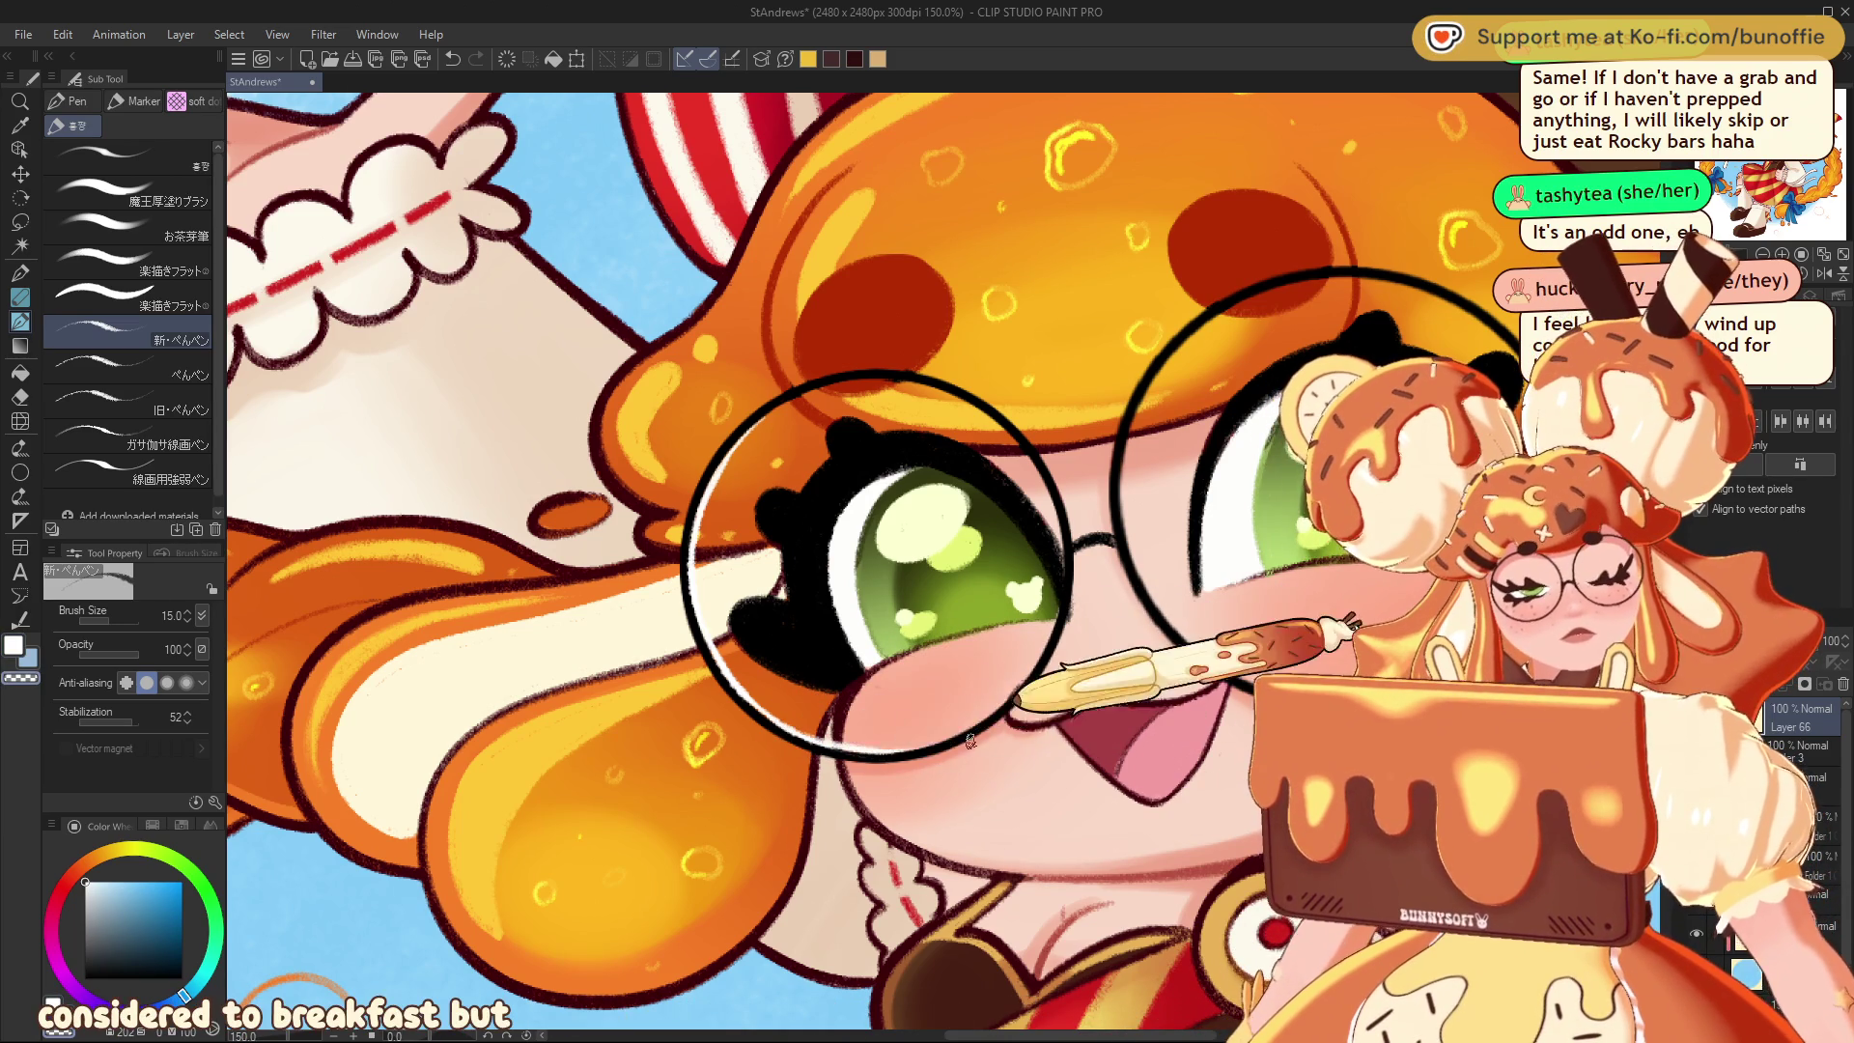
{"action": "mouse_move", "coordinate": [874, 570]}
{"action": "left_mouse_down"}
{"action": "mouse_move", "coordinate": [889, 683]}
{"action": "mouse_move", "coordinate": [806, 787]}
{"action": "mouse_move", "coordinate": [621, 828]}
{"action": "mouse_move", "coordinate": [396, 676]}
{"action": "left_mouse_up"}
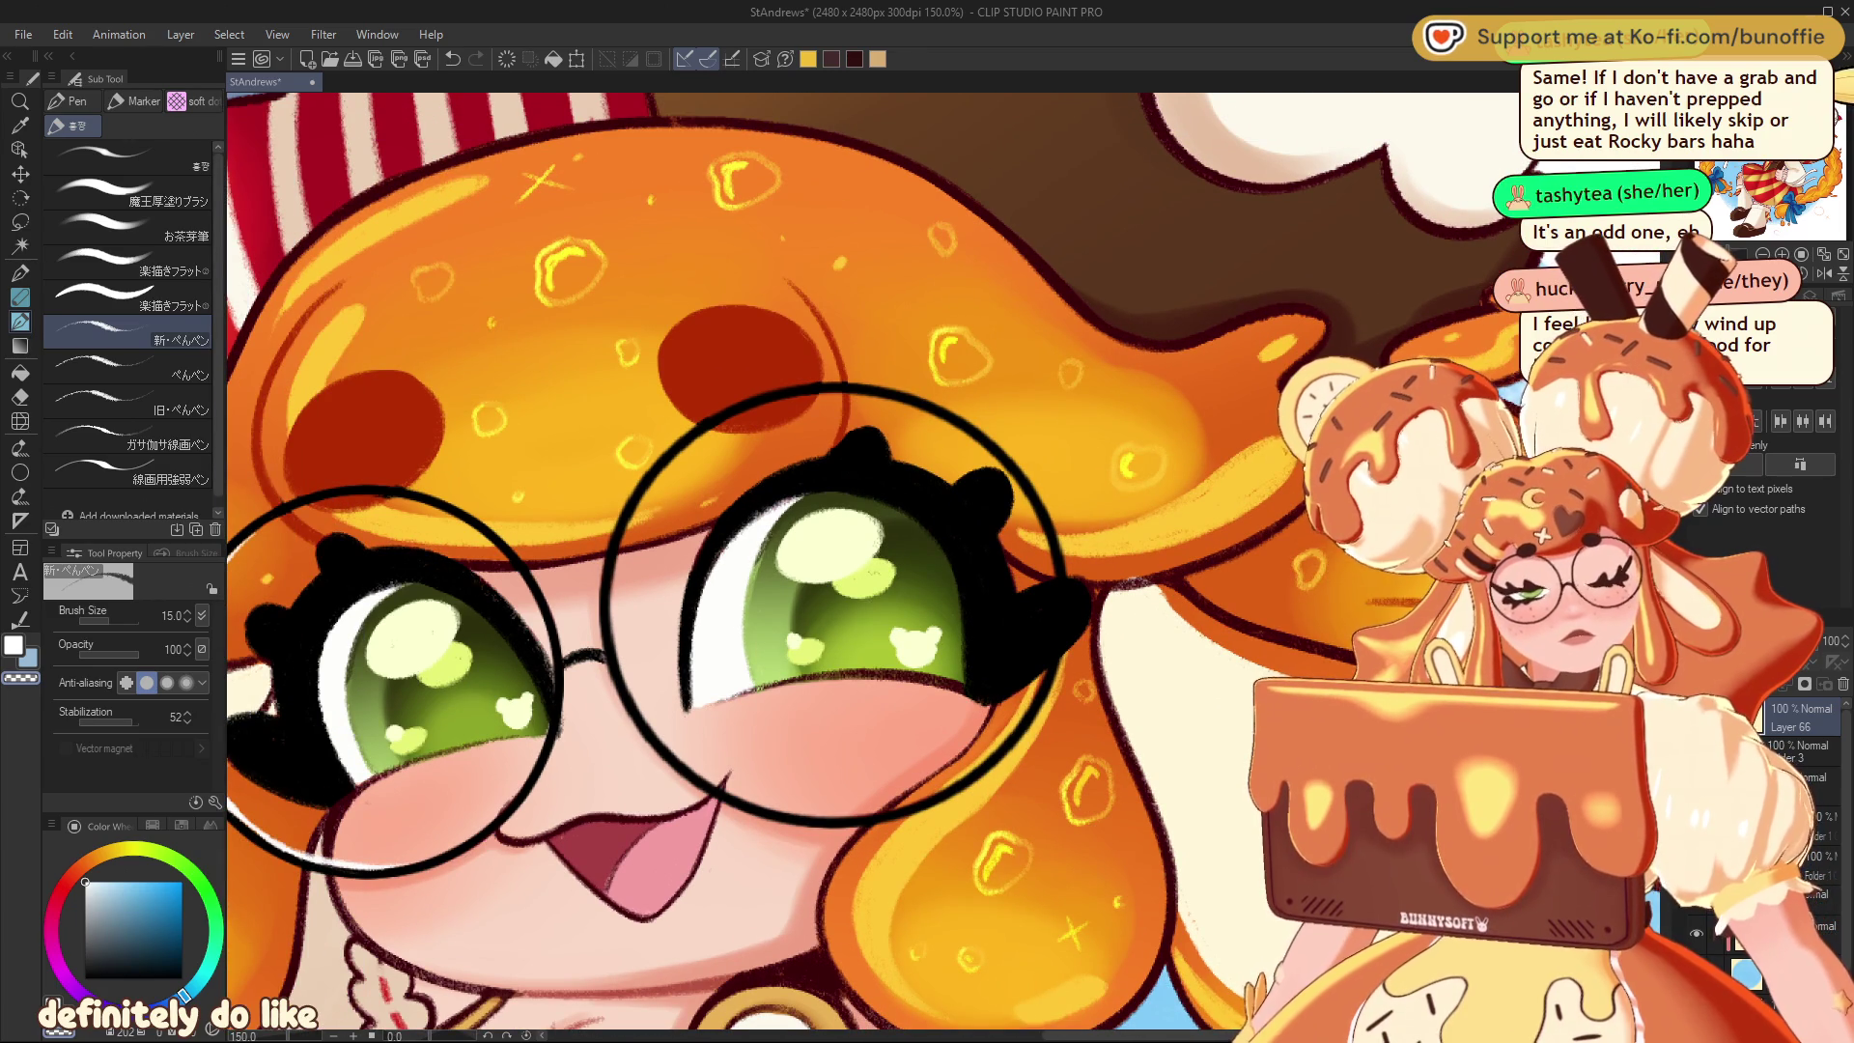
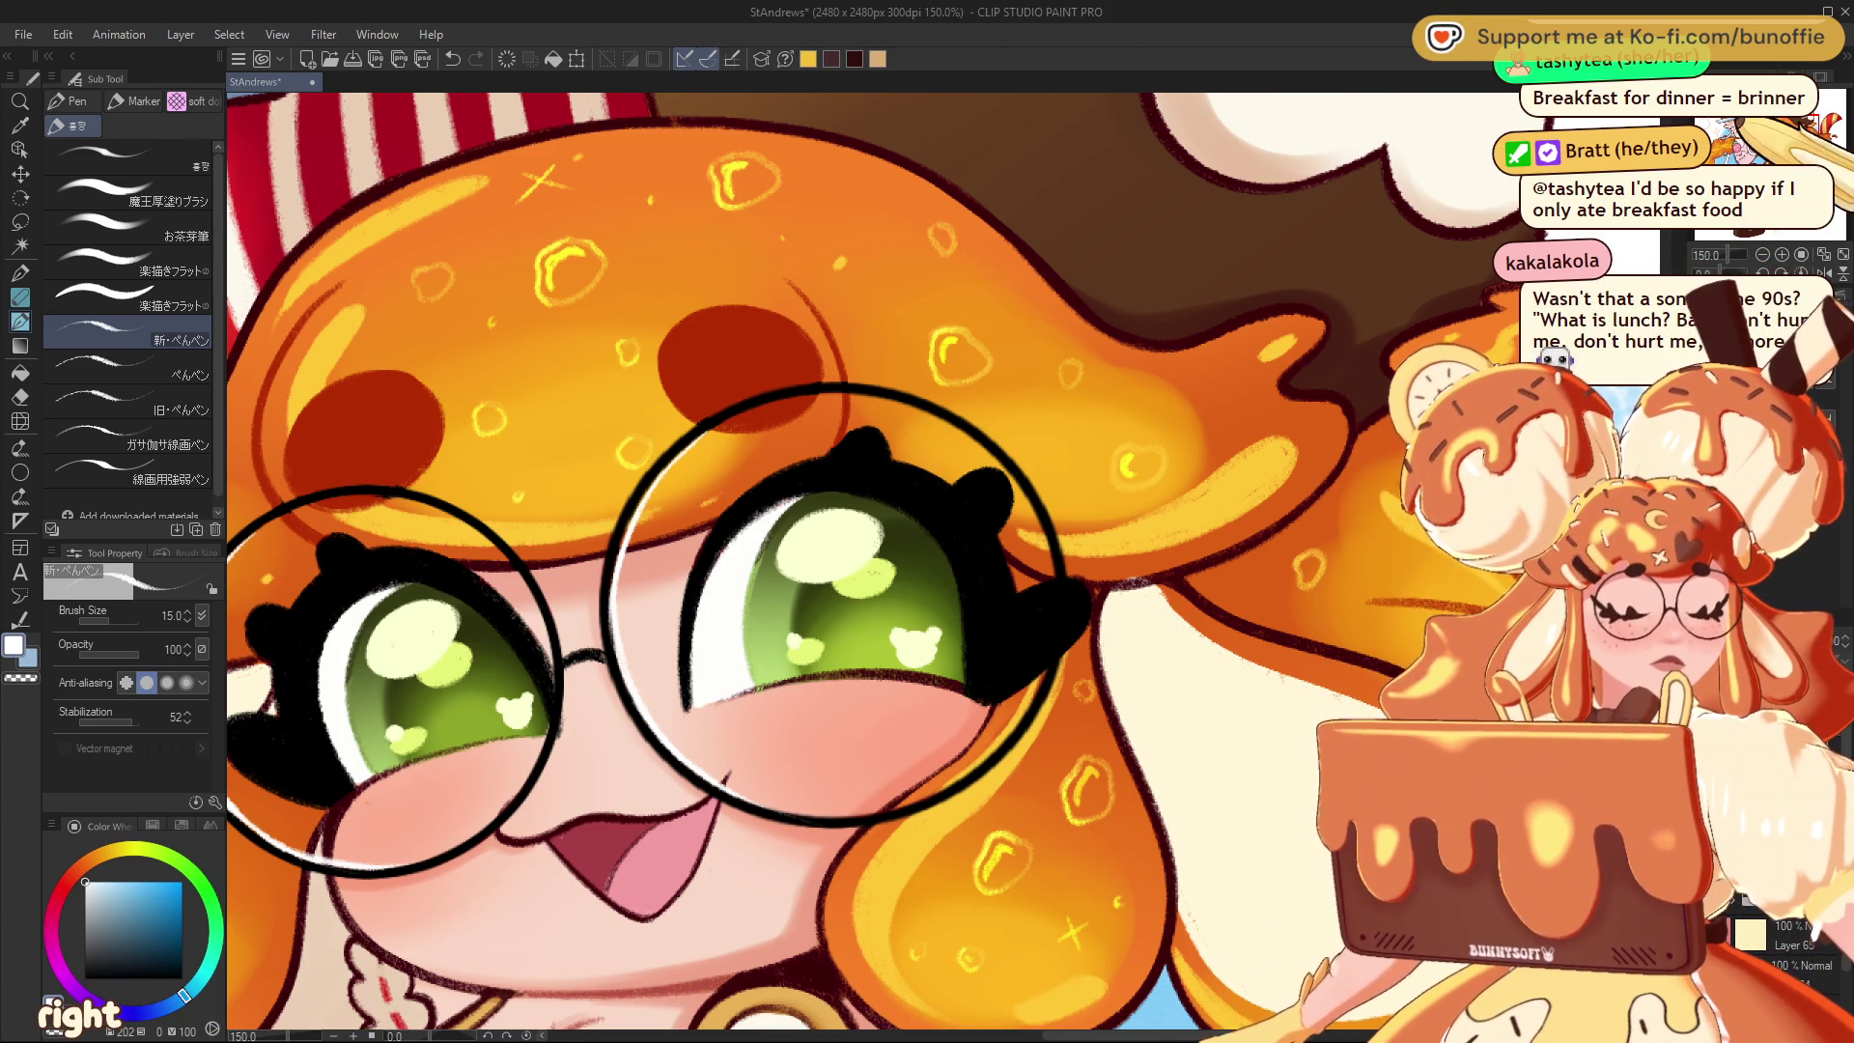
Zoom out to 33.3% so the whole chibi illustration shows, and switch to the G-pen
{"action": "scroll", "coordinate": [1768, 145], "scroll_direction": "down", "scroll_amount": 4}
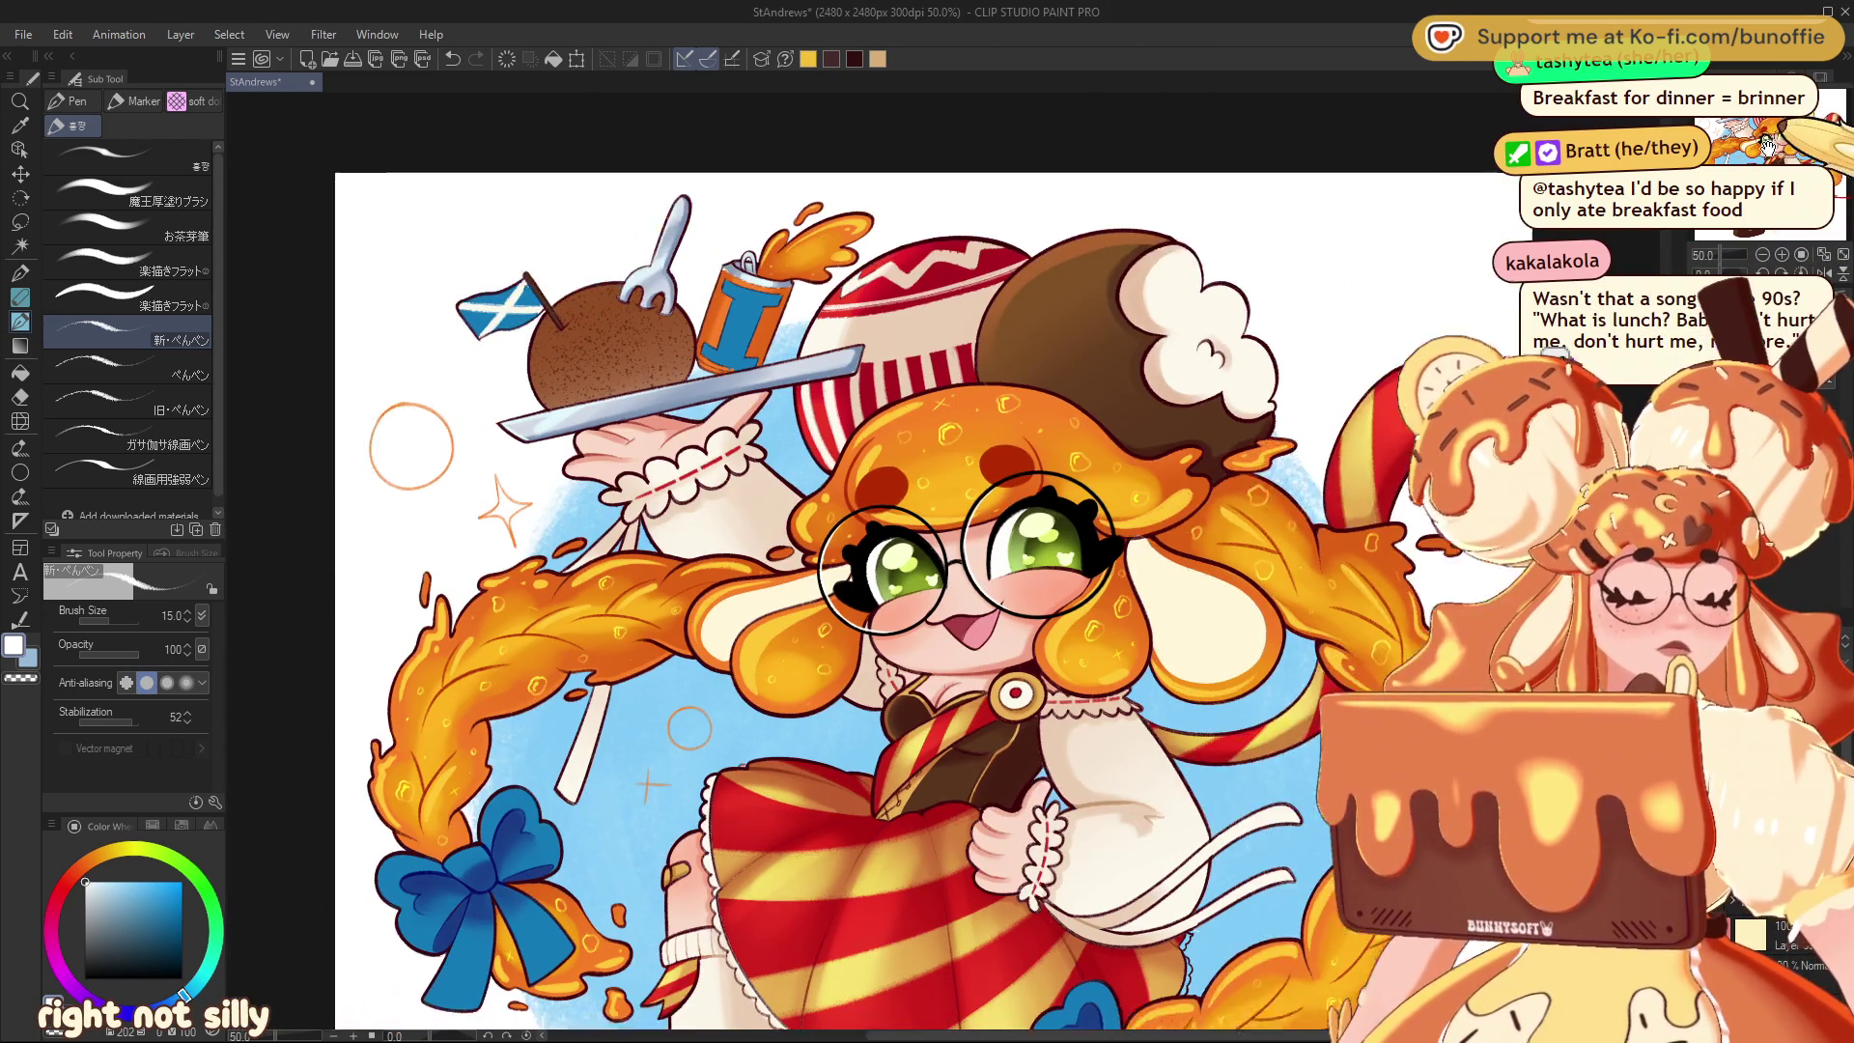
{"action": "left_click_drag", "start_coordinate": [1767, 145], "coordinate": [1766, 229]}
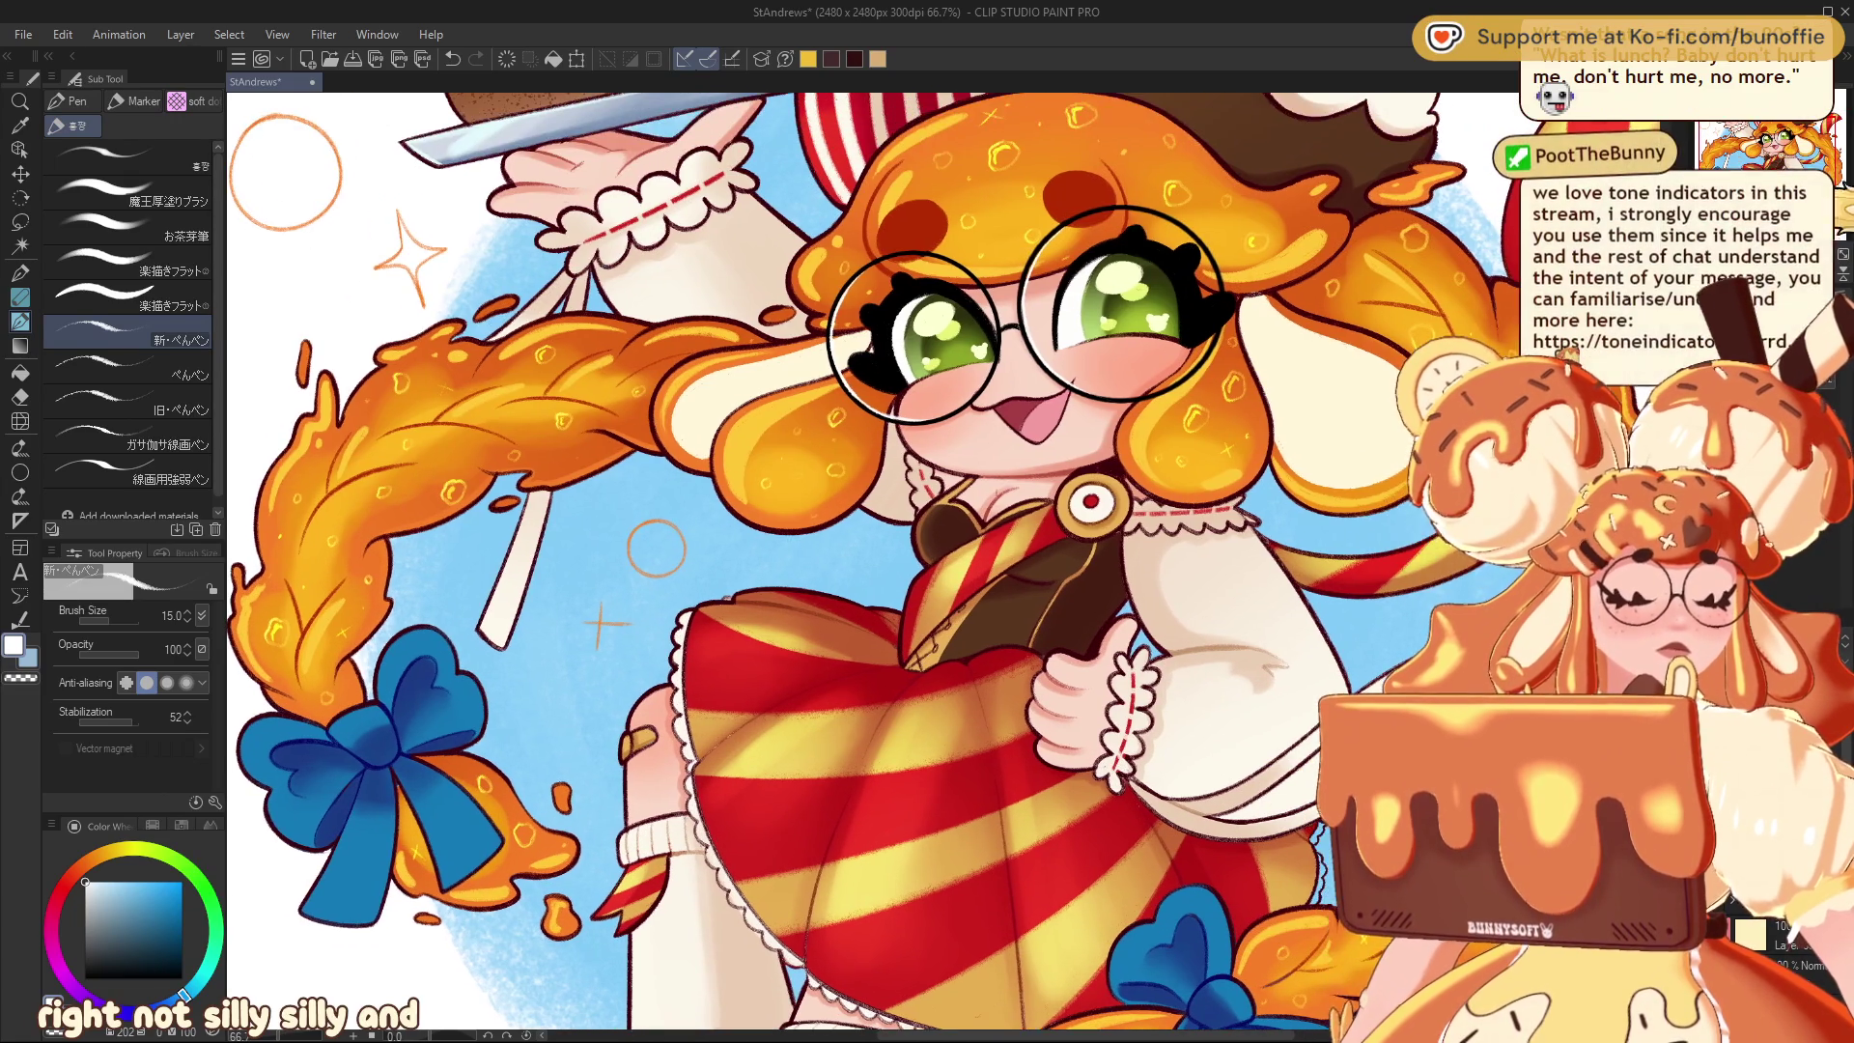
{"action": "scroll", "coordinate": [1766, 230], "scroll_direction": "down", "scroll_amount": 1}
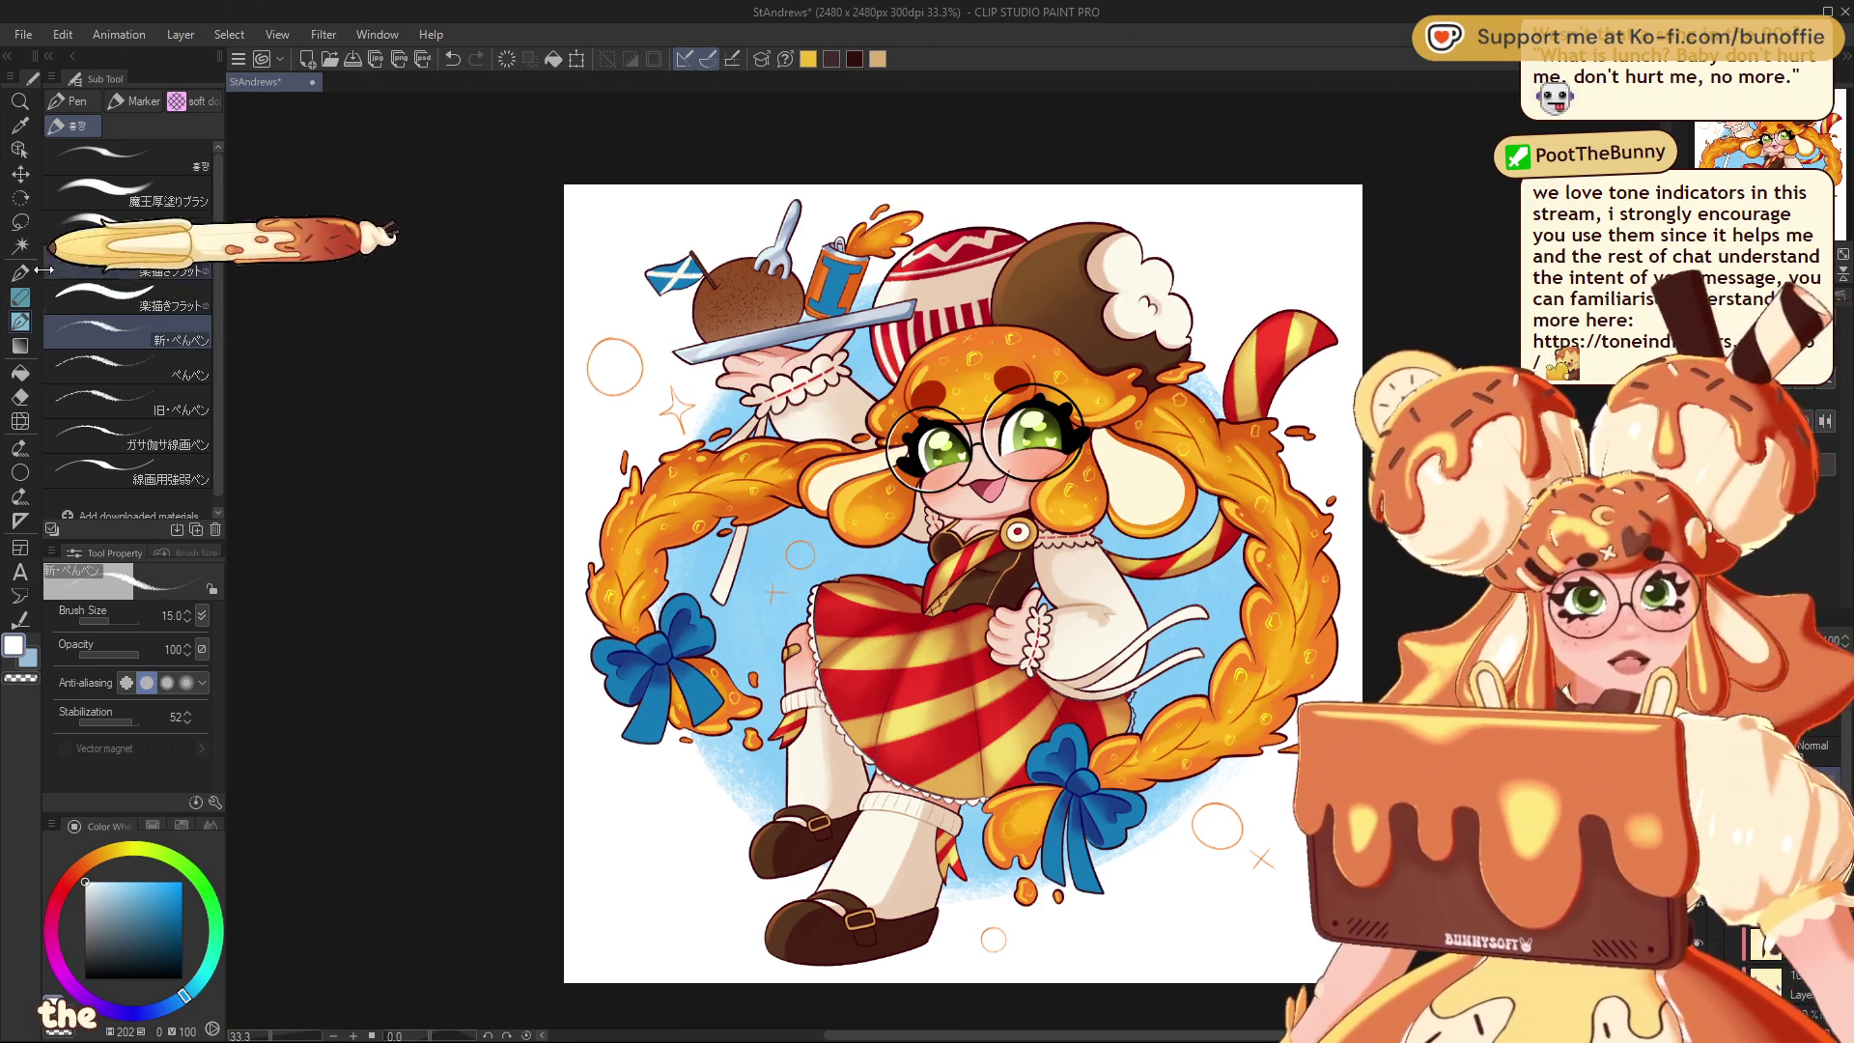
{"action": "key", "text": "p"}
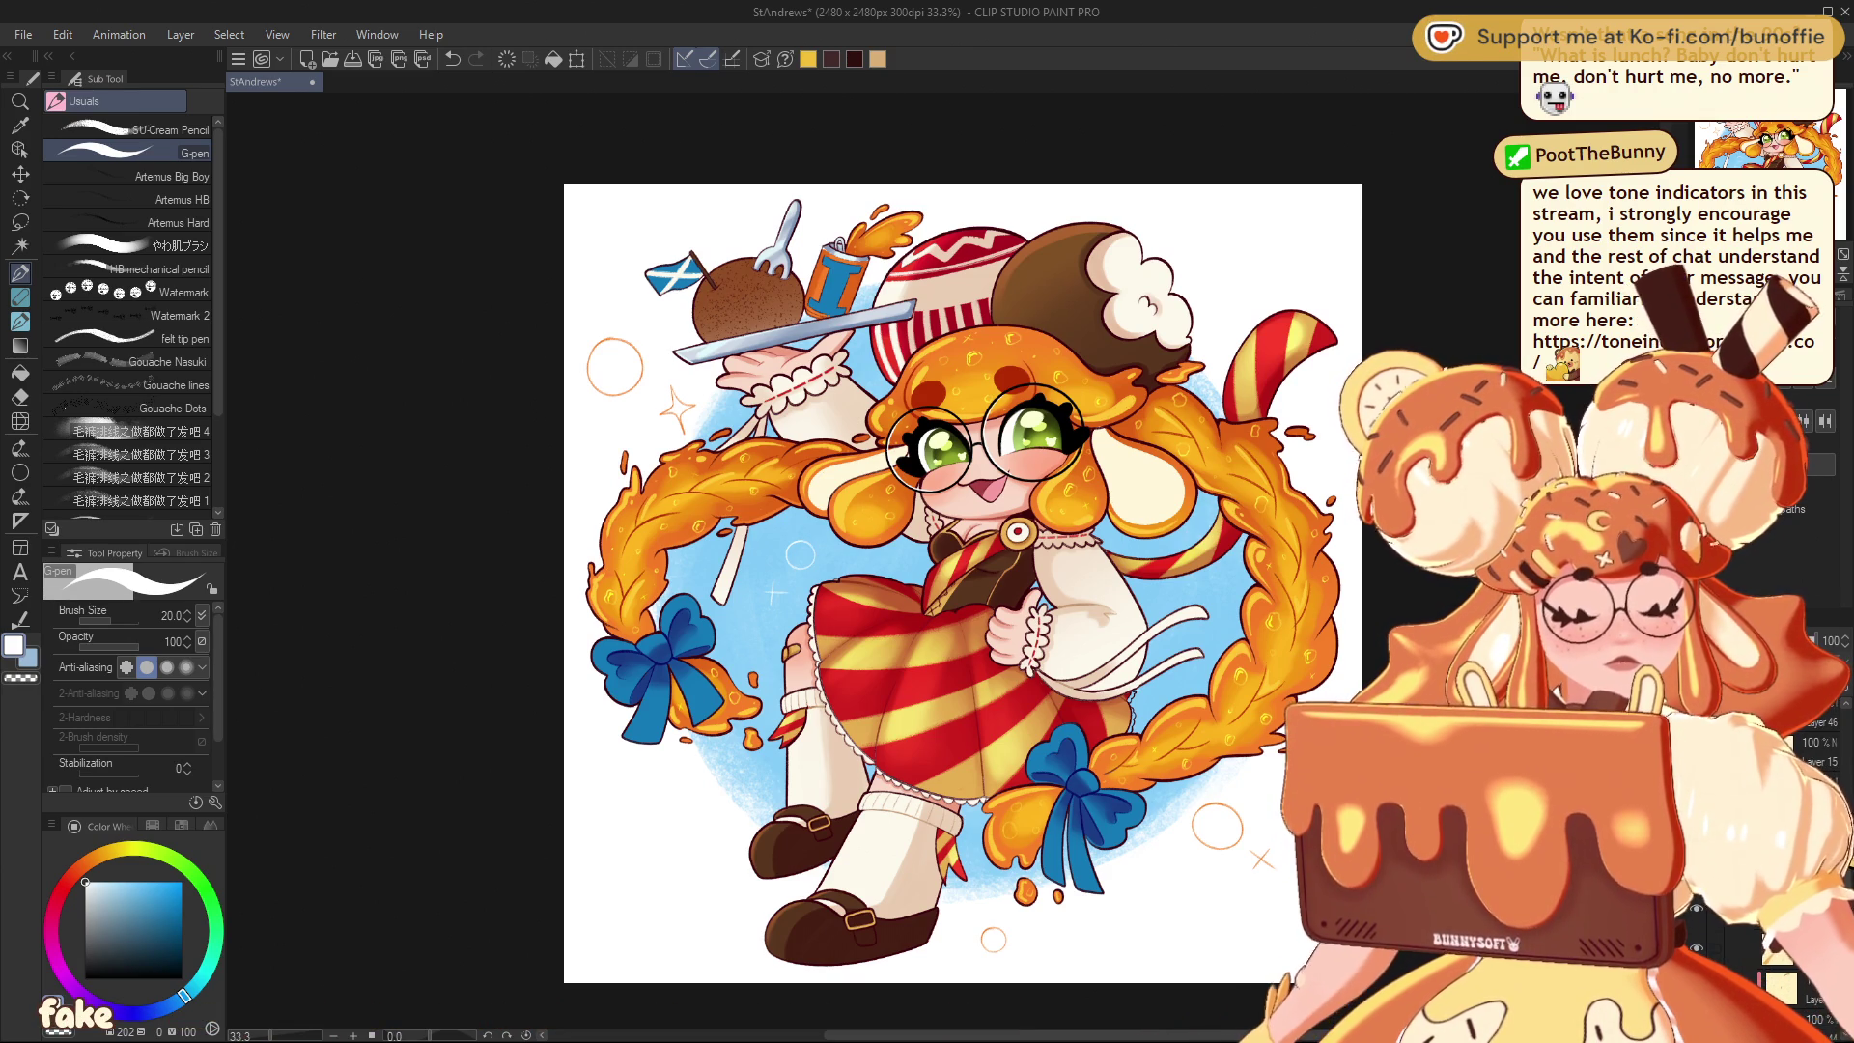
Eyedrop the pale cream hat-pompom colour, then zoom in on the skirt and blue bow
{"action": "left_click", "coordinate": [1125, 259], "text": "alt"}
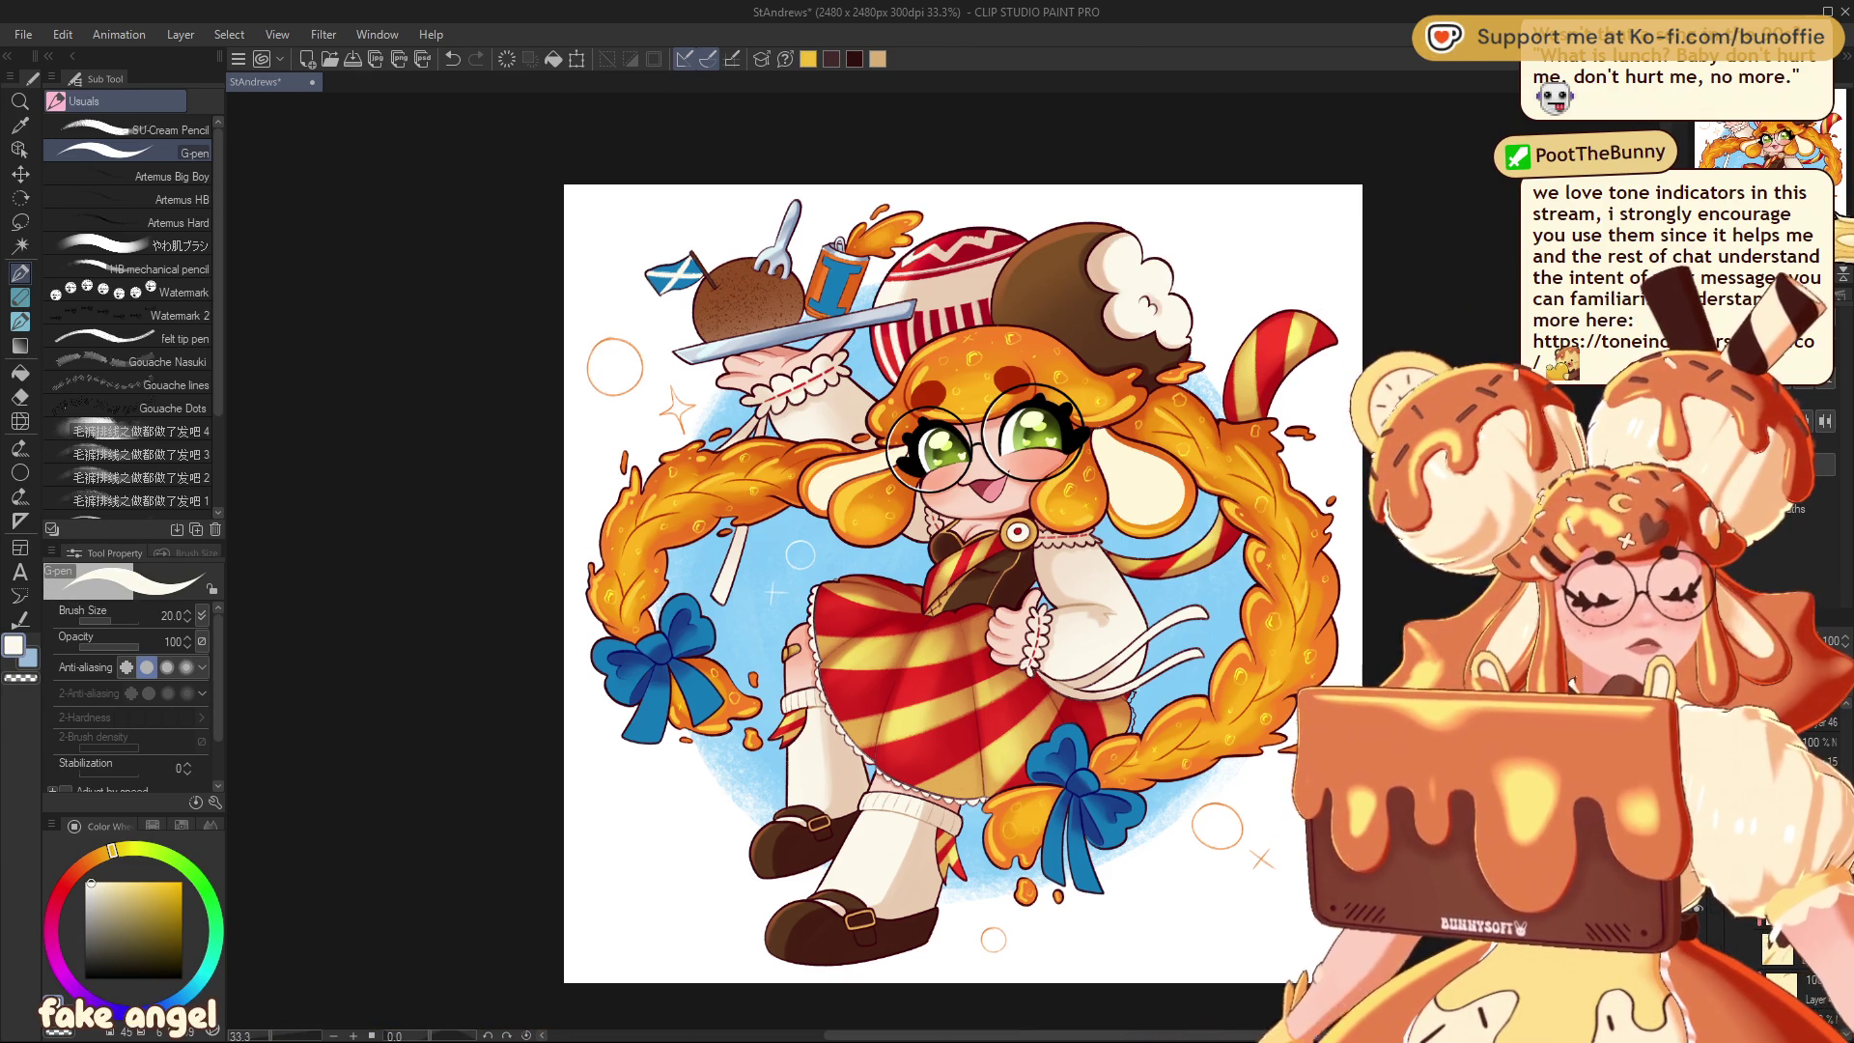
{"action": "key", "text": "ctrl+alt+0"}
{"action": "mouse_move", "coordinate": [1502, 895]}
{"action": "left_mouse_down"}
{"action": "mouse_move", "coordinate": [1151, 327]}
{"action": "mouse_move", "coordinate": [1074, 359]}
{"action": "left_mouse_up"}
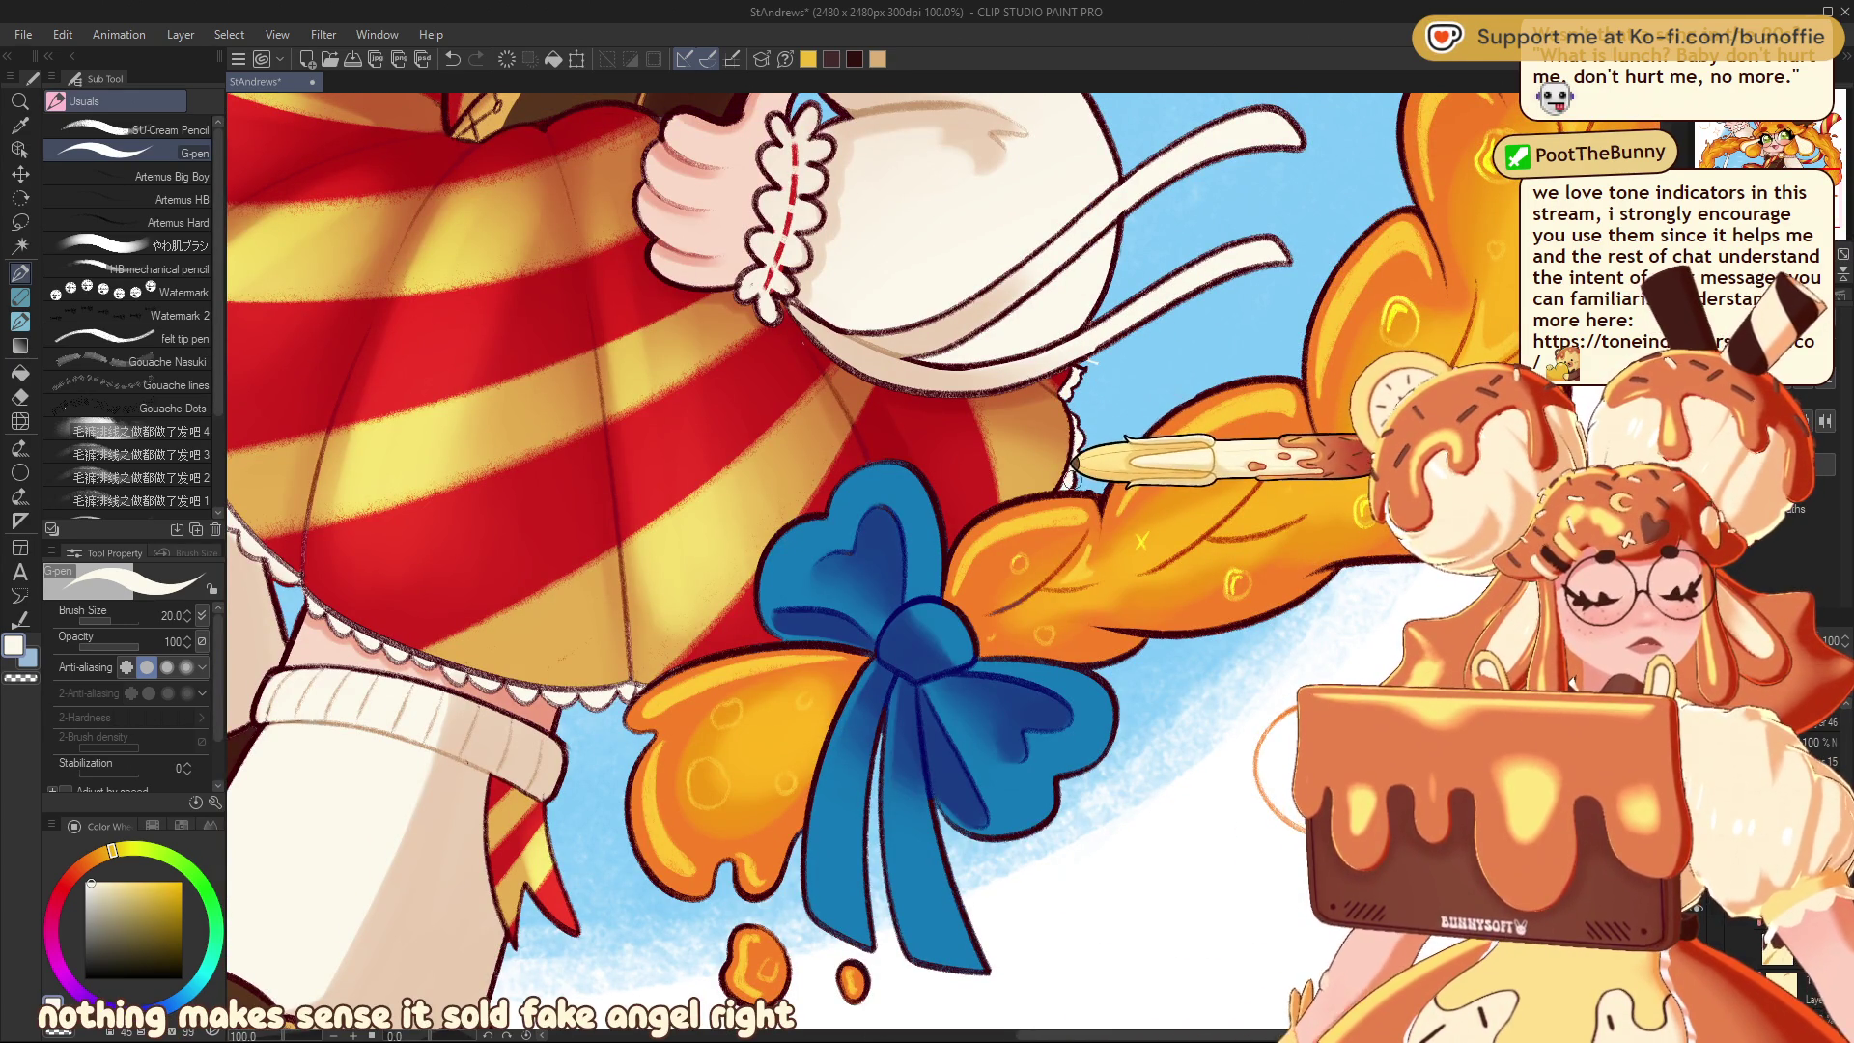
Recentre the illustration to inspect it up close, dismissing the open dialog
{"action": "scroll", "coordinate": [1070, 486], "scroll_direction": "down", "scroll_amount": 4}
{"action": "mouse_move", "coordinate": [934, 500]}
{"action": "left_mouse_down"}
{"action": "mouse_move", "coordinate": [1041, 543]}
{"action": "mouse_move", "coordinate": [991, 564]}
{"action": "left_mouse_up"}
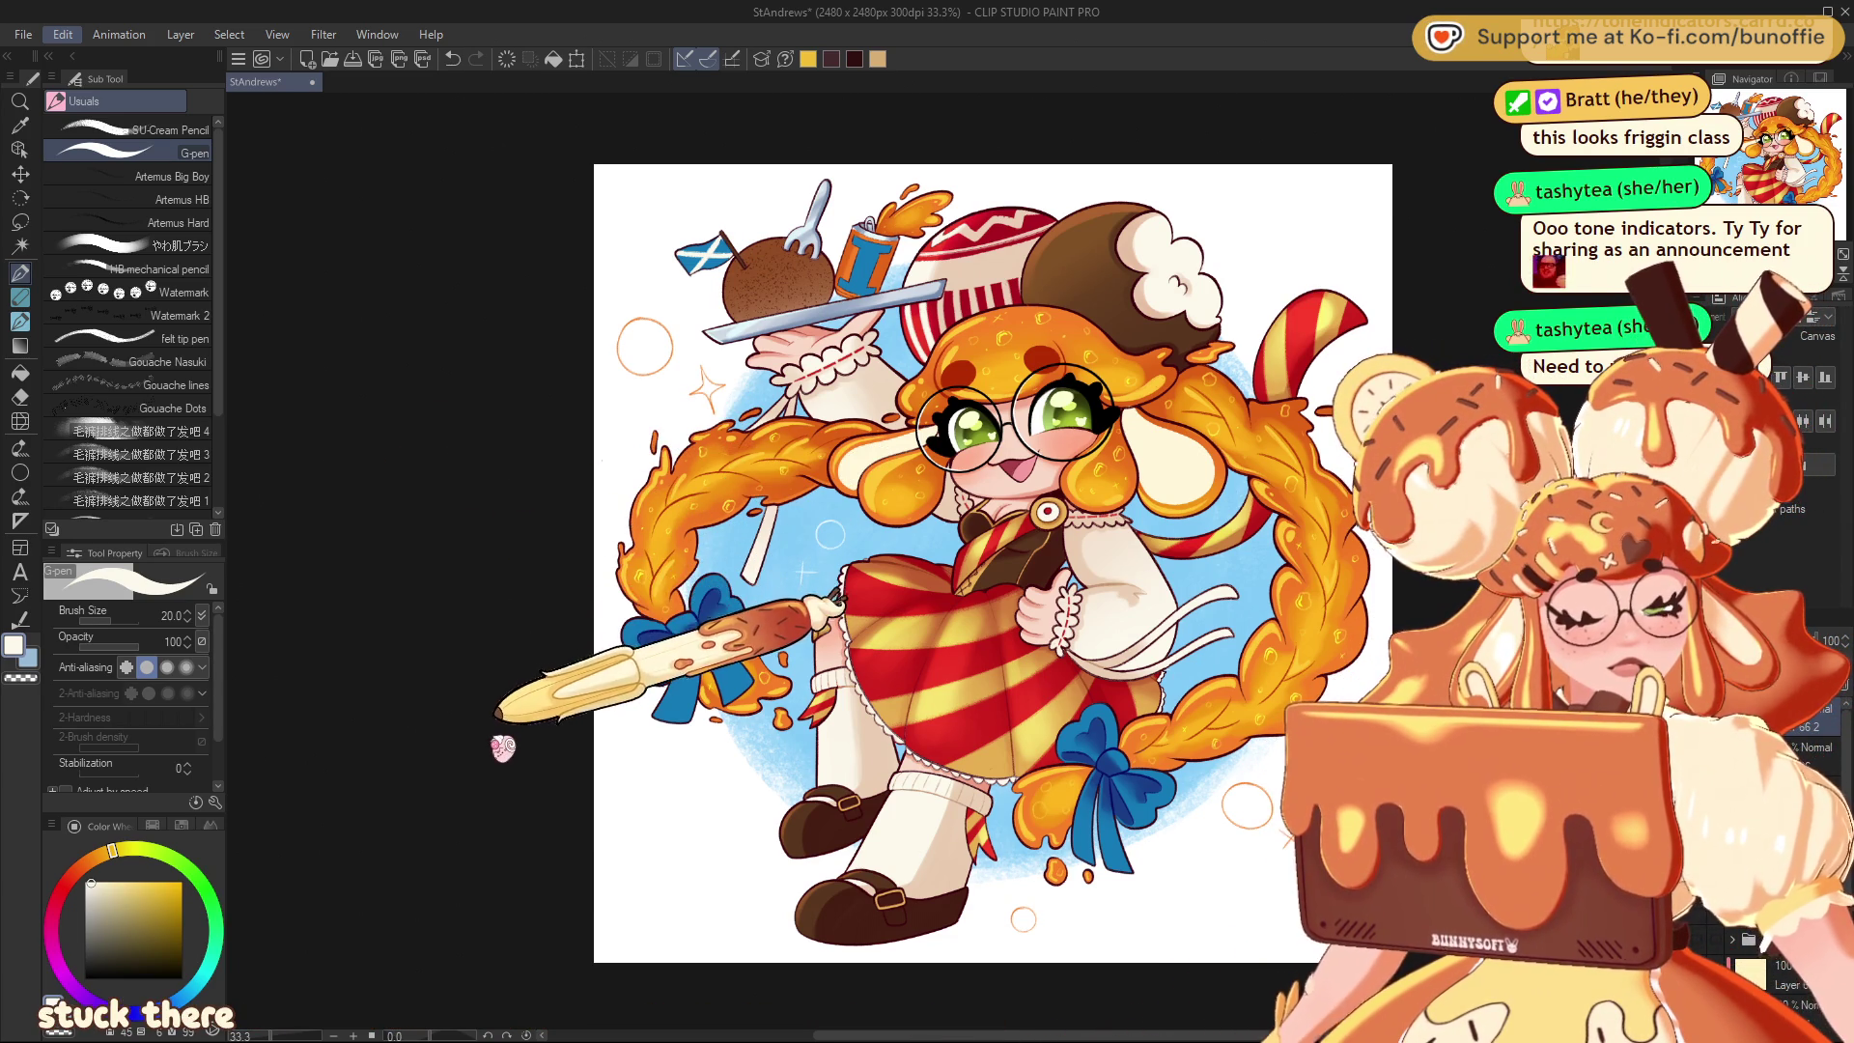
{"action": "key", "text": "space"}
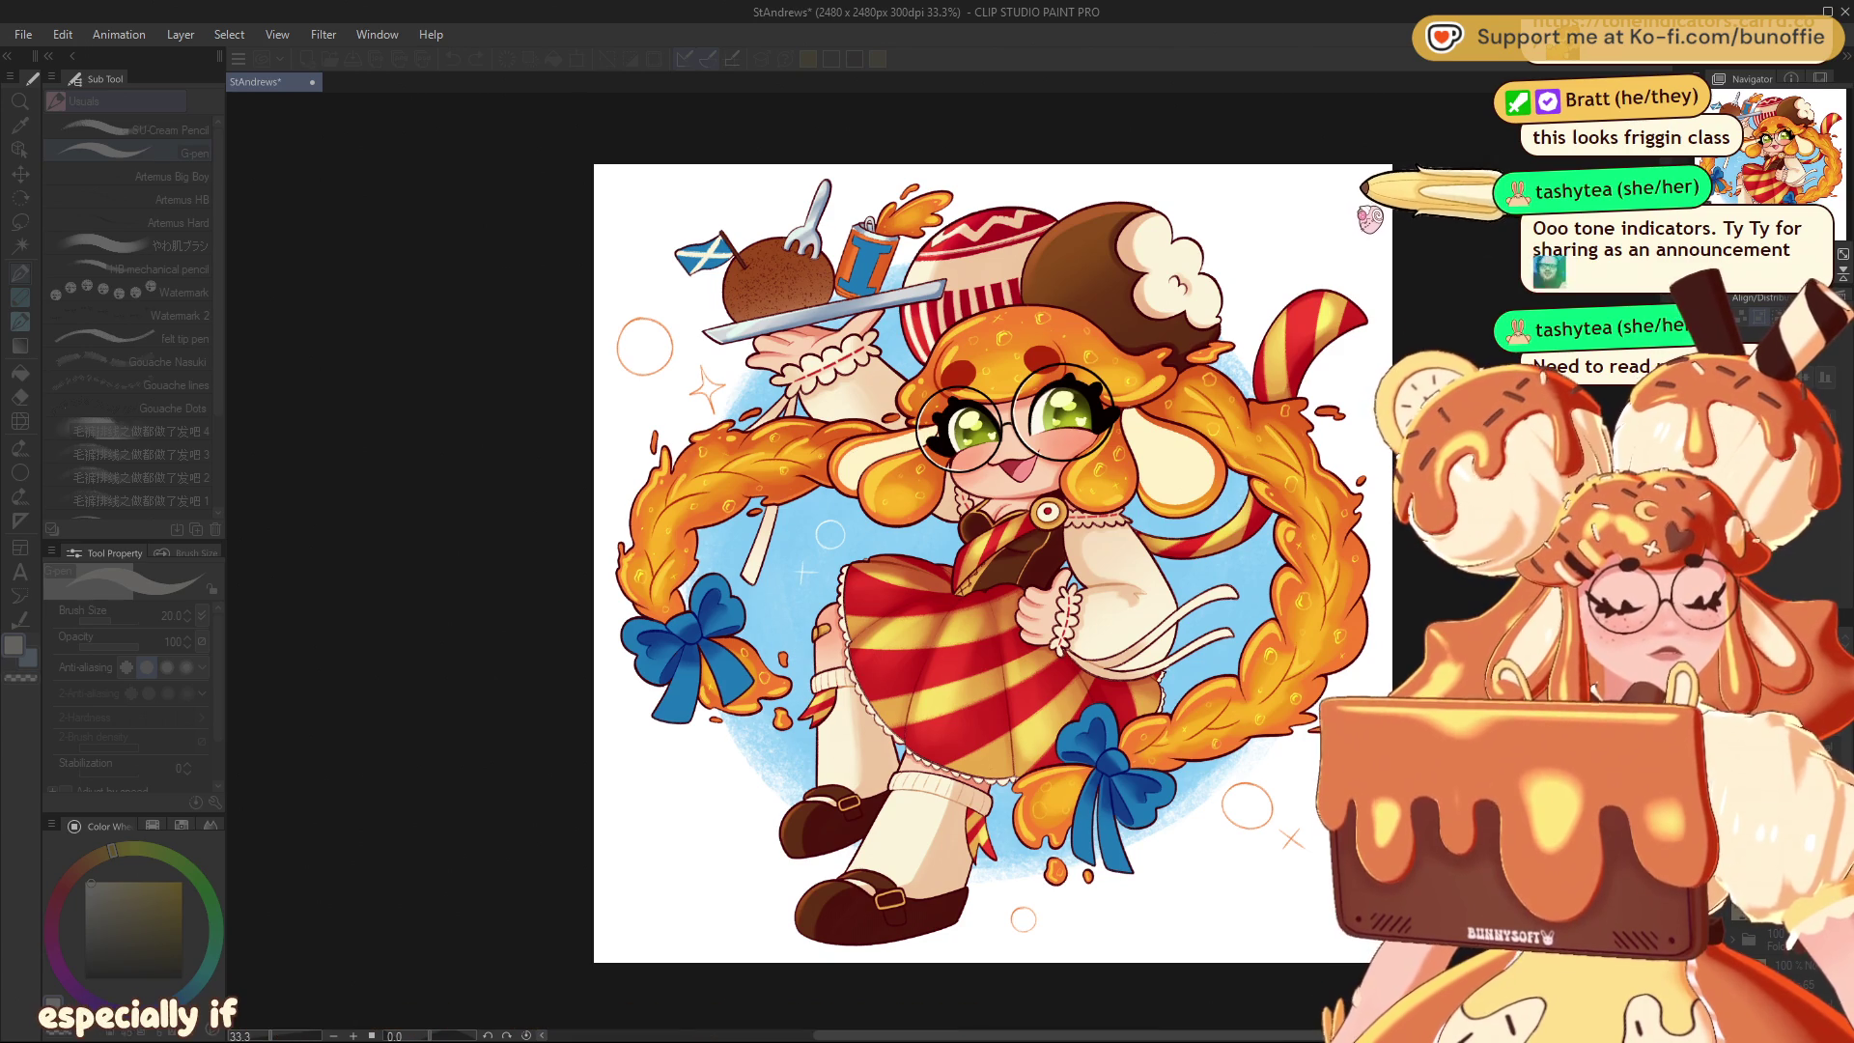
{"action": "key", "text": "Escape"}
Save the StAndrews illustration and zoom to 50% on the figure
{"action": "key", "text": "ctrl+minus"}
{"action": "key", "text": "ctrl+minus"}
{"action": "key", "text": "ctrl+minus"}
{"action": "key", "text": "ctrl+plus"}
{"action": "key", "text": "ctrl+plus"}
{"action": "key", "text": "ctrl+plus"}
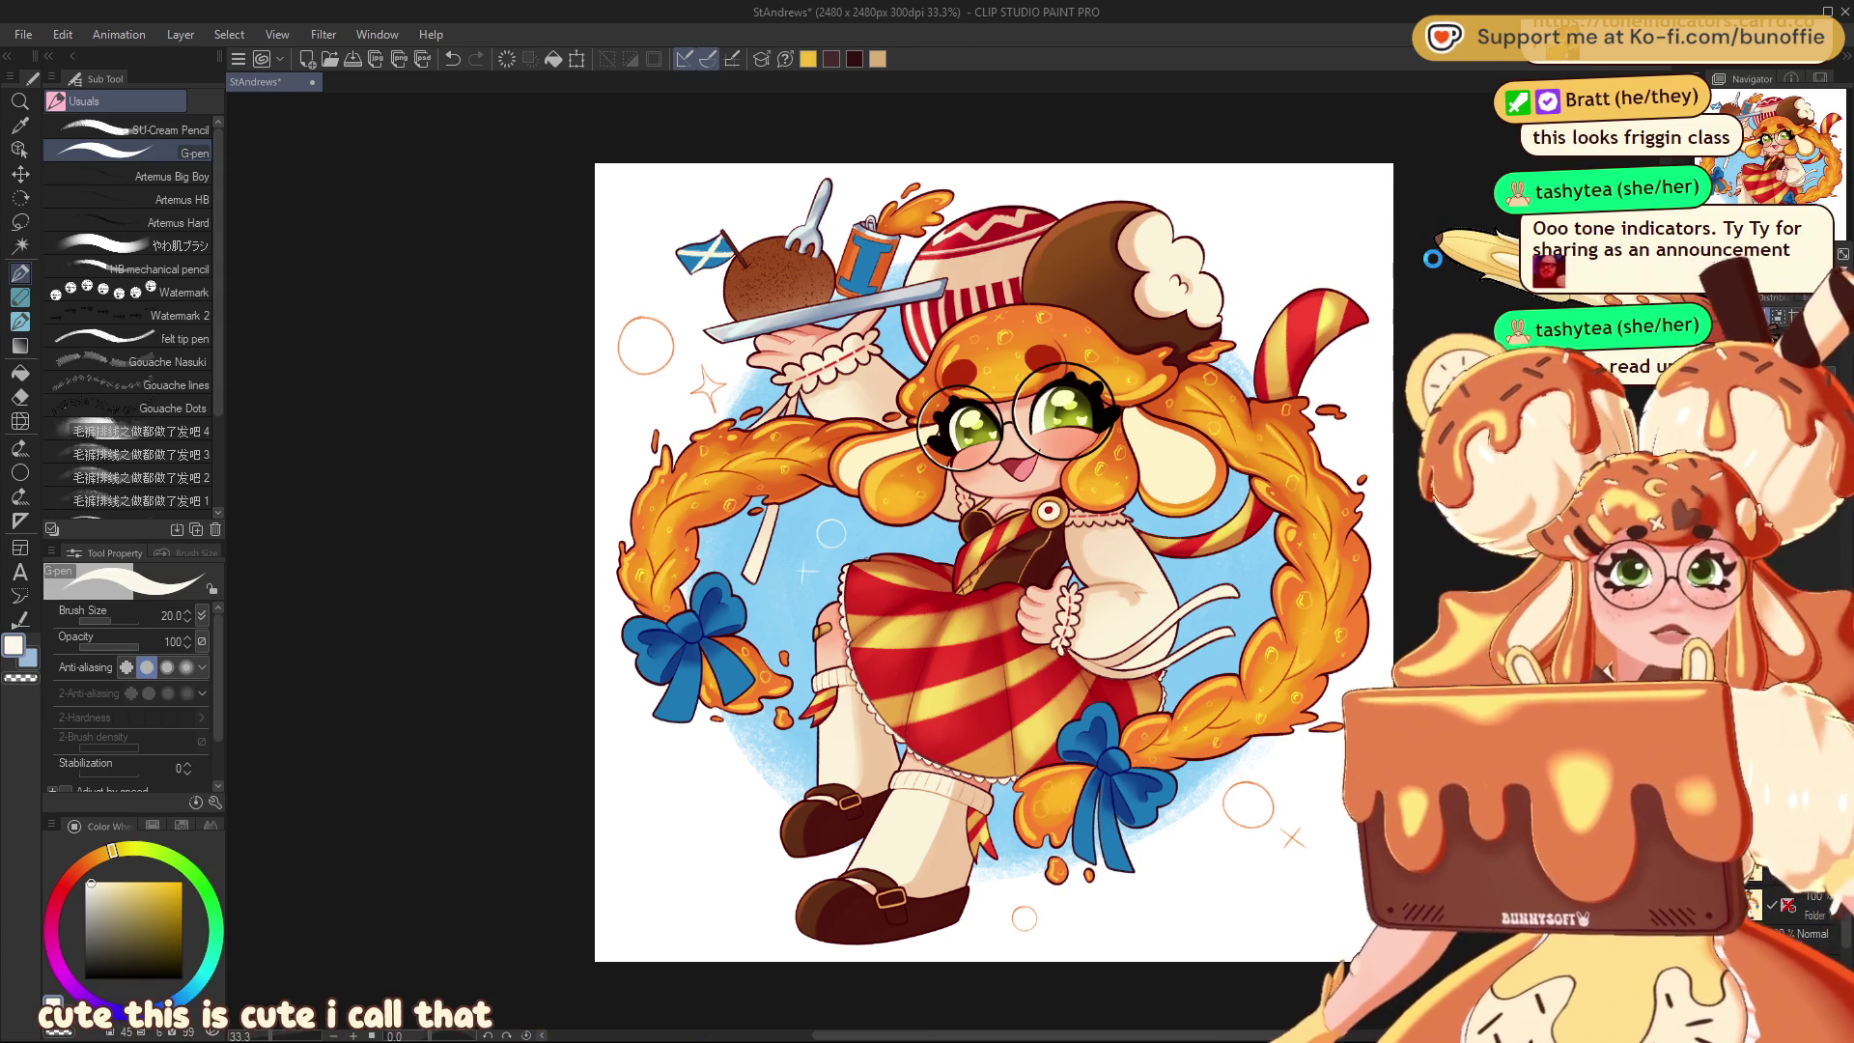
{"action": "key", "text": "ctrl+s"}
{"action": "key", "text": "ctrl+plus"}
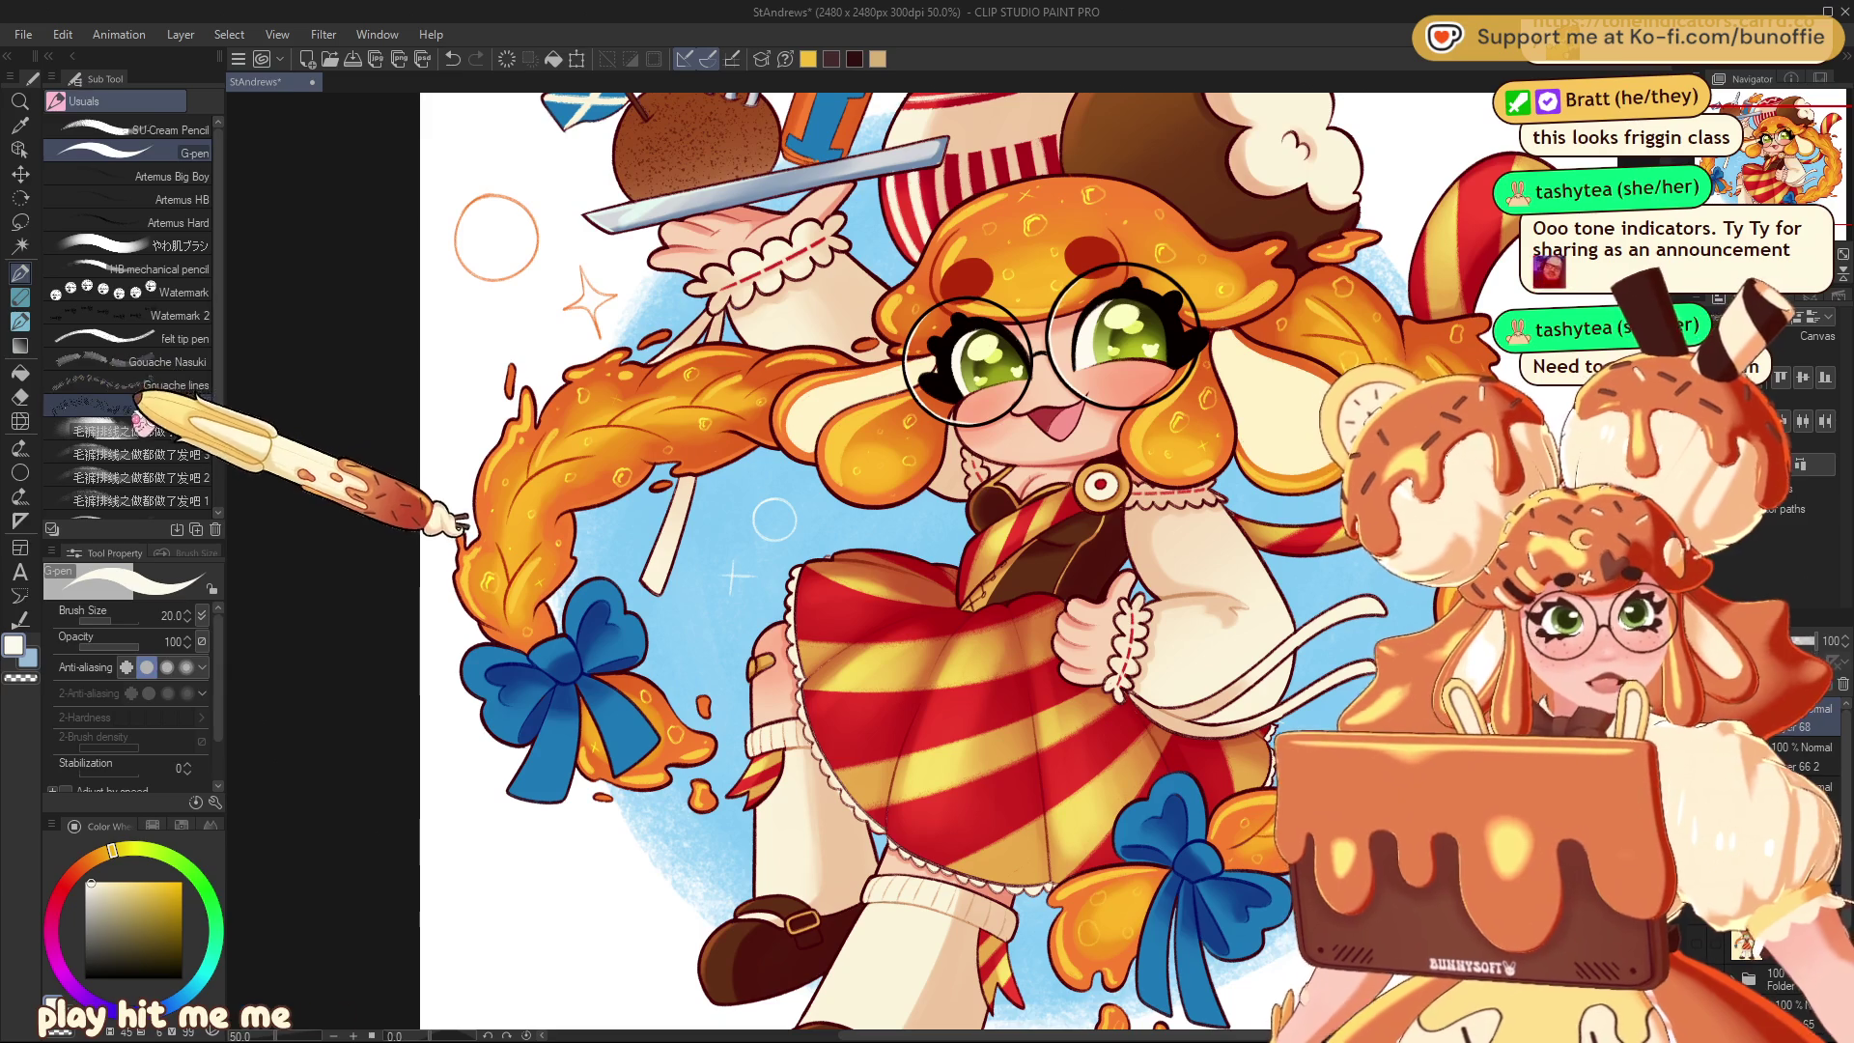
Stamp the 25 watermark with the Watermark 2 brush at size 170 beside the chest brooch
{"action": "left_click", "coordinate": [194, 315]}
{"action": "left_click_drag", "start_coordinate": [1283, 525], "coordinate": [1333, 514]}
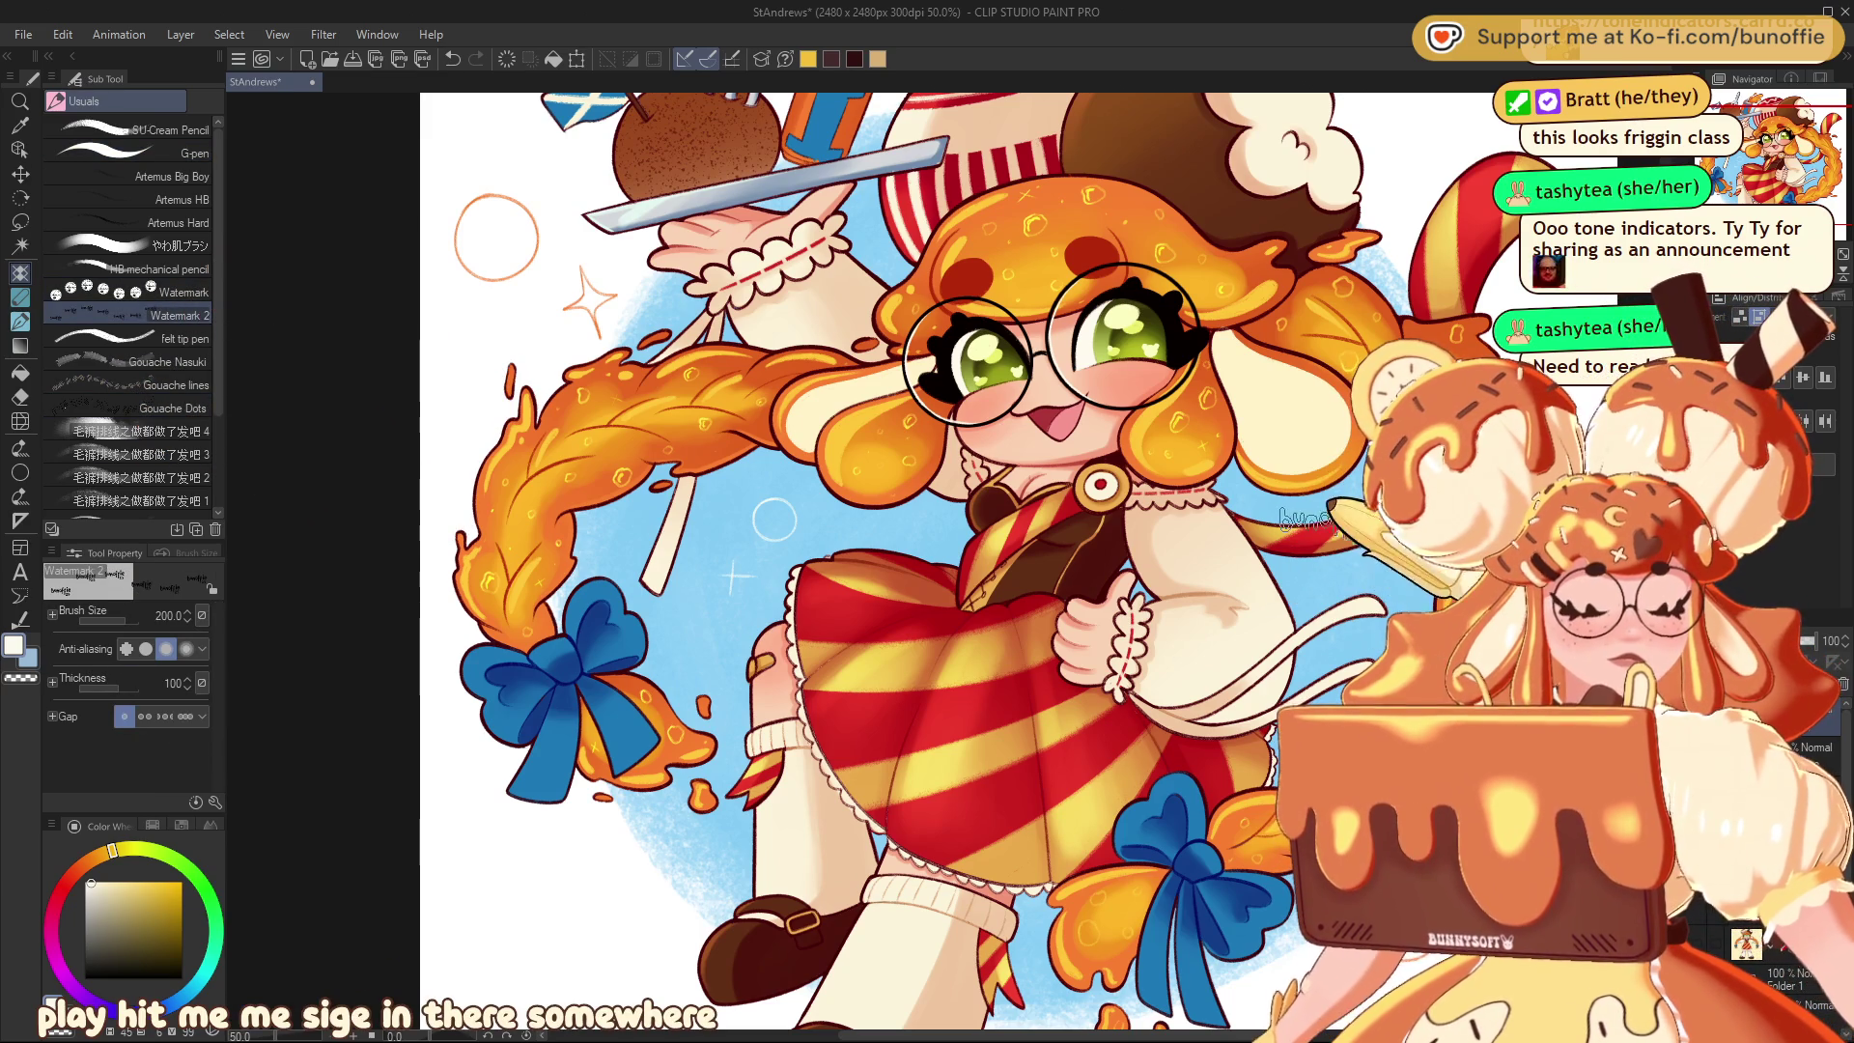
{"action": "key", "text": "ctrl+z"}
{"action": "key", "text": "bracketleft"}
{"action": "left_click_drag", "start_coordinate": [869, 525], "coordinate": [961, 522]}
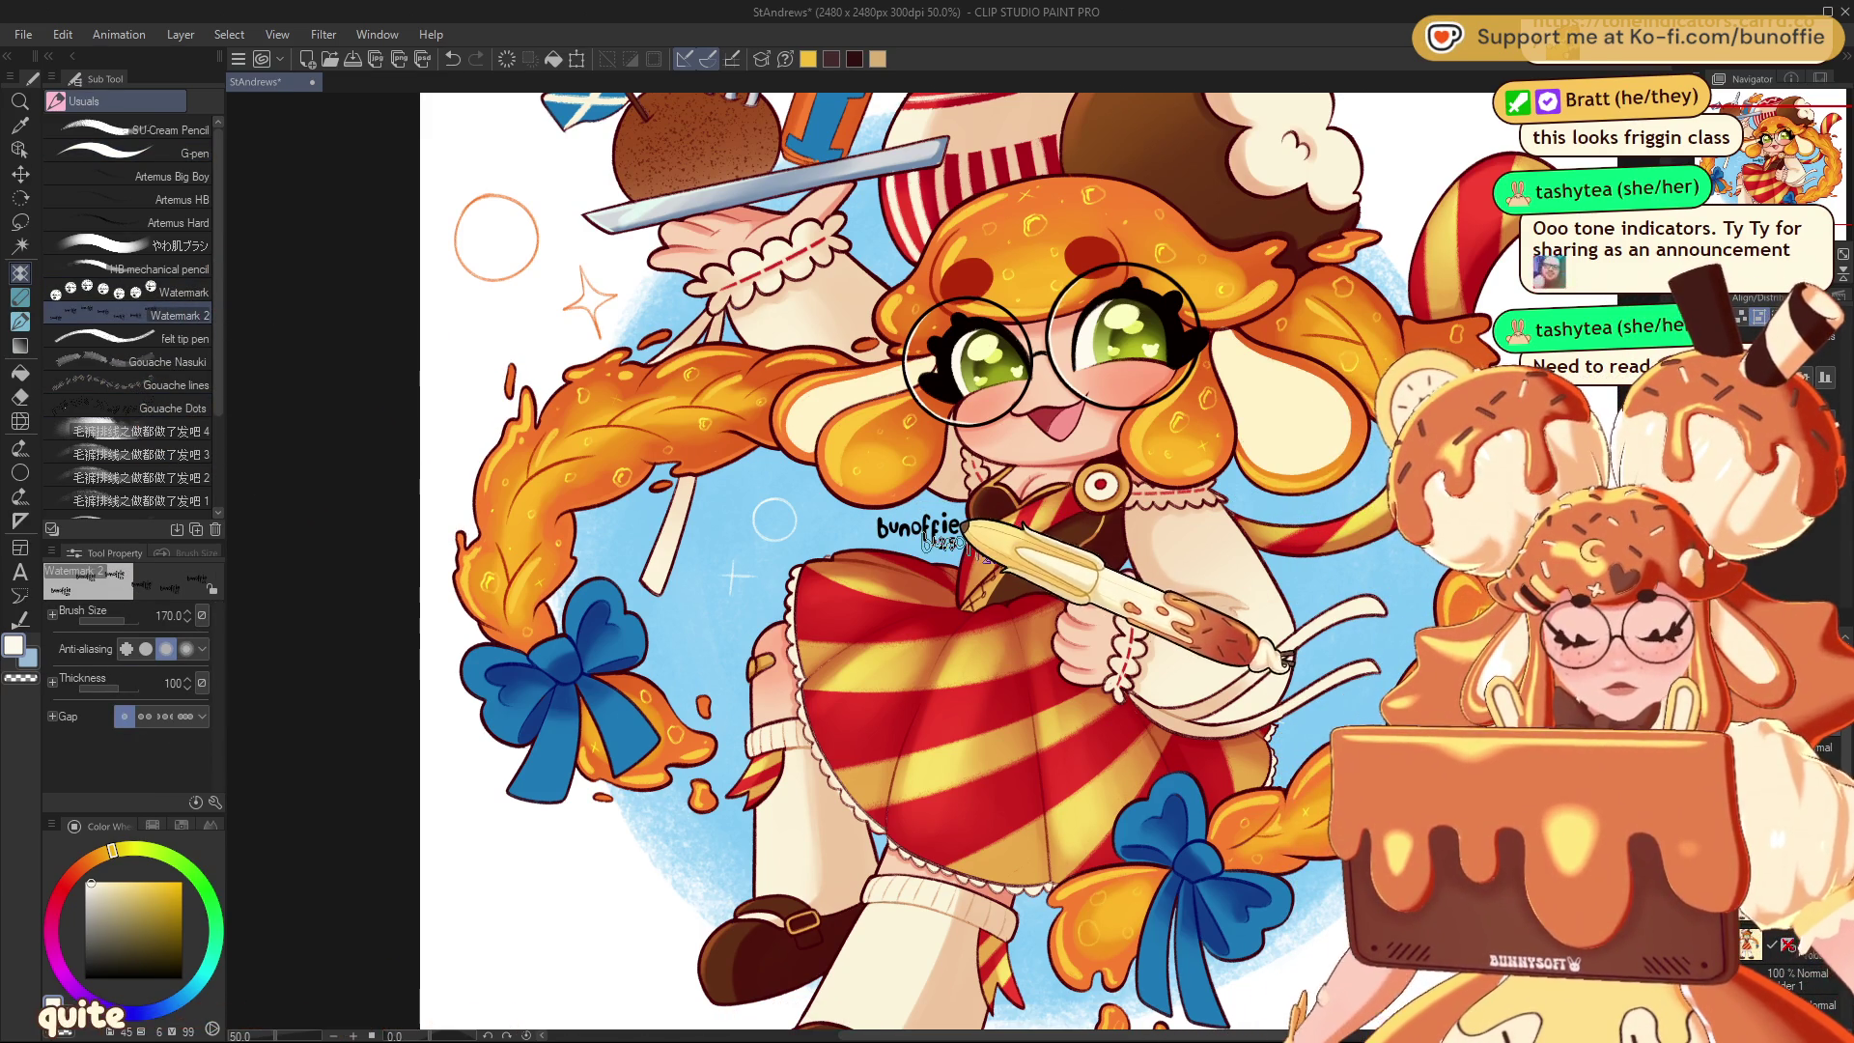
Save the signed illustration and create a new 500 × 500 px, 72 dpi canvas
{"action": "key", "text": "ctrl+s"}
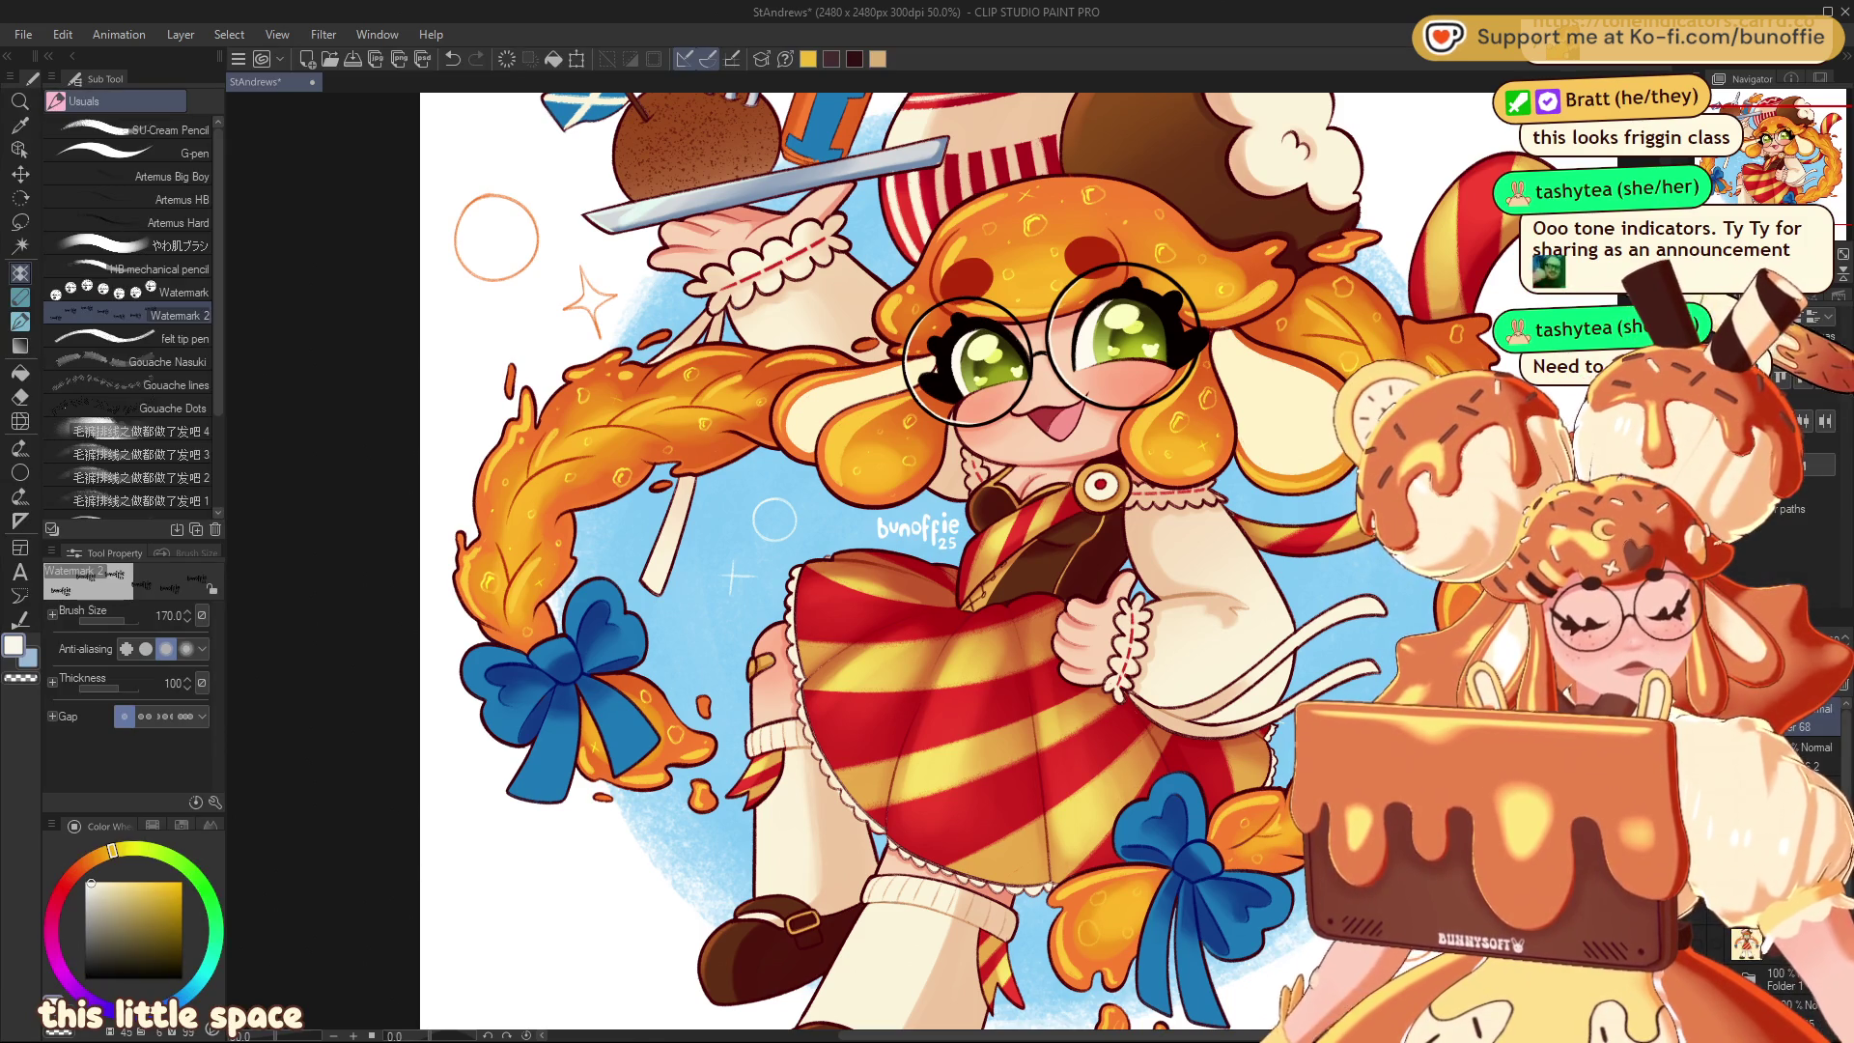
{"action": "key", "text": "ctrl+minus"}
{"action": "key", "text": "ctrl+minus"}
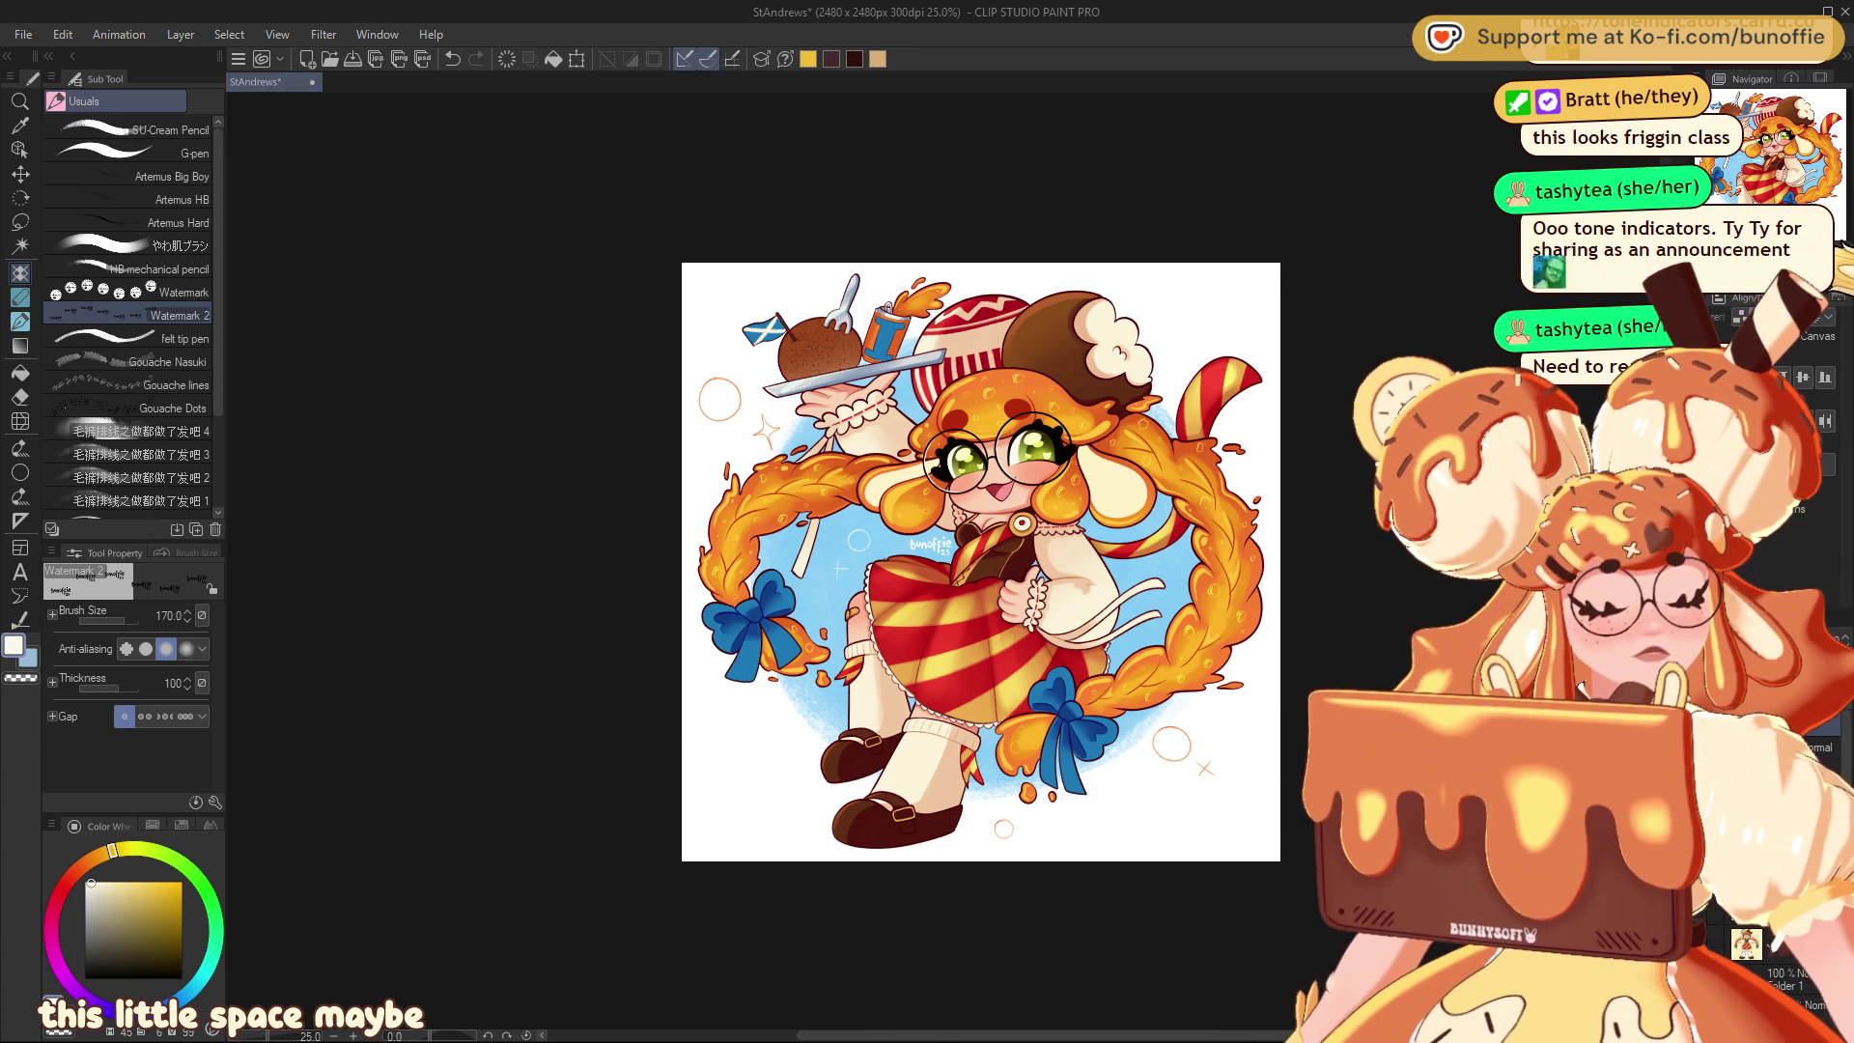
{"action": "key", "text": "ctrl+plus"}
{"action": "key", "text": "ctrl+plus"}
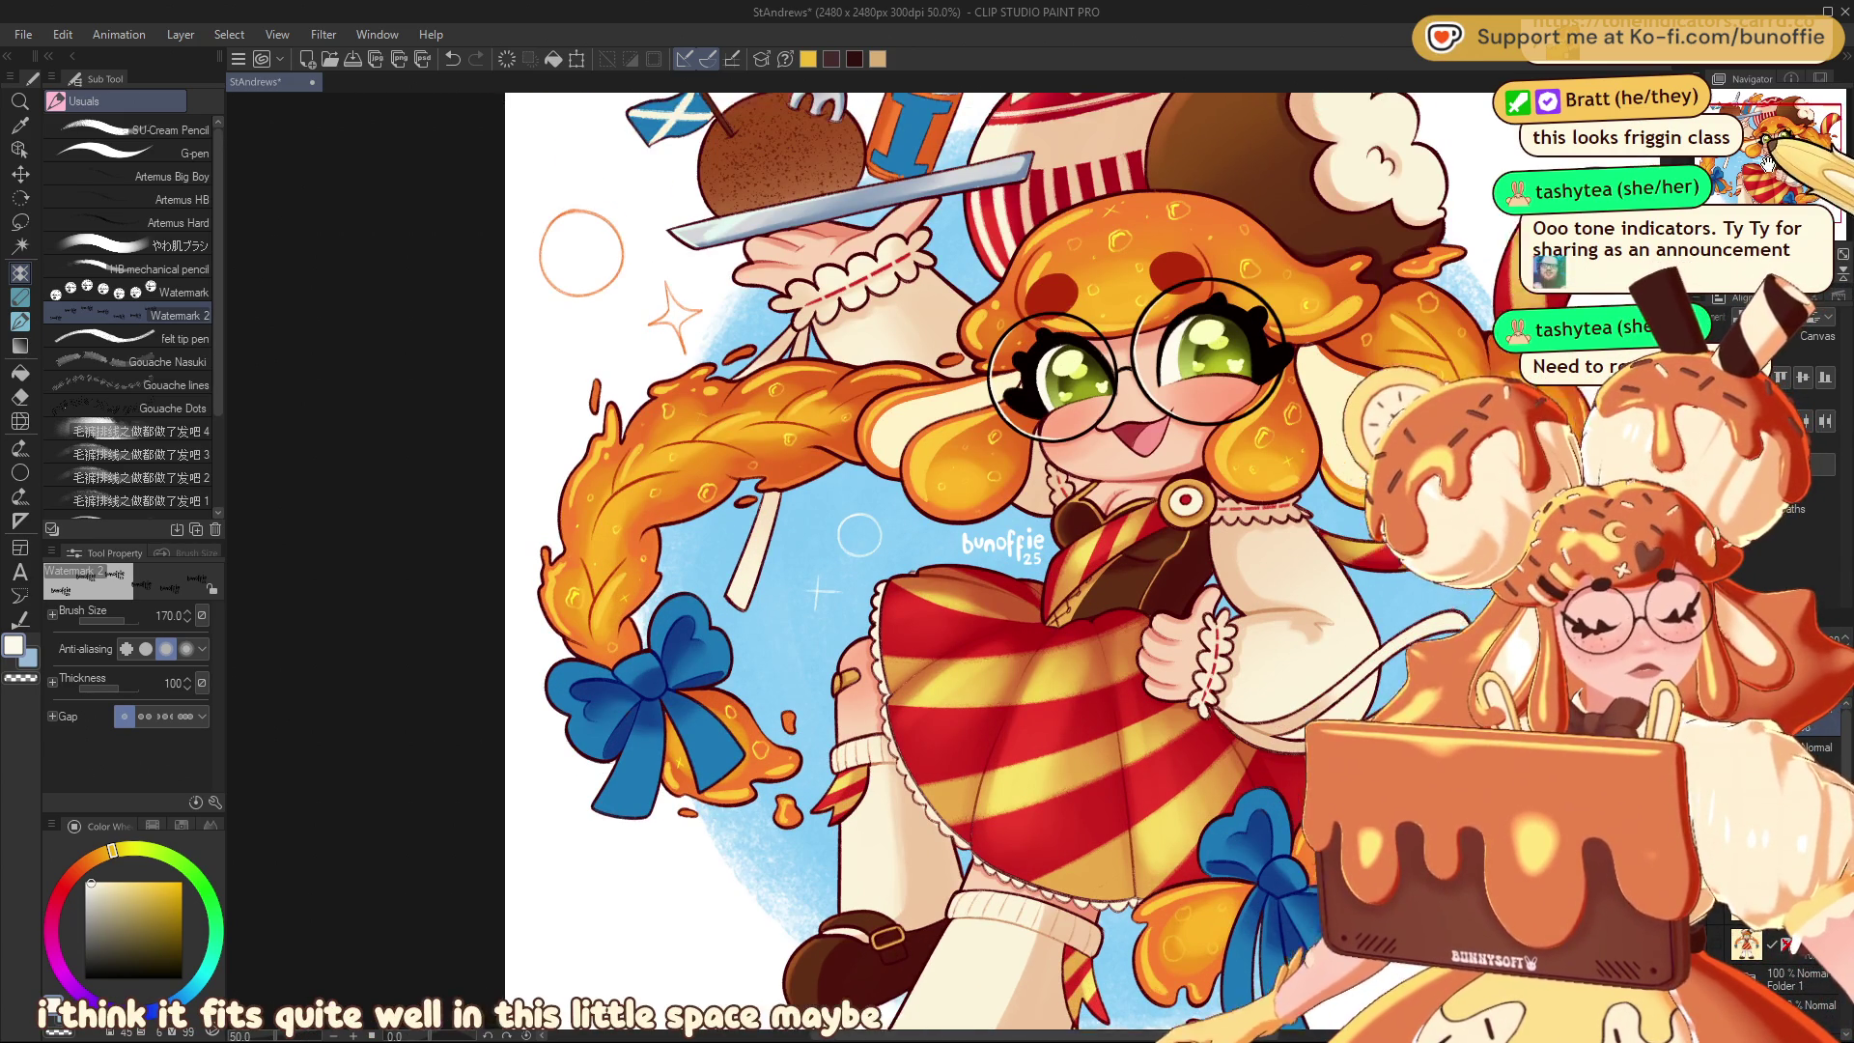
{"action": "left_click_drag", "start_coordinate": [1768, 162], "coordinate": [1777, 162]}
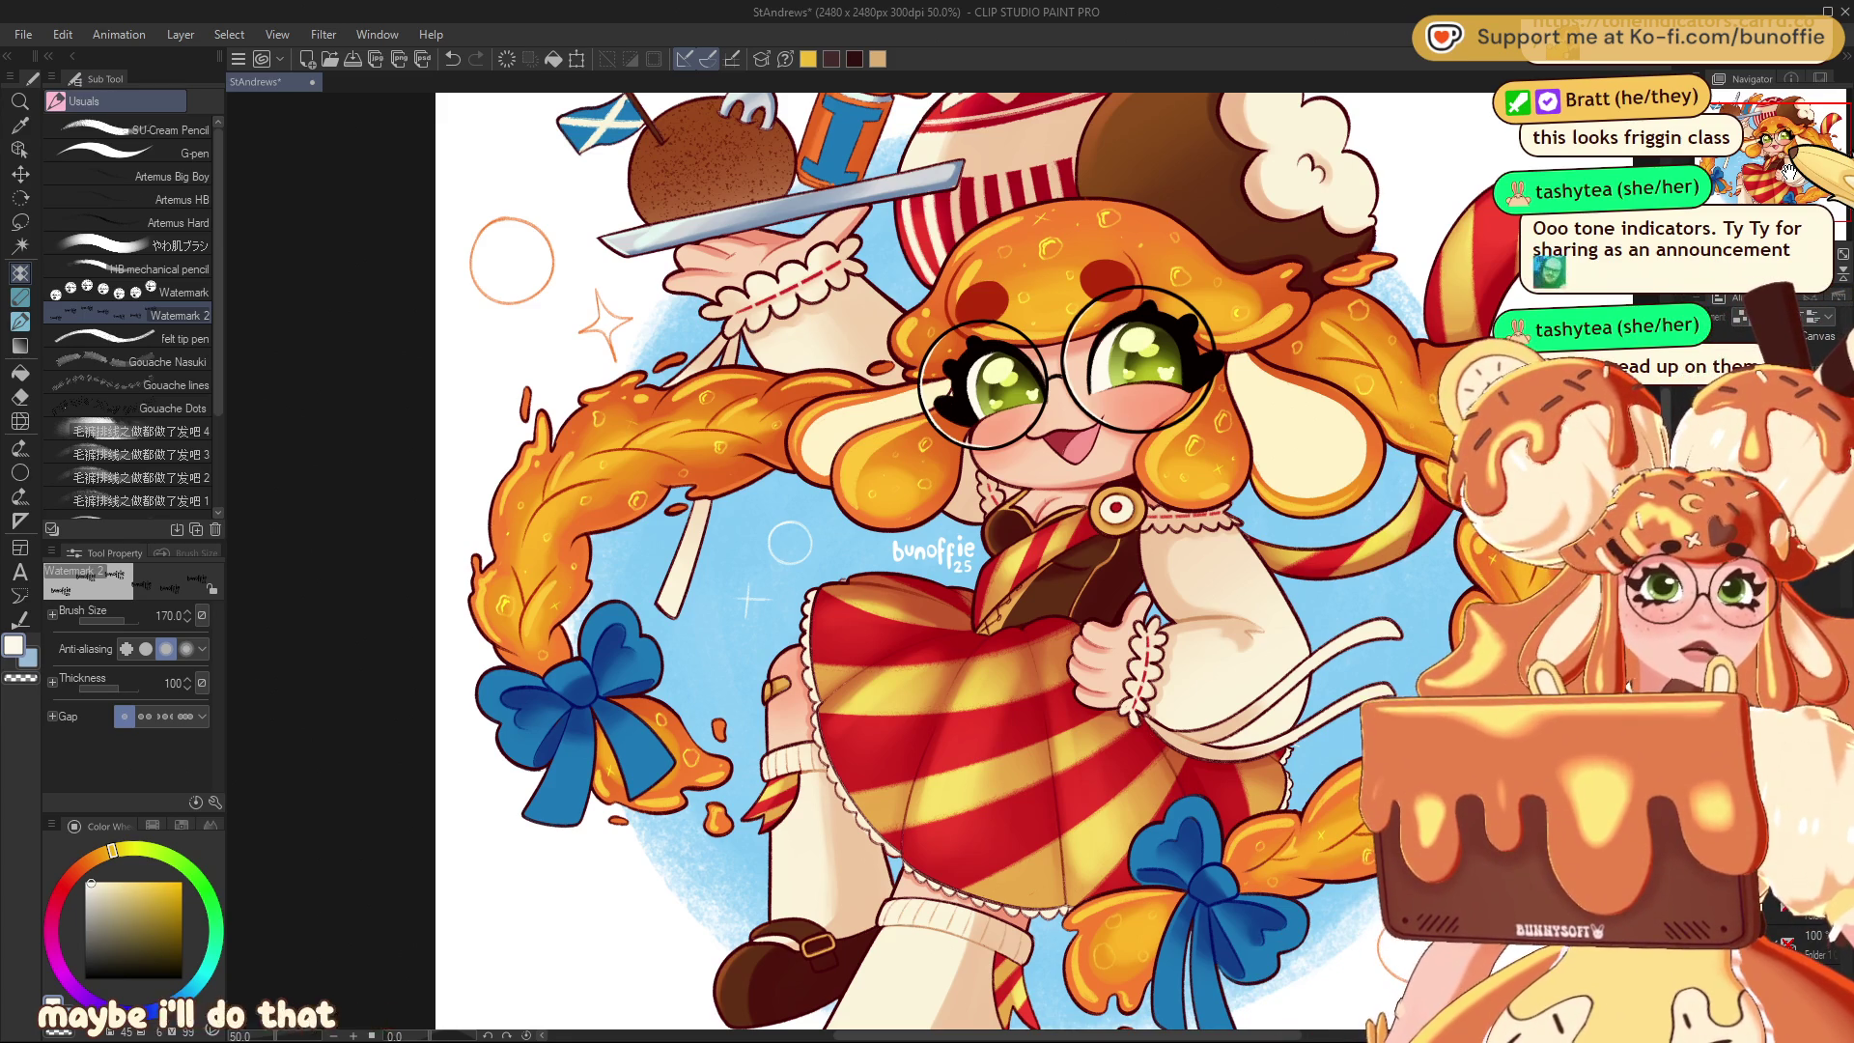
{"action": "key", "text": "ctrl+s"}
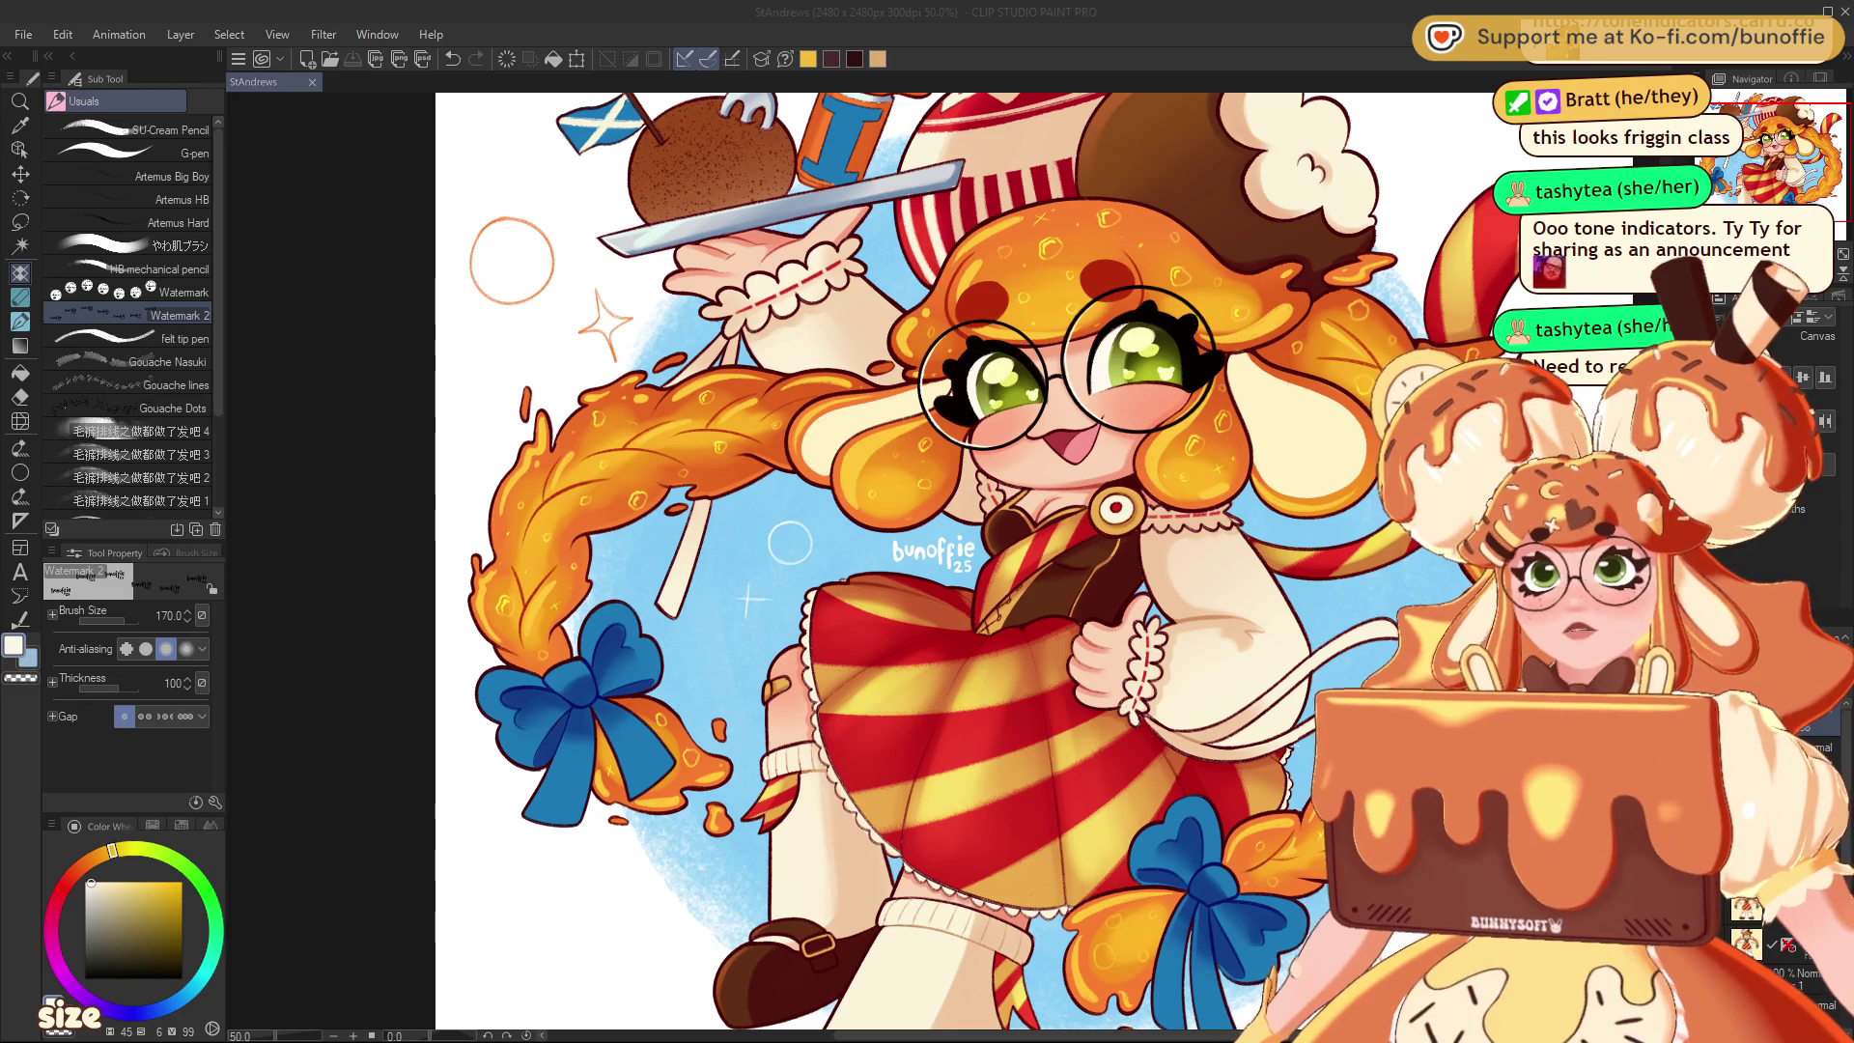
{"action": "key", "text": "Return"}
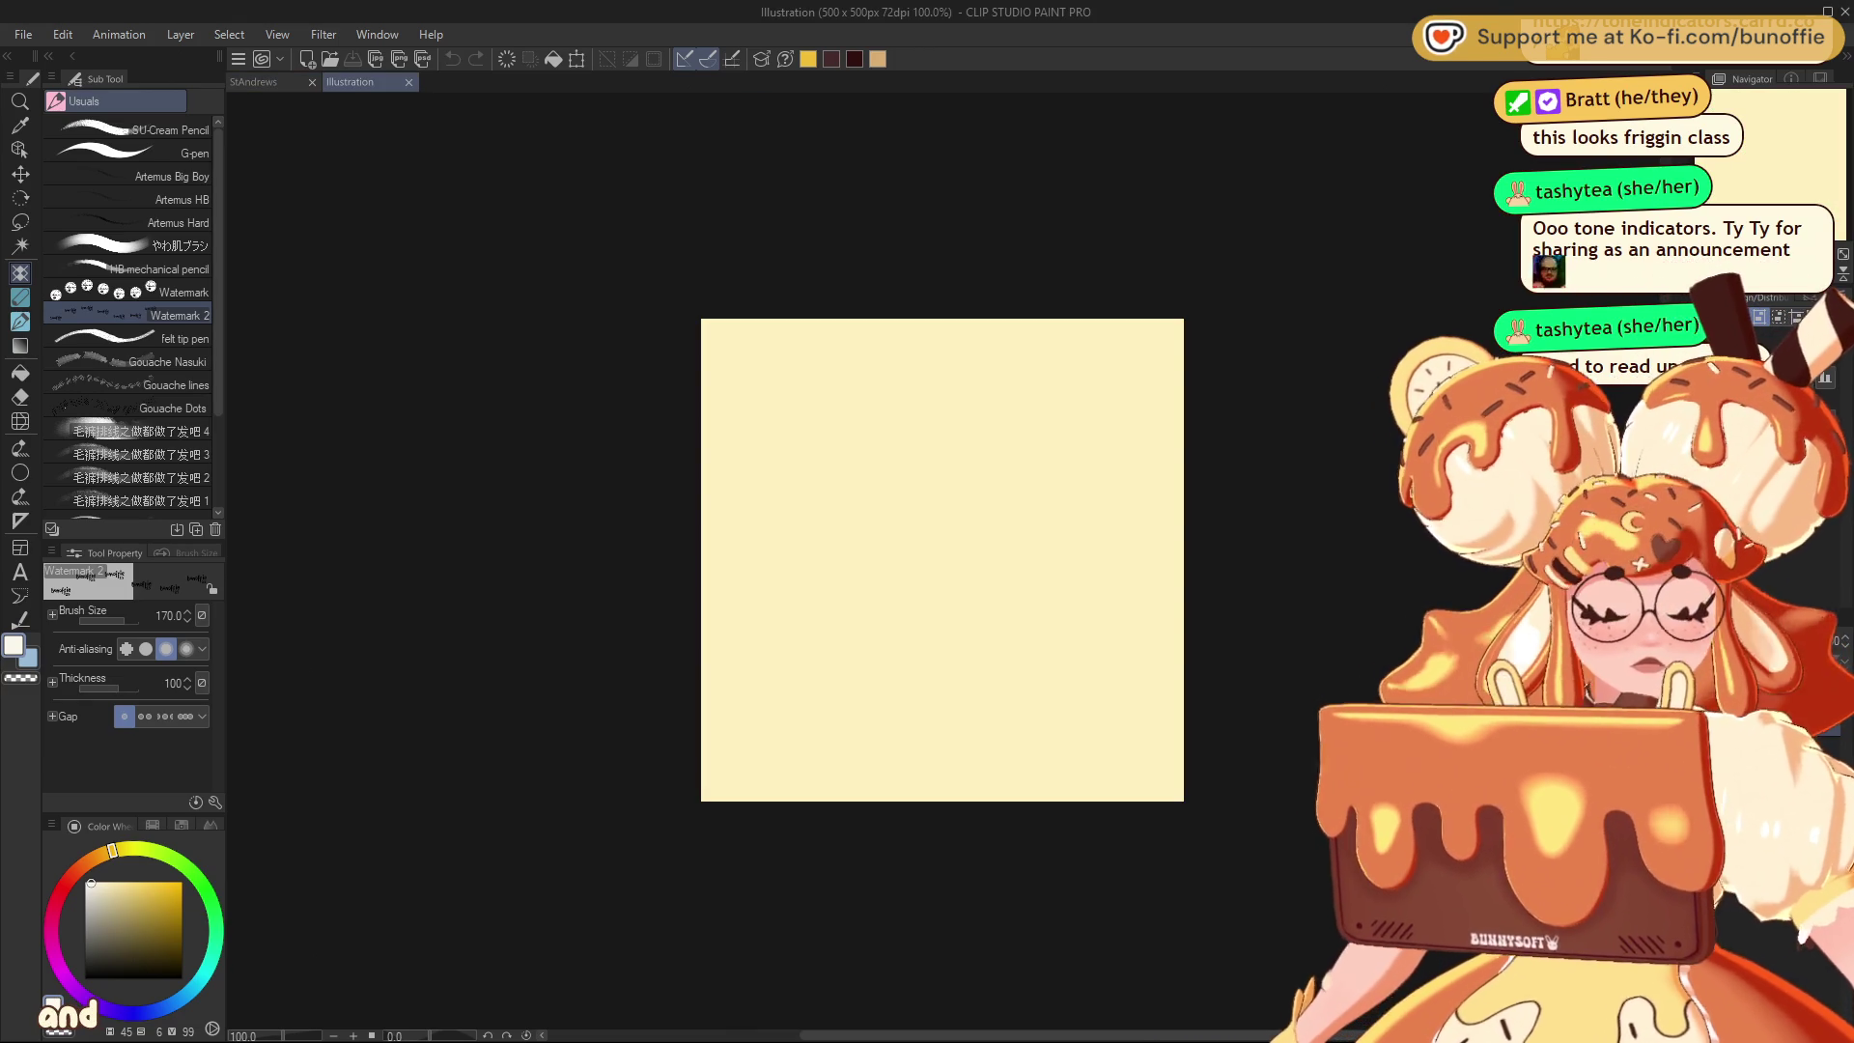
Fill the new canvas with mid grey using the Fill tool
{"action": "left_click", "coordinate": [91, 933]}
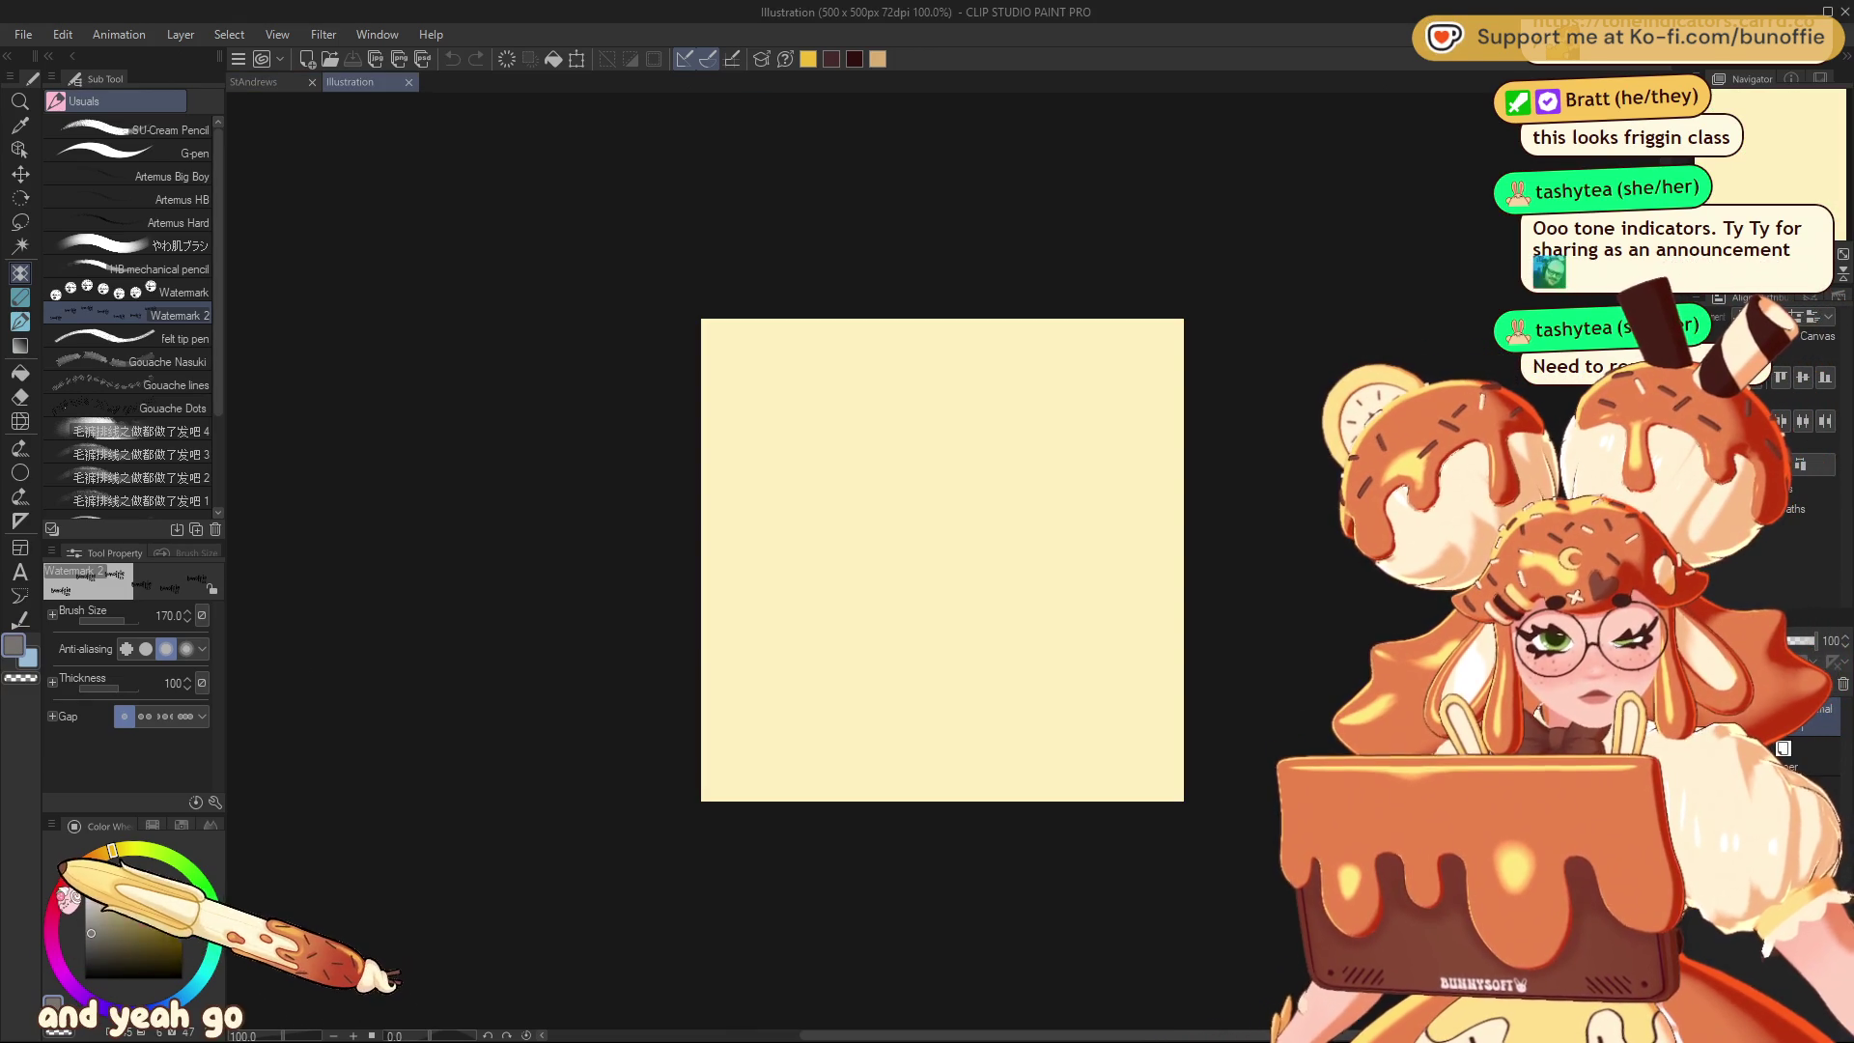
{"action": "left_click", "coordinate": [60, 889]}
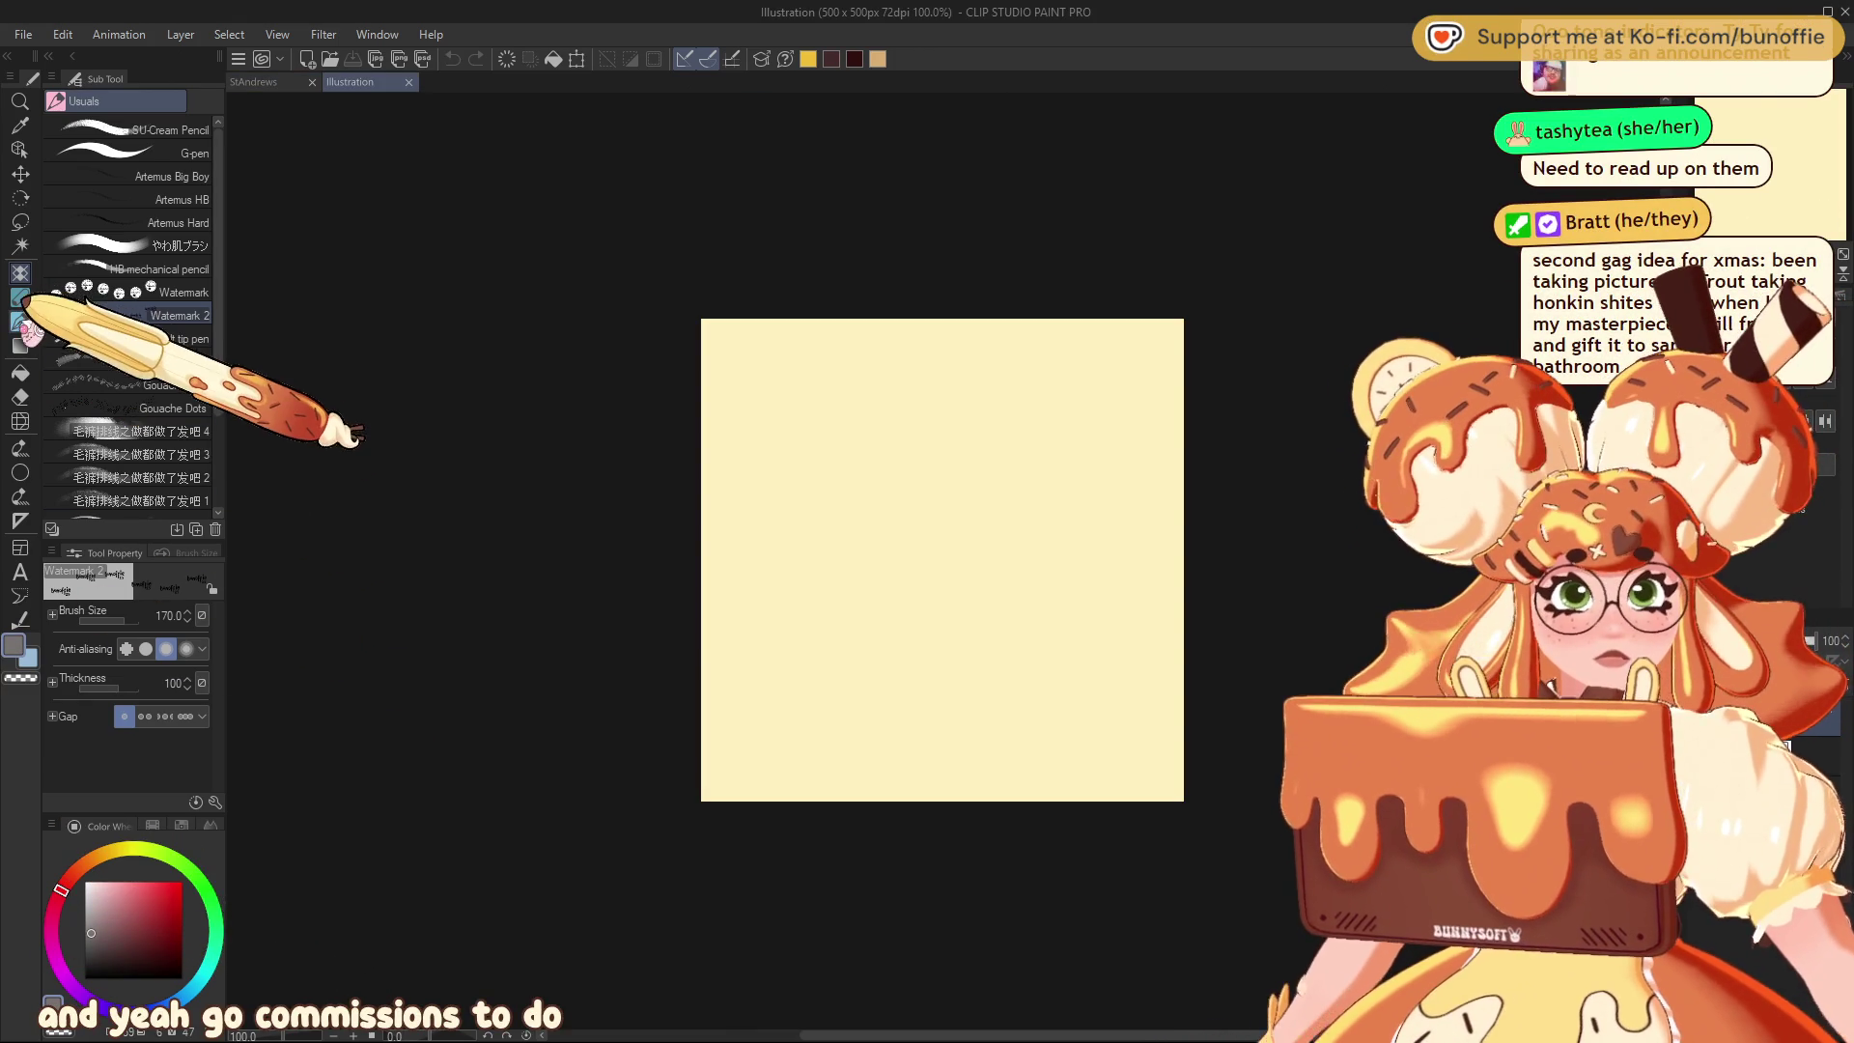
{"action": "left_click", "coordinate": [20, 372]}
{"action": "left_click", "coordinate": [951, 544]}
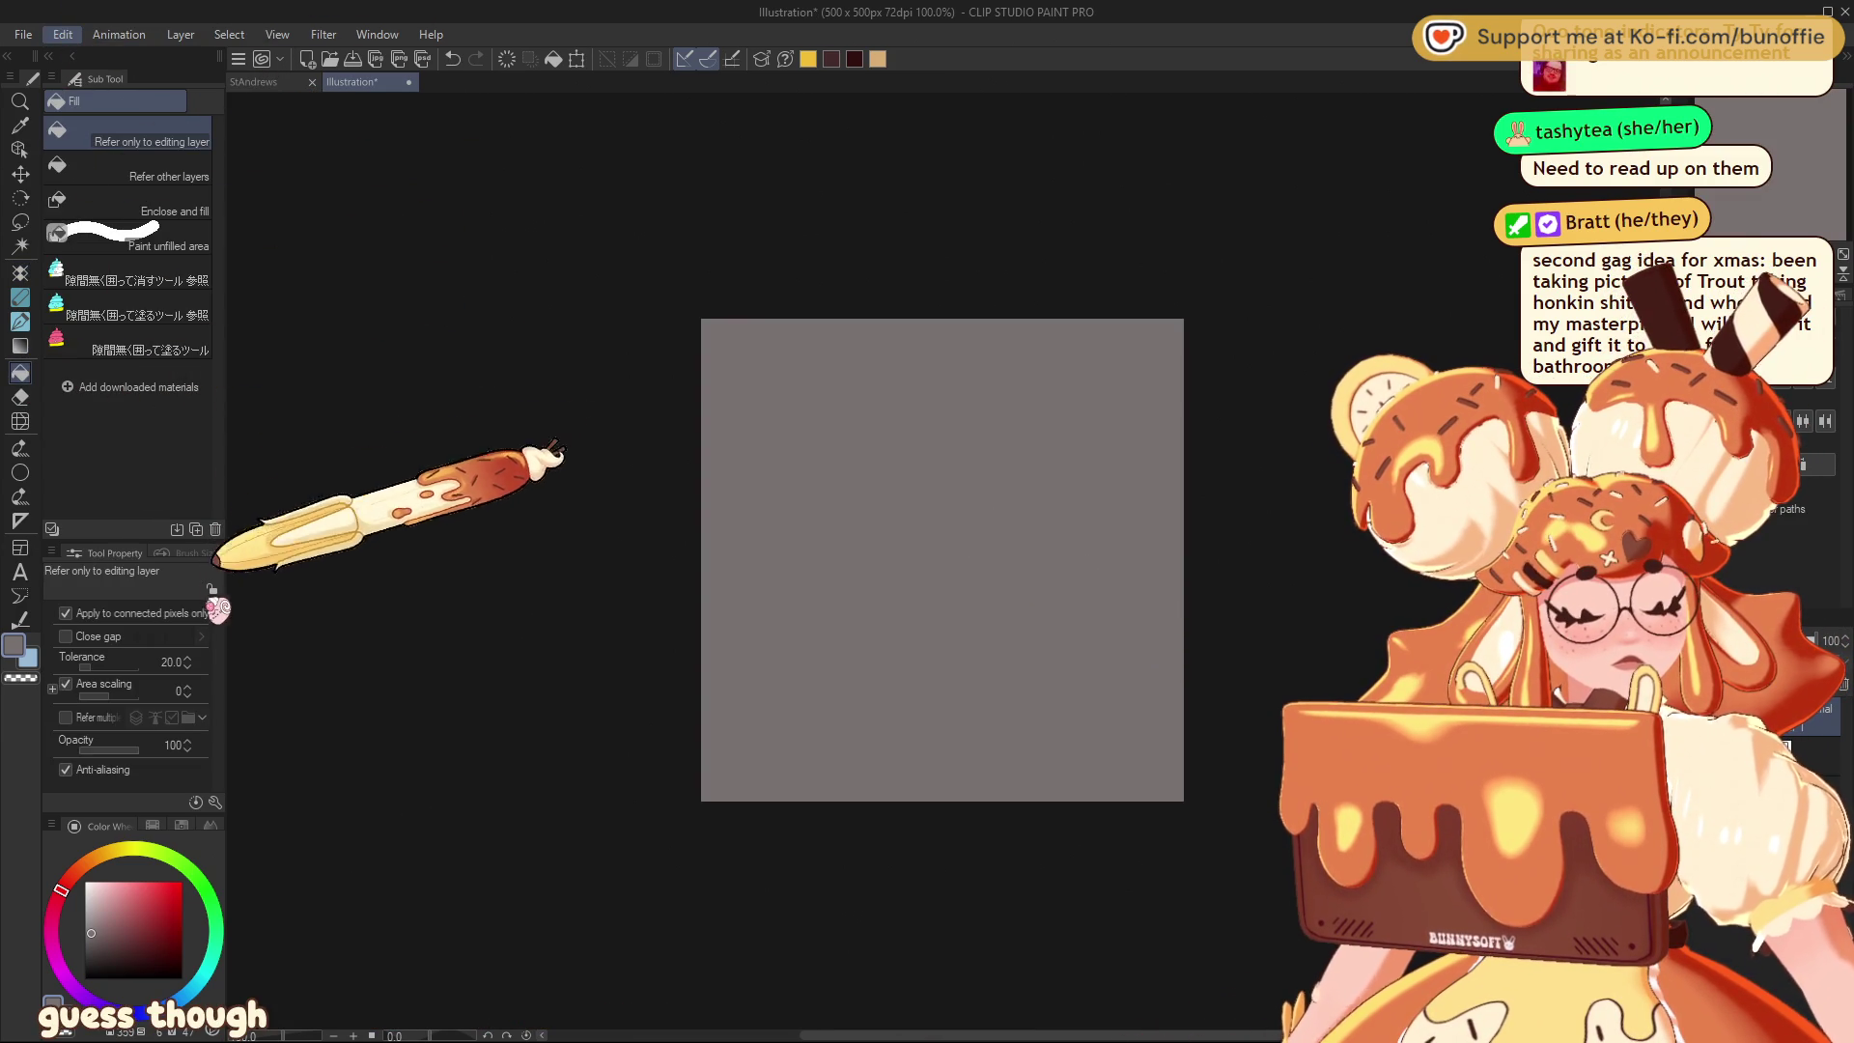
Enlarge the canvas to 700 × 700 px for a cream border, and pick dark maroon
{"action": "key", "text": "ctrl+t"}
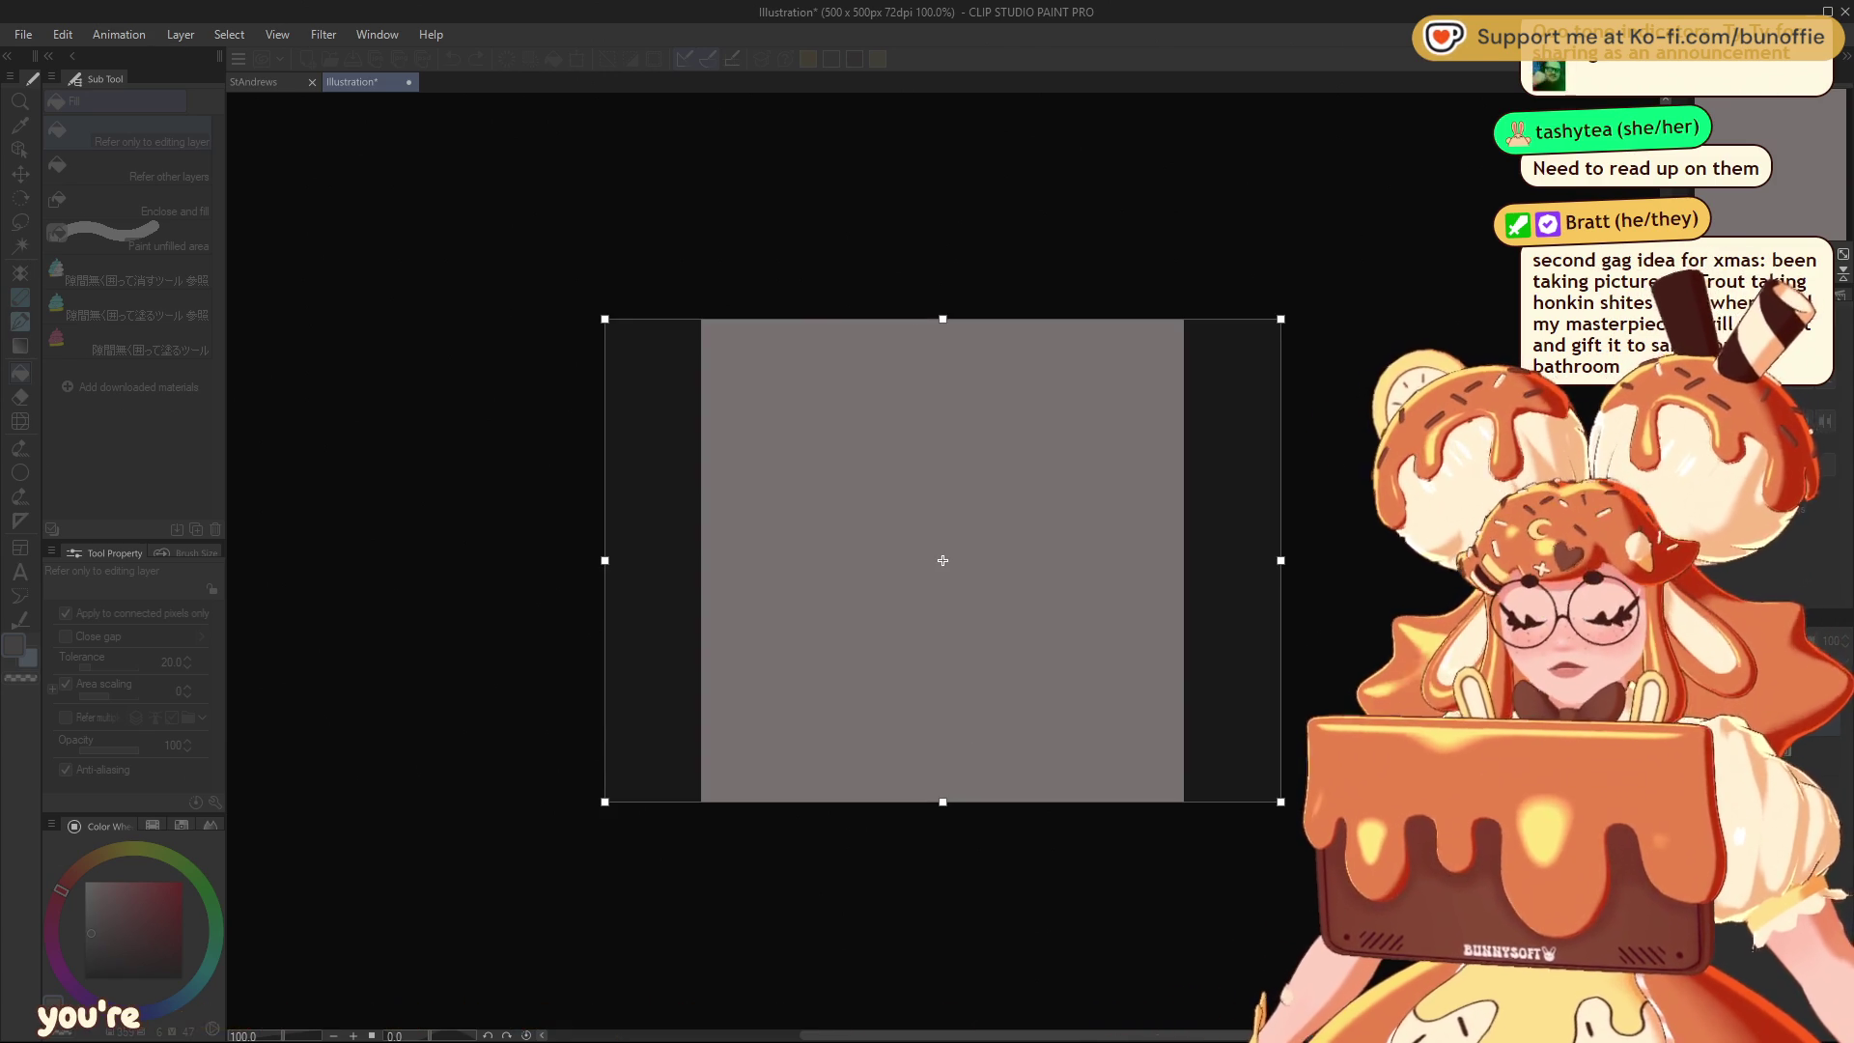
{"action": "key", "text": "Return"}
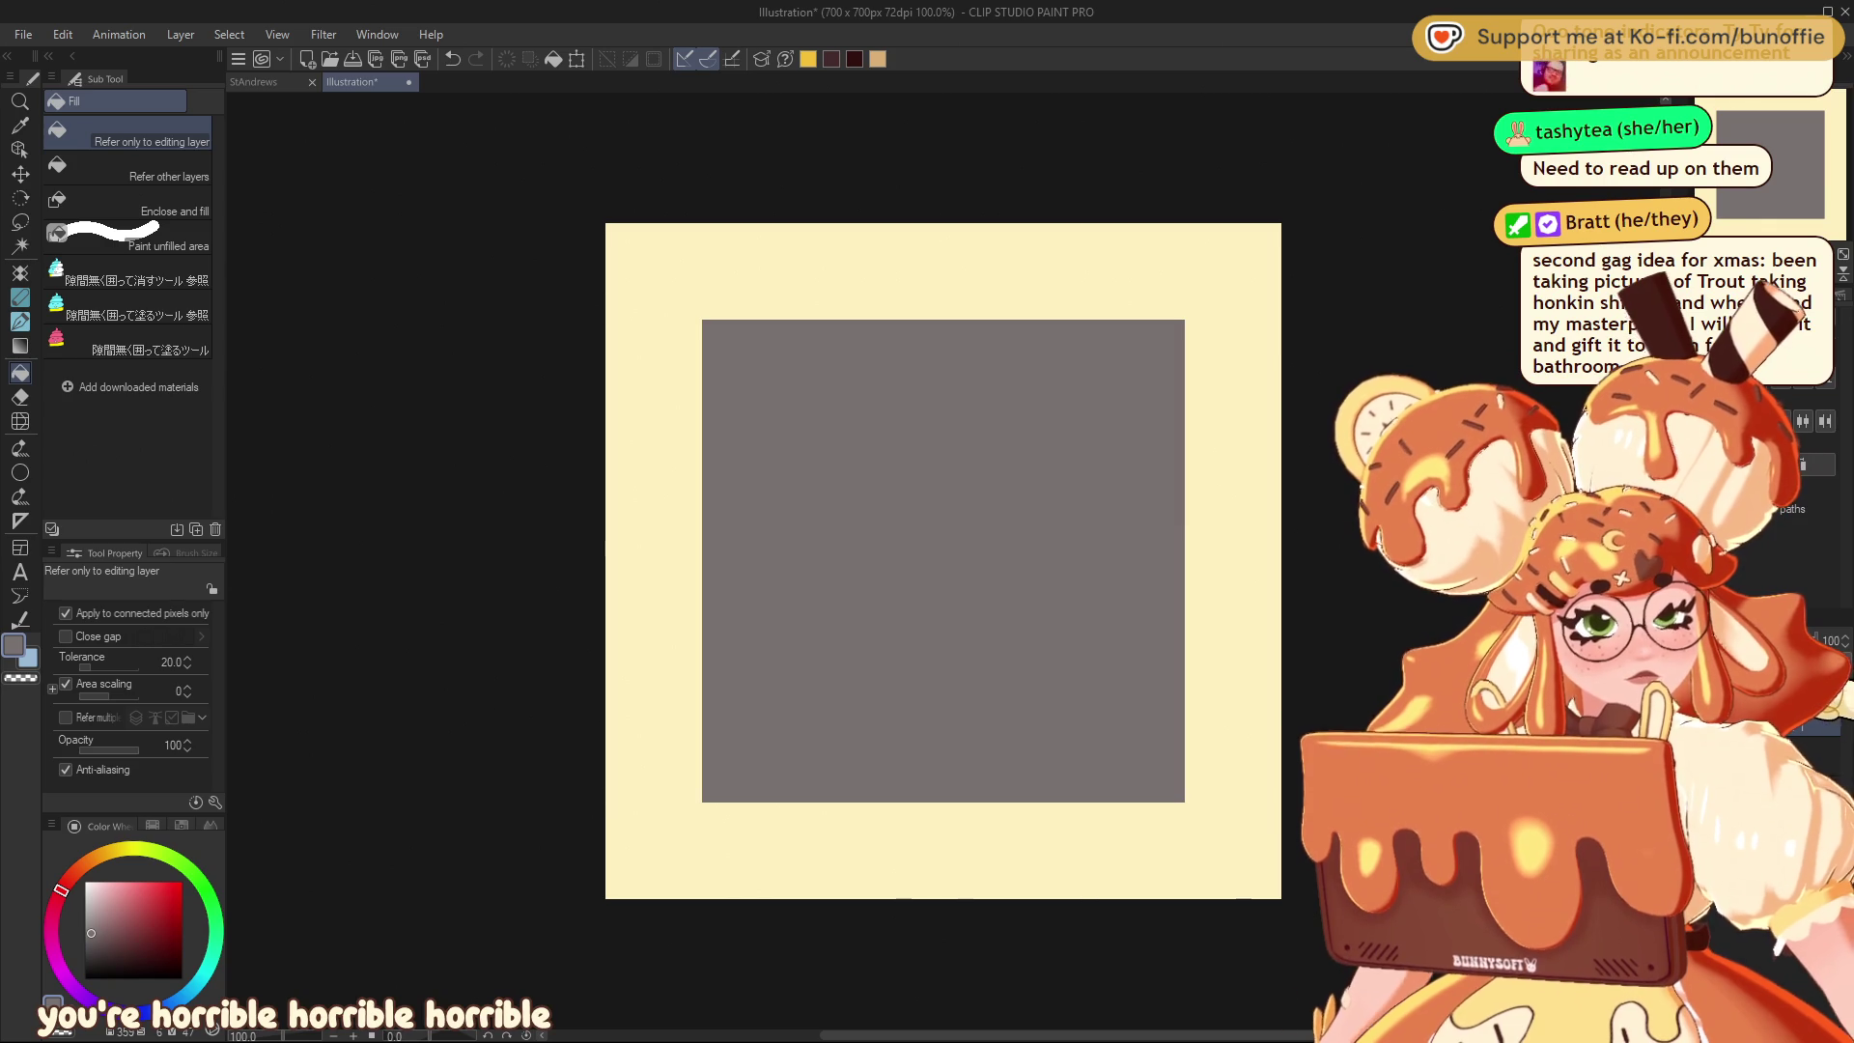
{"action": "left_click", "coordinate": [854, 59]}
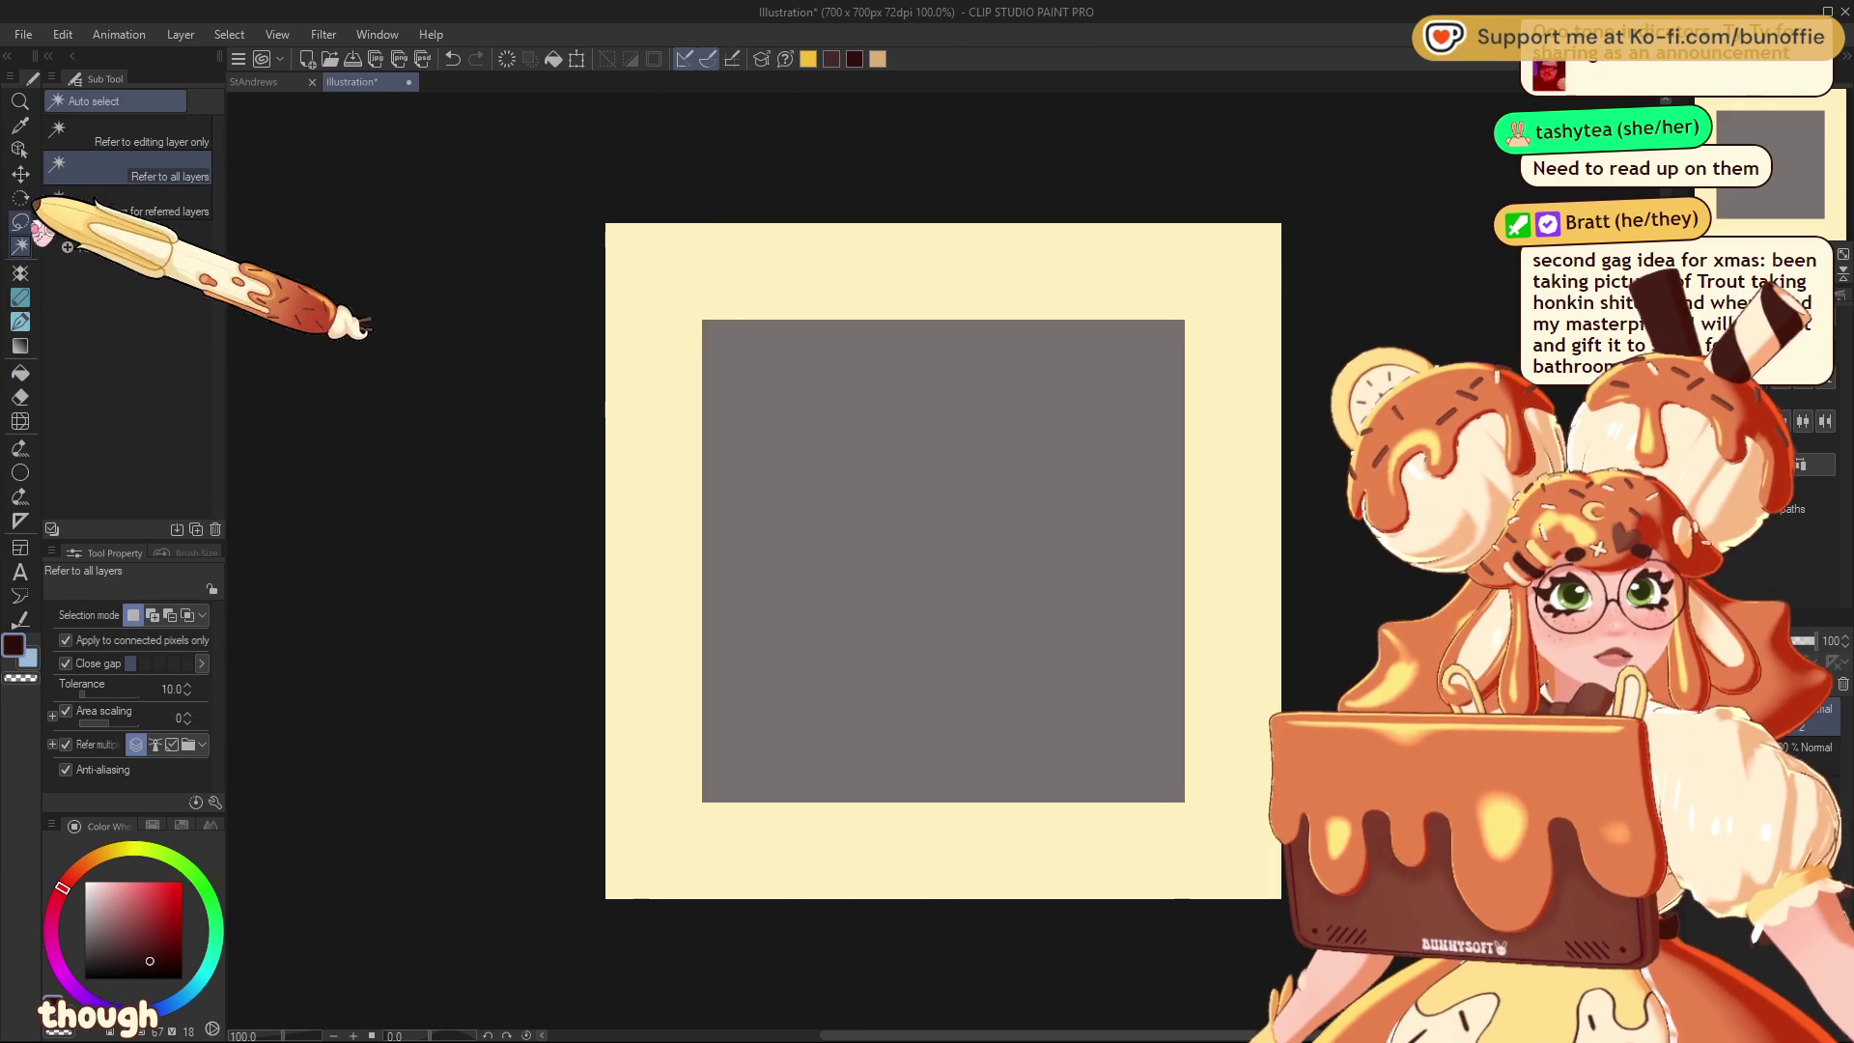
{"action": "left_click", "coordinate": [20, 273]}
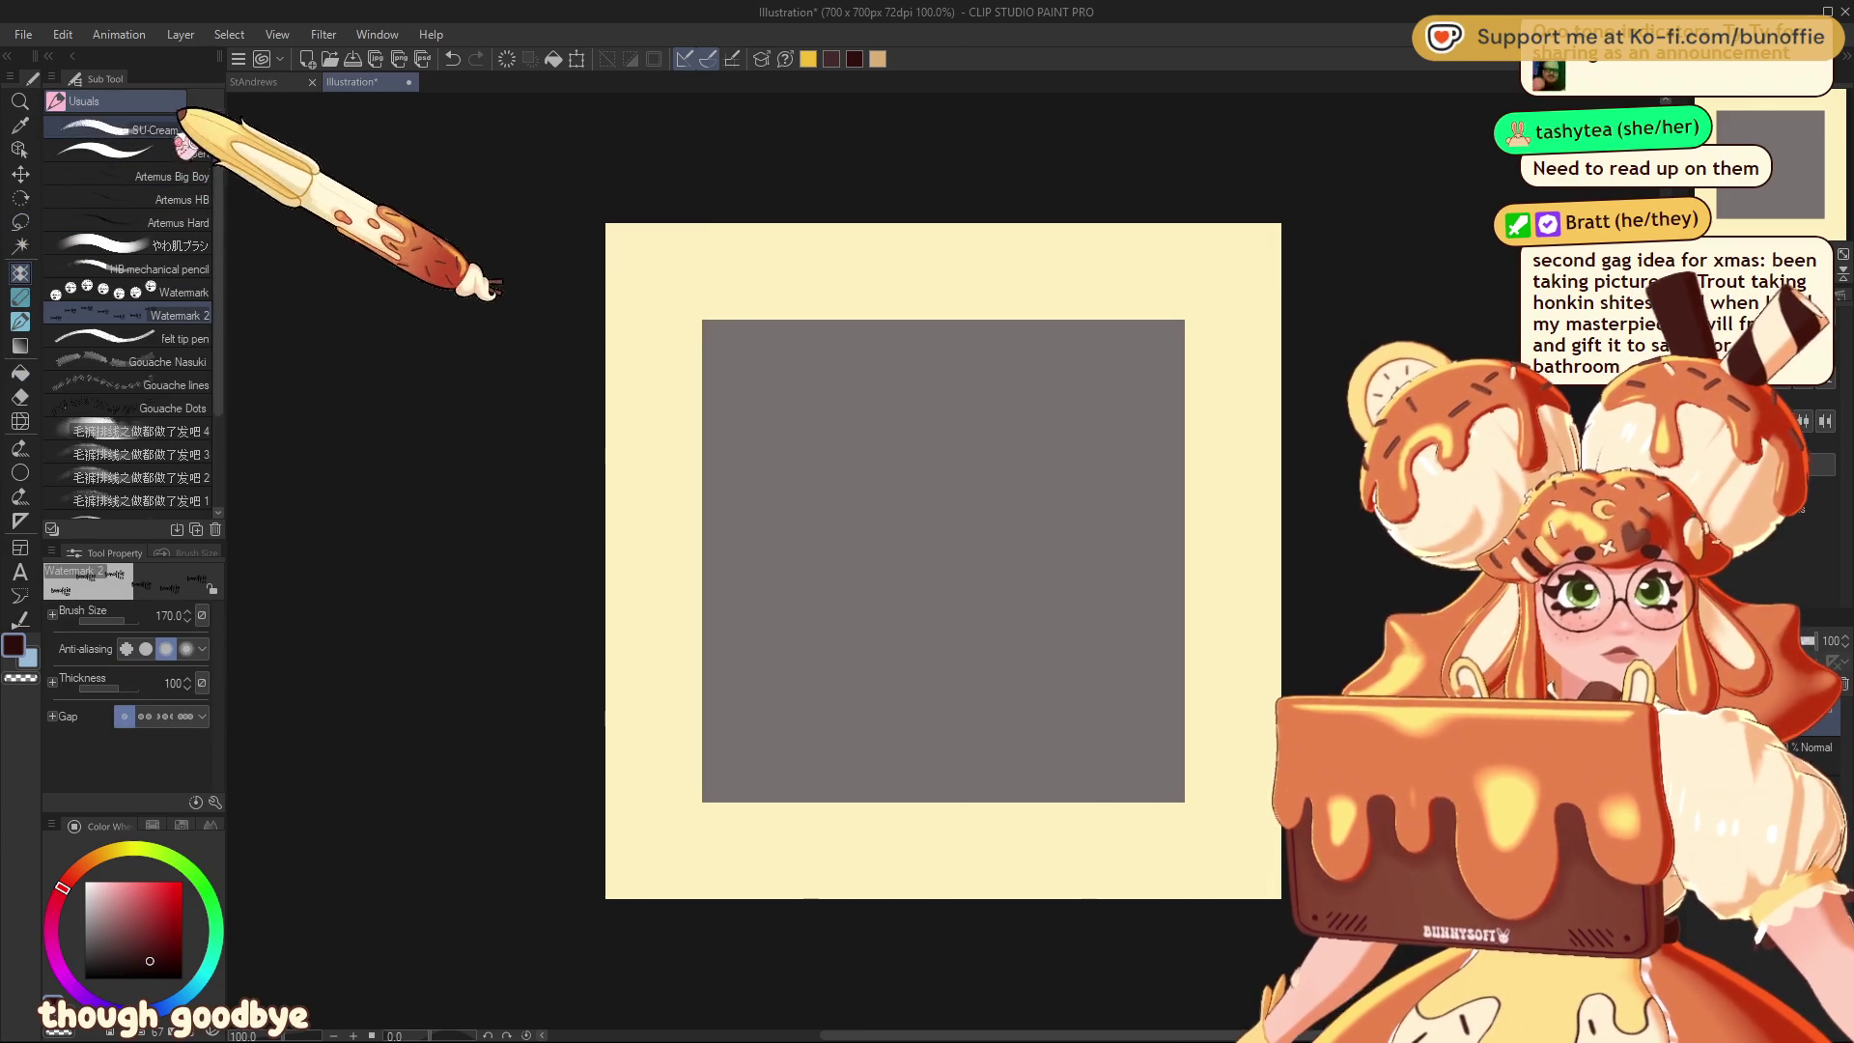
Sketch the rough head circle with the SU-Cream Pencil, redoing its right side
{"action": "left_click", "coordinate": [194, 130]}
{"action": "mouse_move", "coordinate": [1111, 416]}
{"action": "left_mouse_down"}
{"action": "mouse_move", "coordinate": [1149, 464]}
{"action": "mouse_move", "coordinate": [1014, 670]}
{"action": "mouse_move", "coordinate": [917, 565]}
{"action": "mouse_move", "coordinate": [889, 484]}
{"action": "mouse_move", "coordinate": [927, 418]}
{"action": "mouse_move", "coordinate": [859, 530]}
{"action": "mouse_move", "coordinate": [1060, 652]}
{"action": "mouse_move", "coordinate": [890, 530]}
{"action": "mouse_move", "coordinate": [911, 455]}
{"action": "mouse_move", "coordinate": [1169, 541]}
{"action": "left_mouse_up"}
{"action": "key", "text": "Delete"}
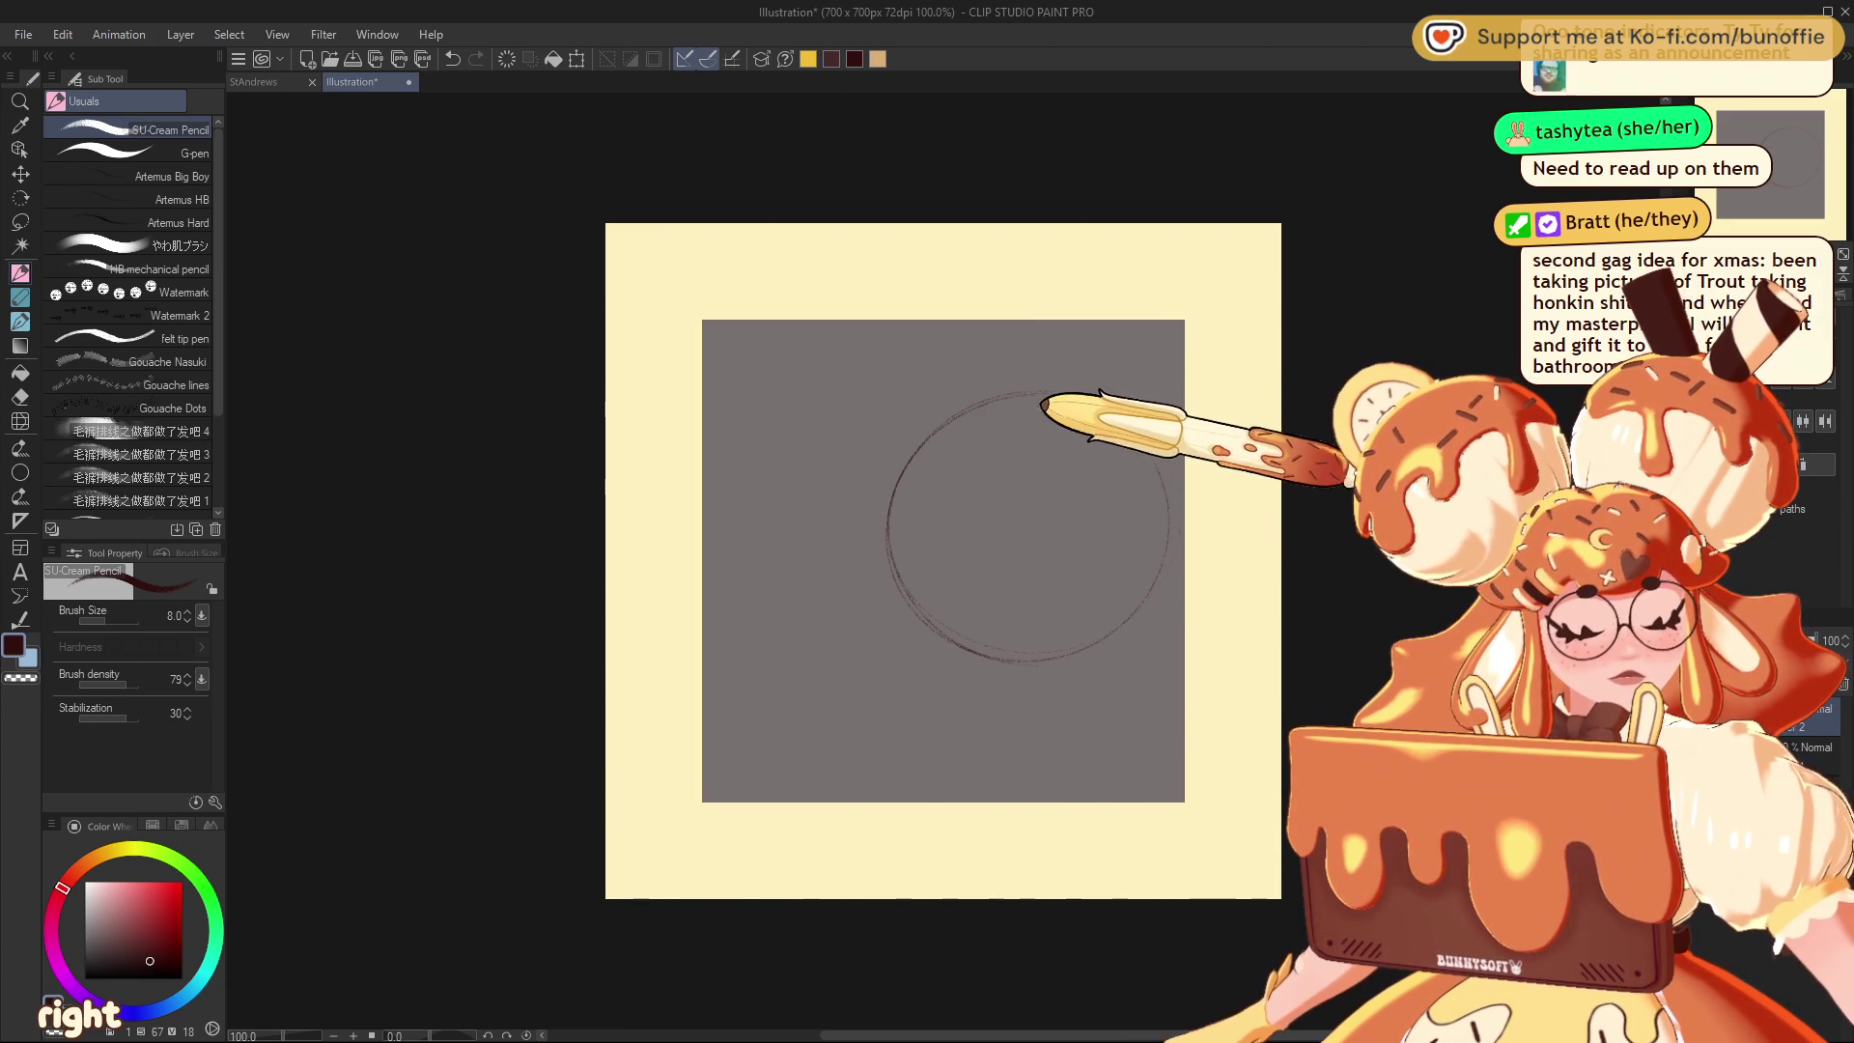
{"action": "mouse_move", "coordinate": [1038, 403]}
{"action": "left_mouse_down"}
{"action": "mouse_move", "coordinate": [1139, 425]}
{"action": "mouse_move", "coordinate": [1169, 541]}
{"action": "mouse_move", "coordinate": [1135, 594]}
{"action": "left_mouse_up"}
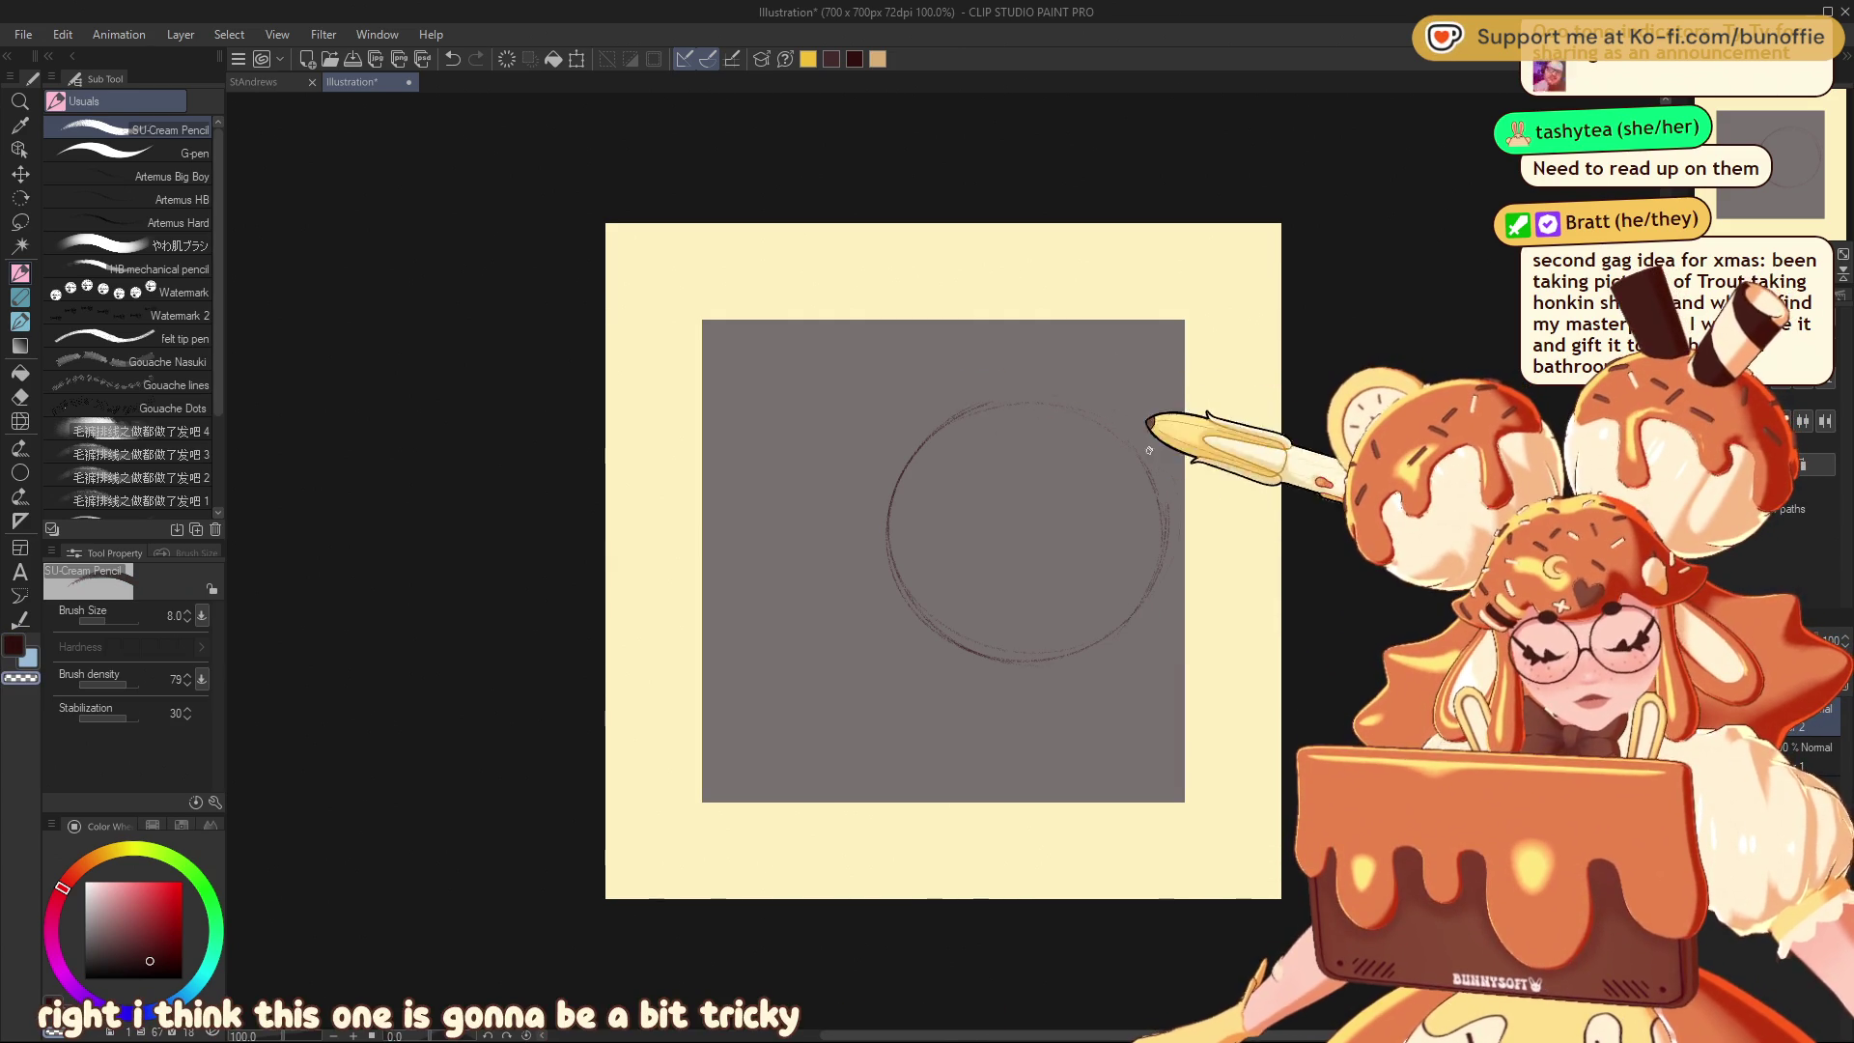
Add a vertical centre guideline and a curved brim across the head's lower part
{"action": "left_click_drag", "start_coordinate": [1048, 401], "coordinate": [989, 628]}
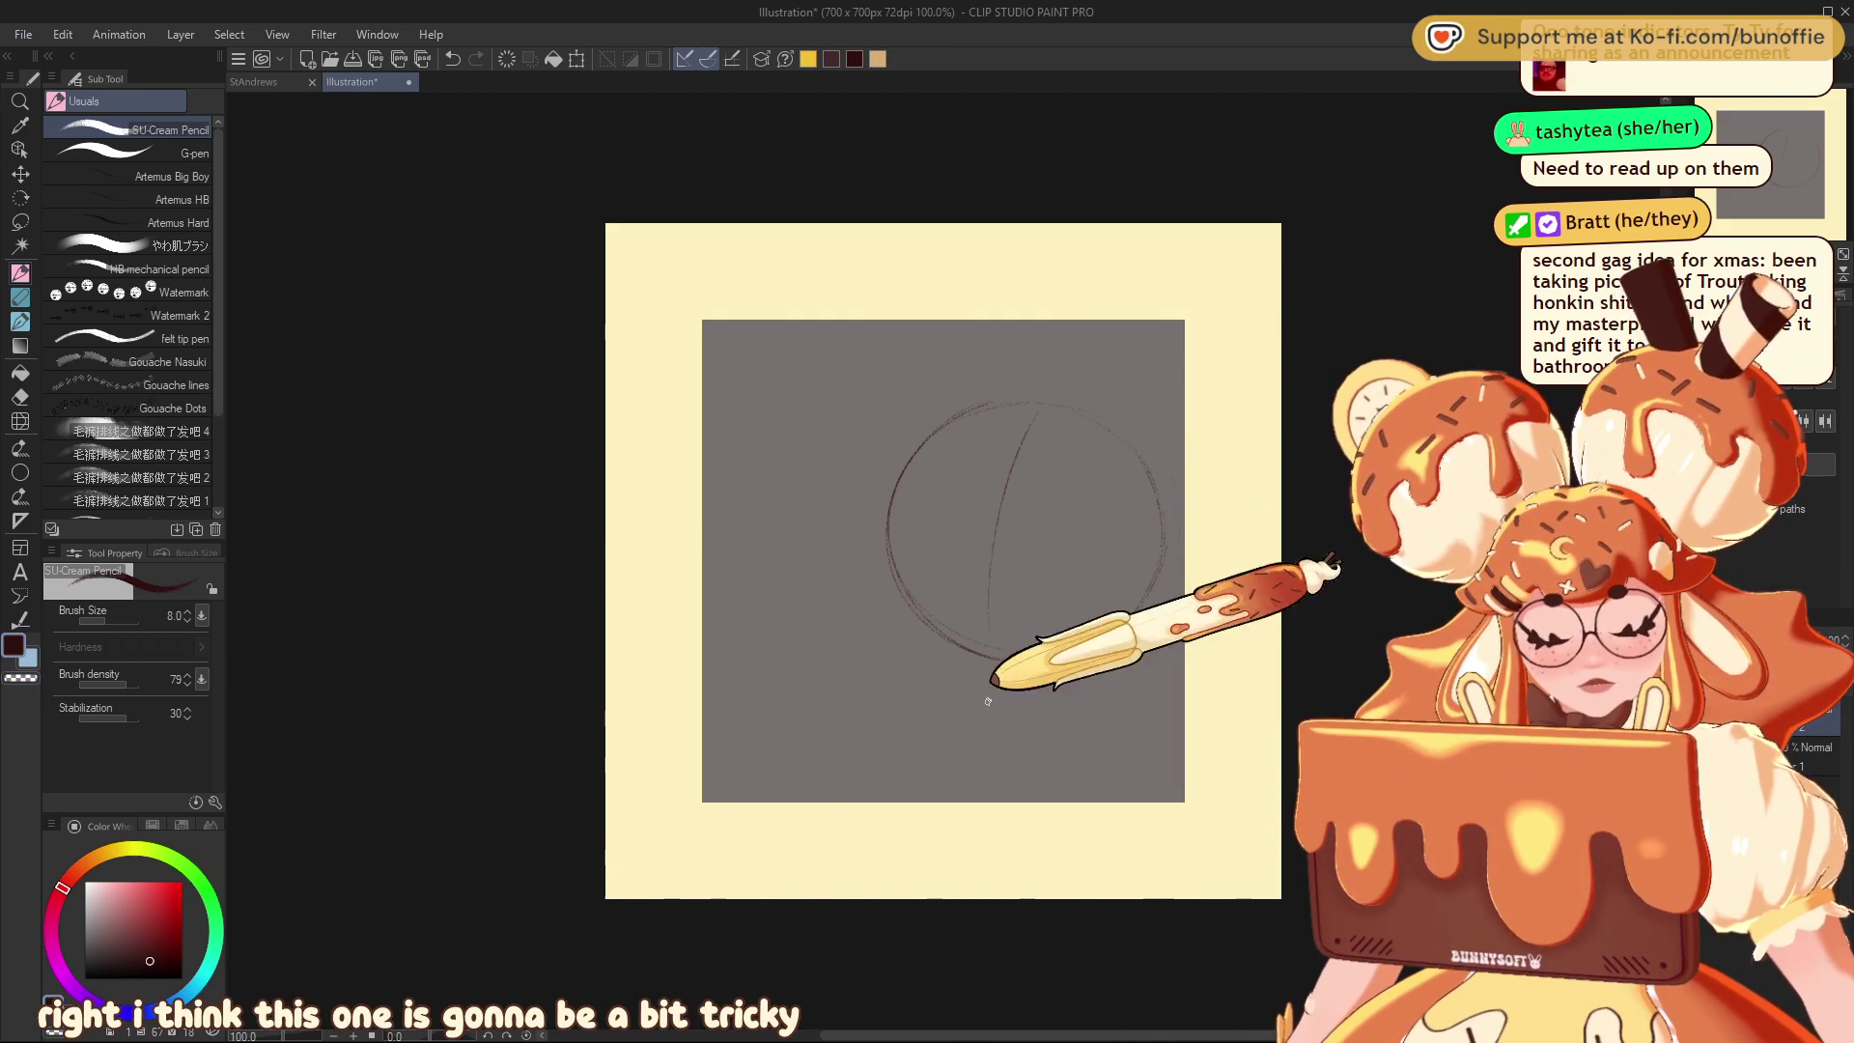
{"action": "left_click_drag", "start_coordinate": [888, 539], "coordinate": [965, 592]}
{"action": "key", "text": "ctrl+z"}
{"action": "left_click_drag", "start_coordinate": [903, 565], "coordinate": [1149, 607]}
{"action": "mouse_move", "coordinate": [880, 529]}
{"action": "left_mouse_down"}
{"action": "mouse_move", "coordinate": [883, 570]}
{"action": "mouse_move", "coordinate": [937, 633]}
{"action": "left_mouse_up"}
{"action": "left_click_drag", "start_coordinate": [891, 530], "coordinate": [980, 642]}
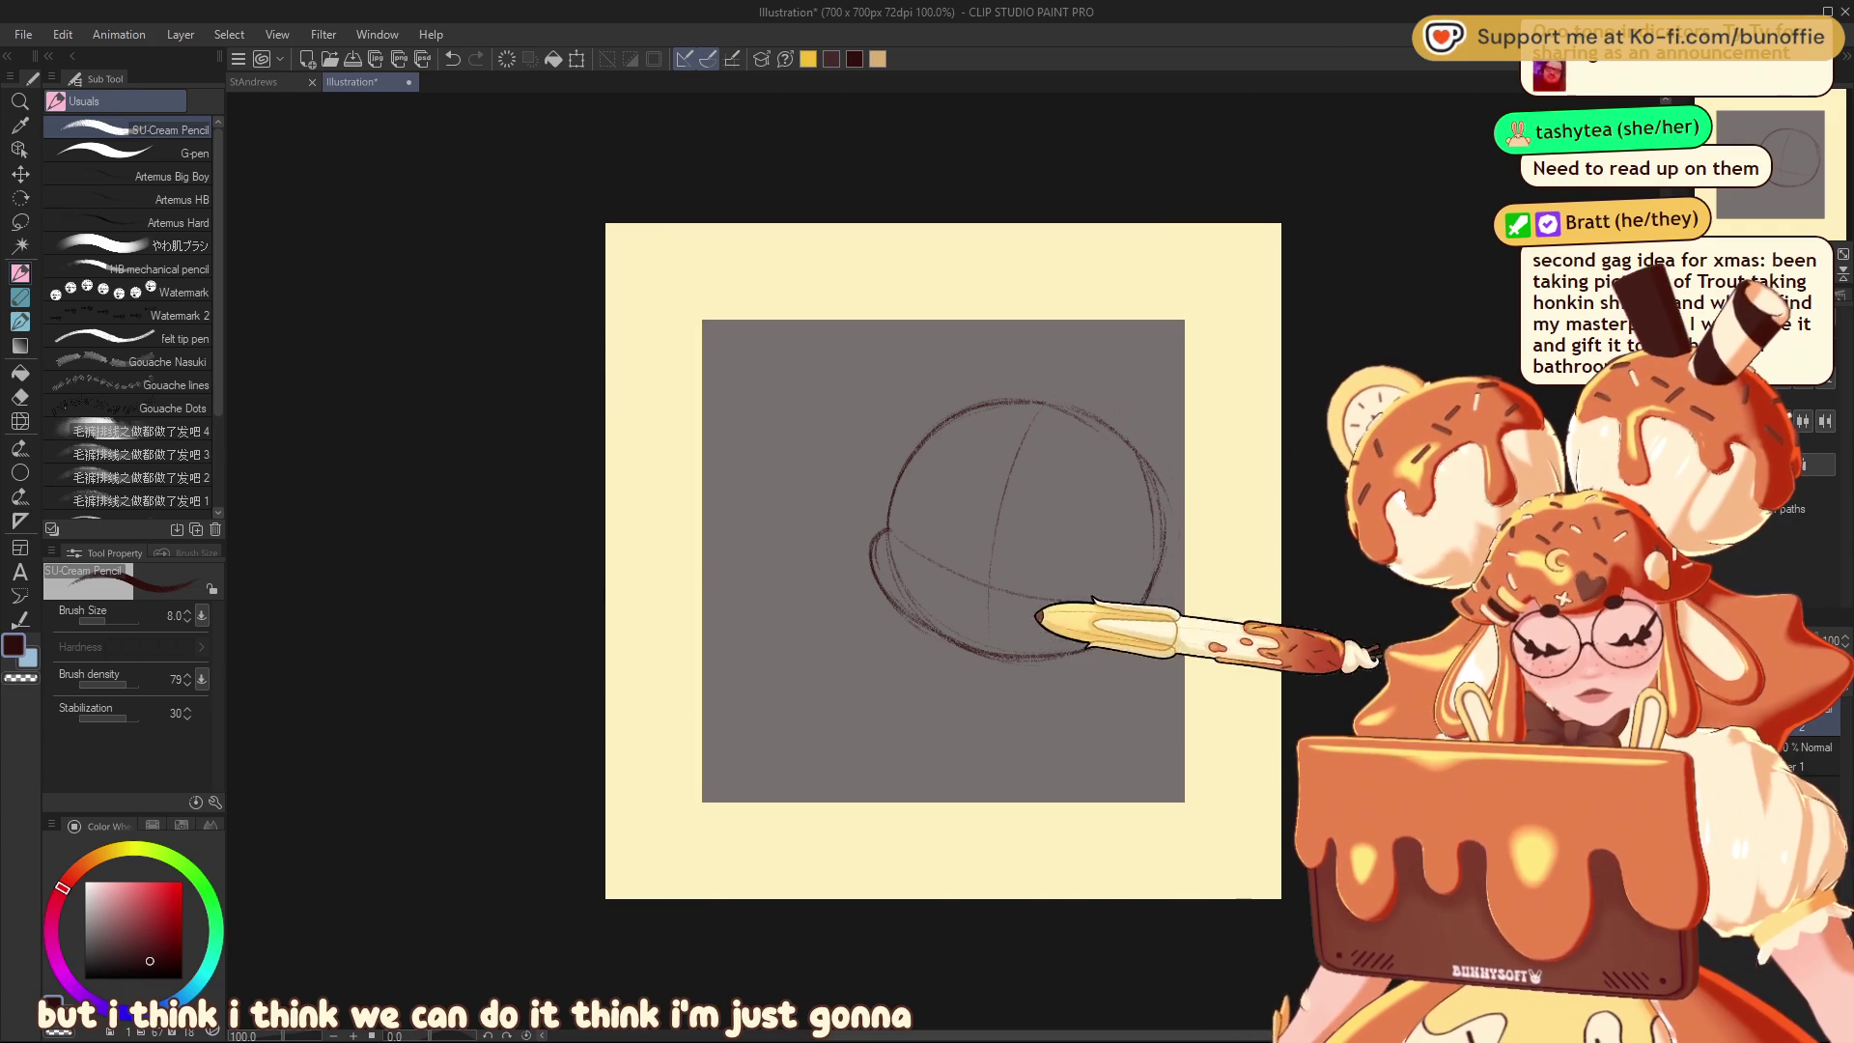
{"action": "left_click_drag", "start_coordinate": [1126, 632], "coordinate": [1168, 574]}
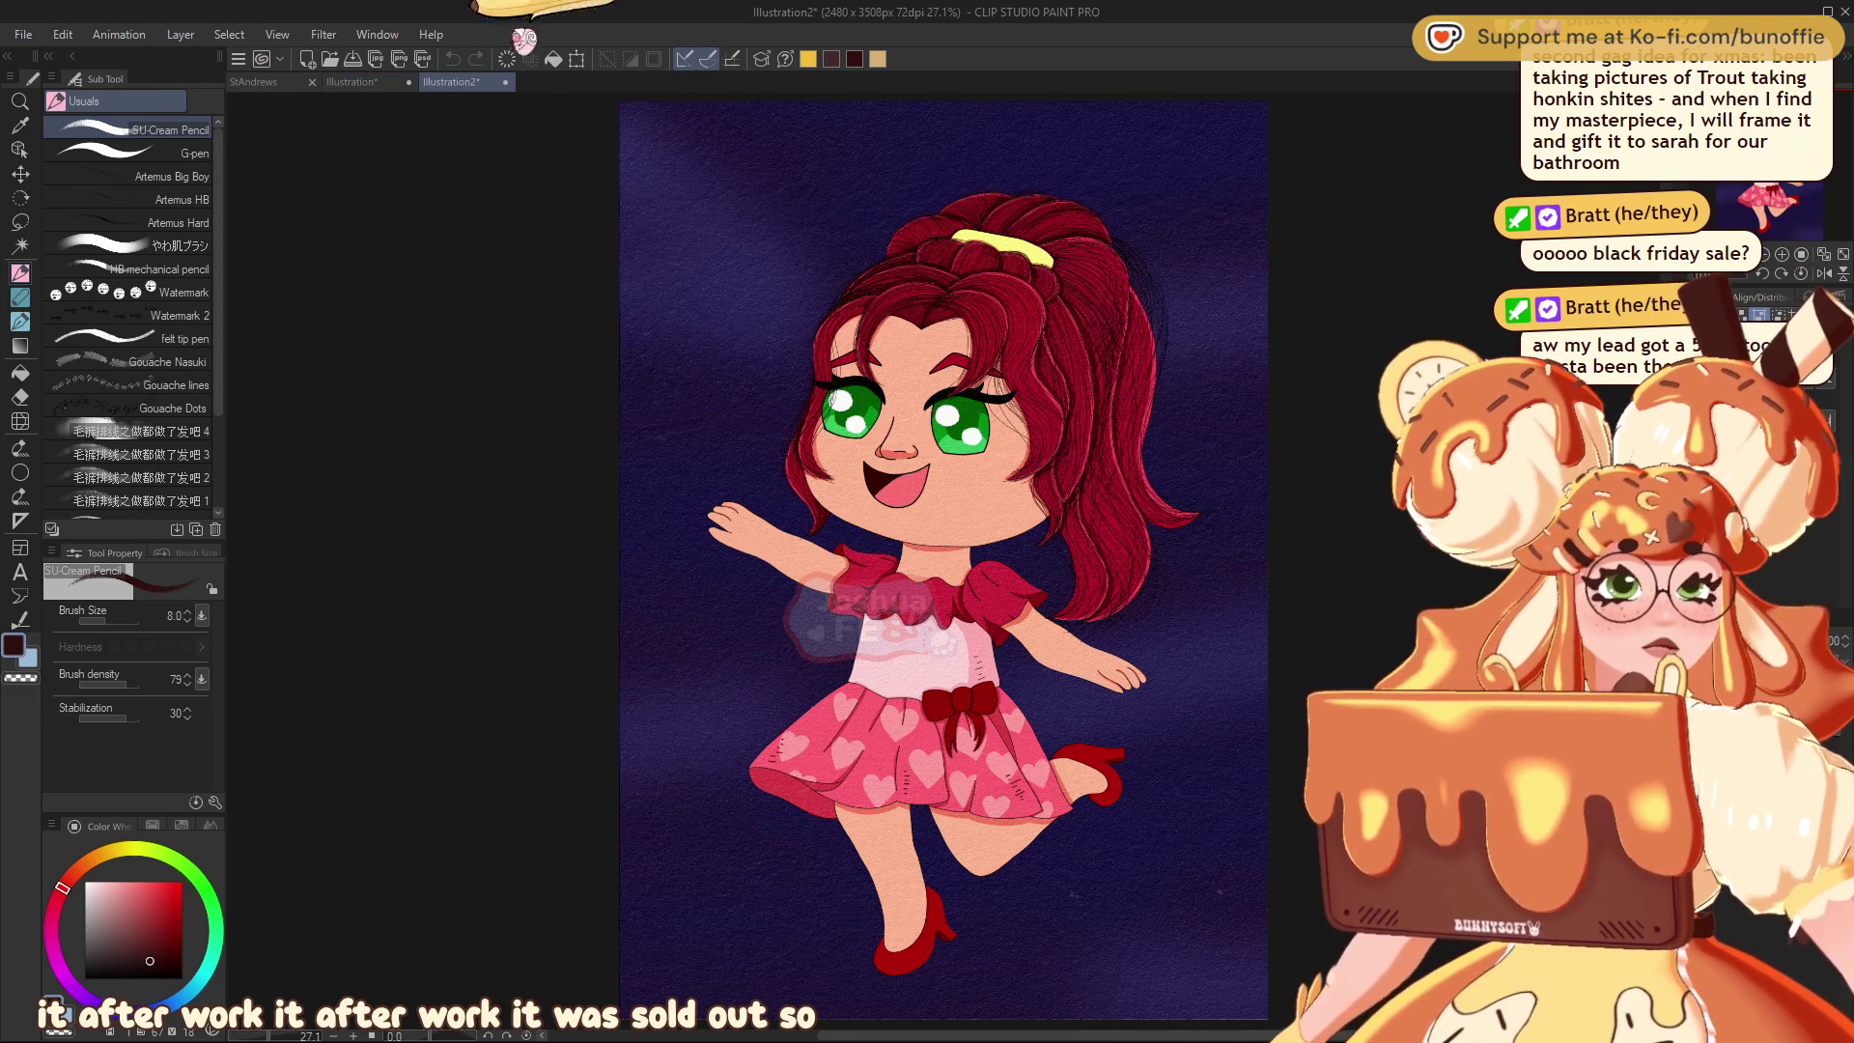
Place Illustration2 beside the sketch as a resized, centred reference, then return to the sketch
{"action": "mouse_move", "coordinate": [440, 145]}
{"action": "left_mouse_down"}
{"action": "mouse_move", "coordinate": [343, 169]}
{"action": "mouse_move", "coordinate": [242, 159]}
{"action": "left_mouse_up"}
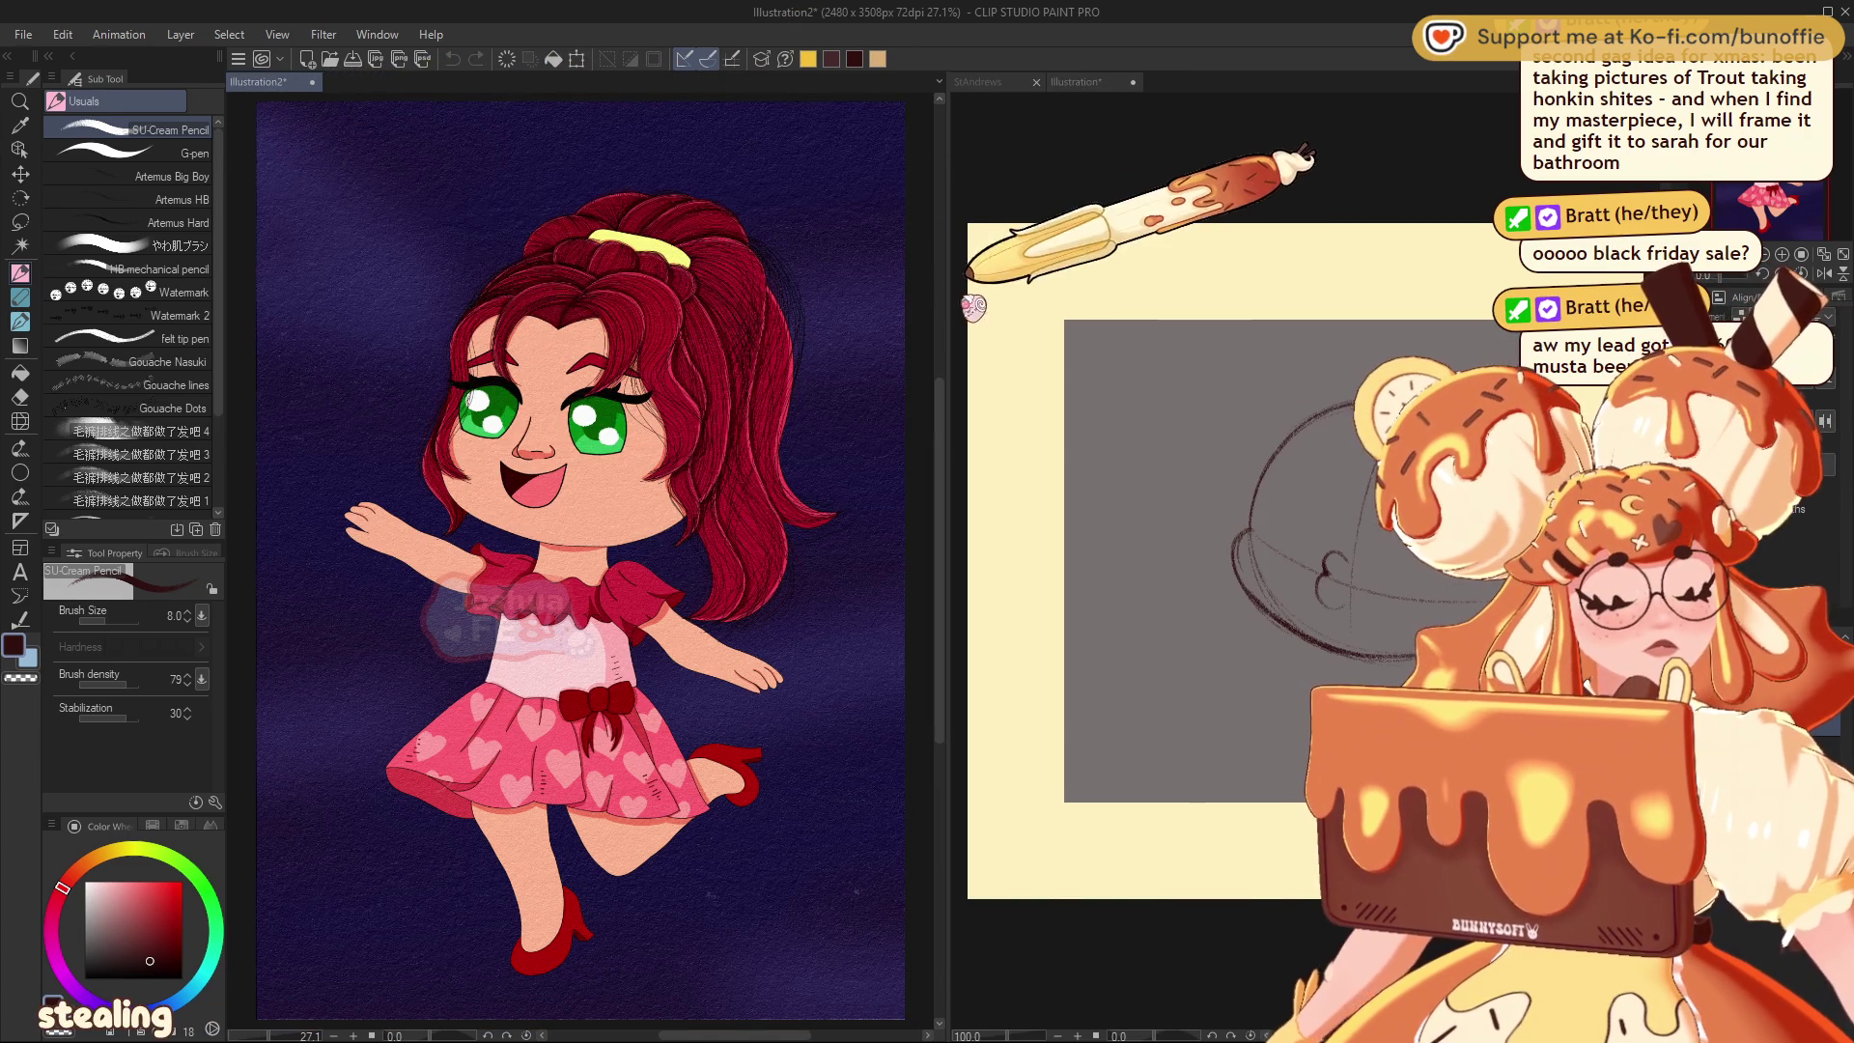
{"action": "left_click_drag", "start_coordinate": [948, 298], "coordinate": [618, 298]}
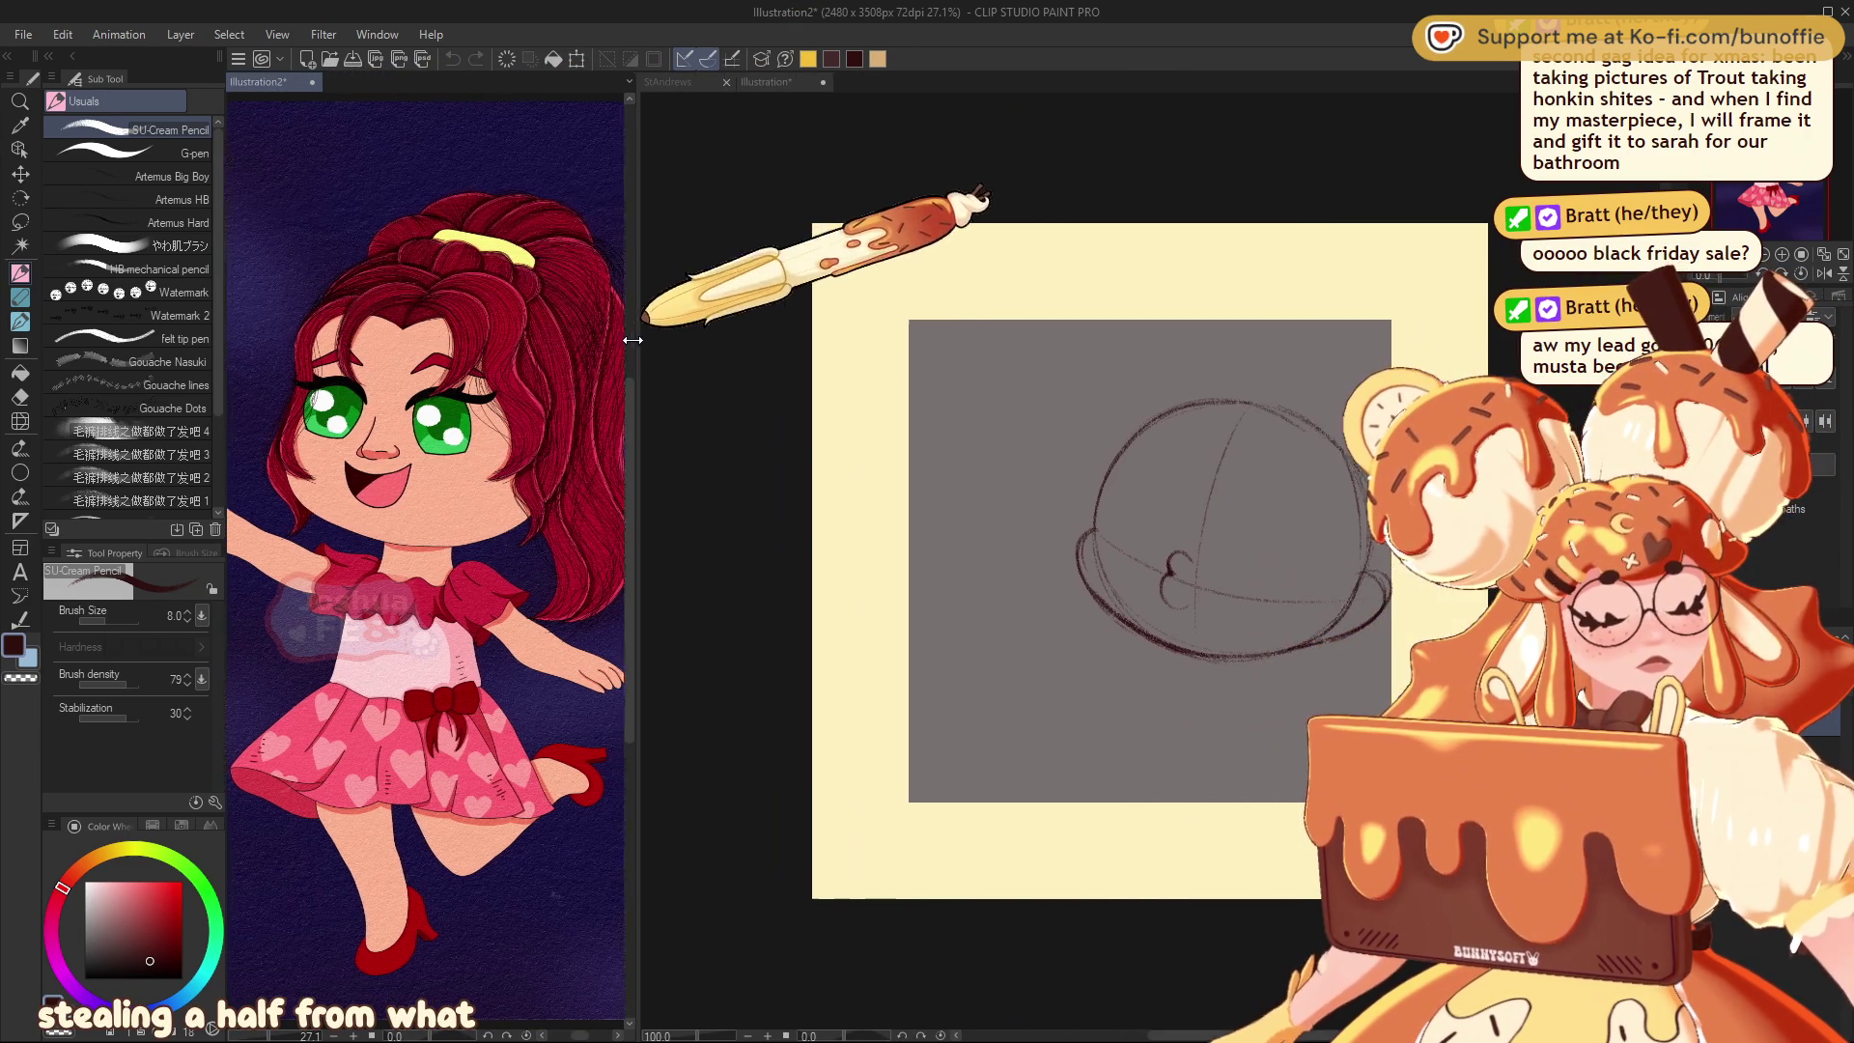
{"action": "scroll", "coordinate": [337, 233], "scroll_direction": "down", "scroll_amount": 1}
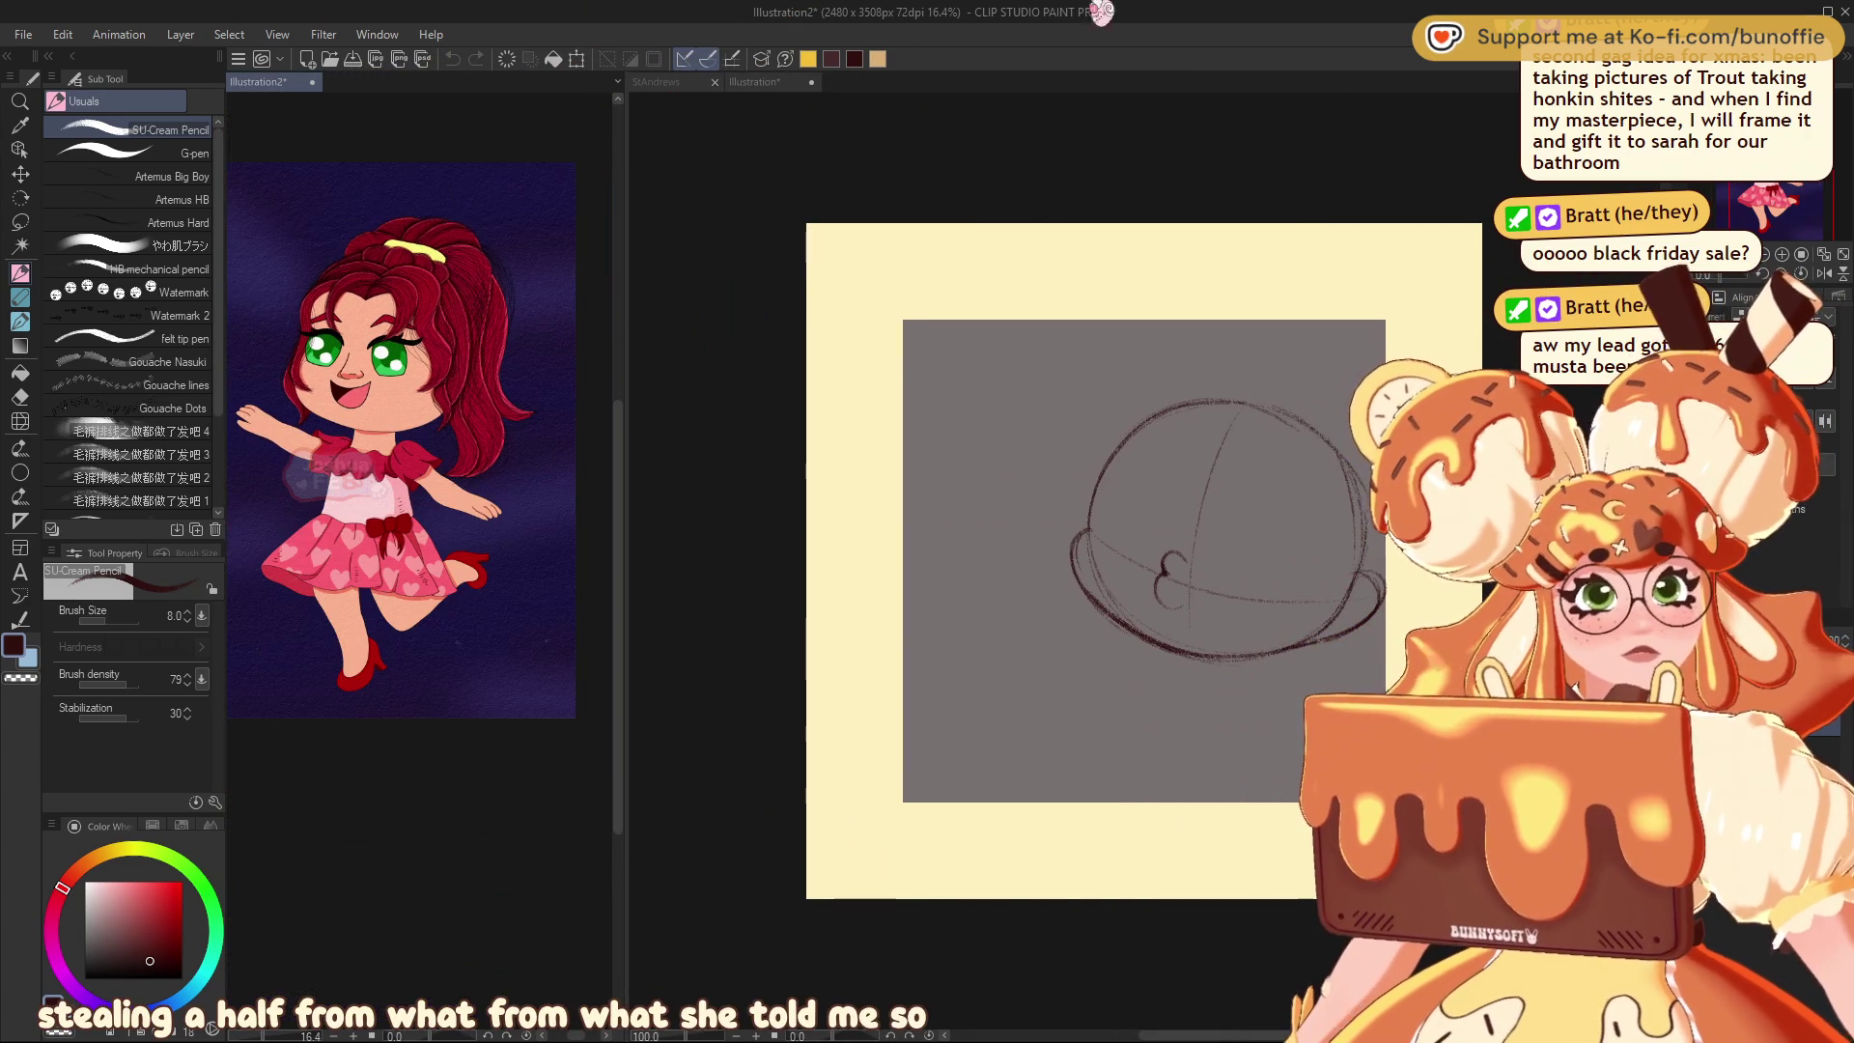
{"action": "left_click_drag", "start_coordinate": [337, 234], "coordinate": [371, 311]}
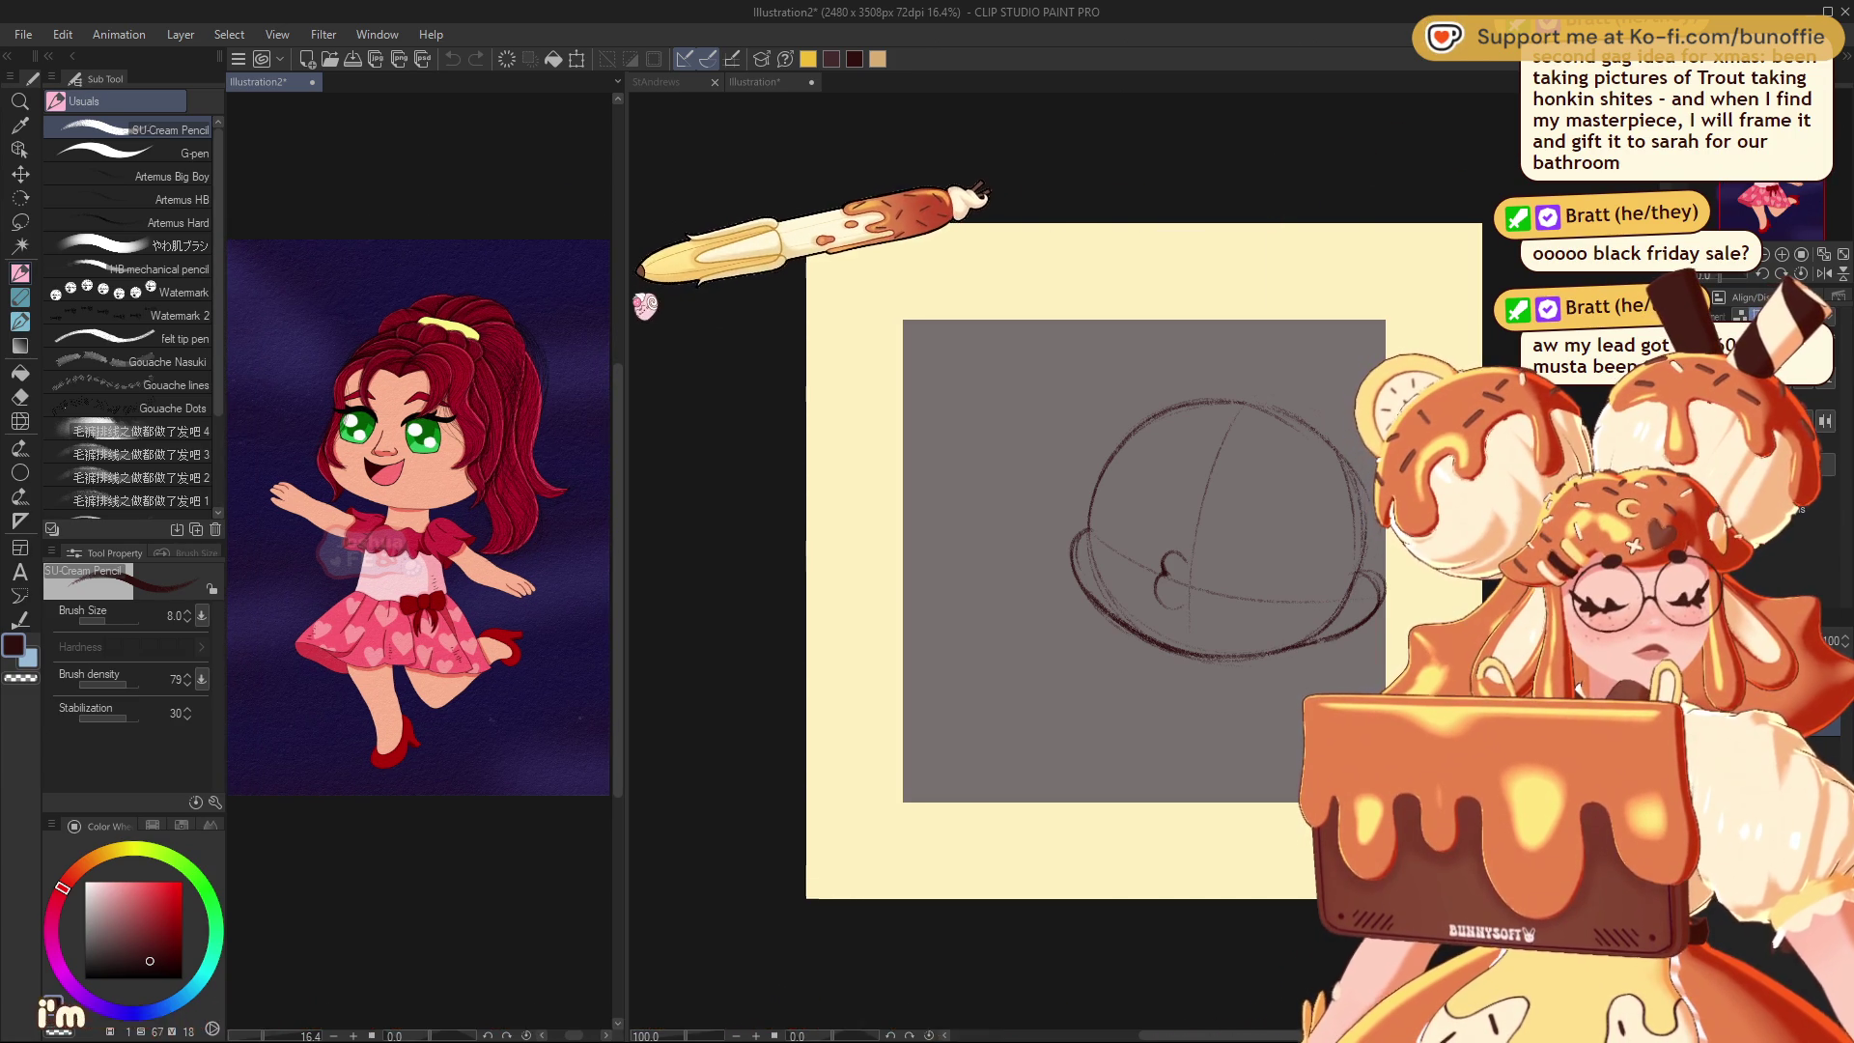
{"action": "left_click_drag", "start_coordinate": [624, 300], "coordinate": [541, 301]}
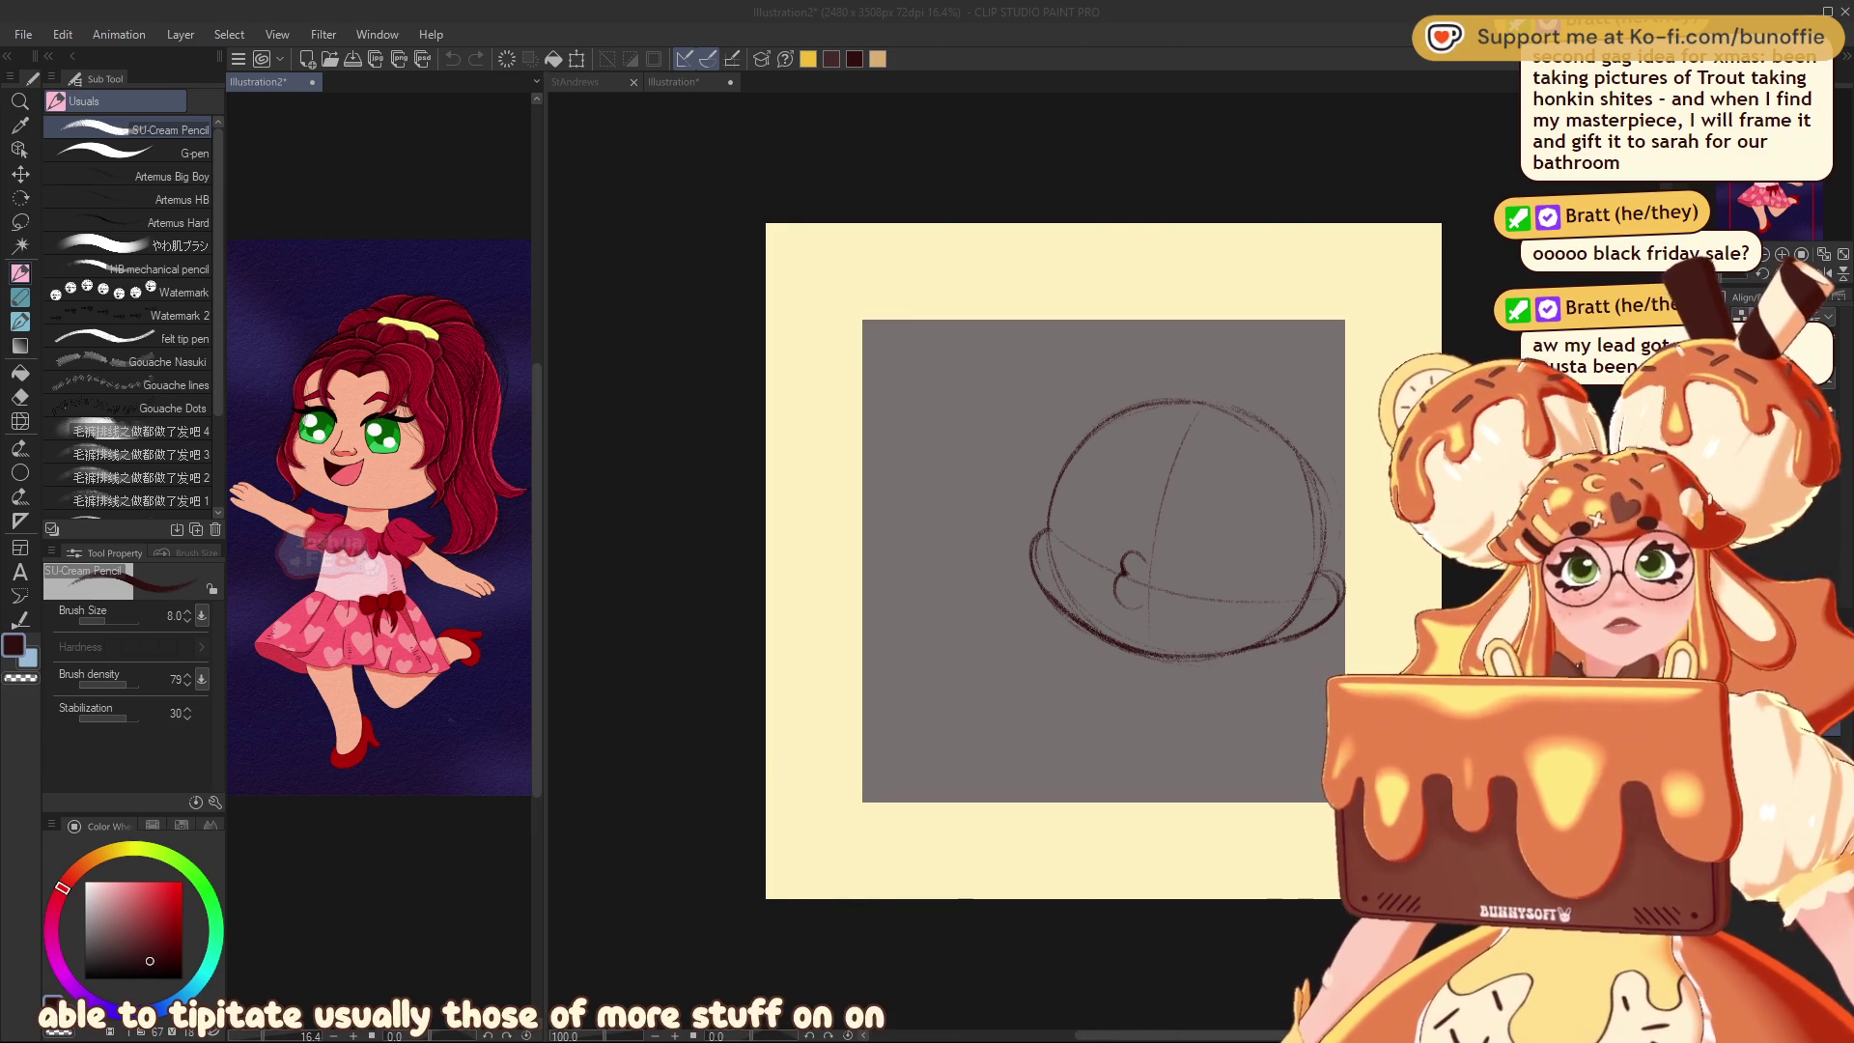
{"action": "left_click", "coordinate": [1217, 618]}
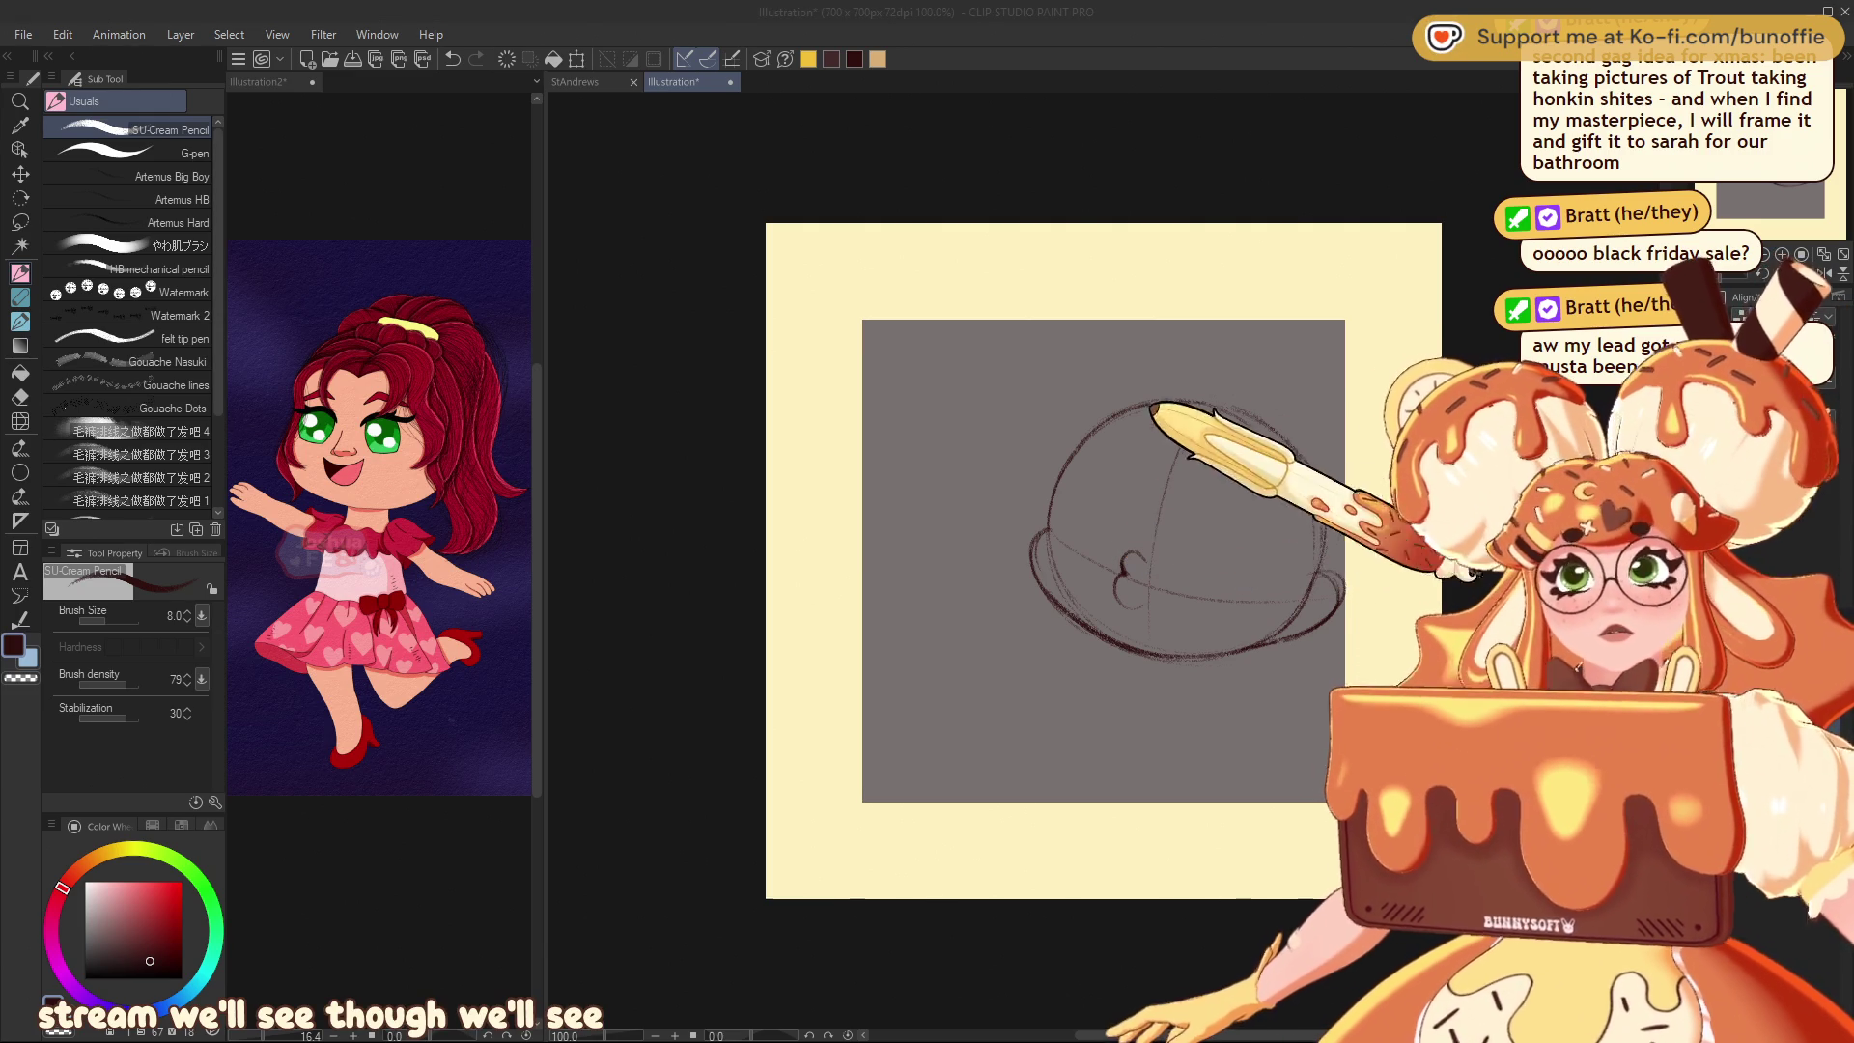
{"action": "left_click", "coordinate": [1135, 510]}
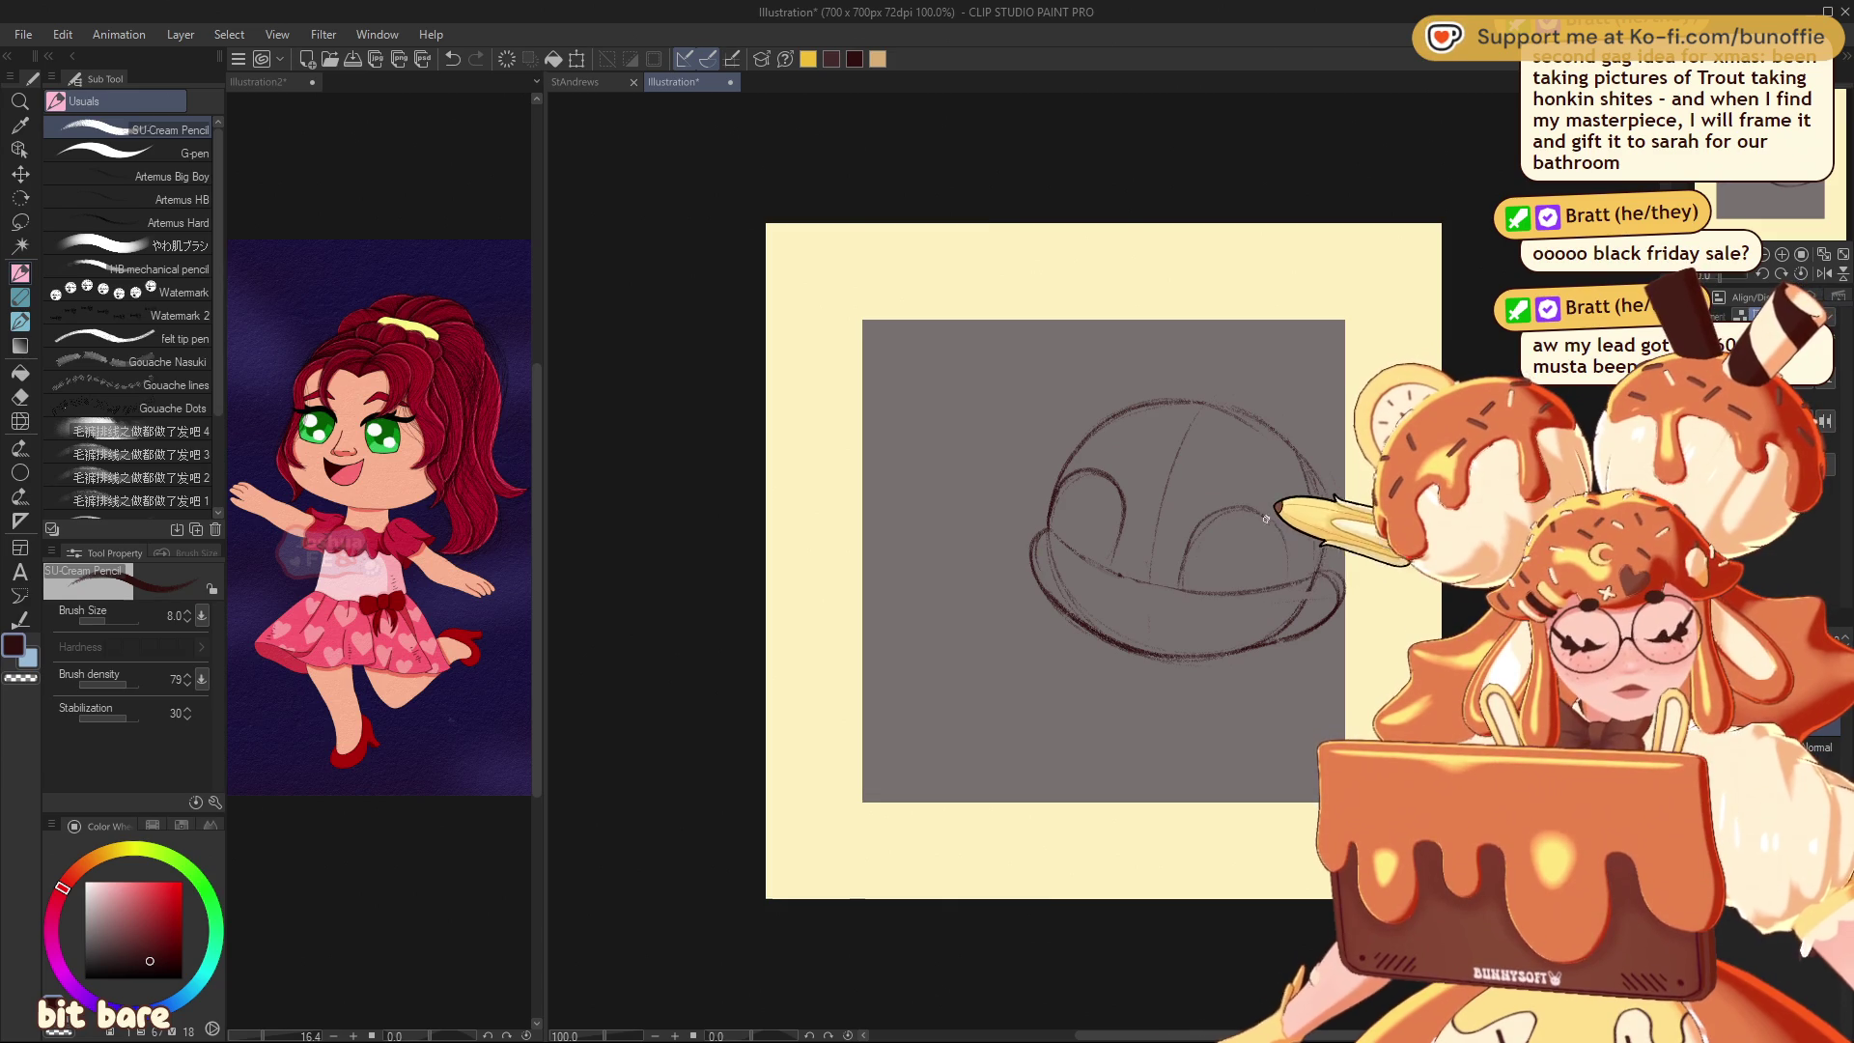
Mirror-check the sketch, then draw an arched eye with a pointed winged lash
{"action": "key", "text": "h"}
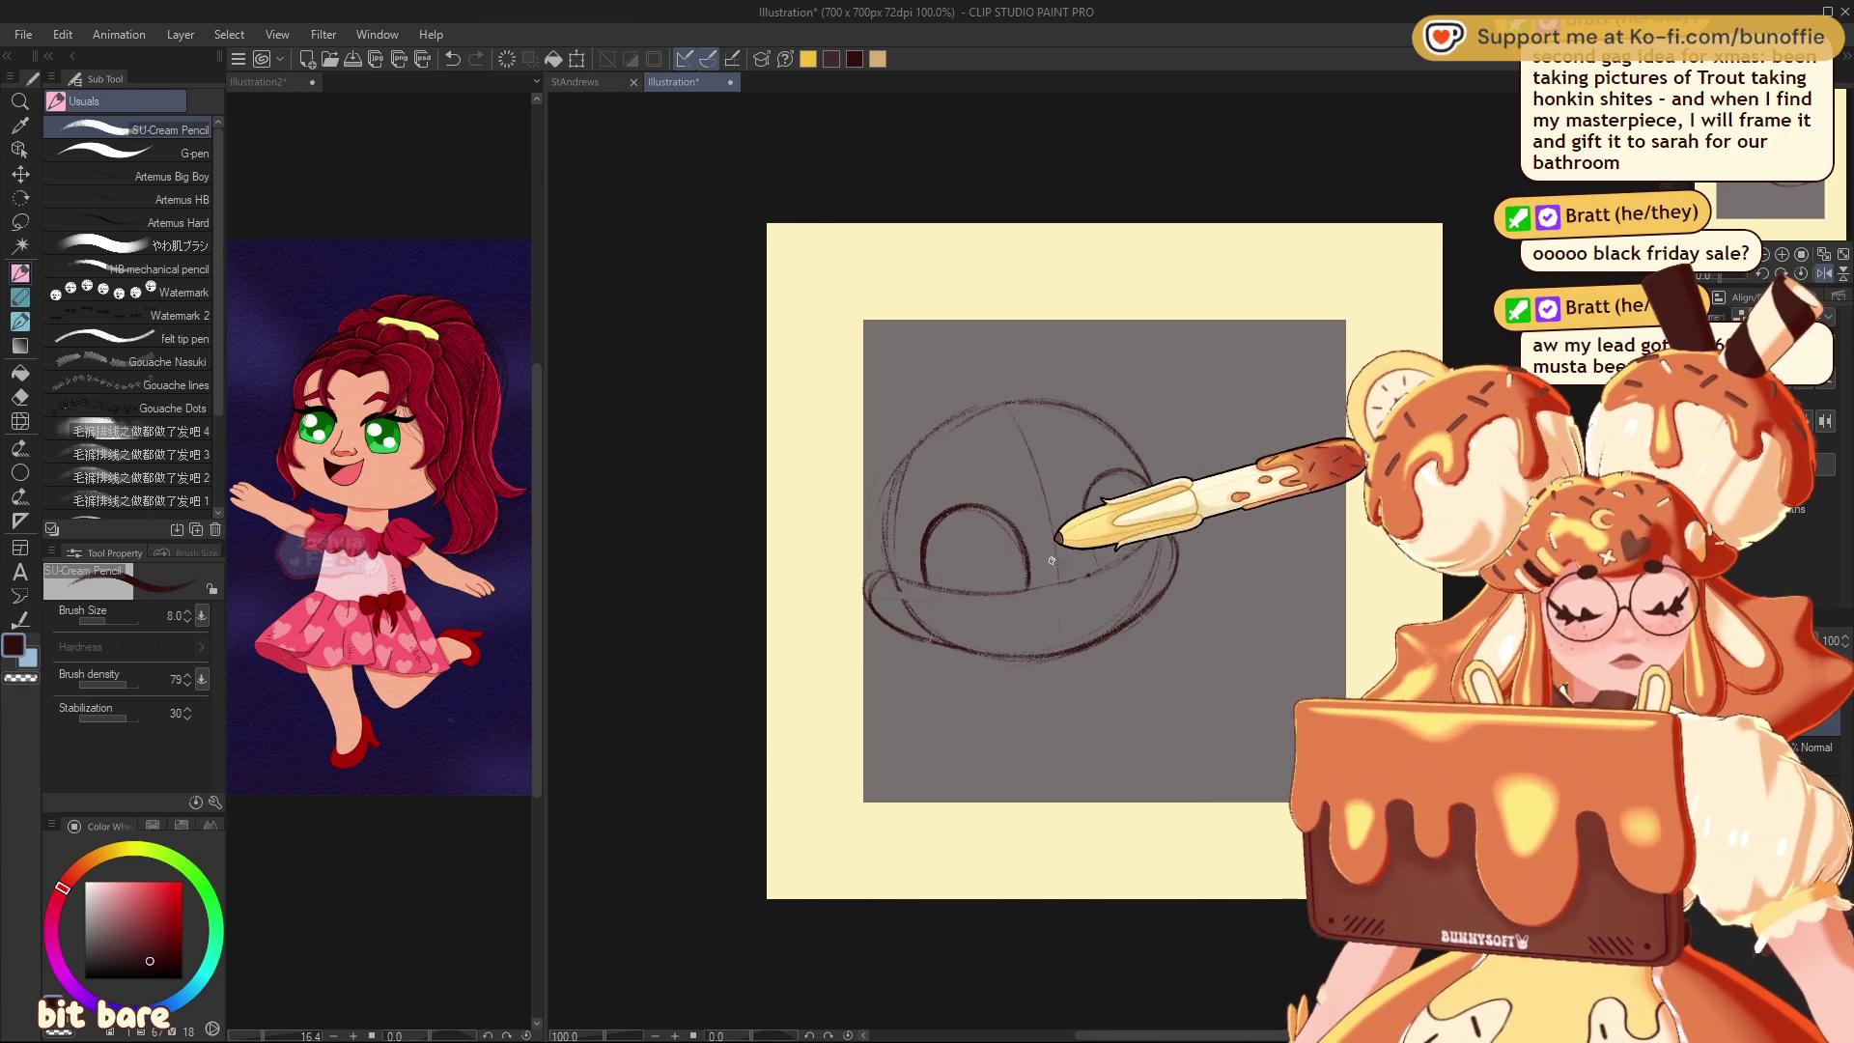
{"action": "key", "text": "h"}
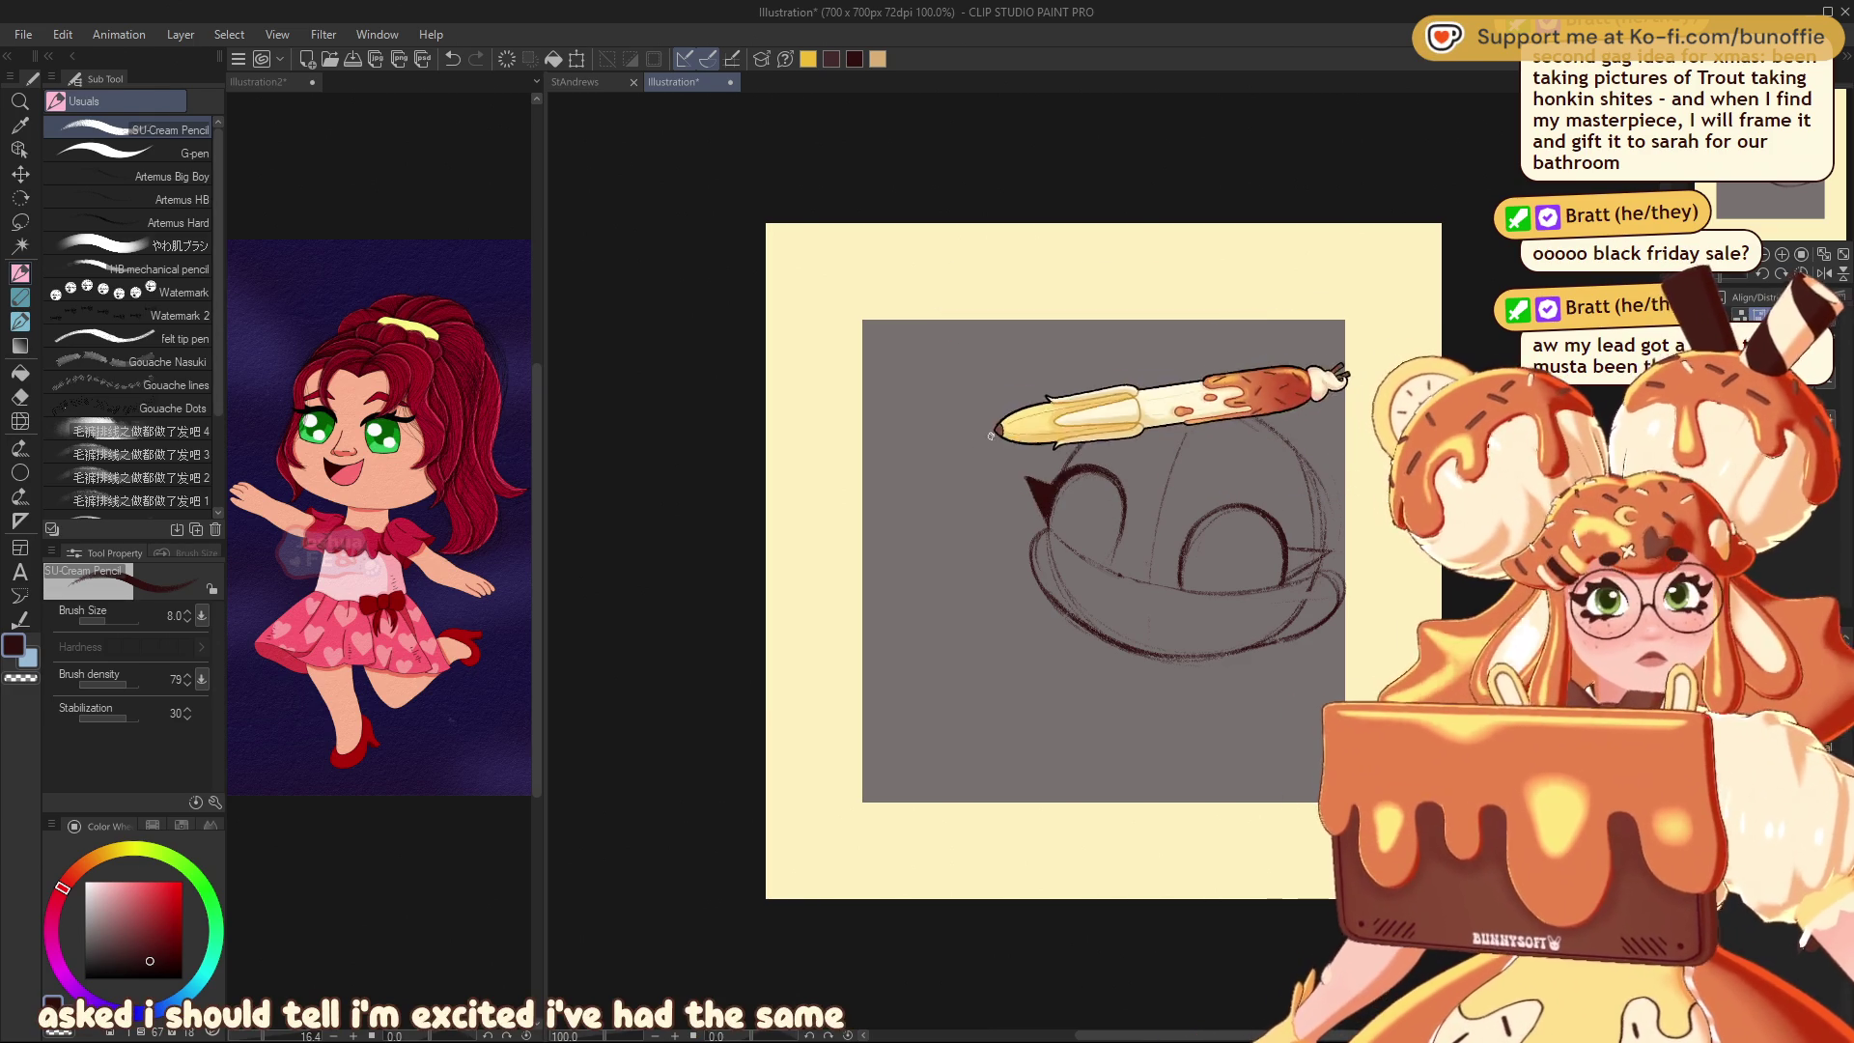
{"action": "mouse_move", "coordinate": [1048, 522]}
{"action": "left_mouse_down"}
{"action": "mouse_move", "coordinate": [1073, 474]}
{"action": "mouse_move", "coordinate": [1125, 521]}
{"action": "left_mouse_up"}
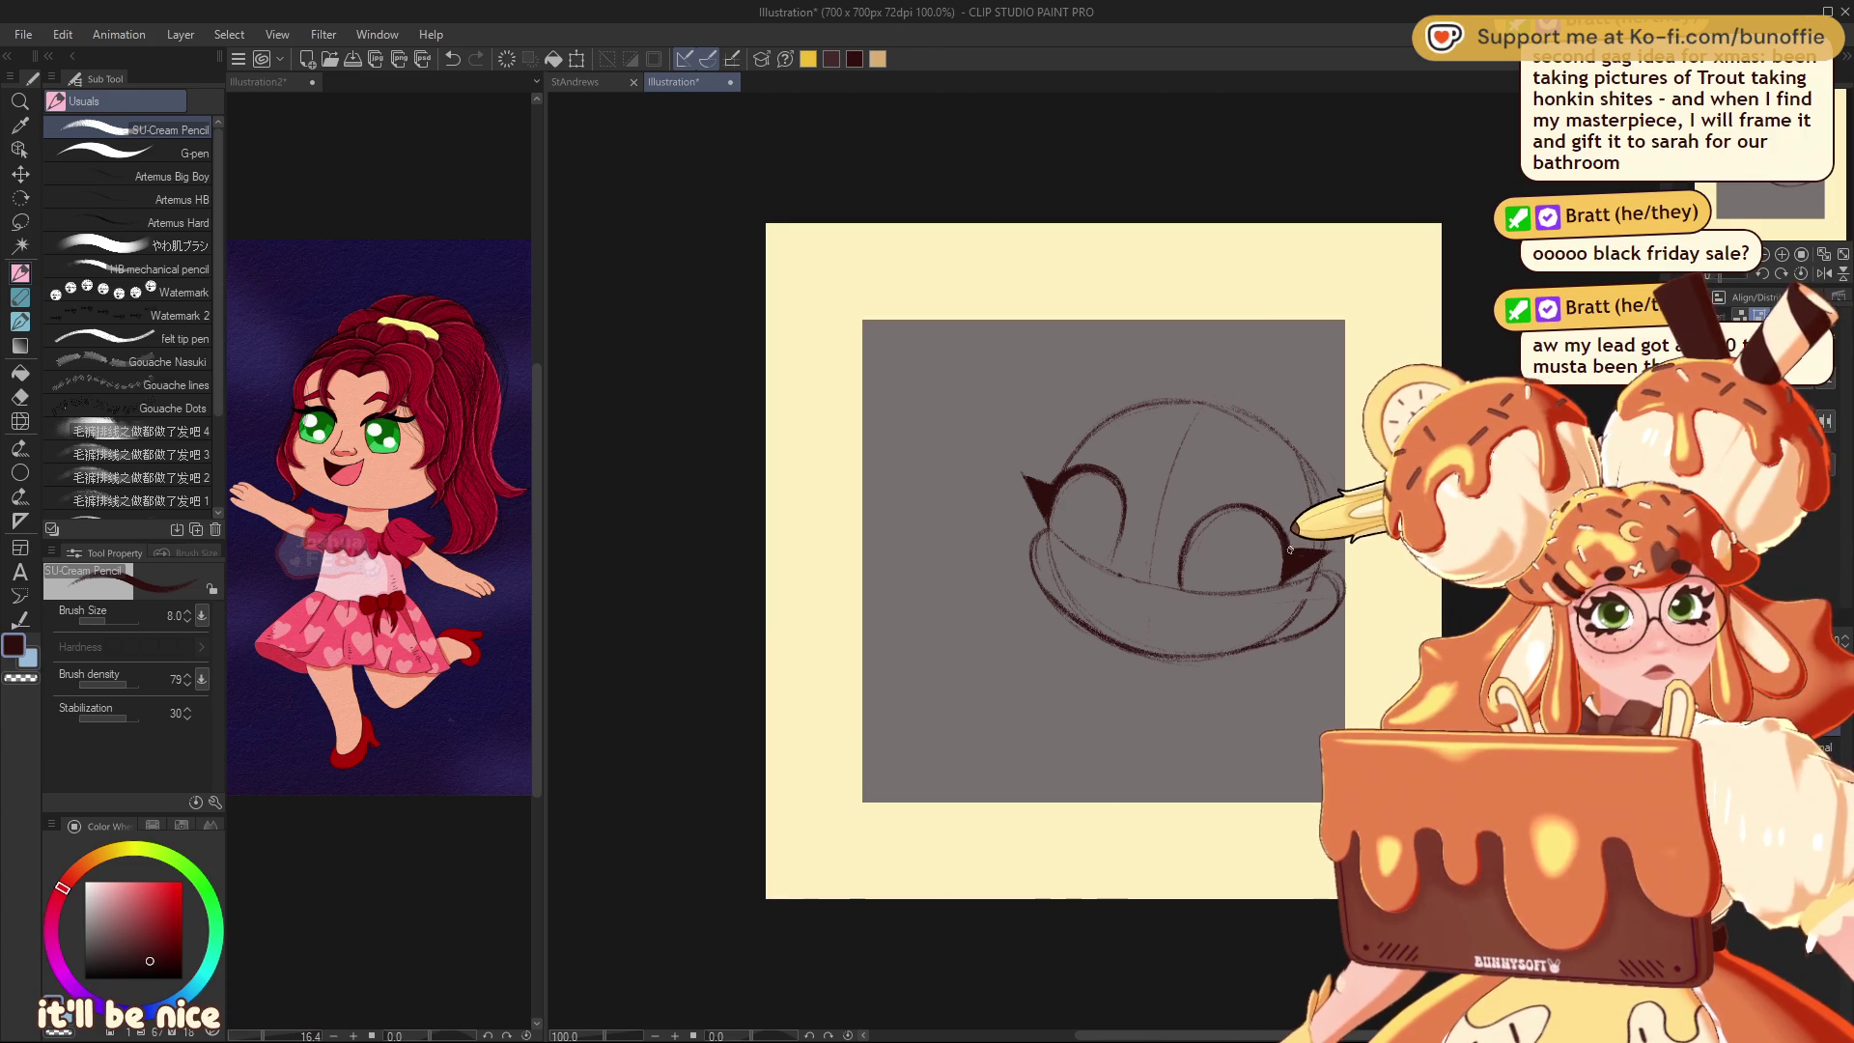
{"action": "key", "text": "ctrl+z"}
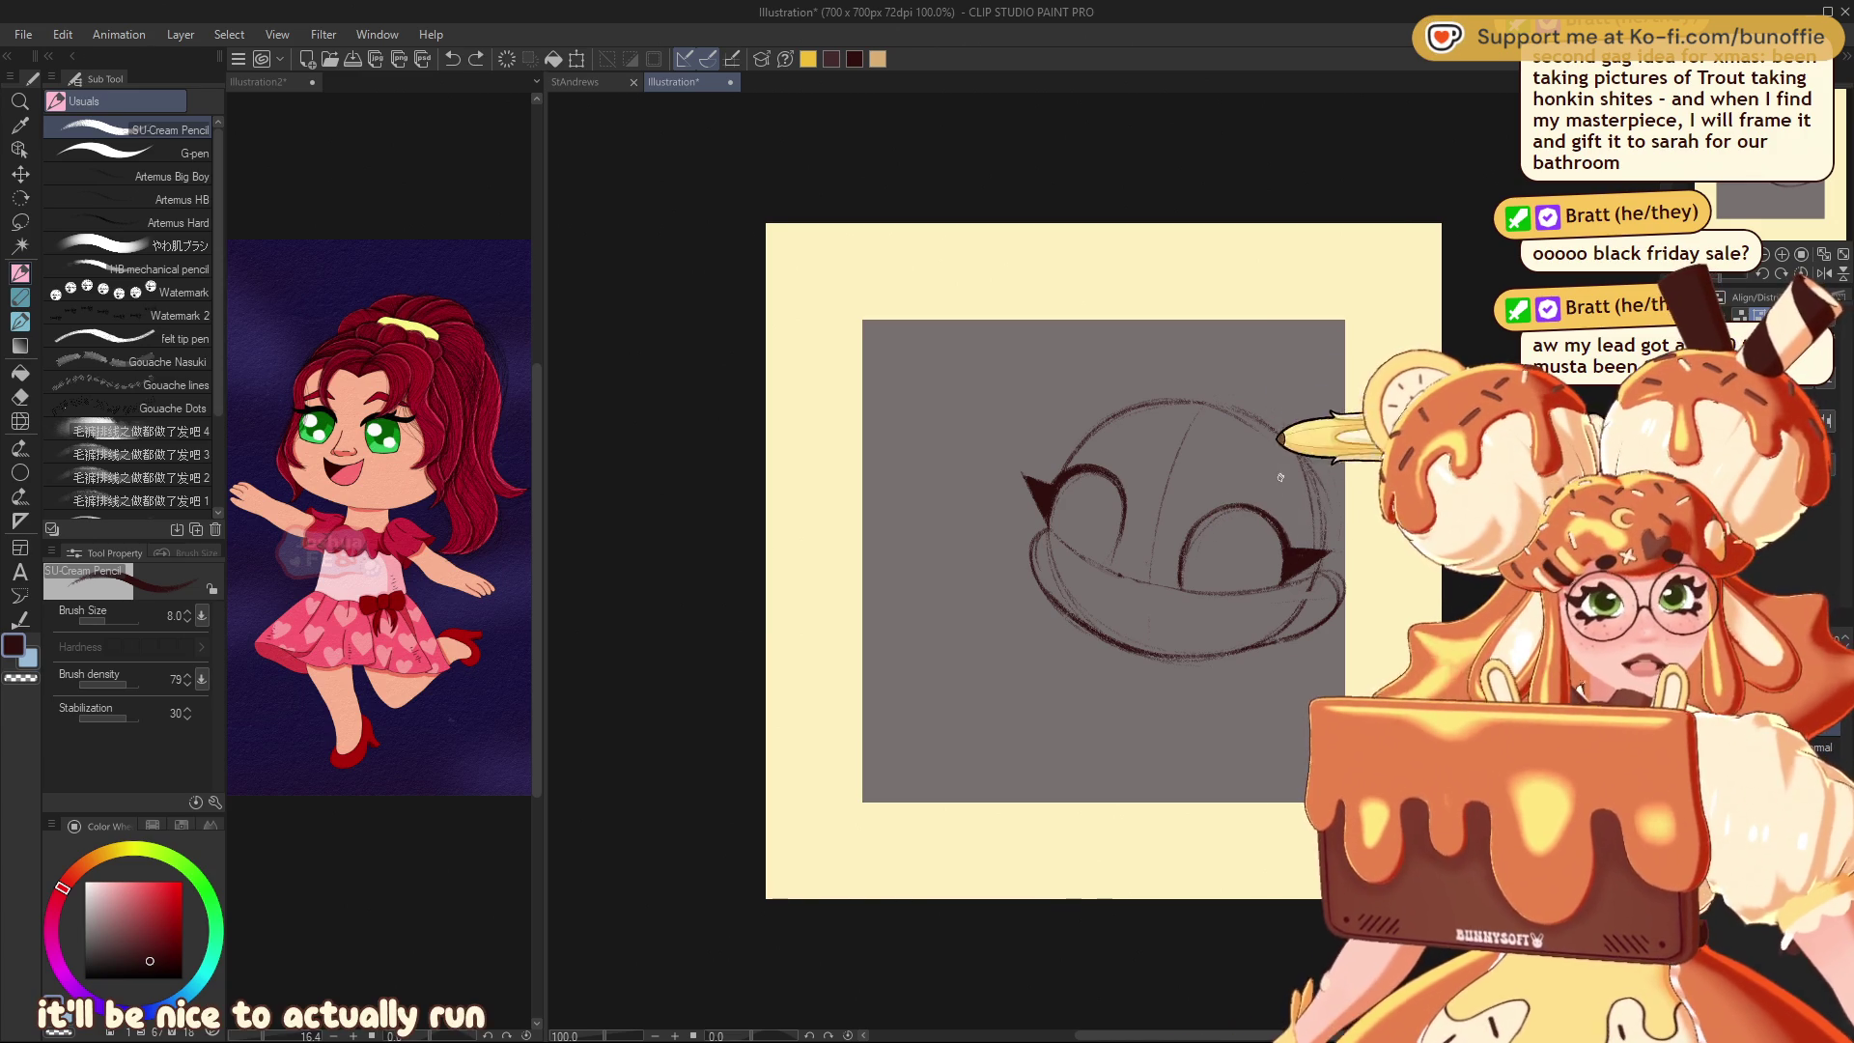
Redraw the right eye's winged lash with the canvas flipped, then add a small curved nose
{"action": "key", "text": "ctrl+y"}
{"action": "key", "text": "ctrl+z"}
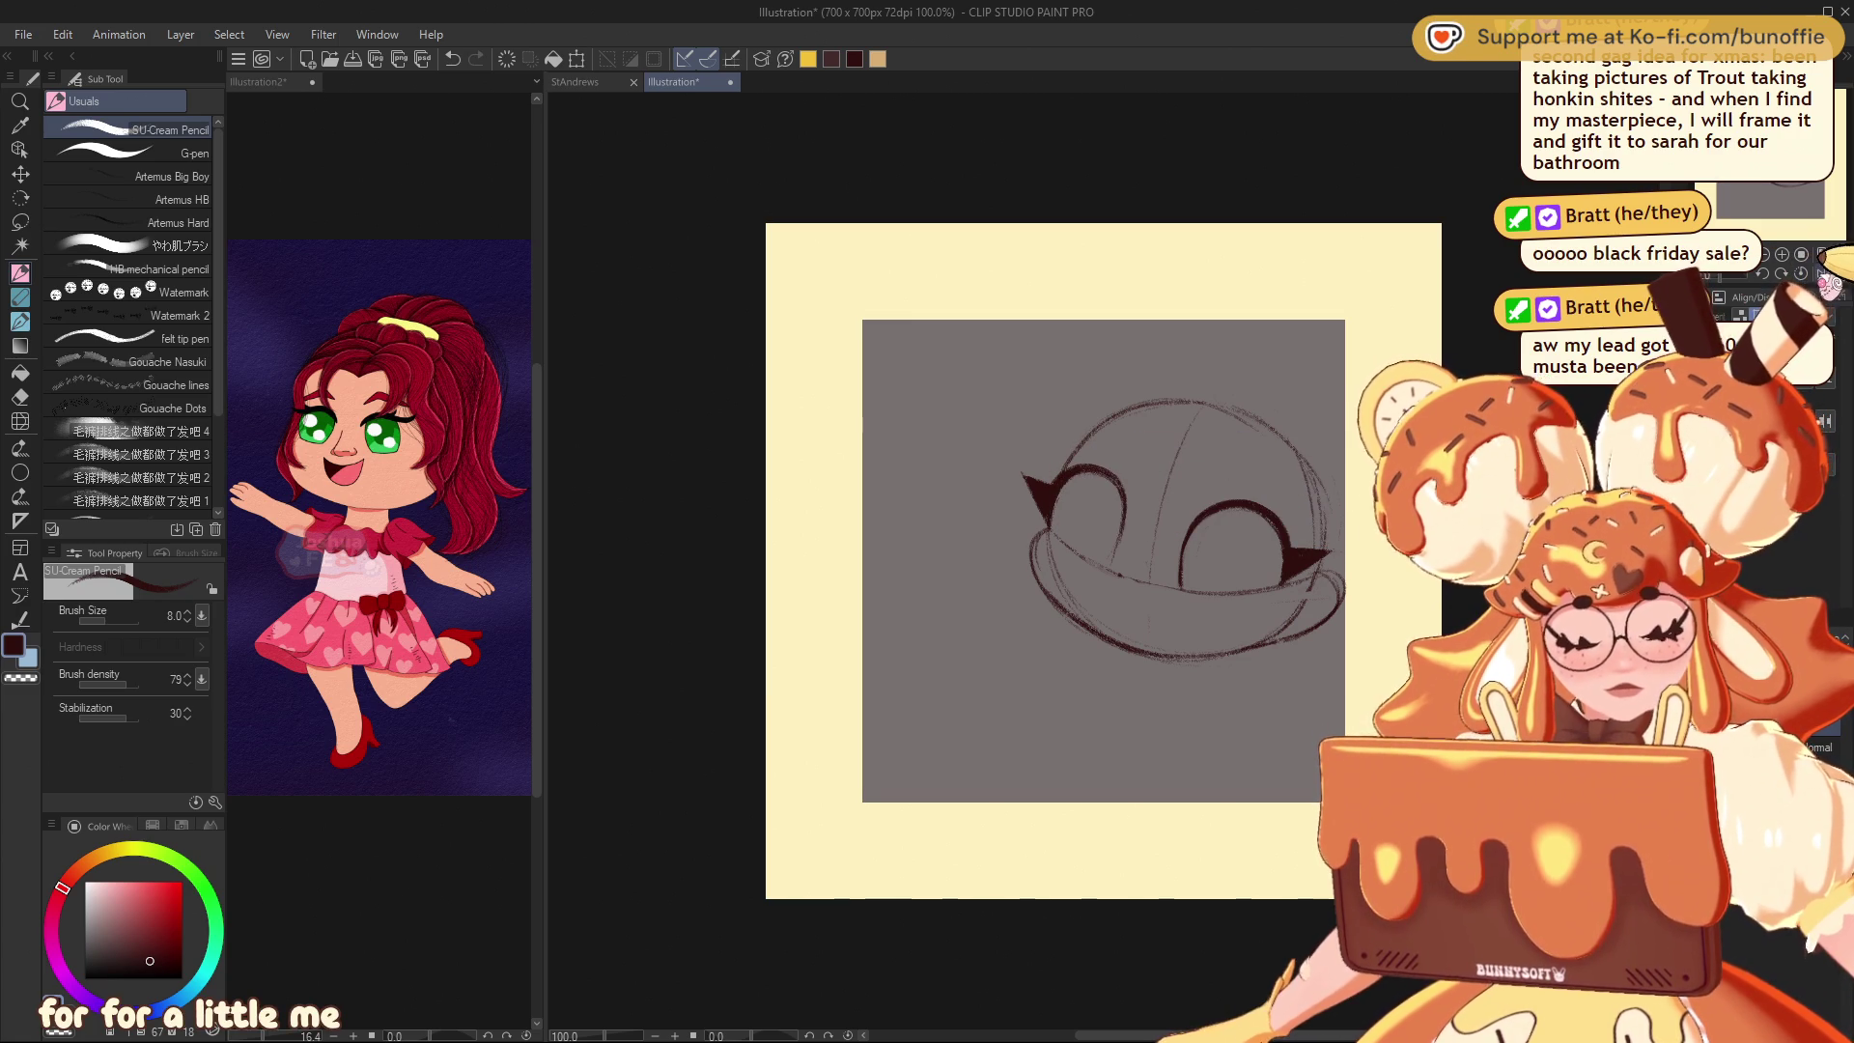
{"action": "key", "text": "h"}
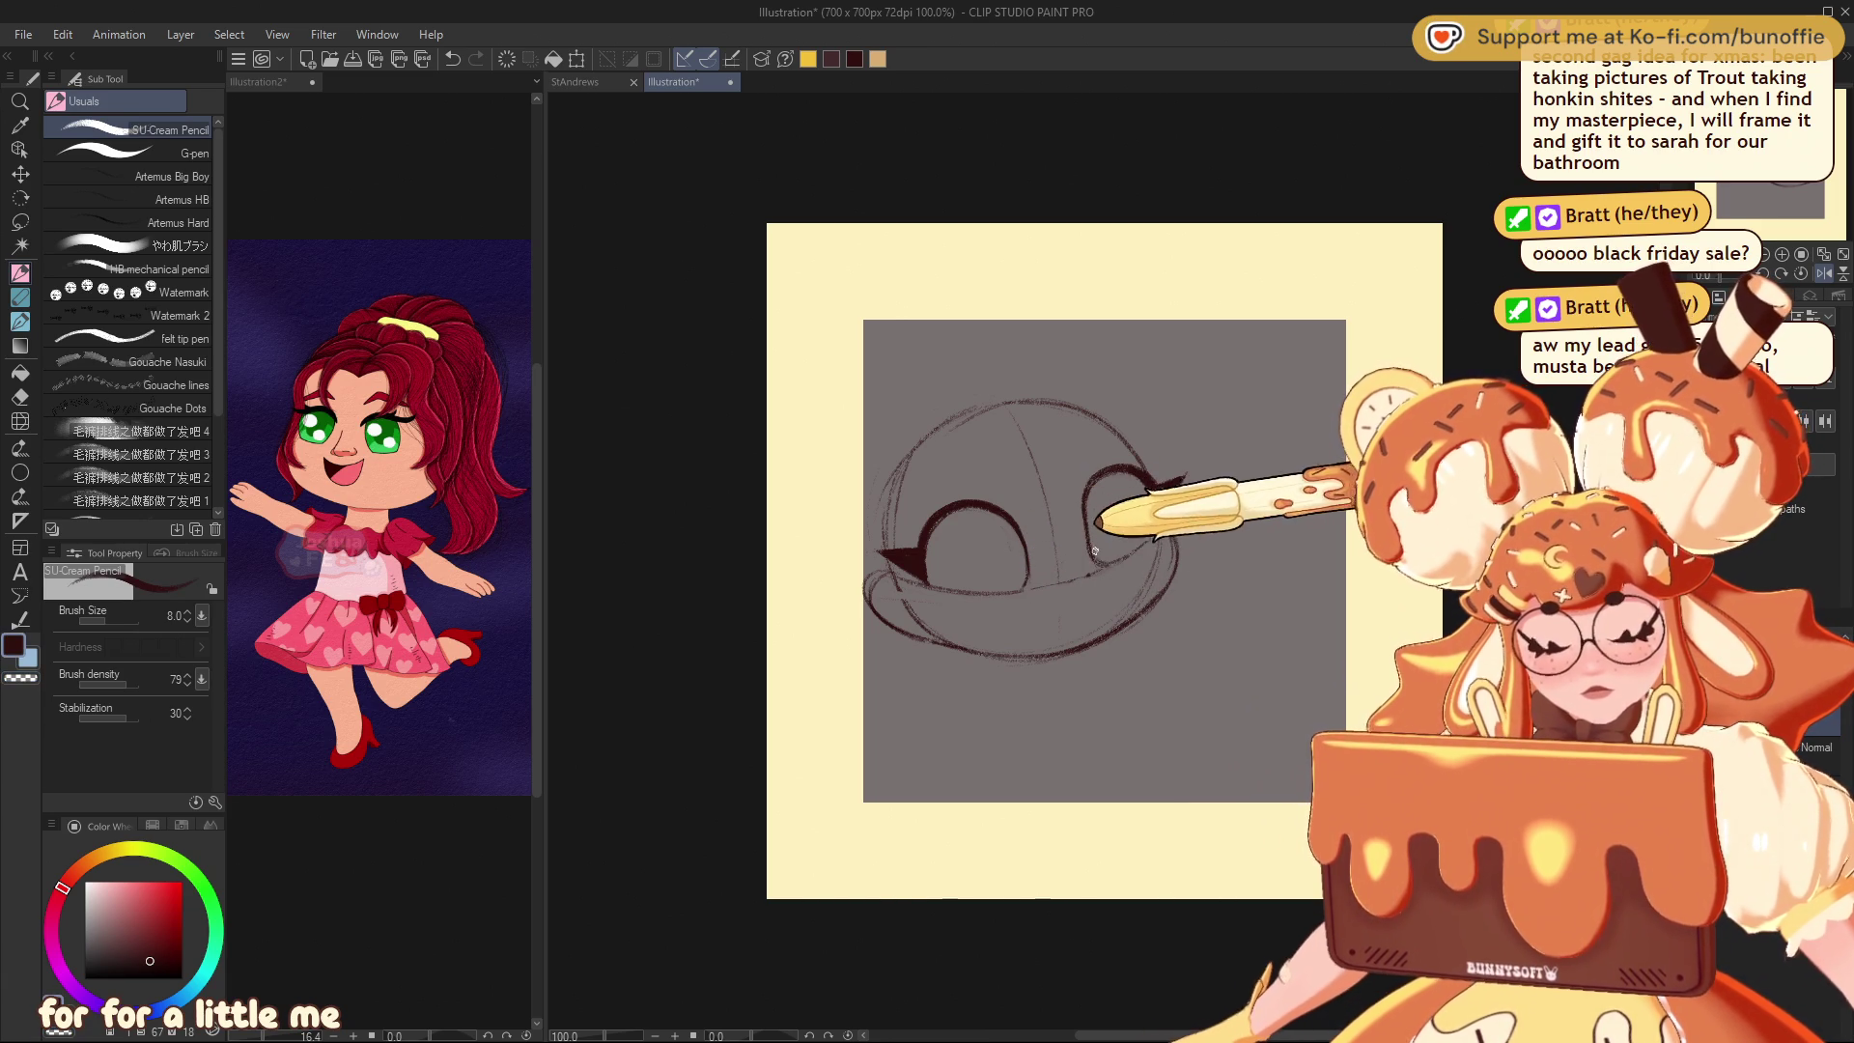
{"action": "left_click_drag", "start_coordinate": [1163, 518], "coordinate": [1148, 483]}
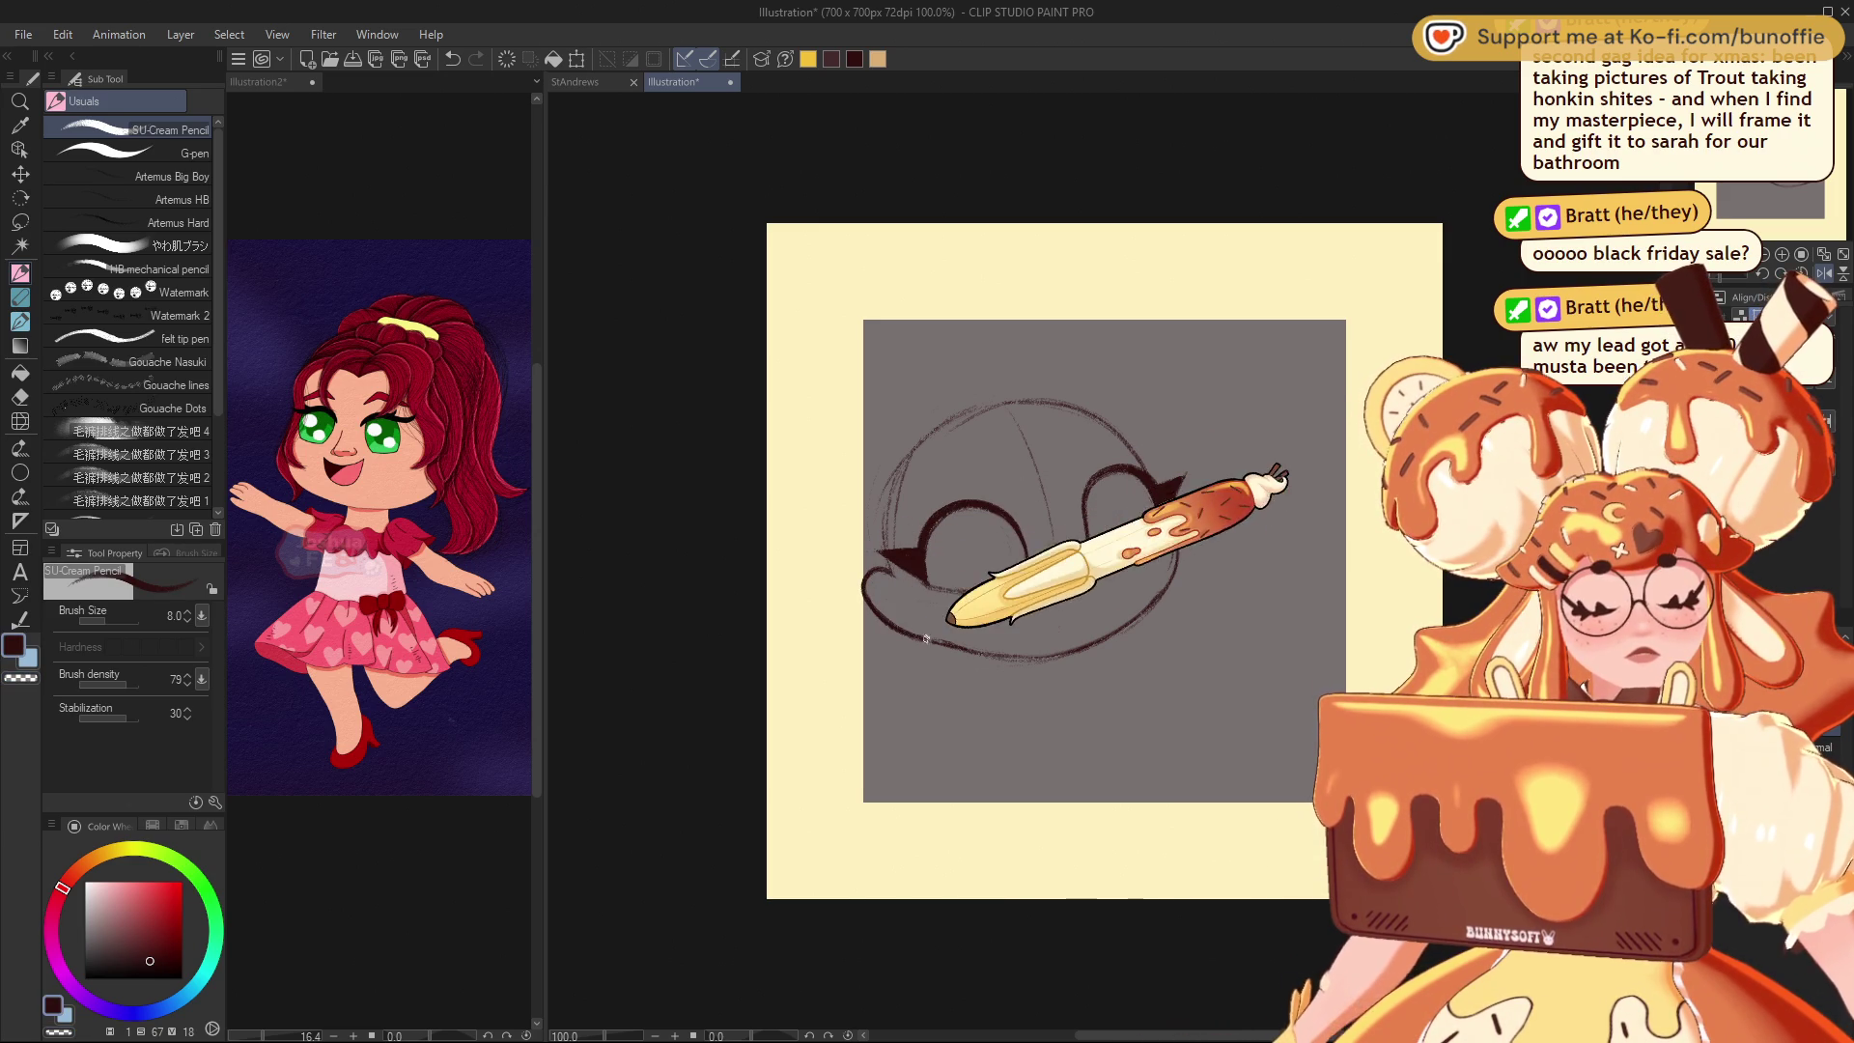
{"action": "left_click", "coordinate": [1824, 273]}
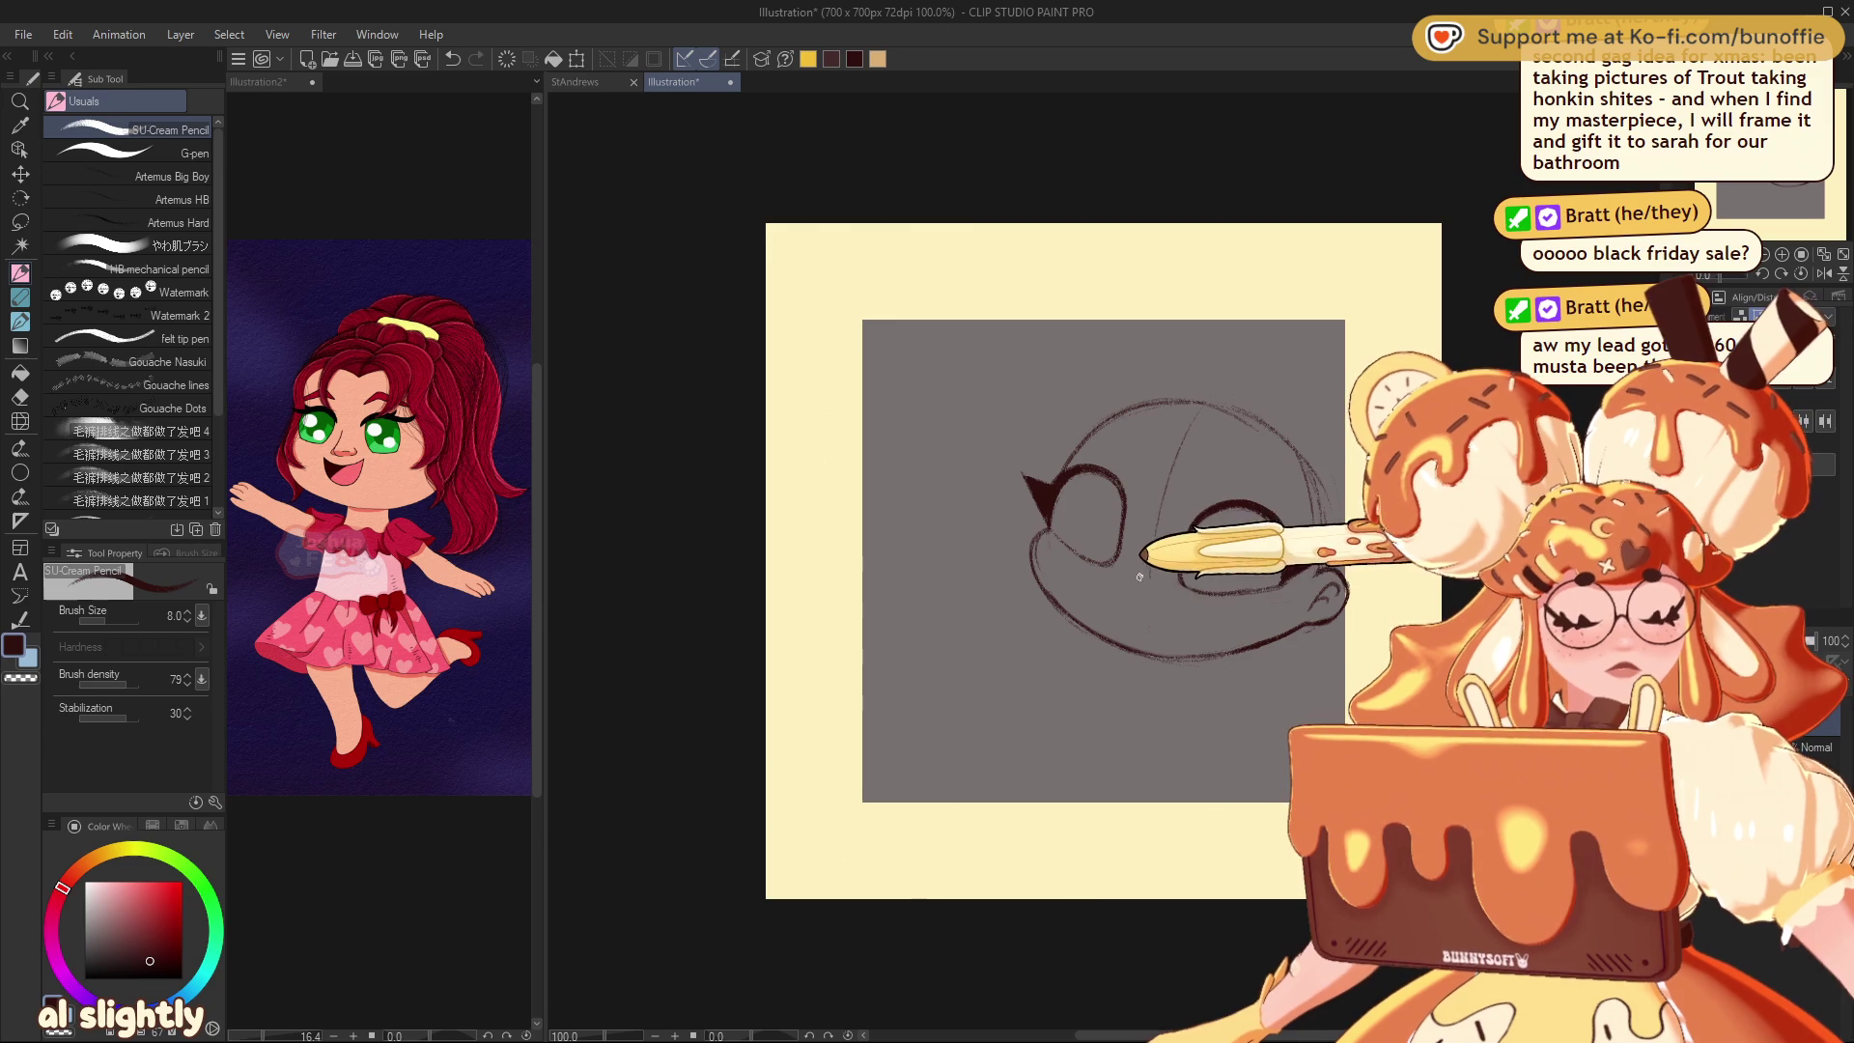
{"action": "left_click_drag", "start_coordinate": [1137, 591], "coordinate": [1136, 619]}
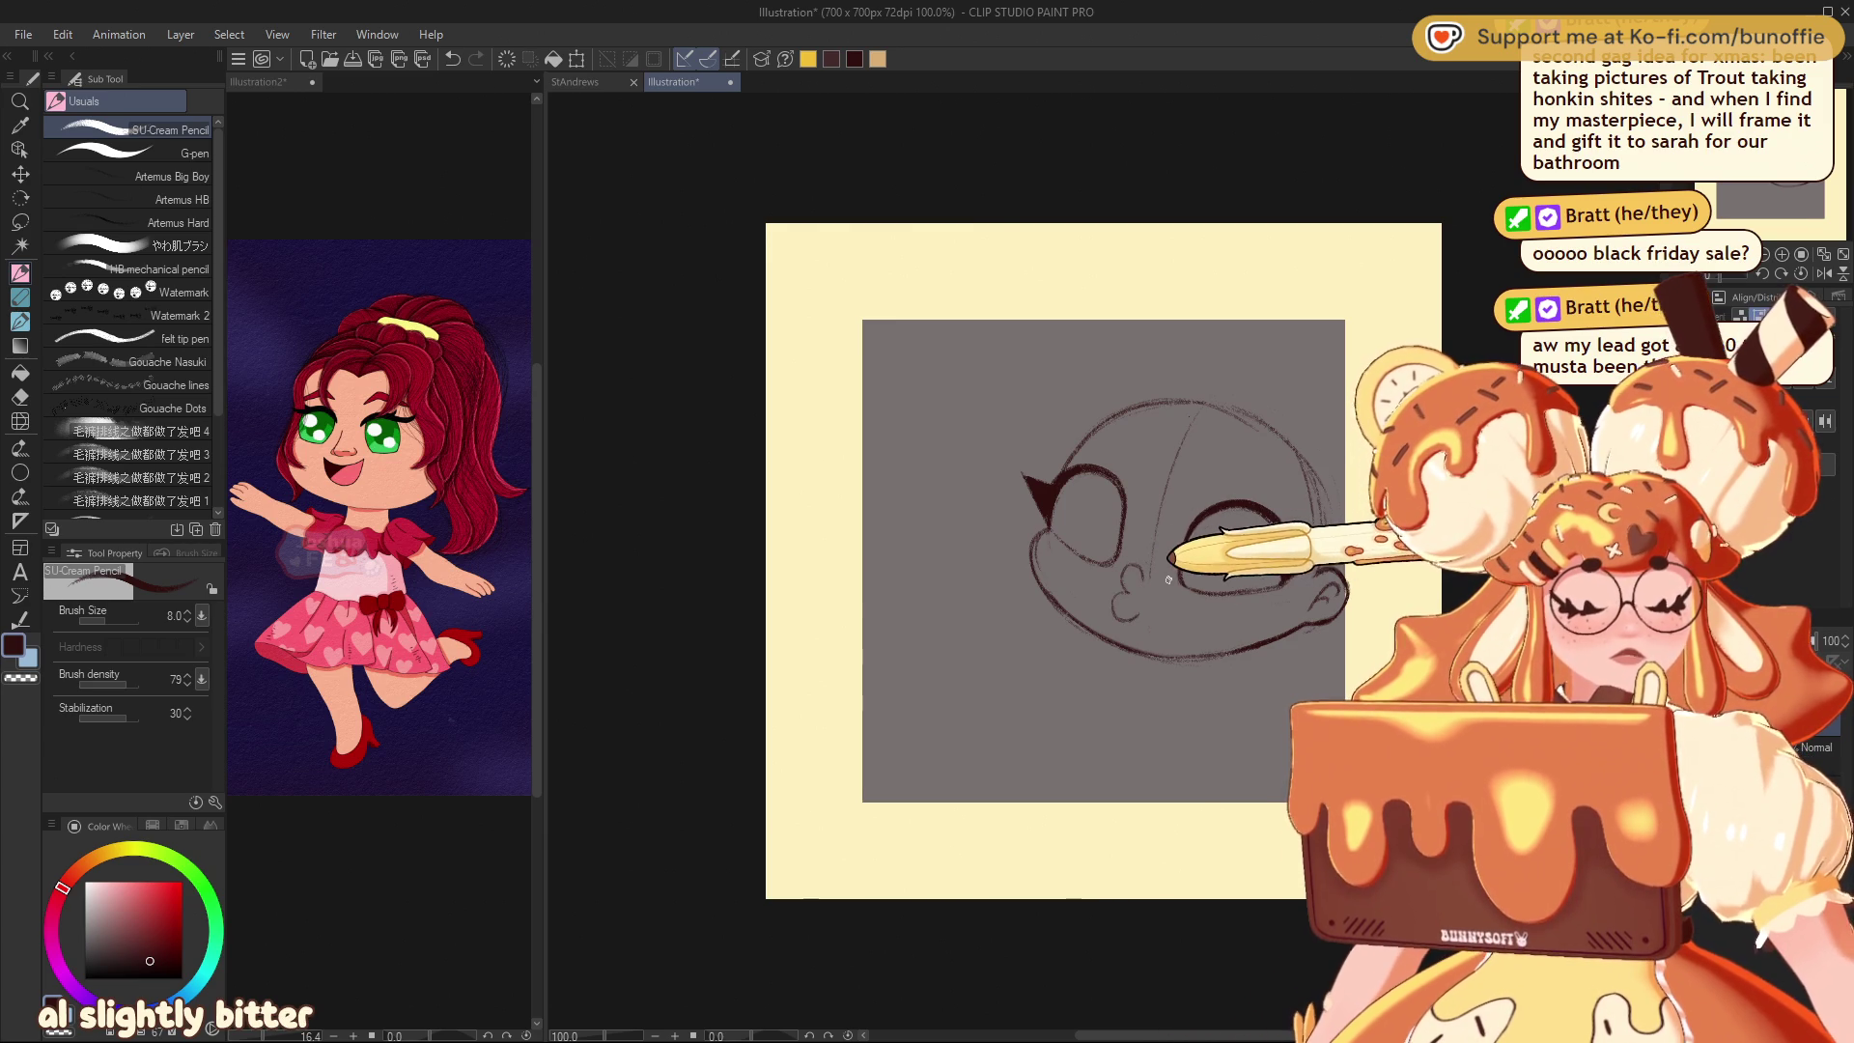